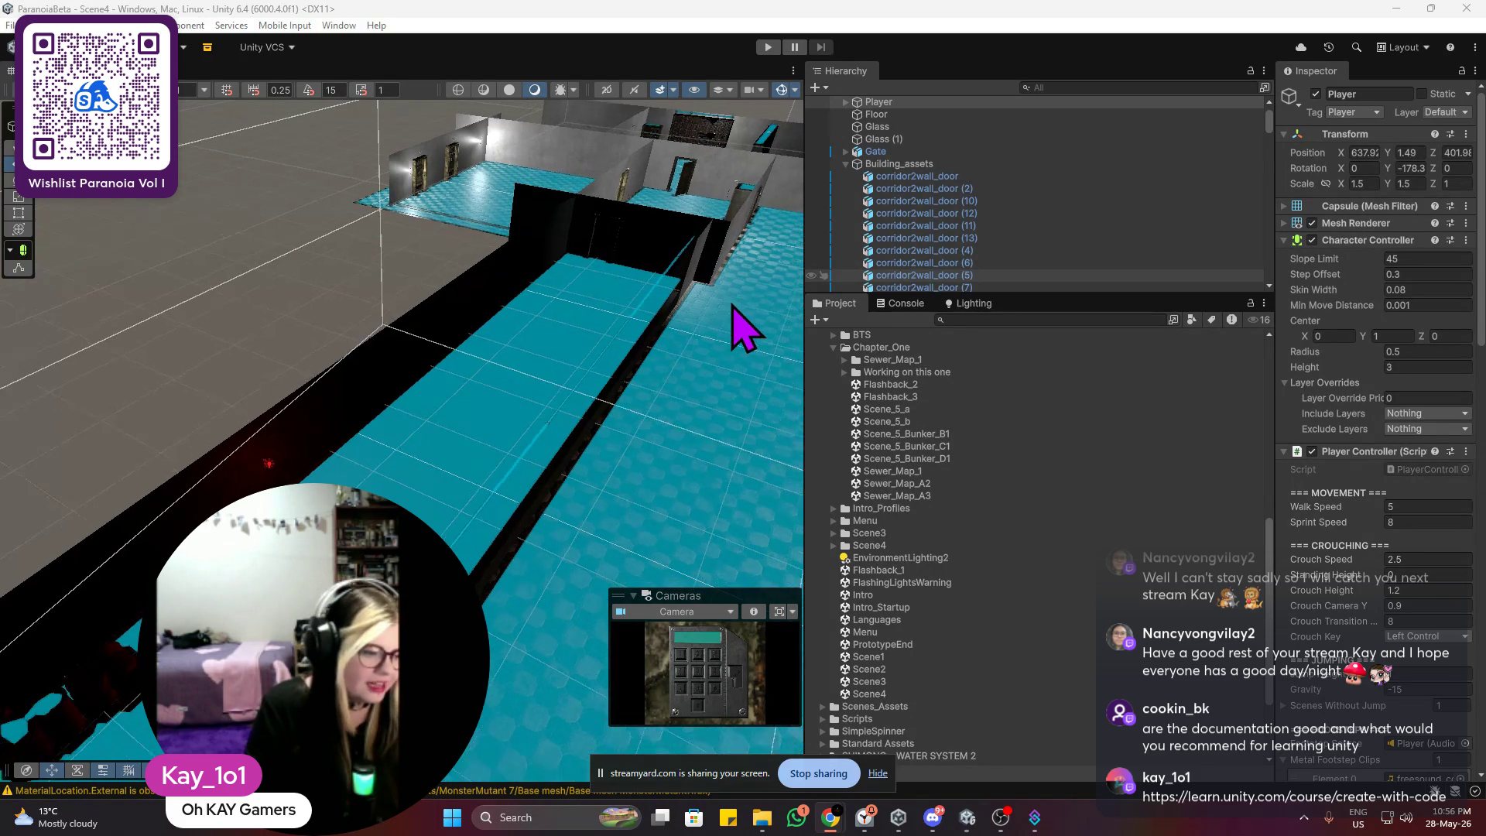
Step: Select a wall panel, frame it, and orbit around the room to inspect it
left_click_drag(736, 325, 611, 290)
scroll(542, 325, "down", 10)
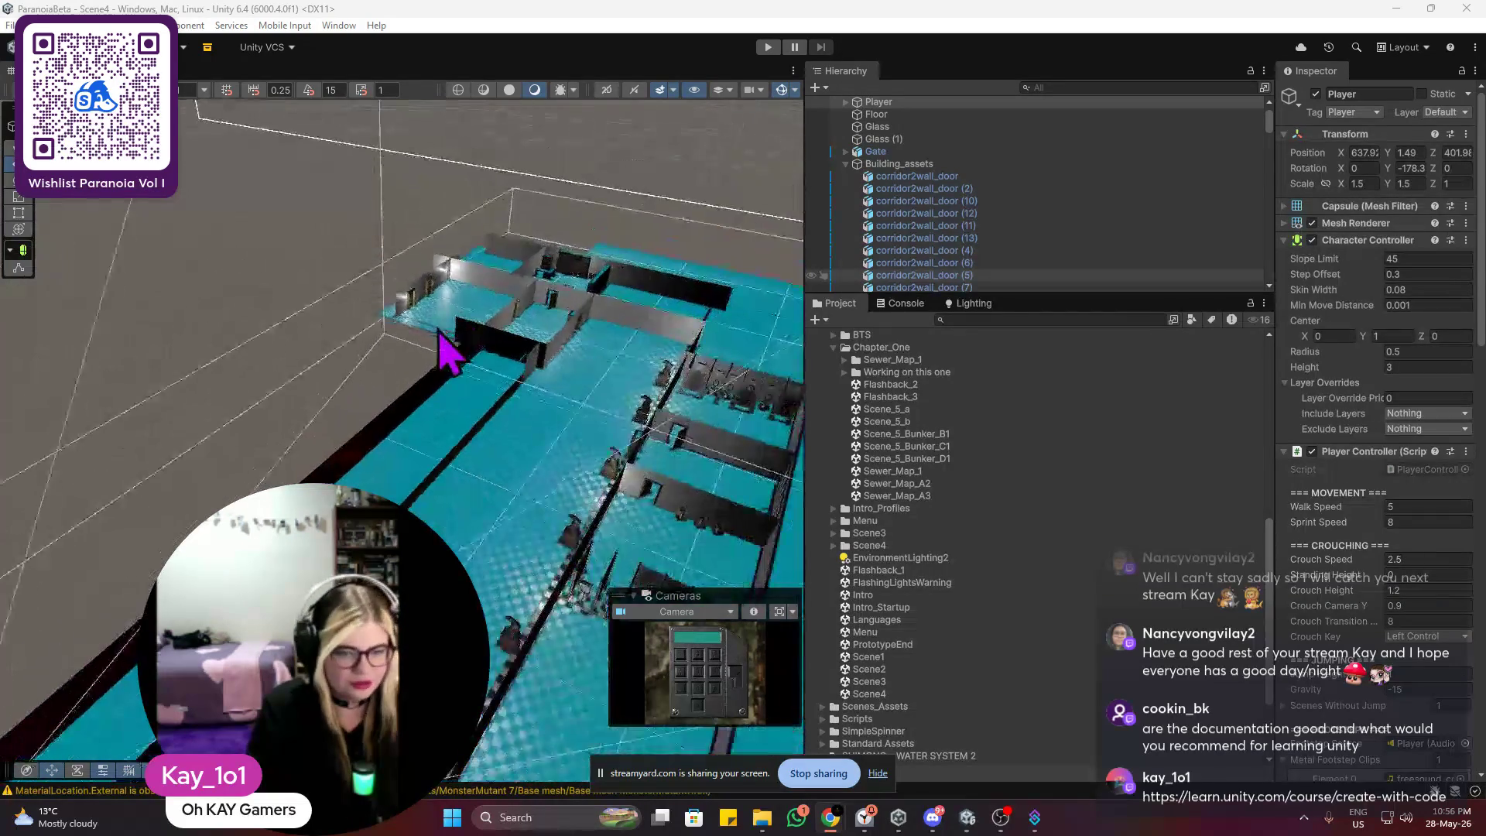
mouse_move(464, 352)
left_mouse_down()
mouse_move(607, 304)
mouse_move(421, 308)
mouse_move(447, 487)
mouse_move(431, 464)
mouse_move(391, 458)
left_mouse_up()
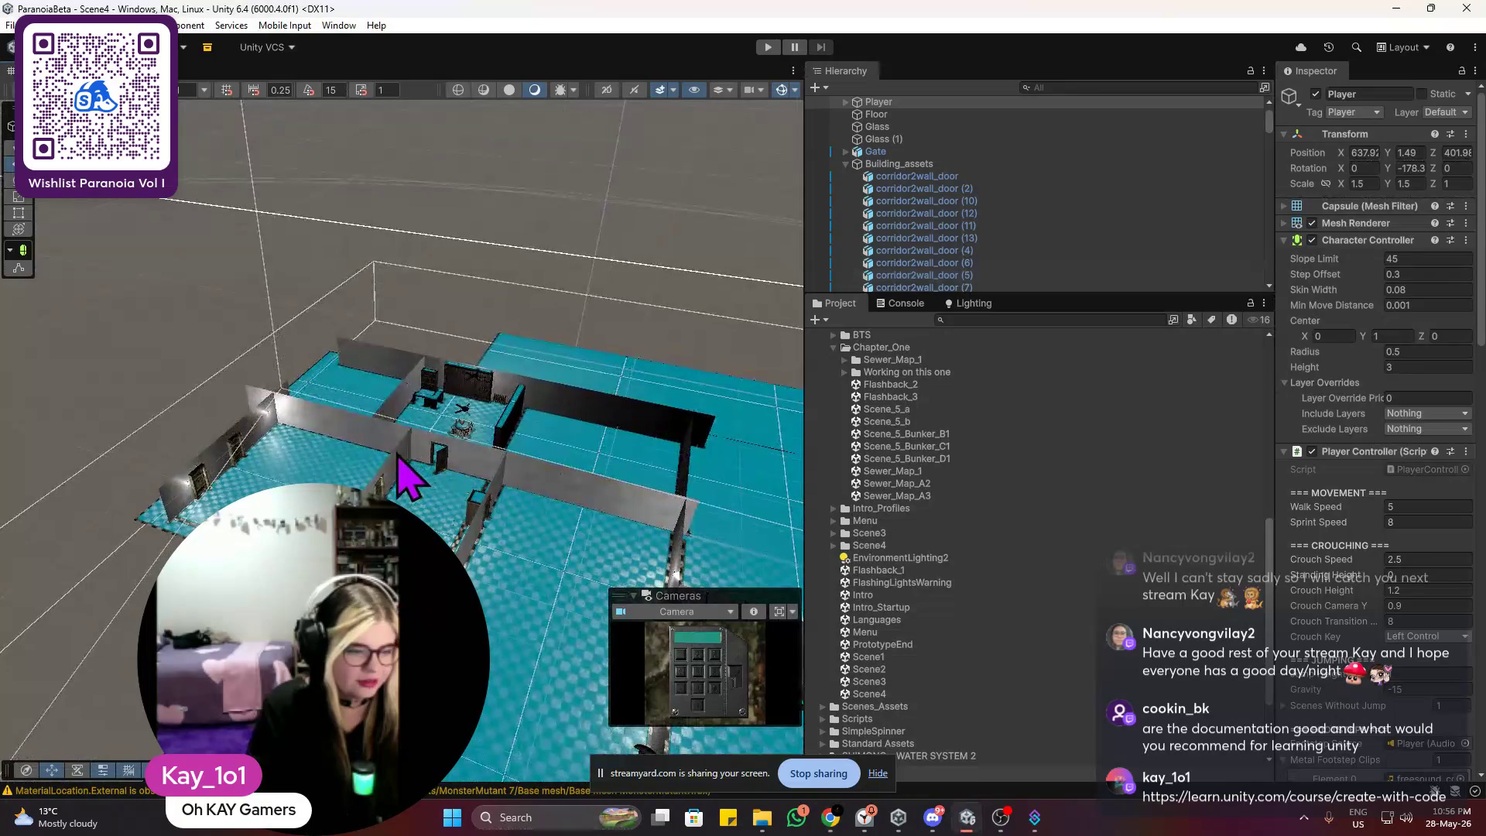
left_click(362, 436)
key("f")
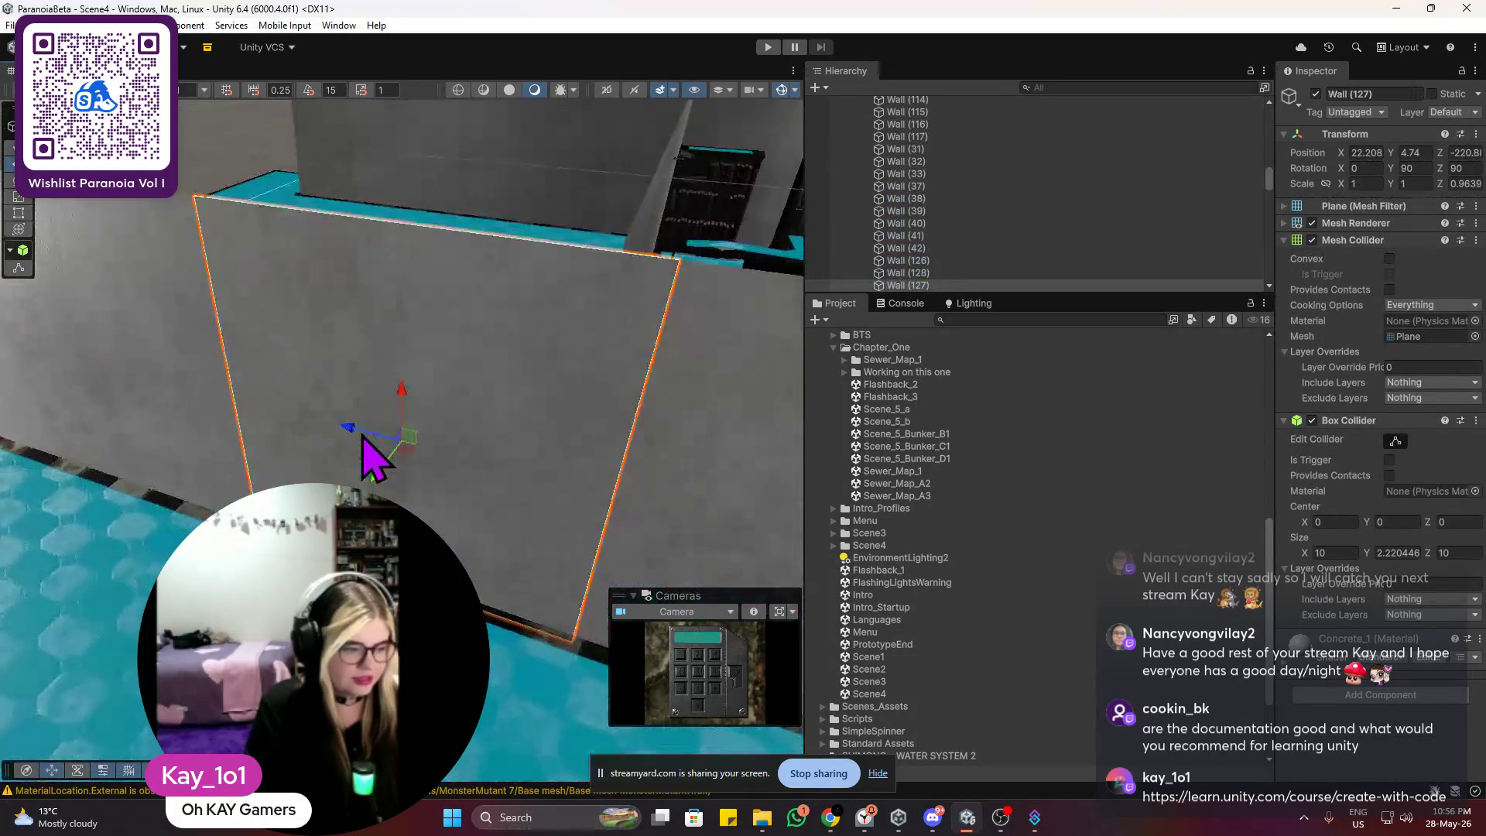
mouse_move(495, 387)
left_mouse_down()
mouse_move(431, 315)
mouse_move(374, 354)
mouse_move(461, 270)
left_mouse_up()
scroll(375, 355, "down", 2)
mouse_move(415, 348)
left_mouse_down()
mouse_move(624, 341)
mouse_move(680, 358)
left_mouse_up()
mouse_move(550, 434)
left_mouse_down()
mouse_move(503, 448)
mouse_move(604, 382)
mouse_move(295, 375)
mouse_move(357, 363)
left_mouse_up()
Step: Move in close to the door wall and pan along the corridor walls
left_click_drag(395, 307, 150, 312)
scroll(551, 298, "up", 3)
scroll(556, 302, "down", 5)
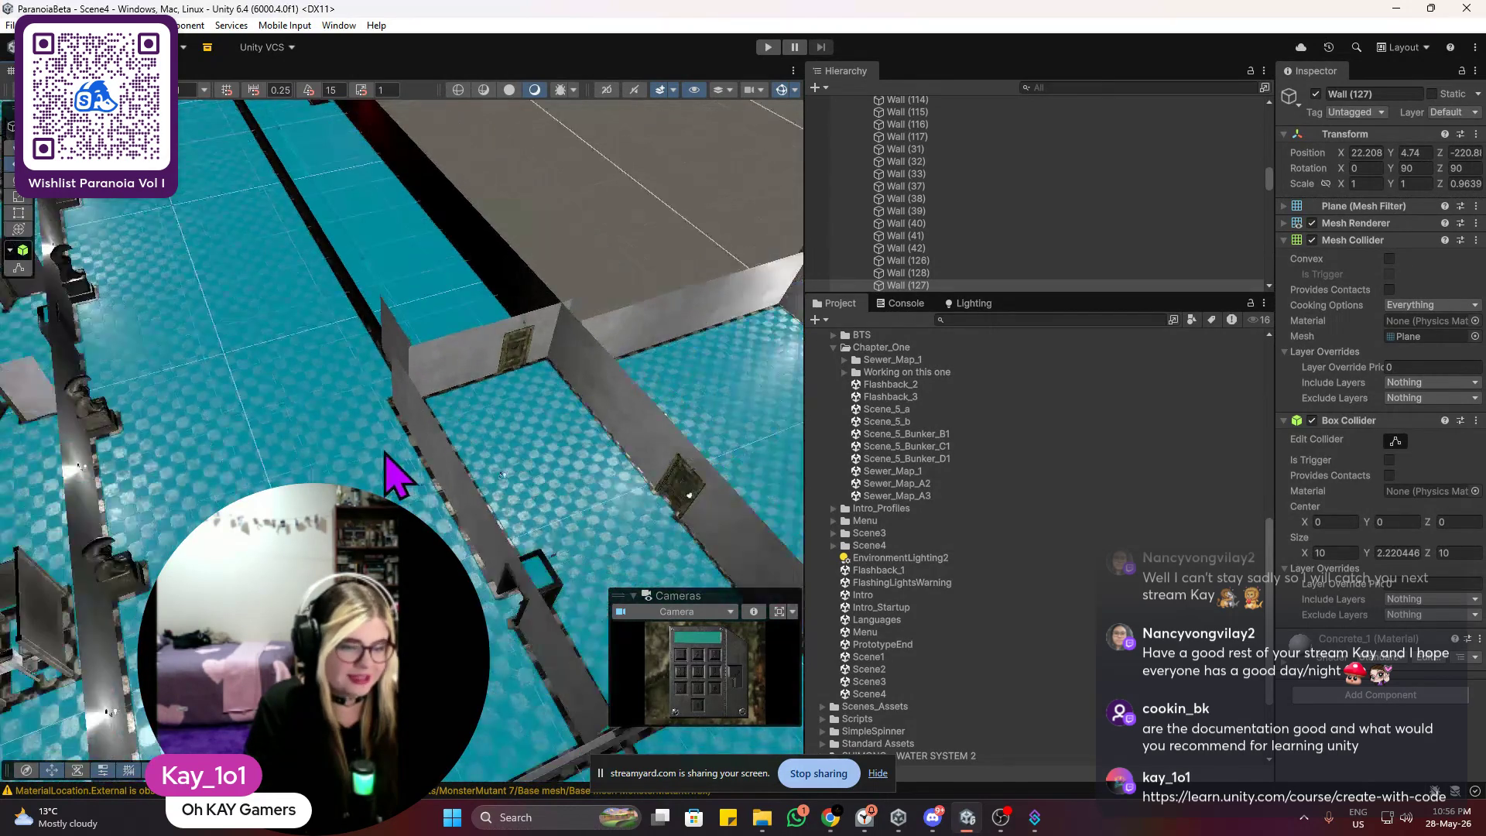
scroll(398, 382, "up", 1)
left_click_drag(205, 275, 315, 441)
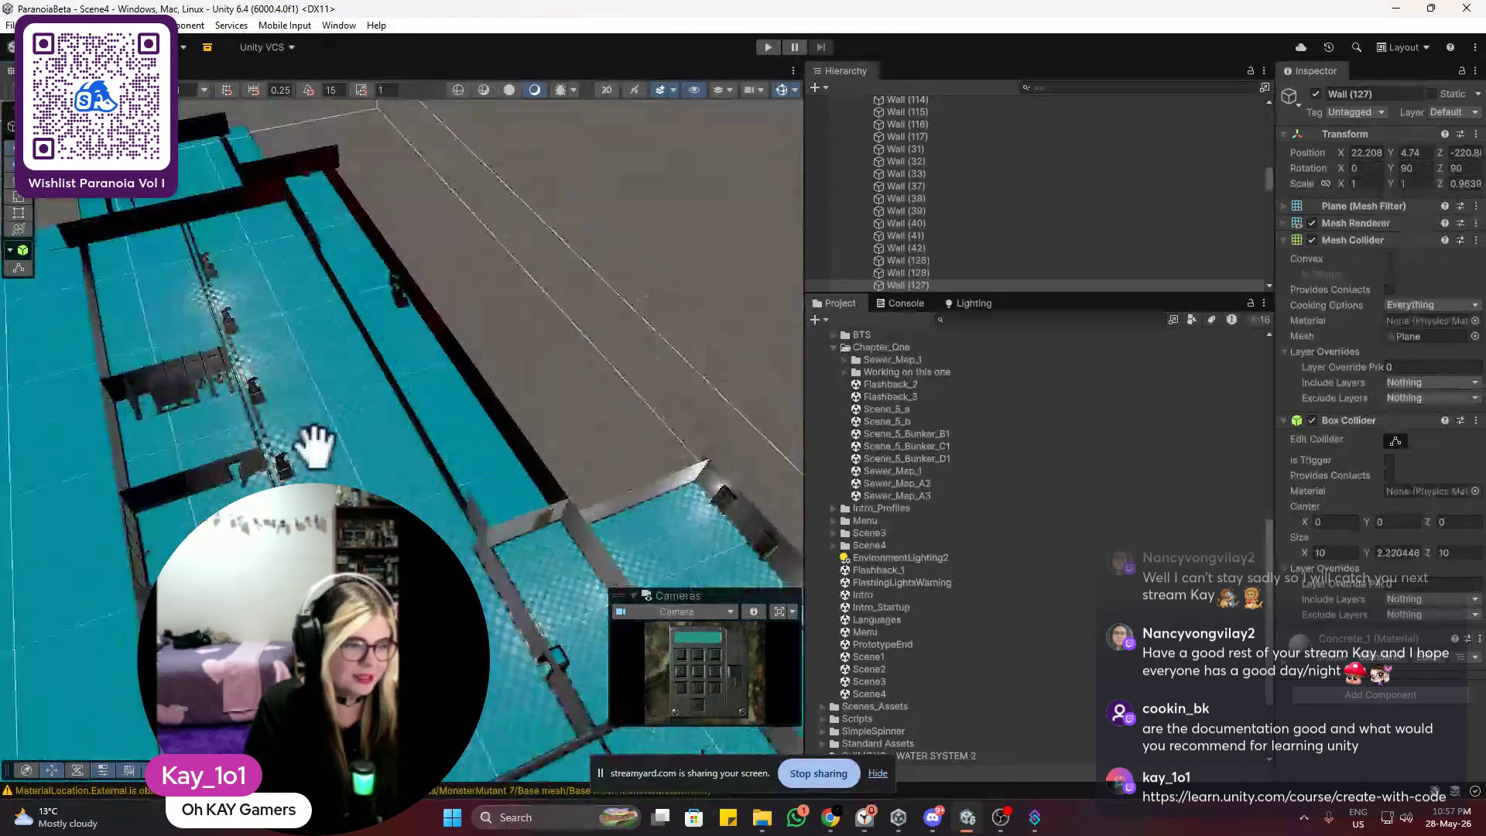
scroll(258, 332, "up", 2)
scroll(462, 359, "up", 1)
scroll(464, 359, "down", 1)
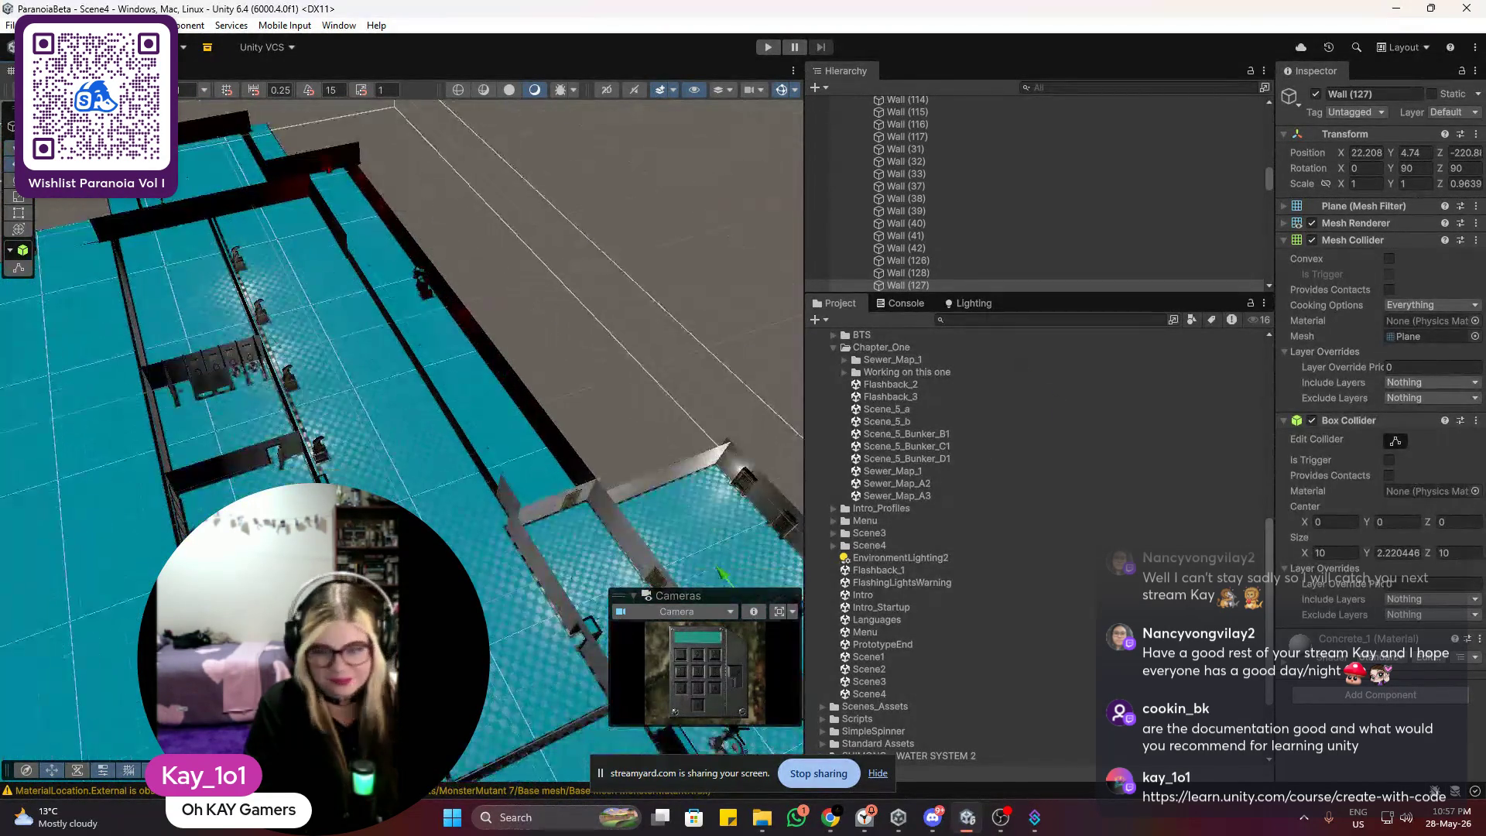
scroll(449, 395, "up", 2)
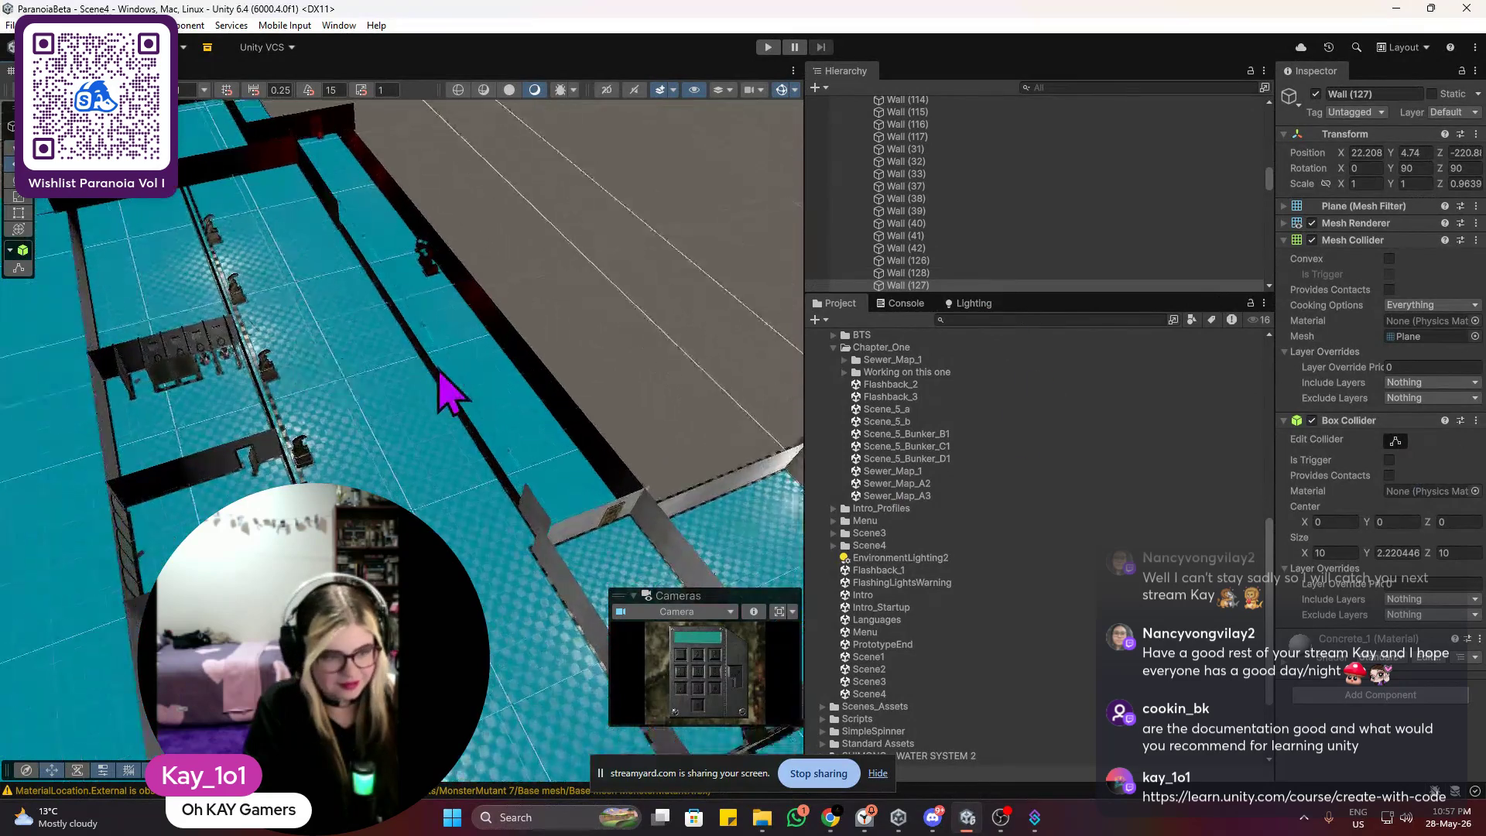
scroll(449, 394, "up", 3)
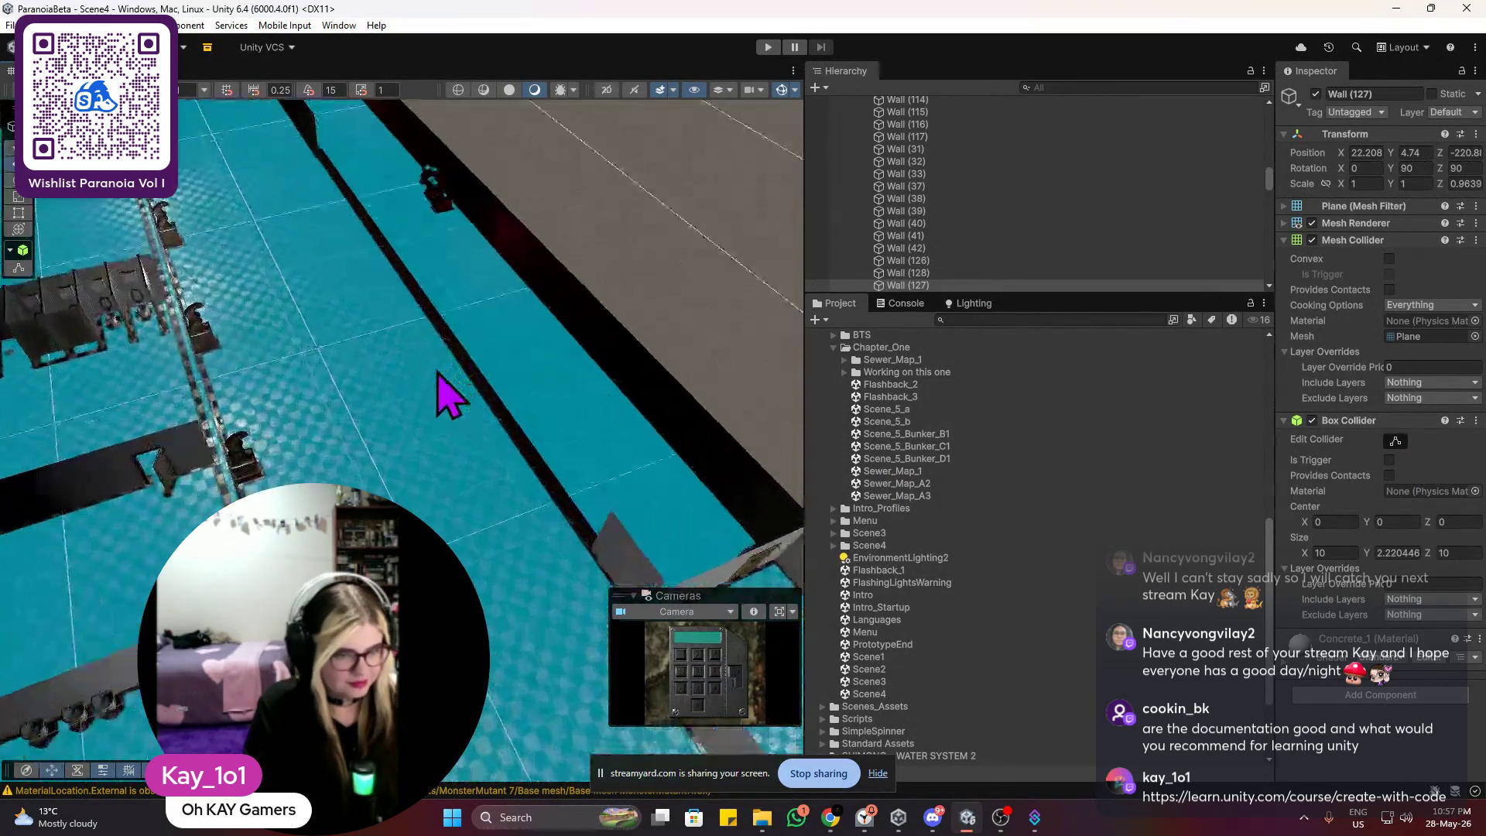
scroll(1068, 242, "up", 10)
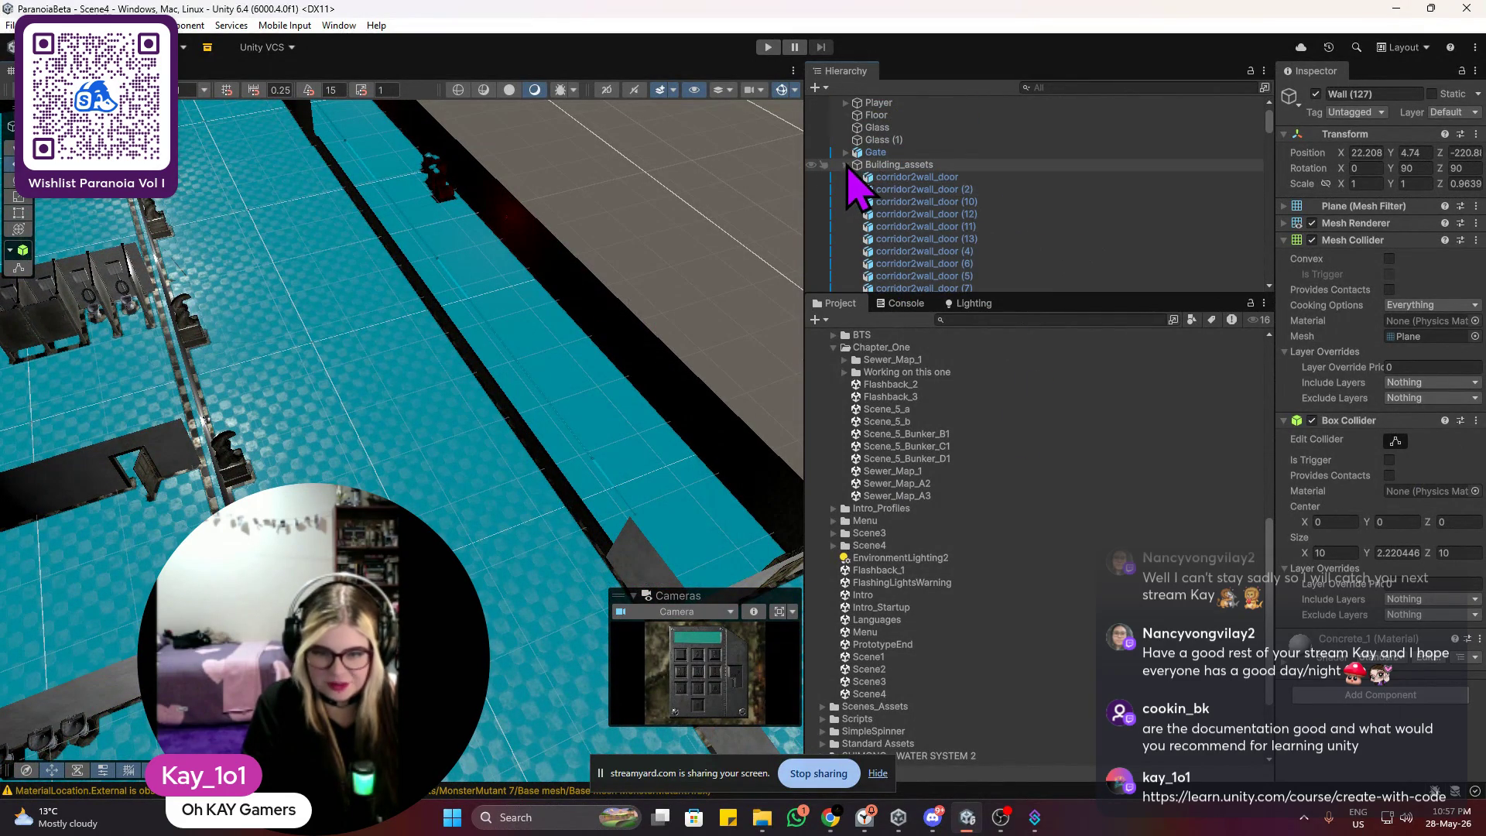
Step: Collapse Building_assets and expand 'Working on this one' to reveal Scene_5_Bunker_B2
left_click(857, 166)
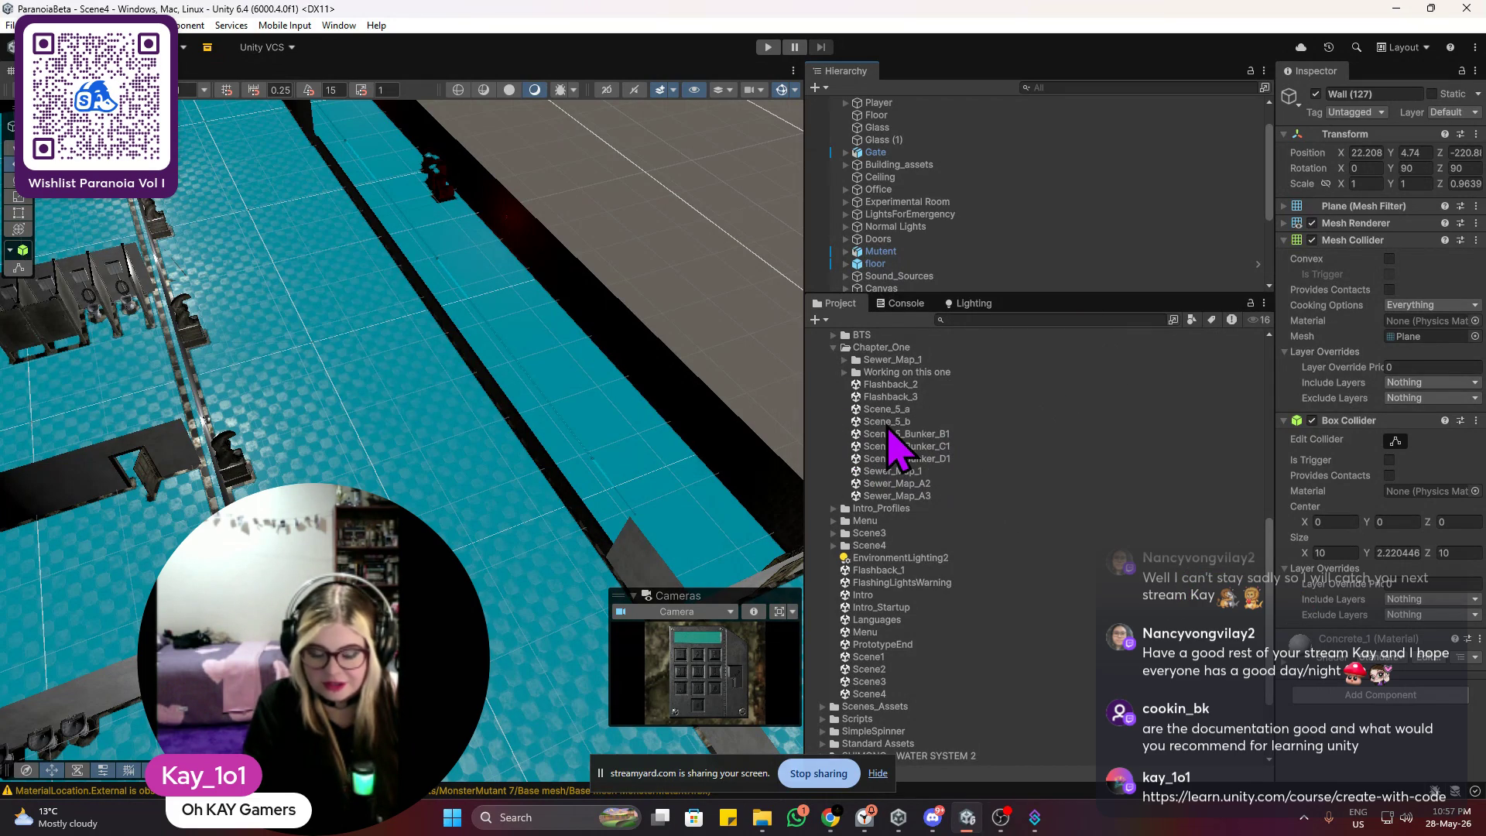
scroll(932, 405, "up", 2)
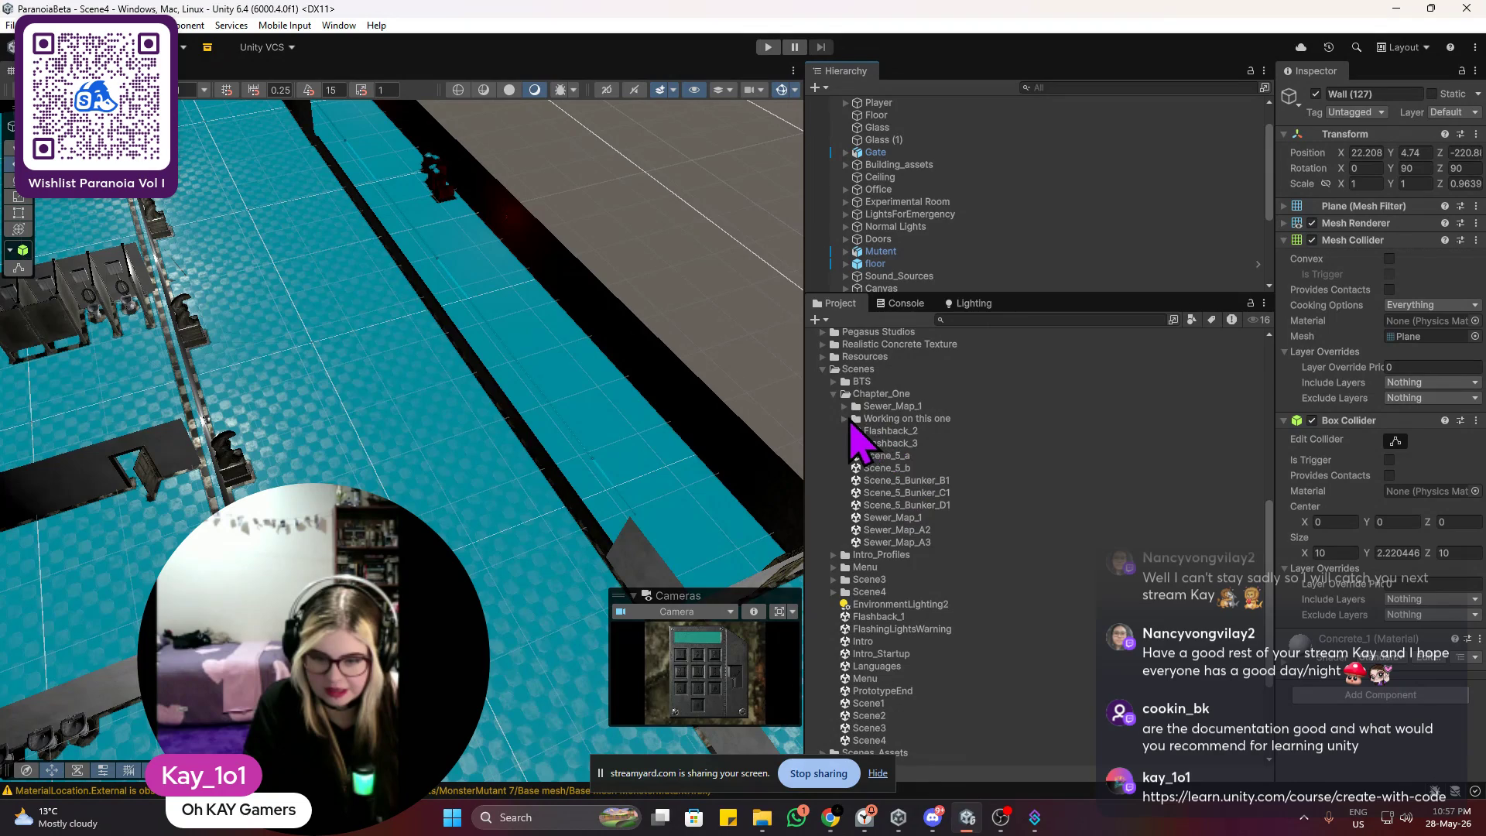
left_click(845, 419)
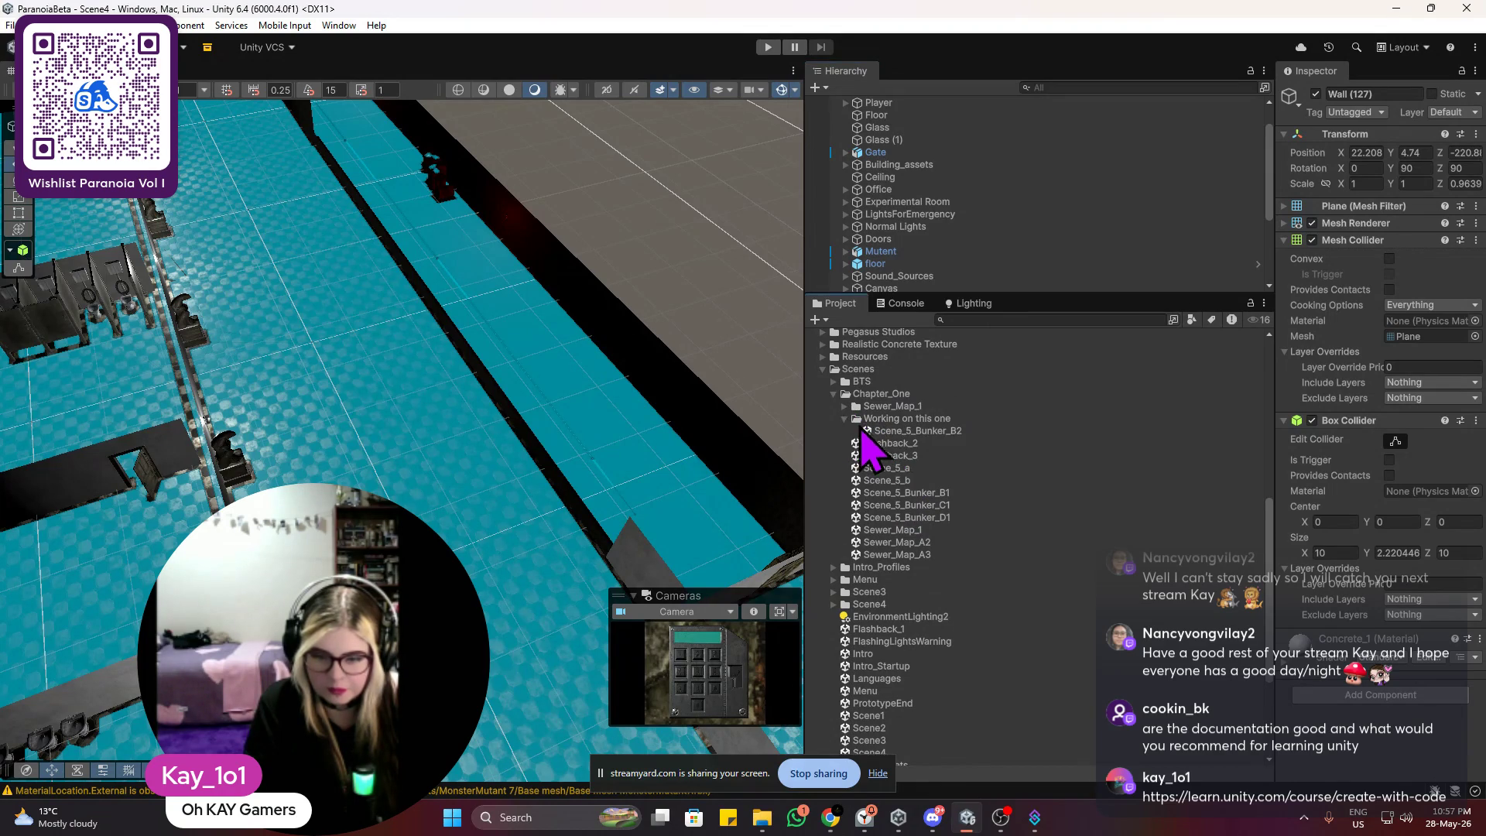
Step: Open Scene_5_Bunker_B2 and paste the copied Player into its Hierarchy
double_click(863, 431)
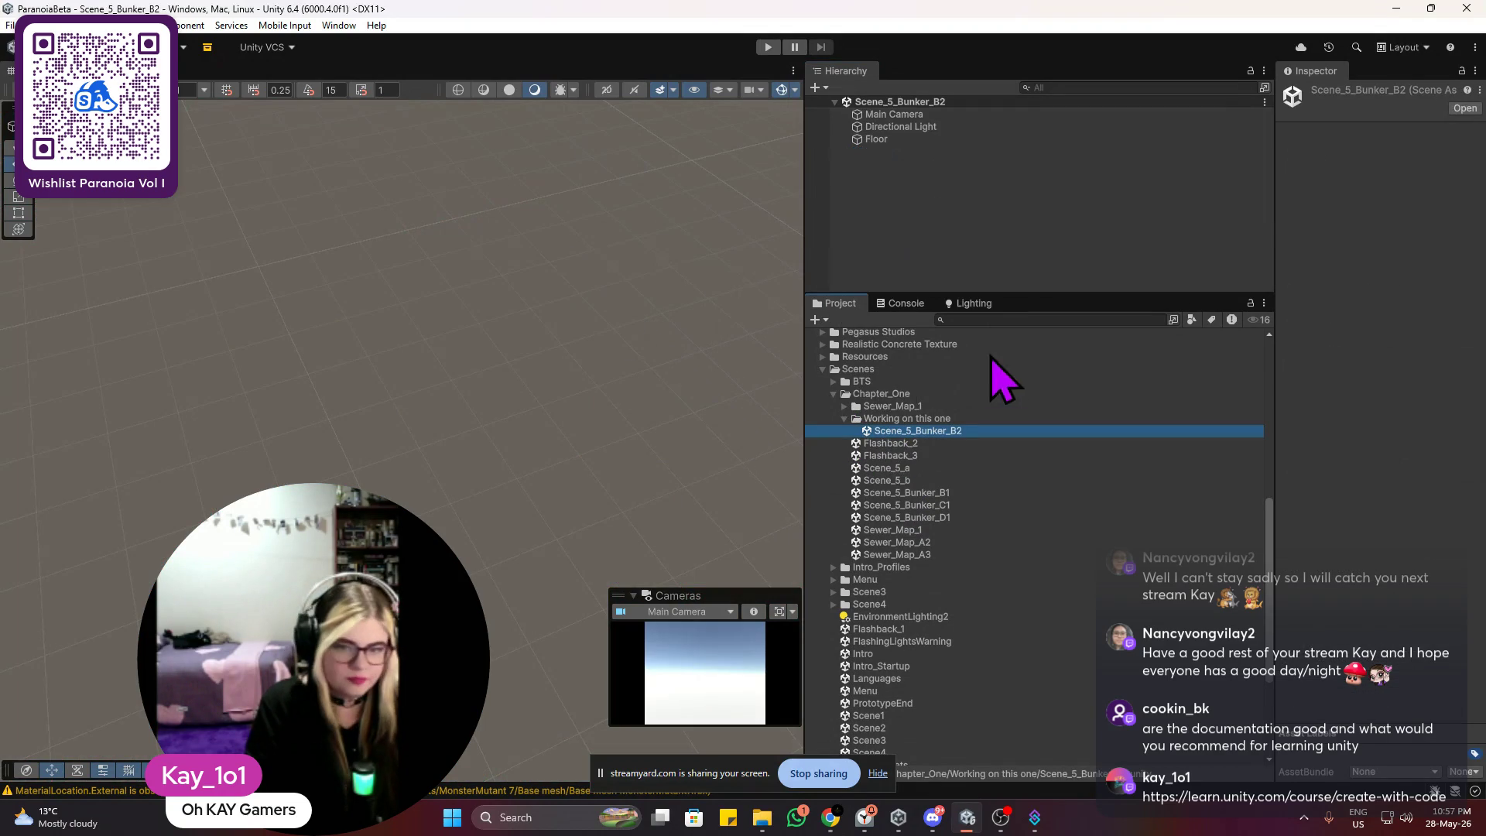
right_click(950, 211)
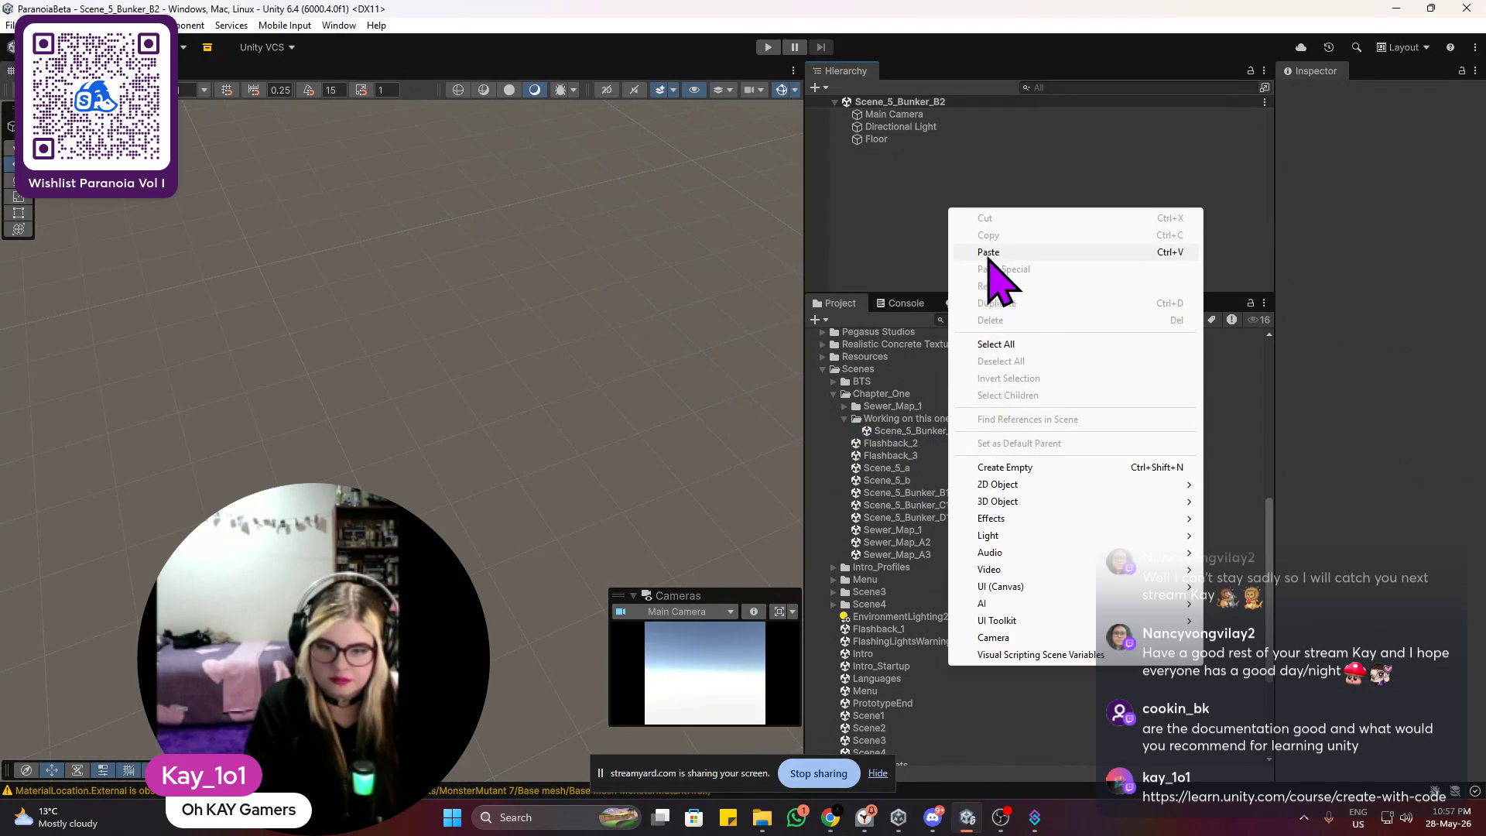
left_click(989, 252)
Step: Move the Player over the floor to X 463.2, Z 407.1, slightly above it
key("f")
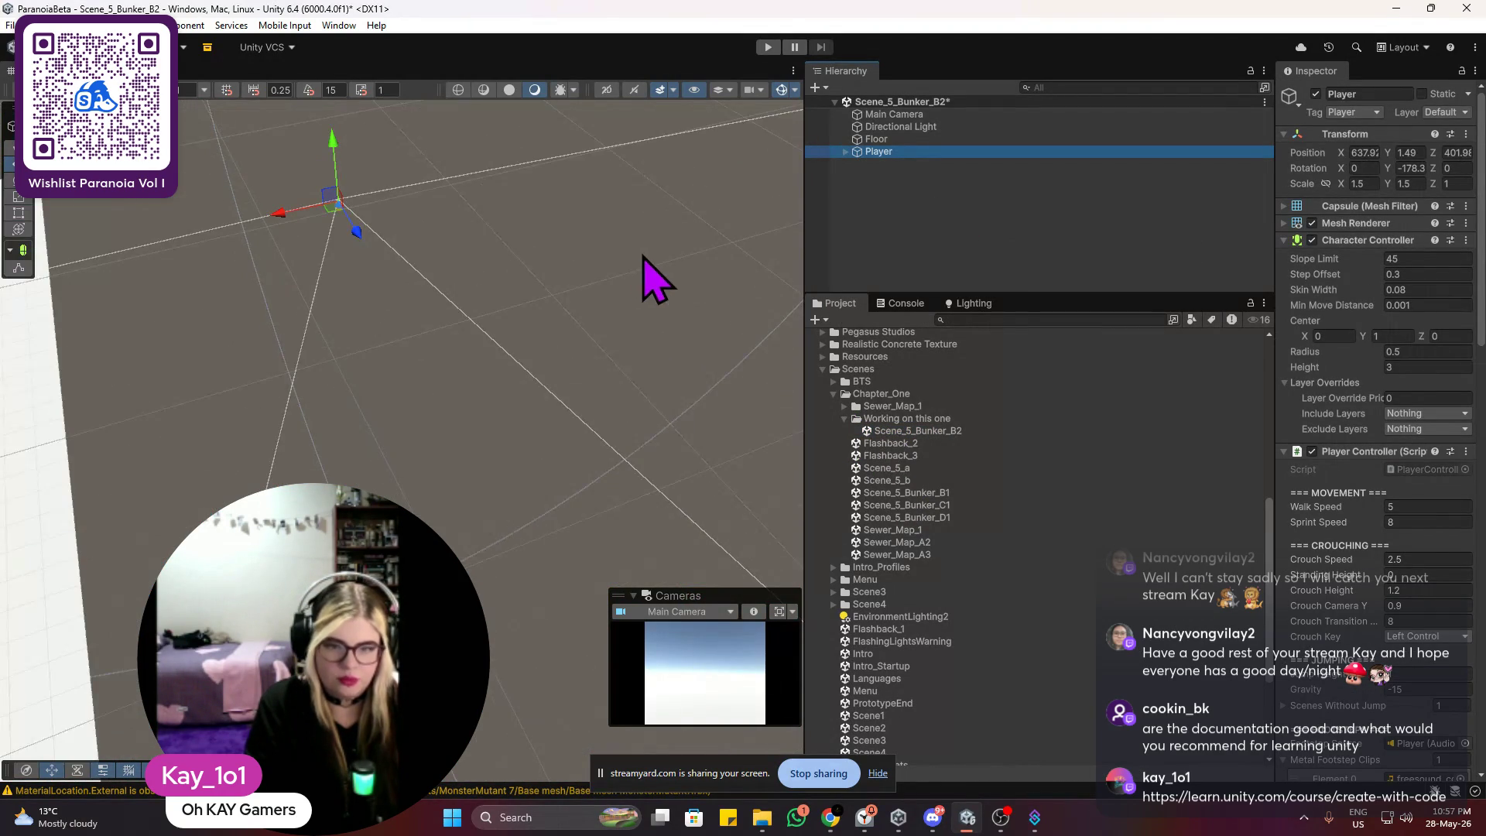
mouse_move(290, 267)
left_mouse_down()
mouse_move(252, 265)
mouse_move(11, 372)
mouse_move(394, 267)
mouse_move(521, 281)
mouse_move(468, 292)
mouse_move(480, 225)
left_mouse_up()
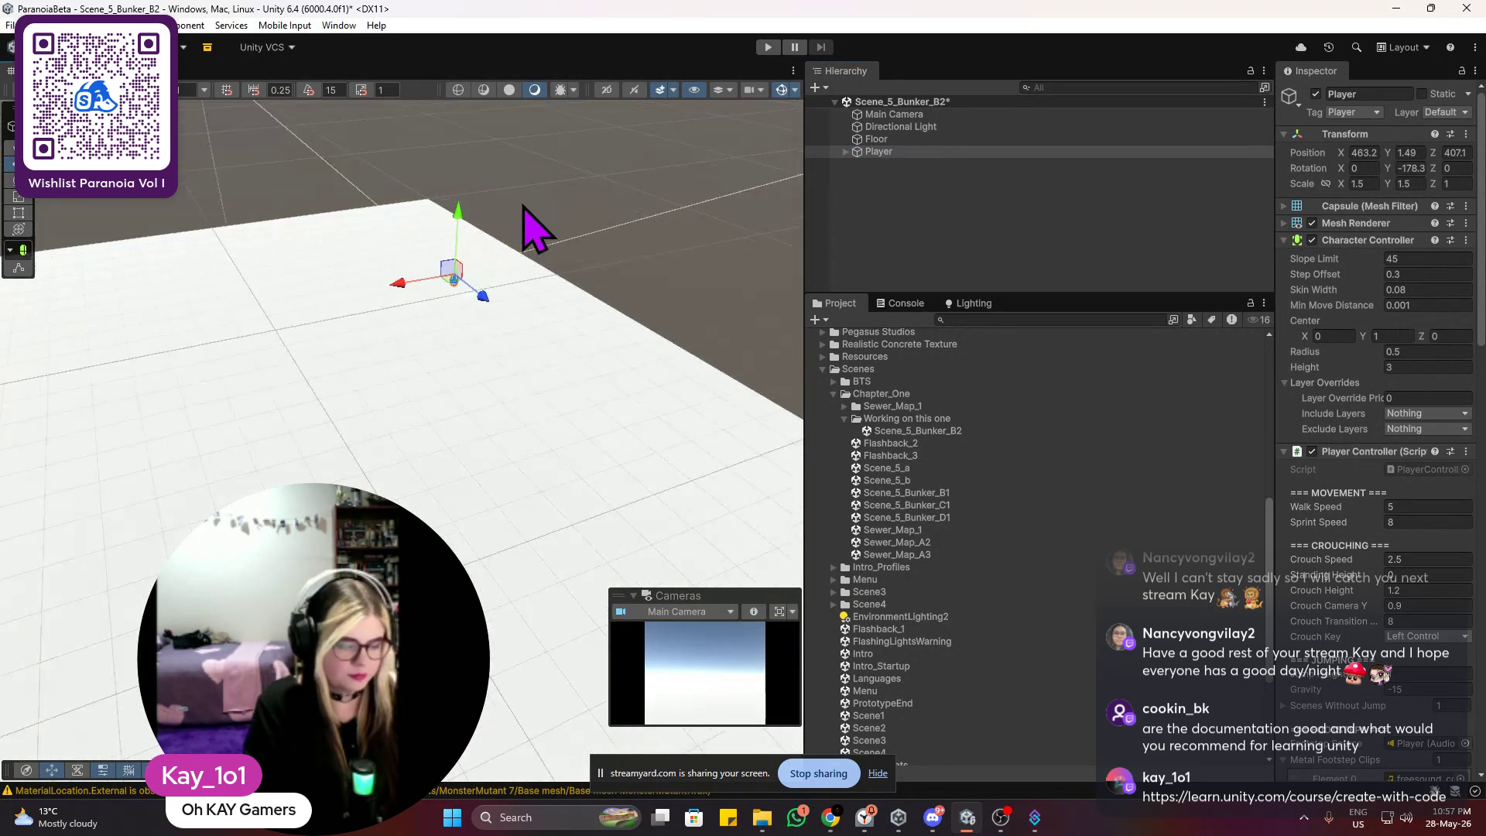
key("f")
mouse_move(414, 431)
left_mouse_down()
mouse_move(407, 397)
mouse_move(411, 425)
left_mouse_up()
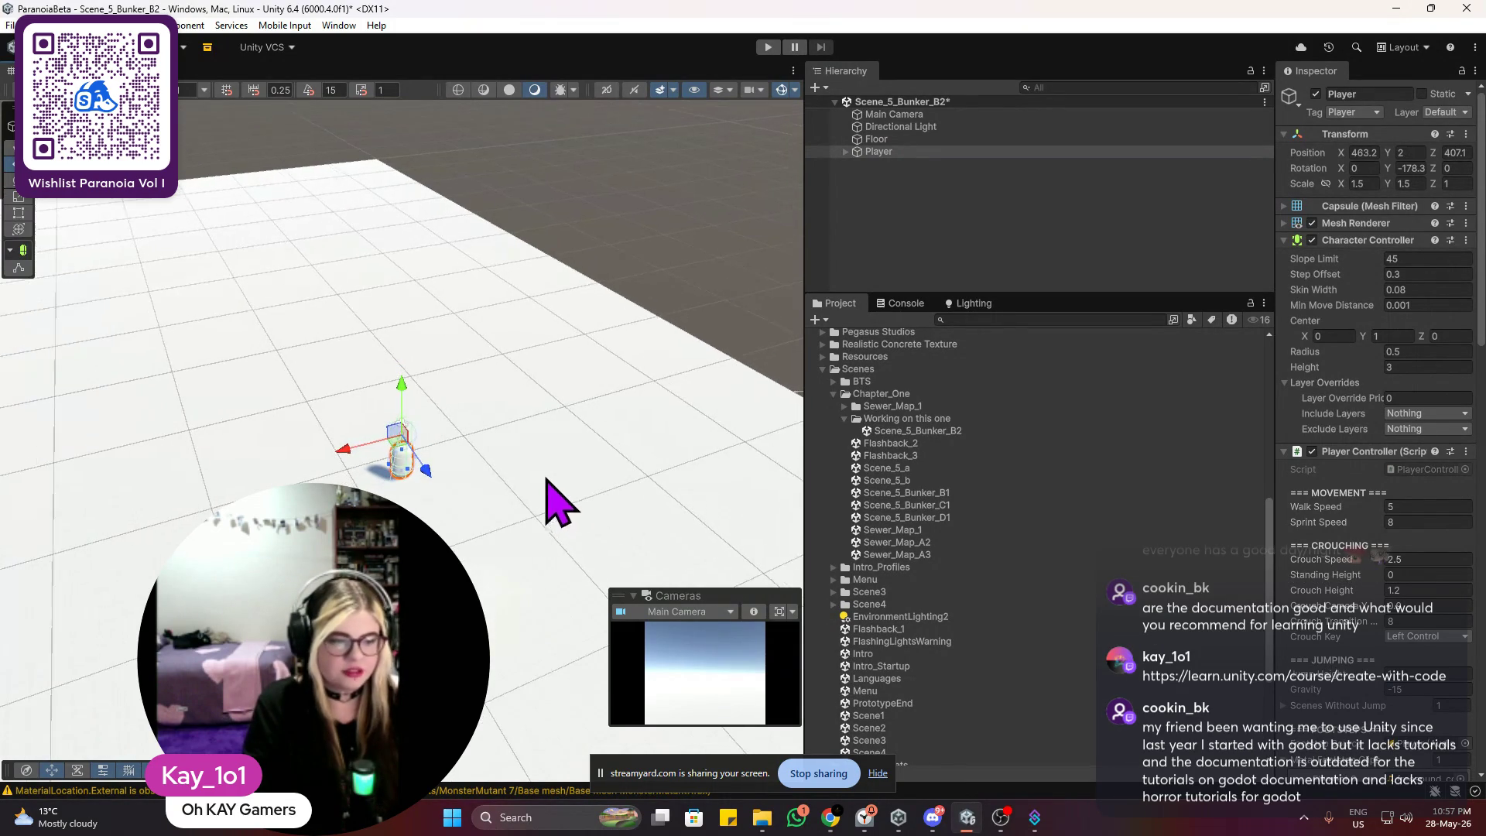
scroll(545, 494, "up", 3)
mouse_move(564, 475)
left_mouse_down()
mouse_move(431, 441)
mouse_move(457, 332)
mouse_move(472, 352)
left_mouse_up()
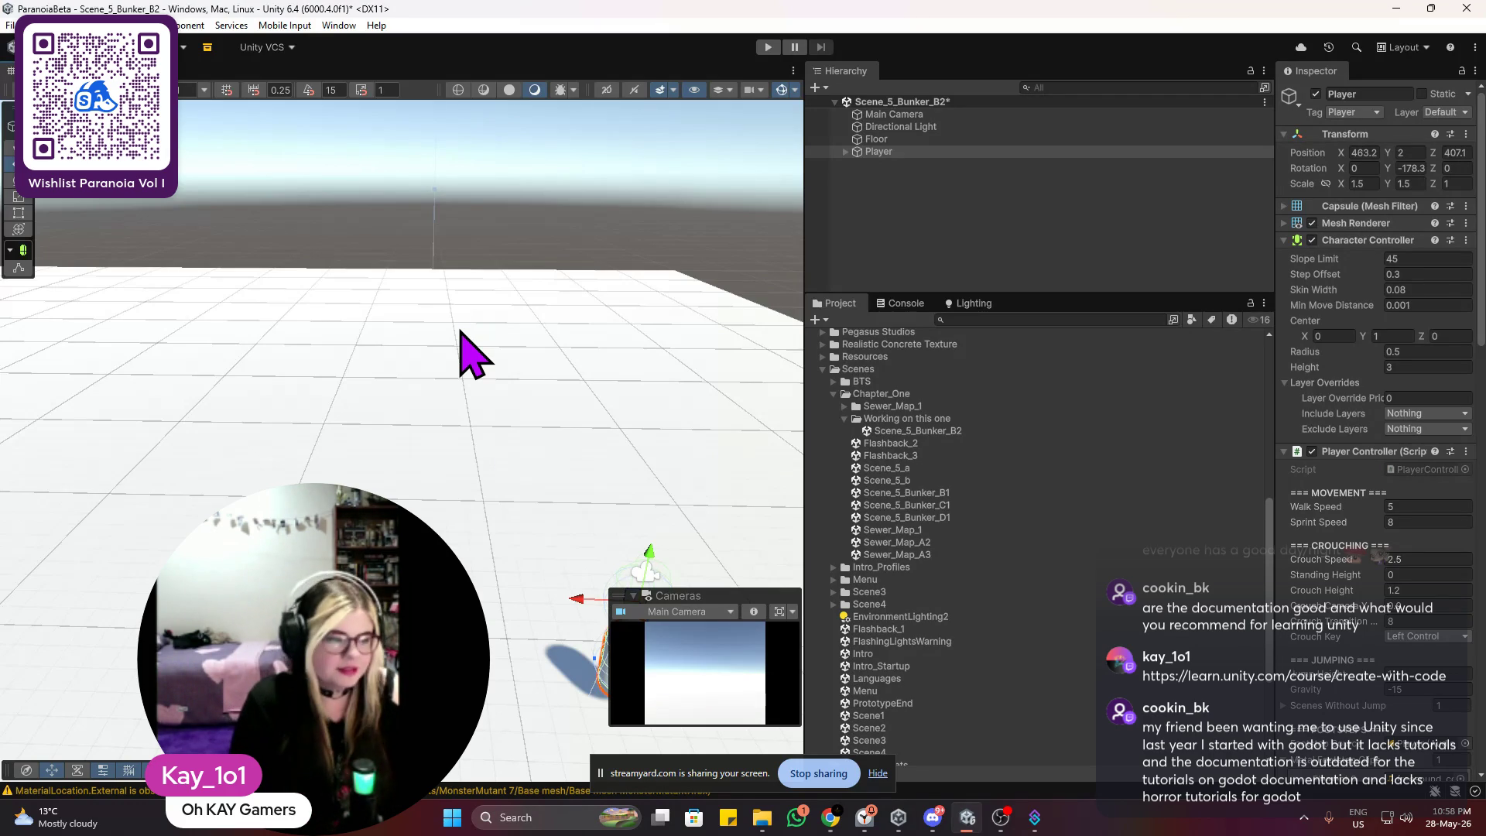
Step: Drop the Player to Position Y 1.72 on the floor and enter Play mode
scroll(472, 356, "down", 3)
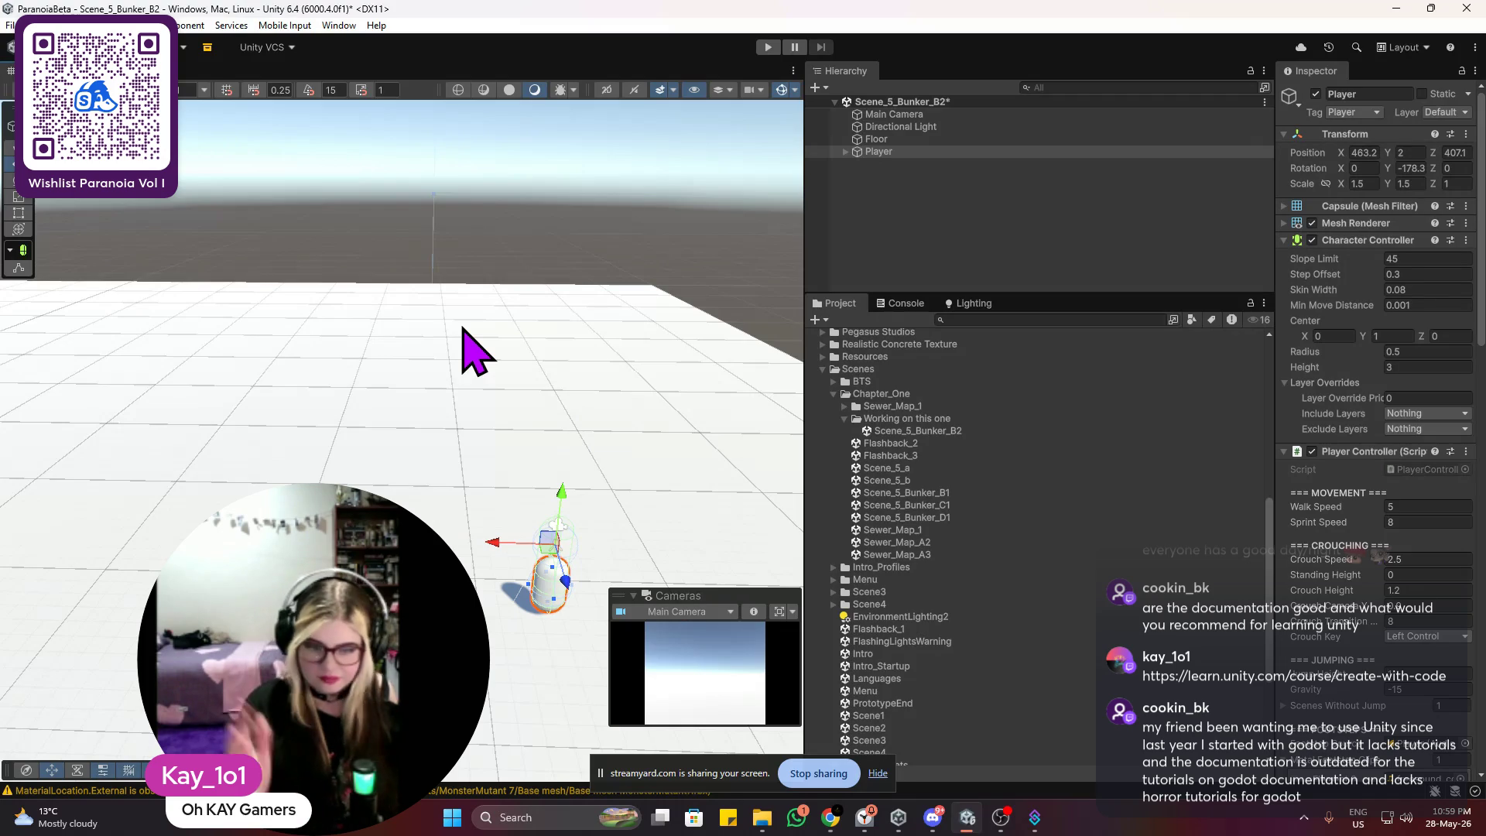
scroll(889, 547, "up", 3)
mouse_move(650, 498)
left_mouse_down()
mouse_move(640, 554)
mouse_move(503, 403)
mouse_move(521, 441)
mouse_move(564, 448)
left_mouse_up()
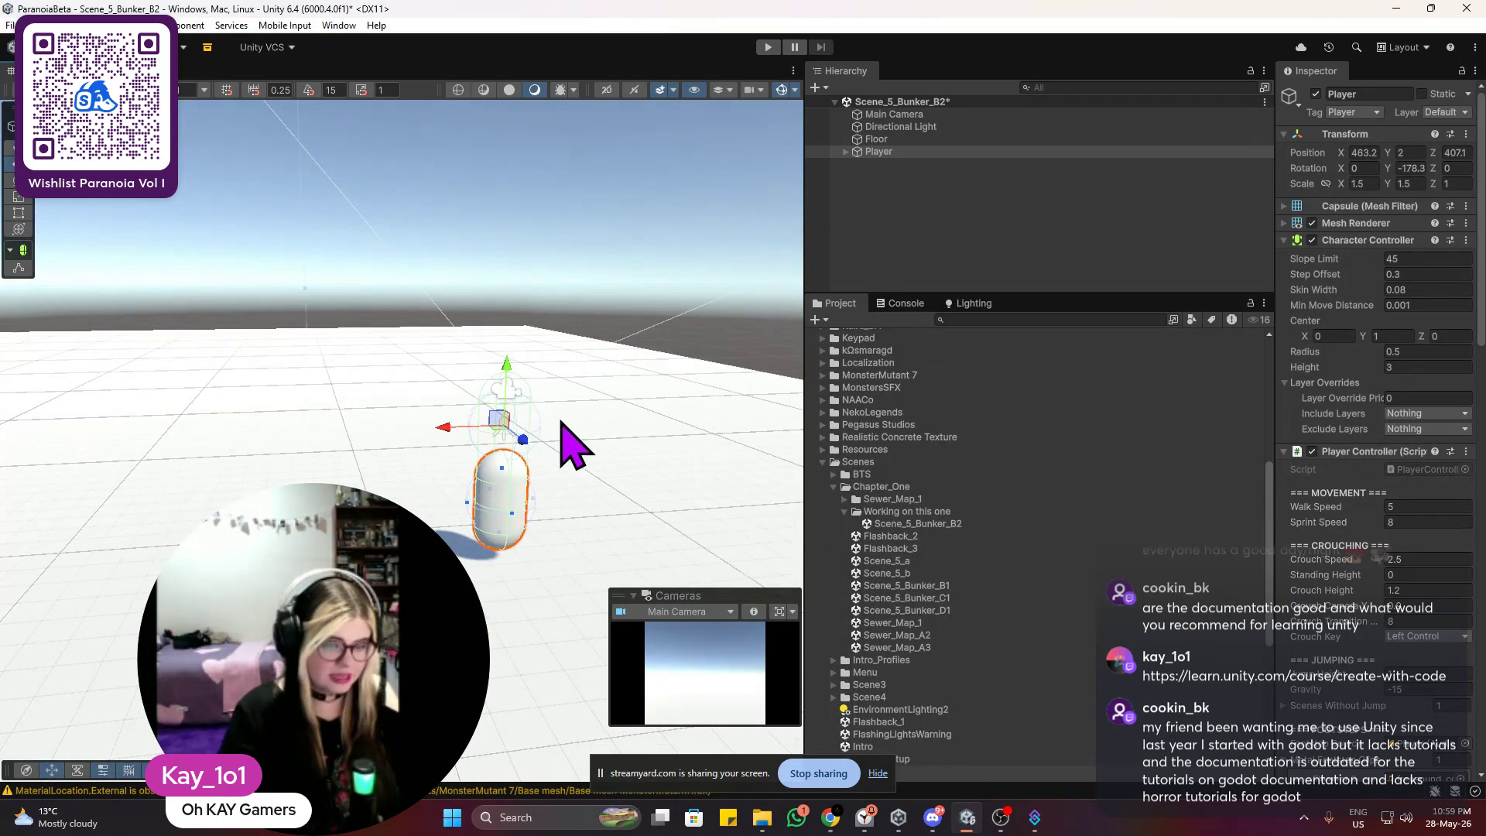
mouse_move(509, 381)
left_mouse_down()
mouse_move(514, 424)
mouse_move(515, 404)
left_mouse_up()
left_click(767, 47)
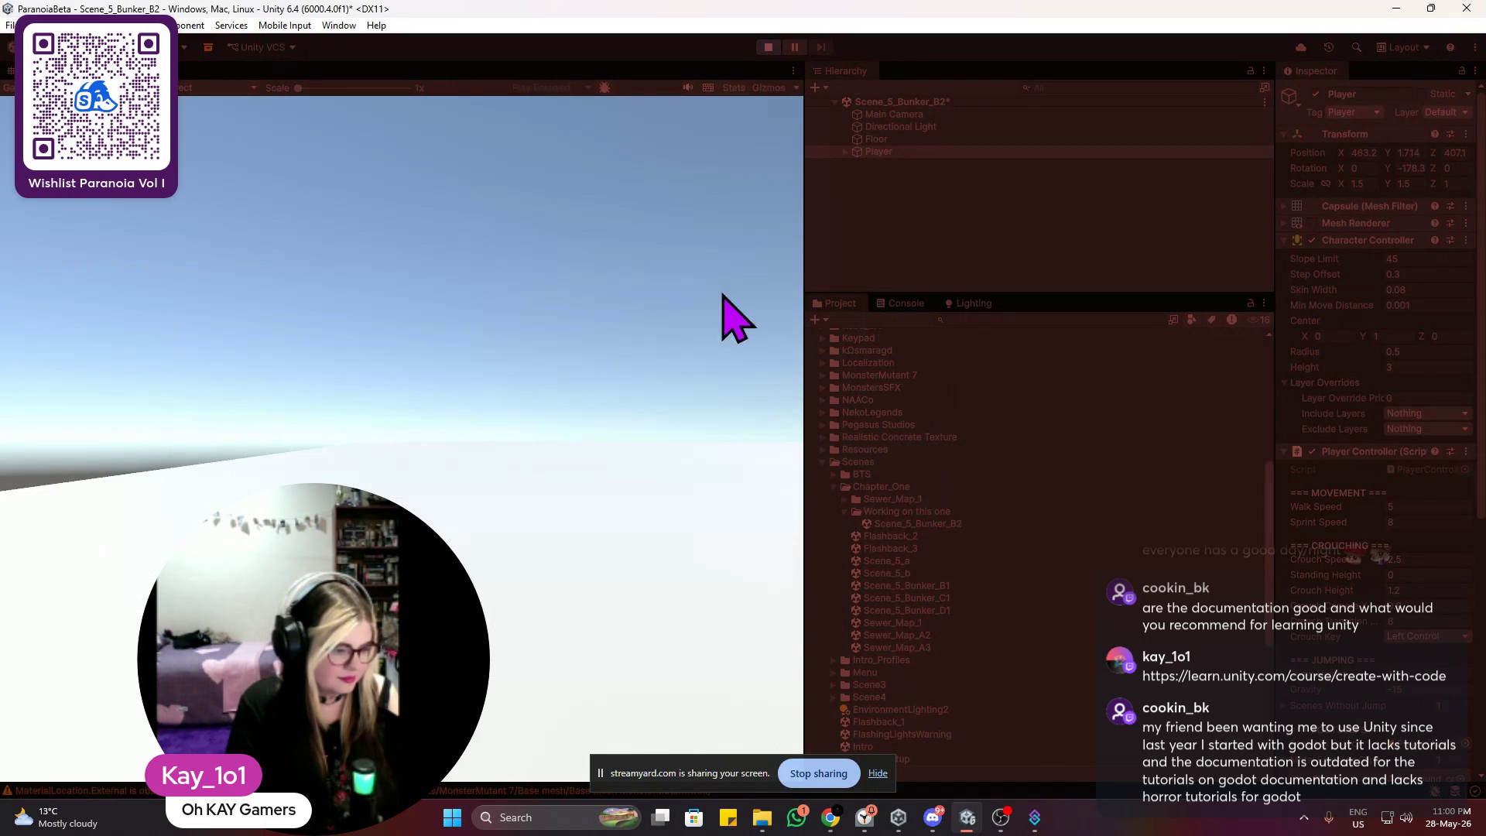
Step: Walk the Player forward with WASD and look around, then stop Play mode
key("a")
key("w")
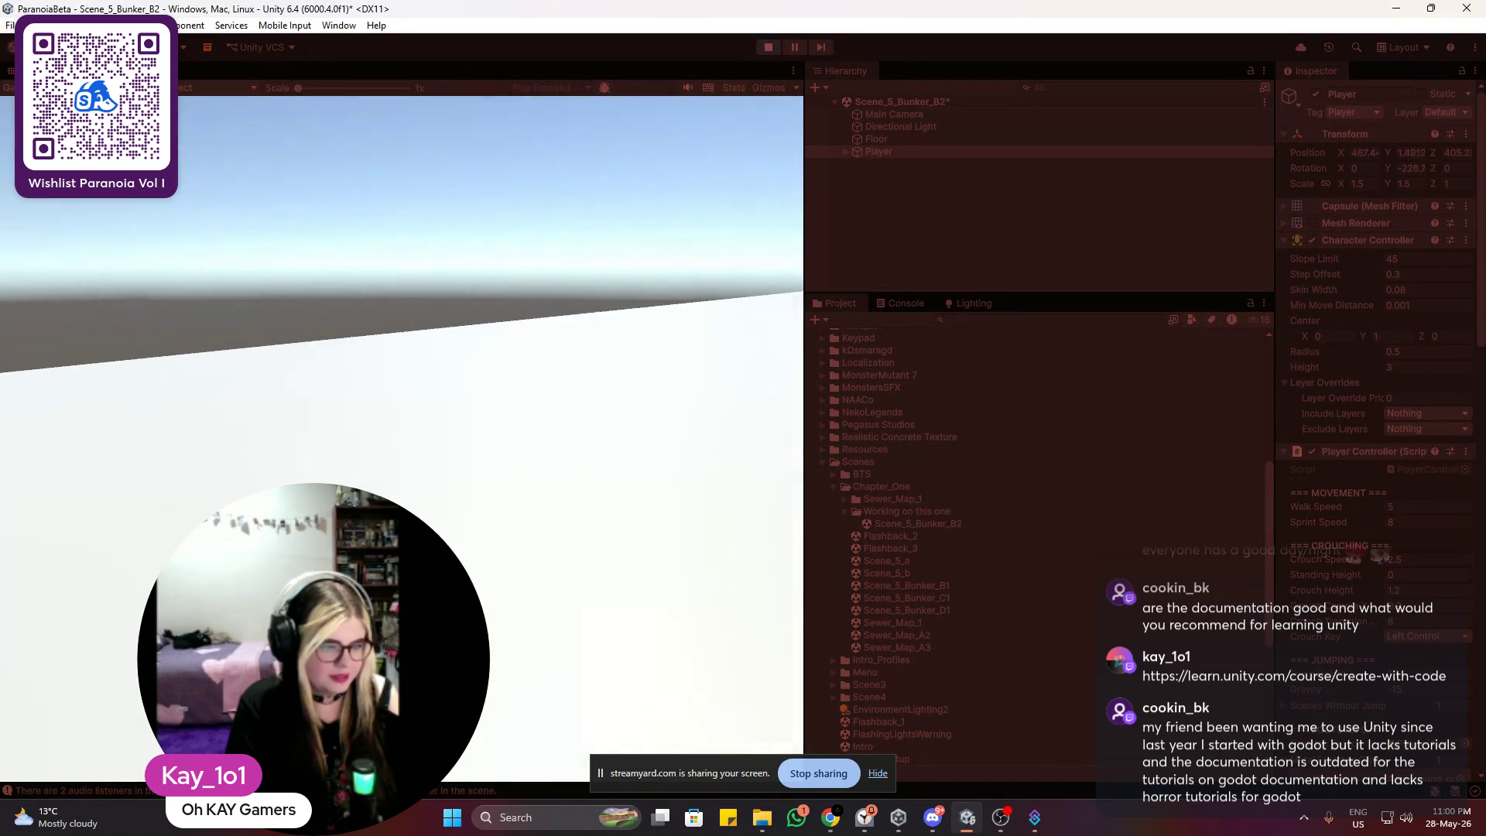
key("w")
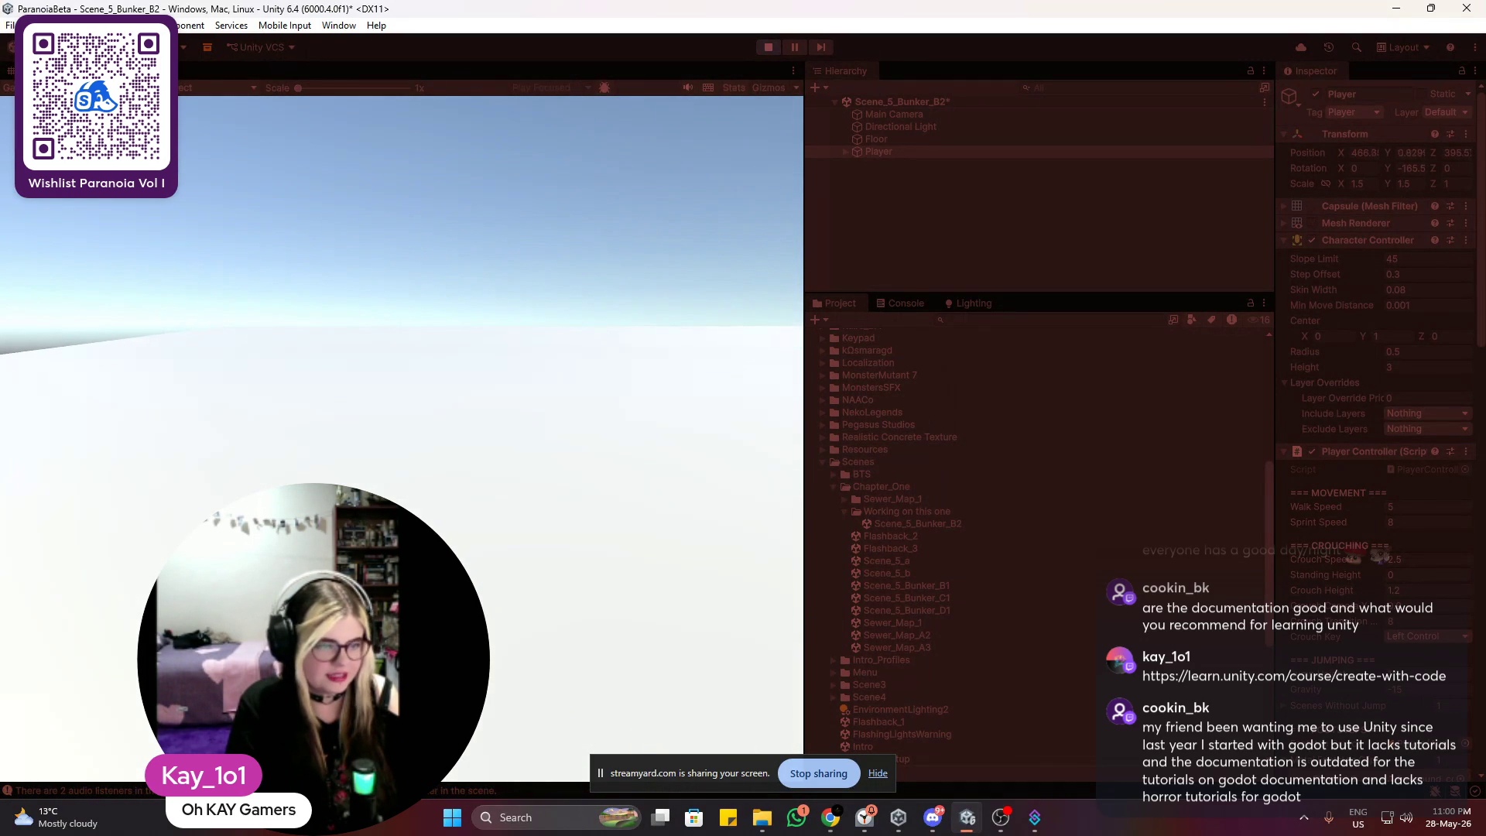
key("Escape")
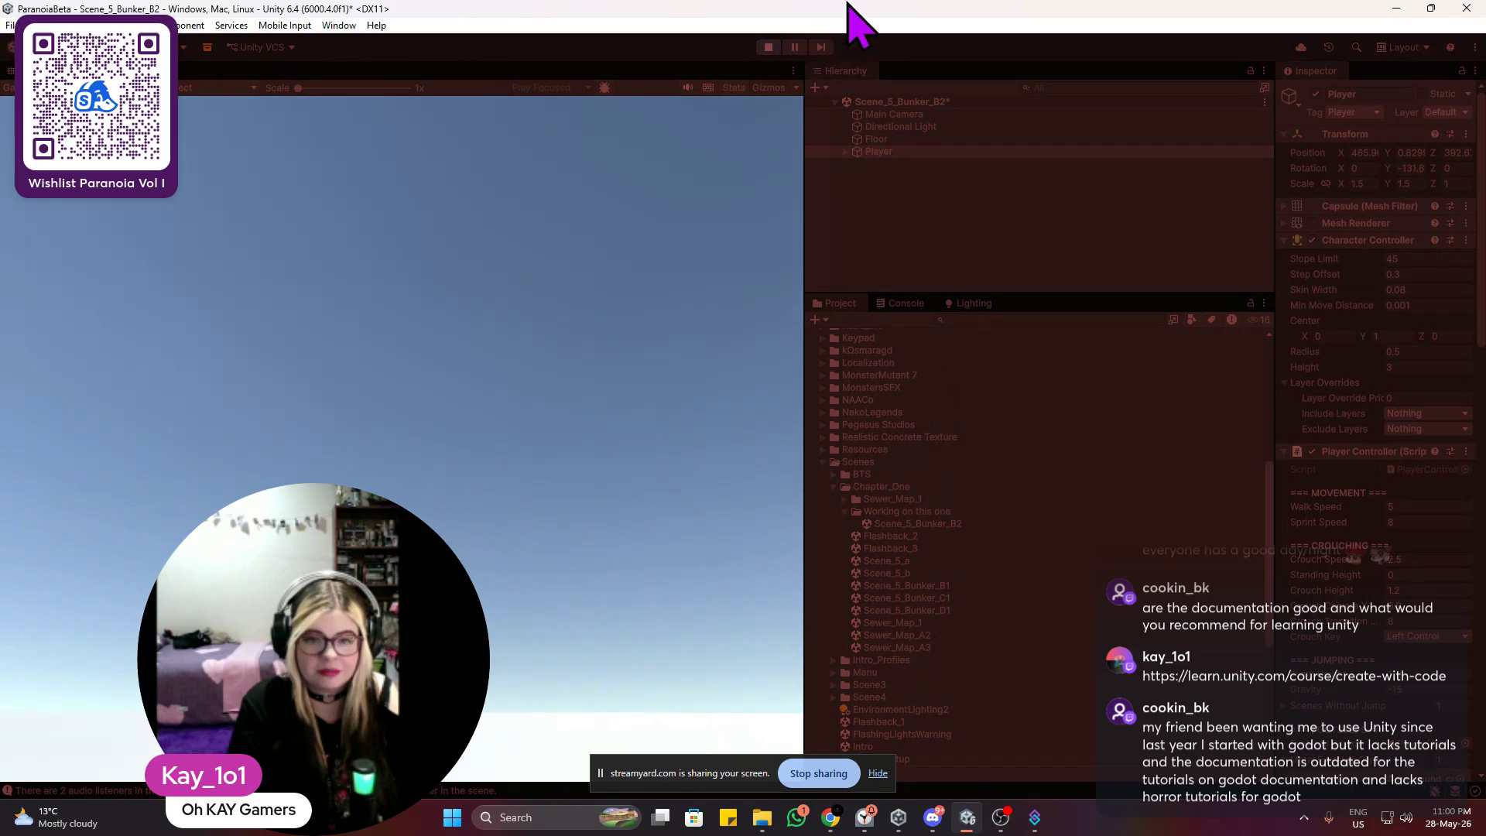
left_click(769, 47)
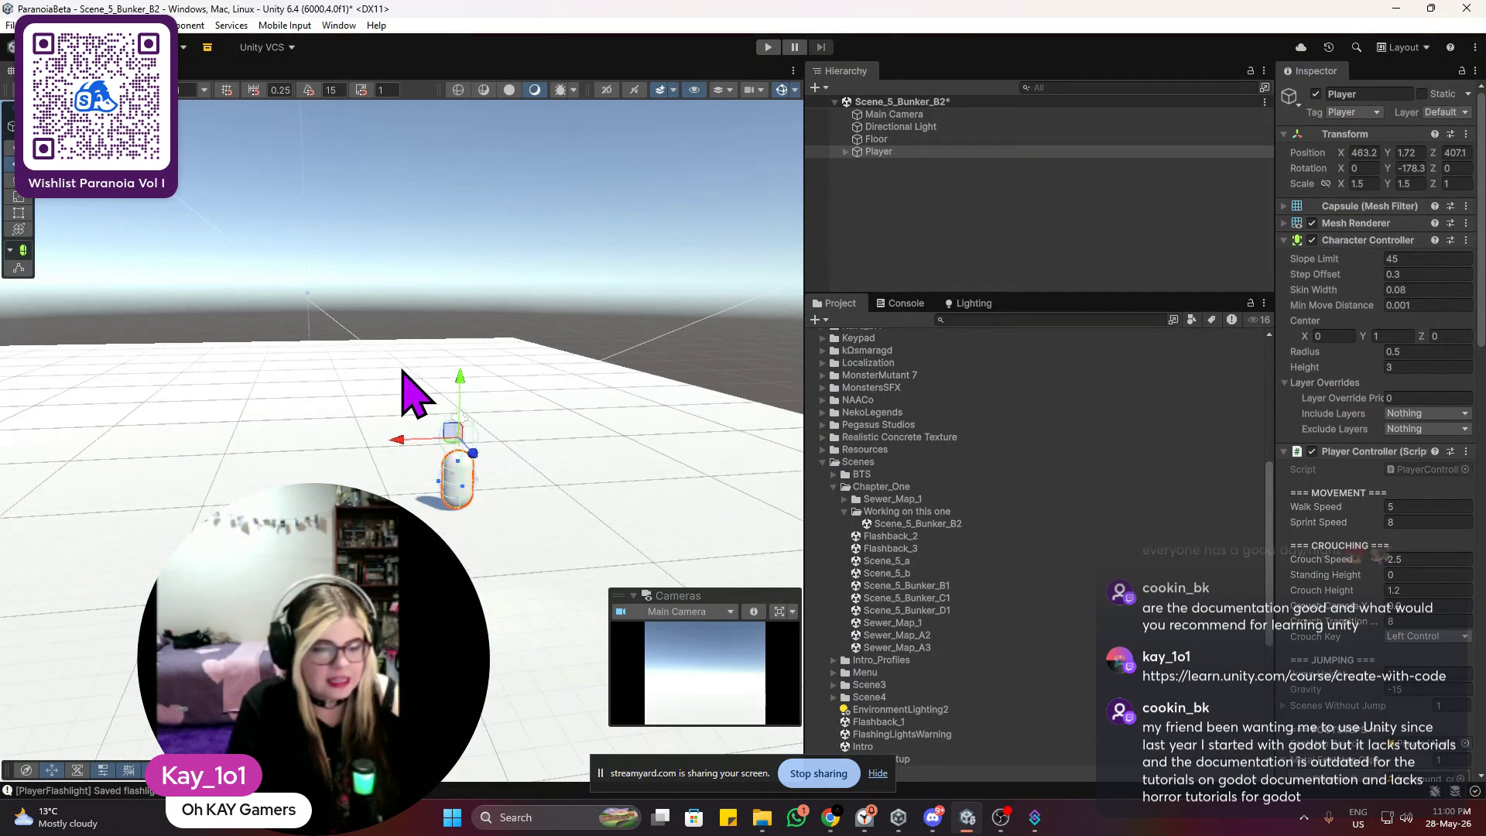
mouse_move(470, 352)
left_mouse_down()
mouse_move(454, 372)
mouse_move(524, 388)
mouse_move(531, 414)
left_mouse_up()
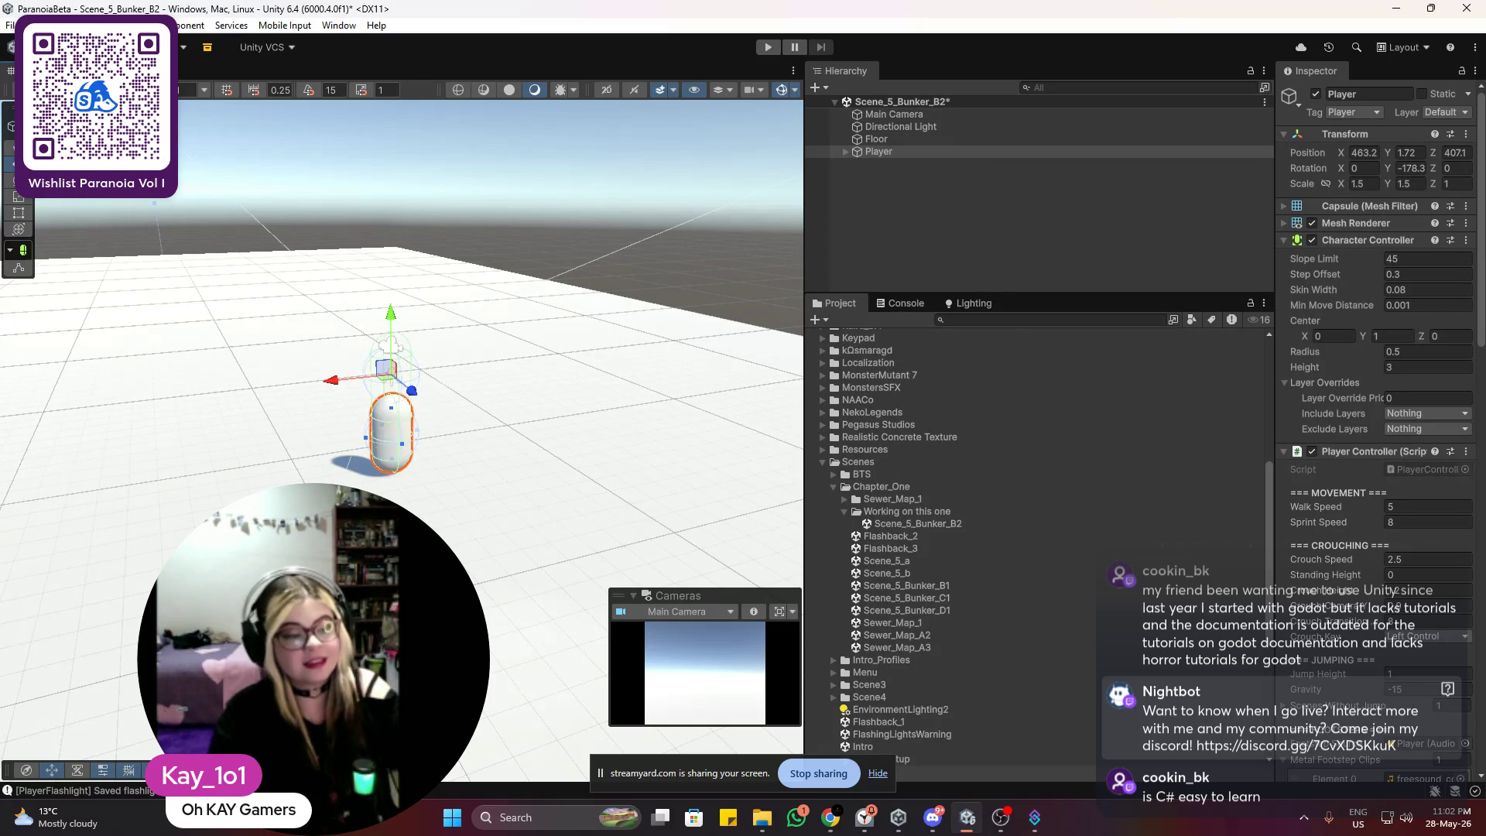
key("alt+Tab")
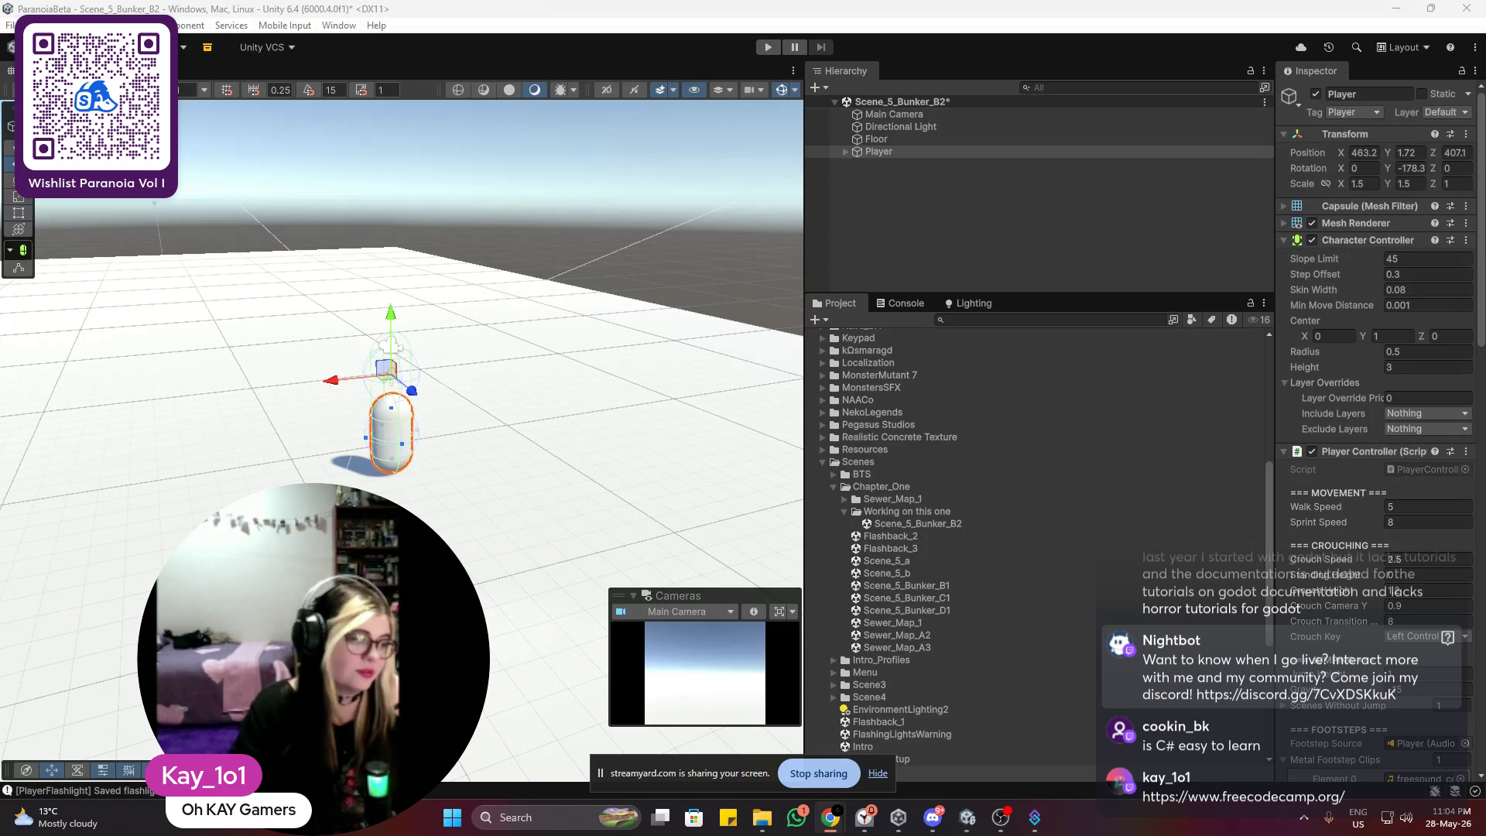
Step: Orbit around the Player, widen the Inspector and scroll to the Audio Source 3D Sound Settings
scroll(513, 335, "up", 5)
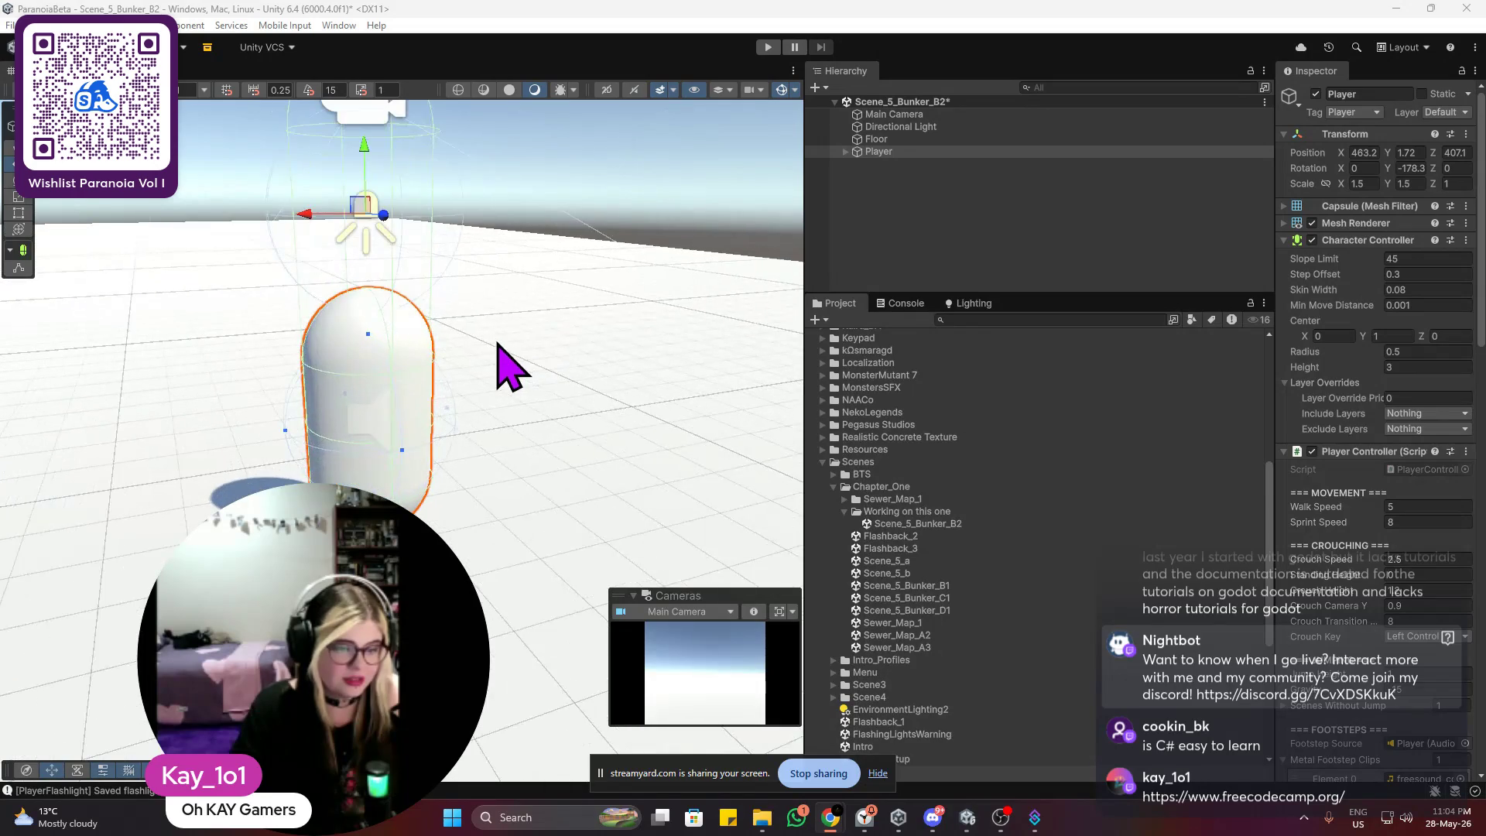
left_click_drag(511, 367, 332, 341)
scroll(348, 365, "down", 5)
mouse_move(580, 307)
left_mouse_down()
mouse_move(480, 384)
mouse_move(590, 354)
mouse_move(619, 317)
mouse_move(514, 281)
mouse_move(411, 325)
mouse_move(507, 313)
left_mouse_up()
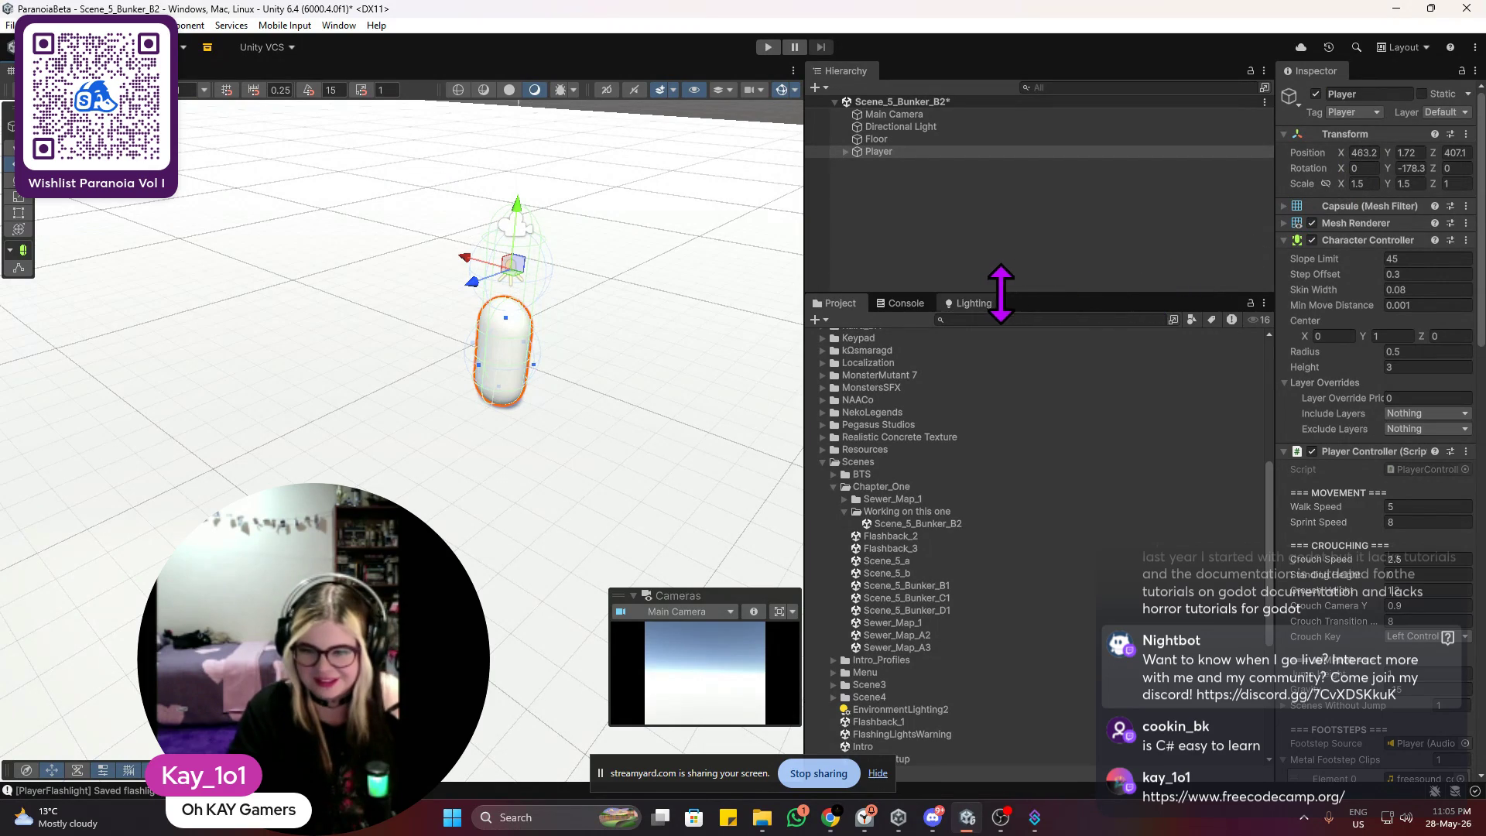
mouse_move(1273, 205)
left_mouse_down()
mouse_move(1138, 235)
mouse_move(1184, 239)
left_mouse_up()
scroll(475, 232, "up", 2)
scroll(485, 256, "up", 4)
scroll(581, 248, "down", 4)
scroll(534, 248, "down", 5)
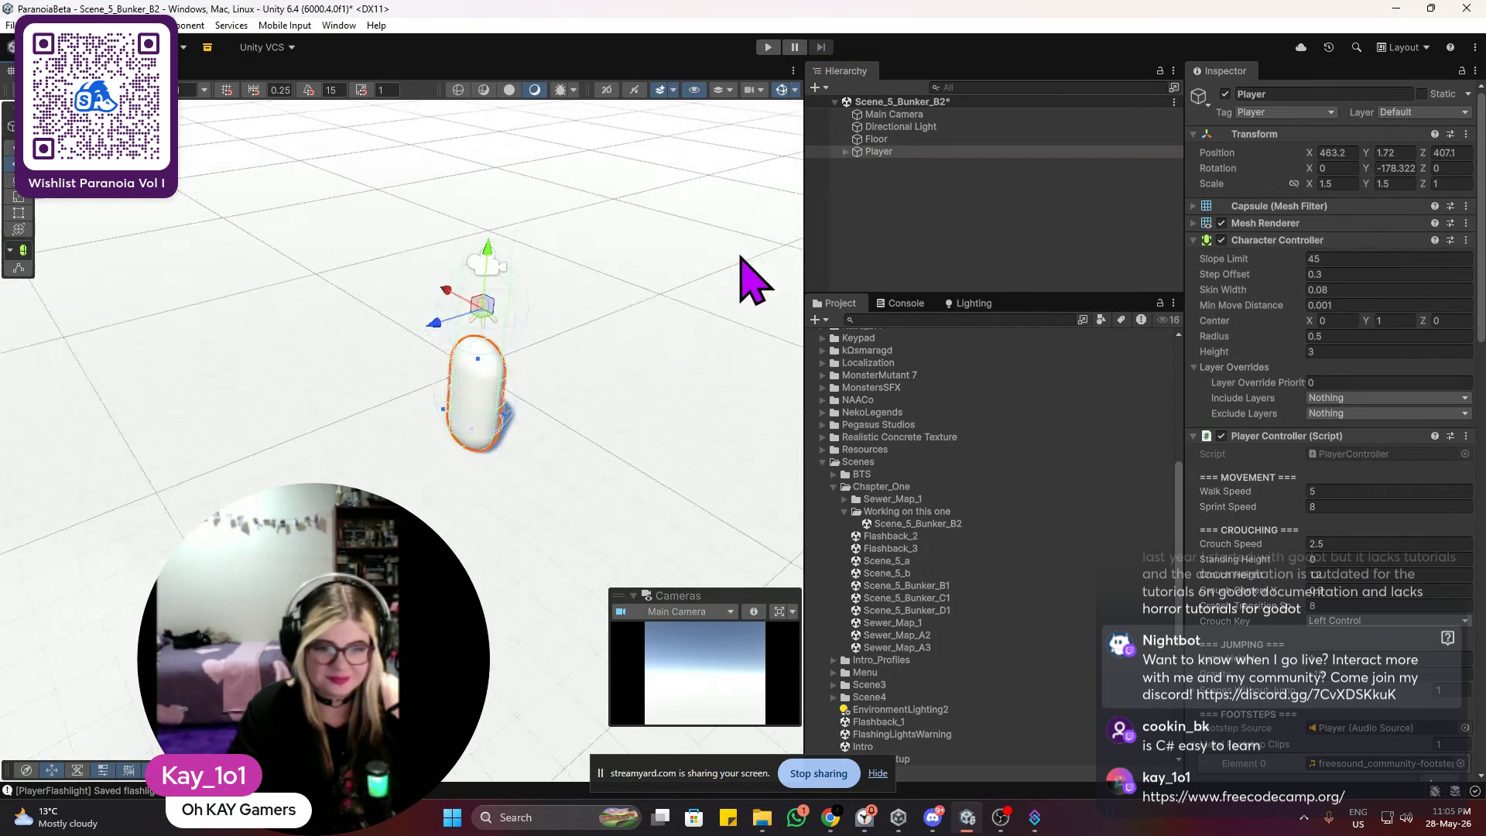
scroll(1284, 255, "down", 10)
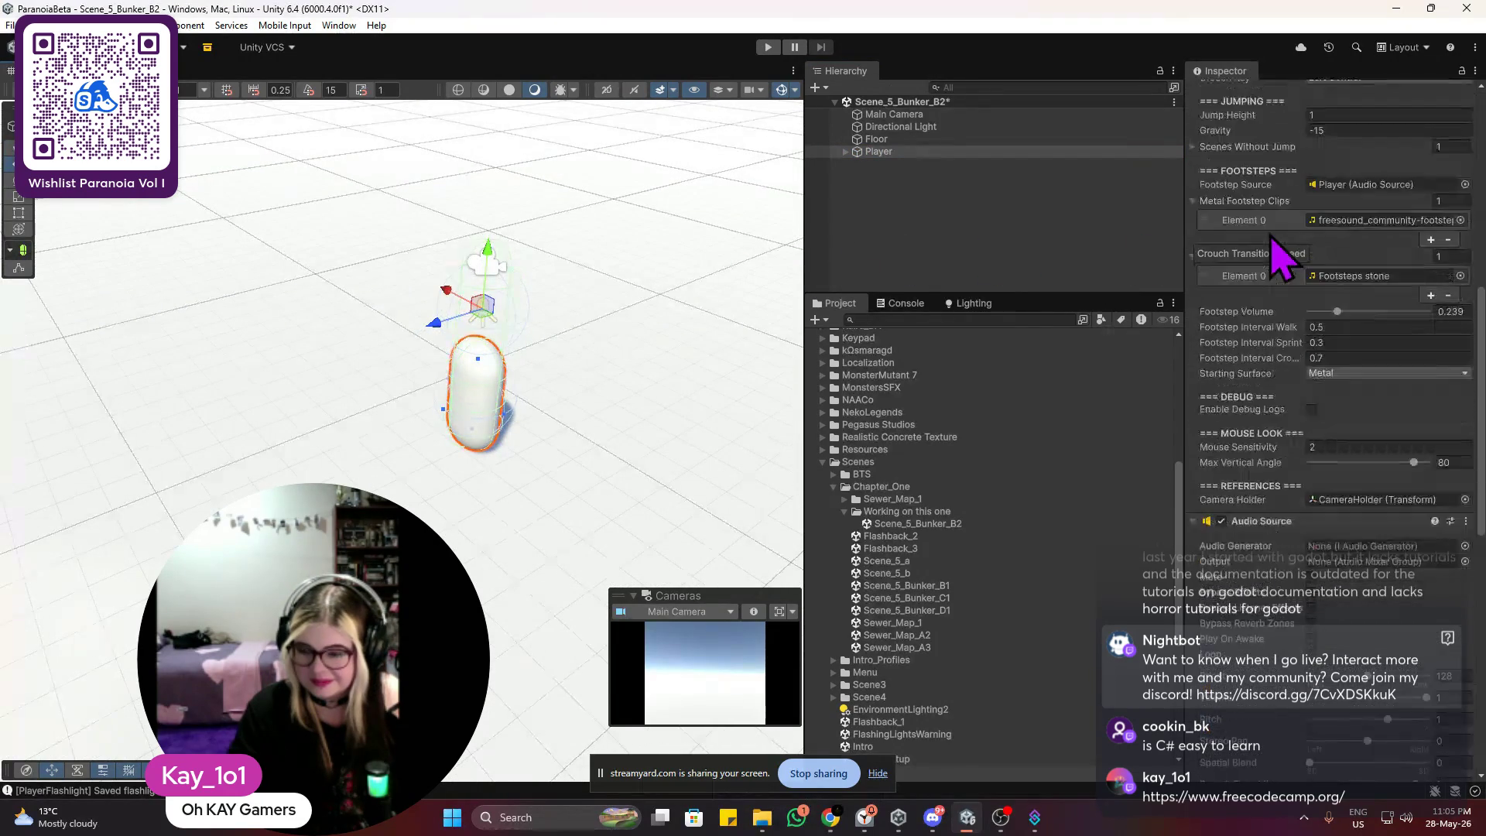
scroll(1281, 252, "down", 10)
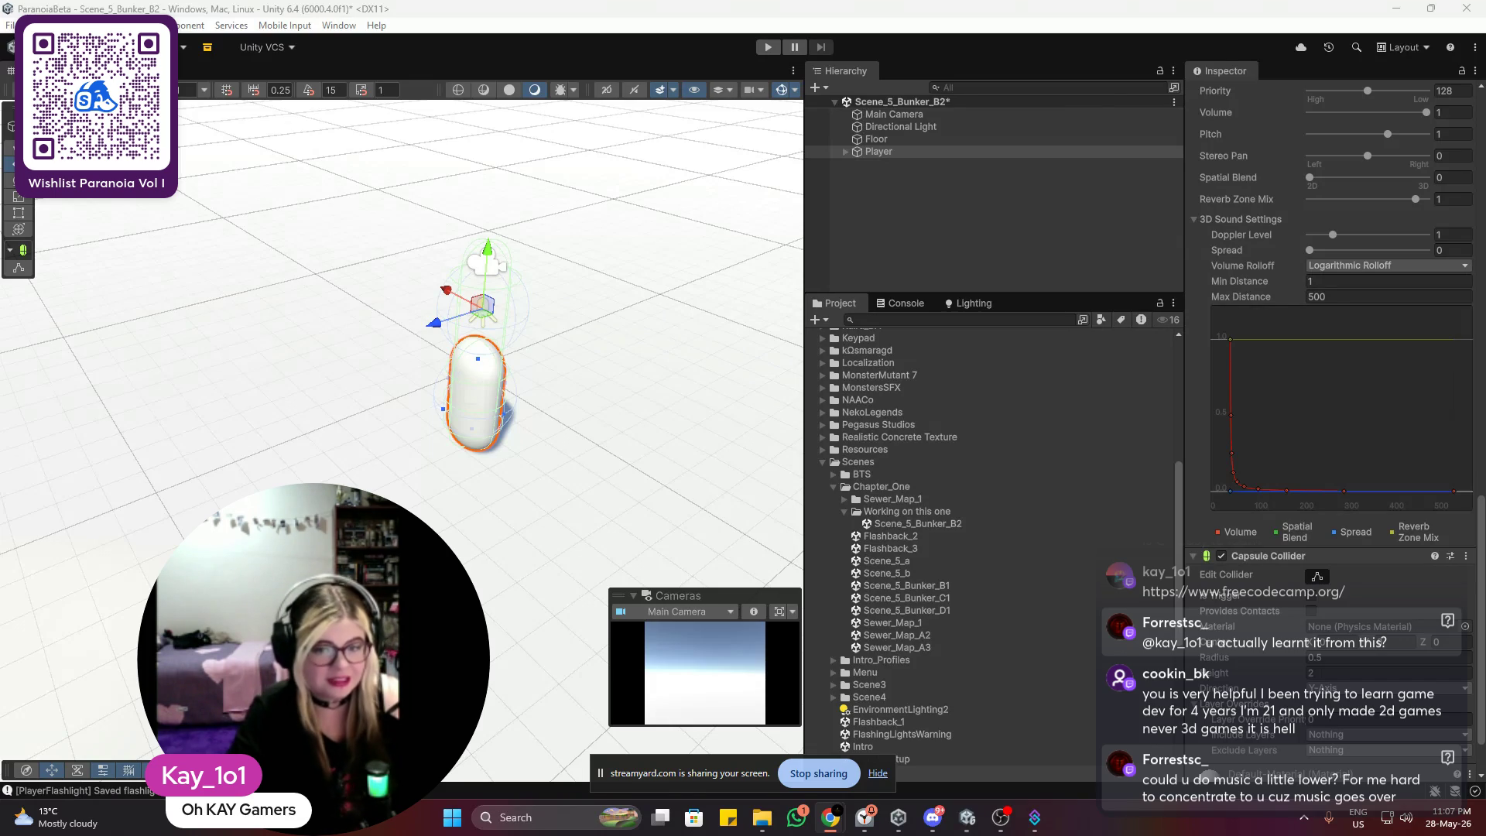
Step: Zoom and orbit the Scene view until the Player capsule fills it
scroll(742, 251, "down", 5)
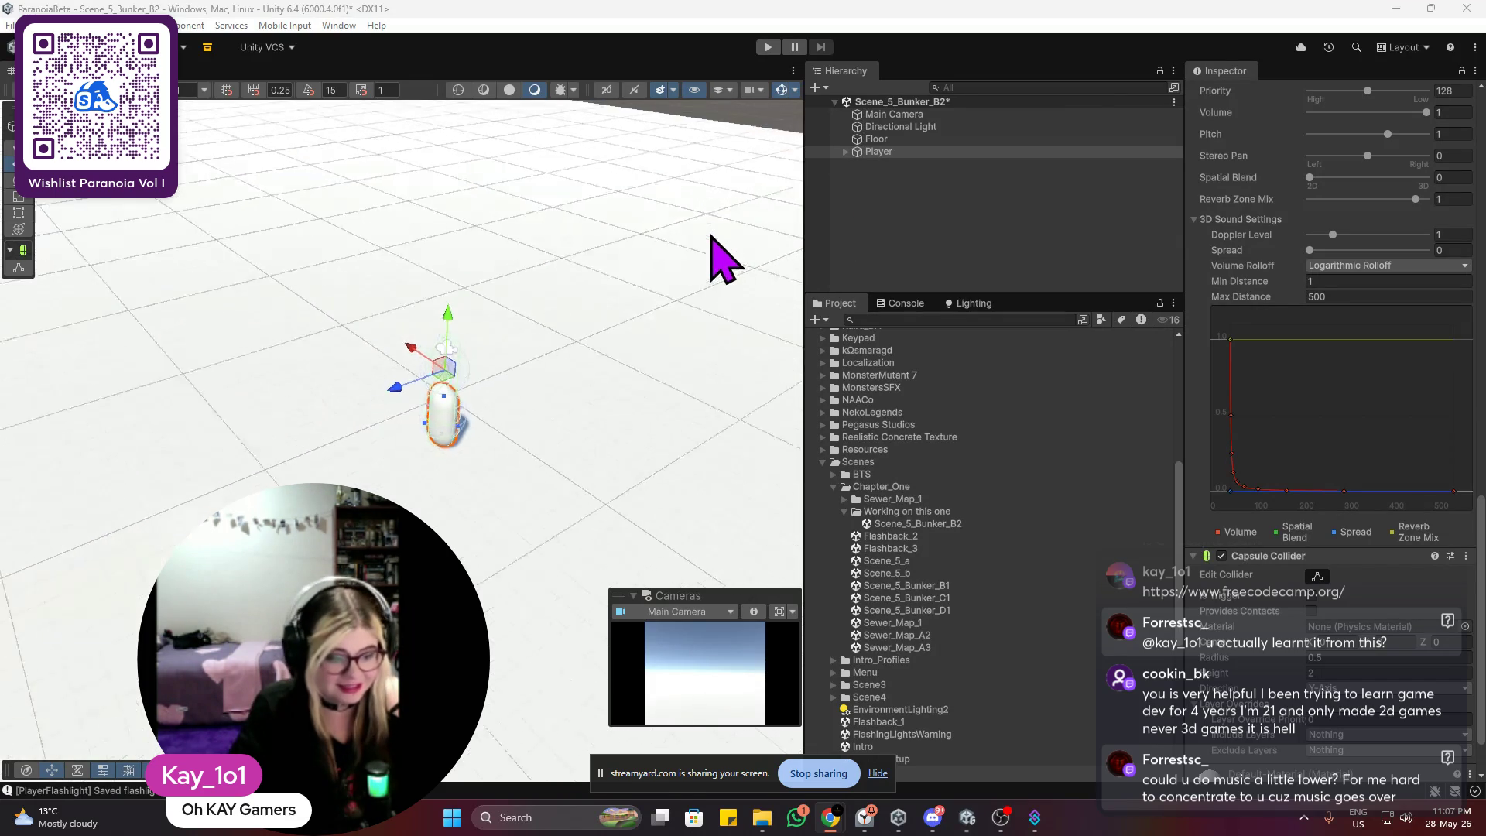
scroll(689, 266, "down", 3)
scroll(691, 267, "up", 4)
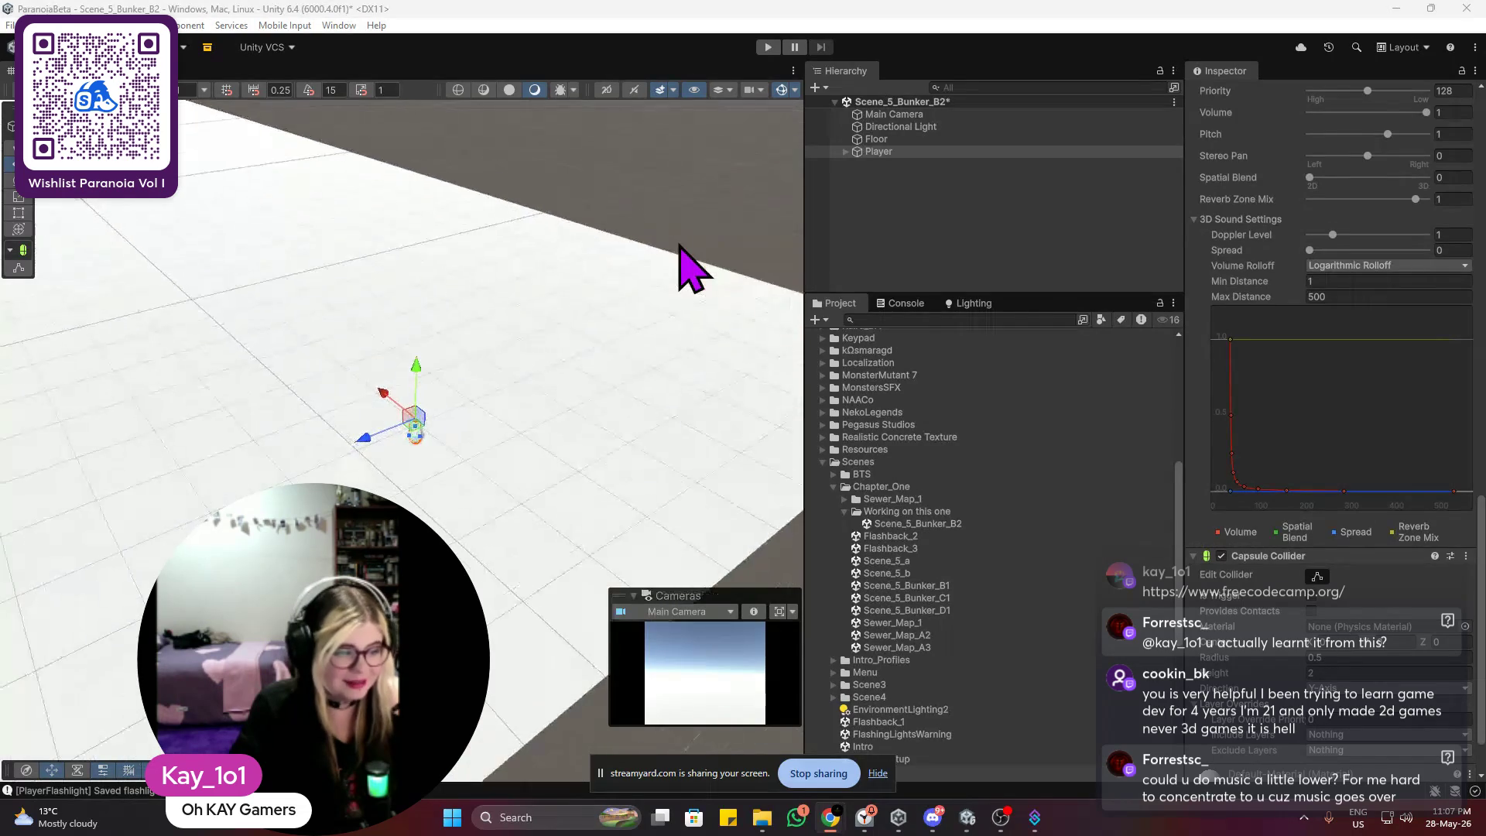
mouse_move(691, 267)
left_mouse_down()
mouse_move(498, 252)
mouse_move(471, 282)
mouse_move(564, 315)
mouse_move(537, 364)
mouse_move(660, 374)
mouse_move(613, 315)
mouse_move(620, 338)
mouse_move(594, 325)
mouse_move(577, 358)
mouse_move(601, 315)
mouse_move(584, 365)
left_mouse_up()
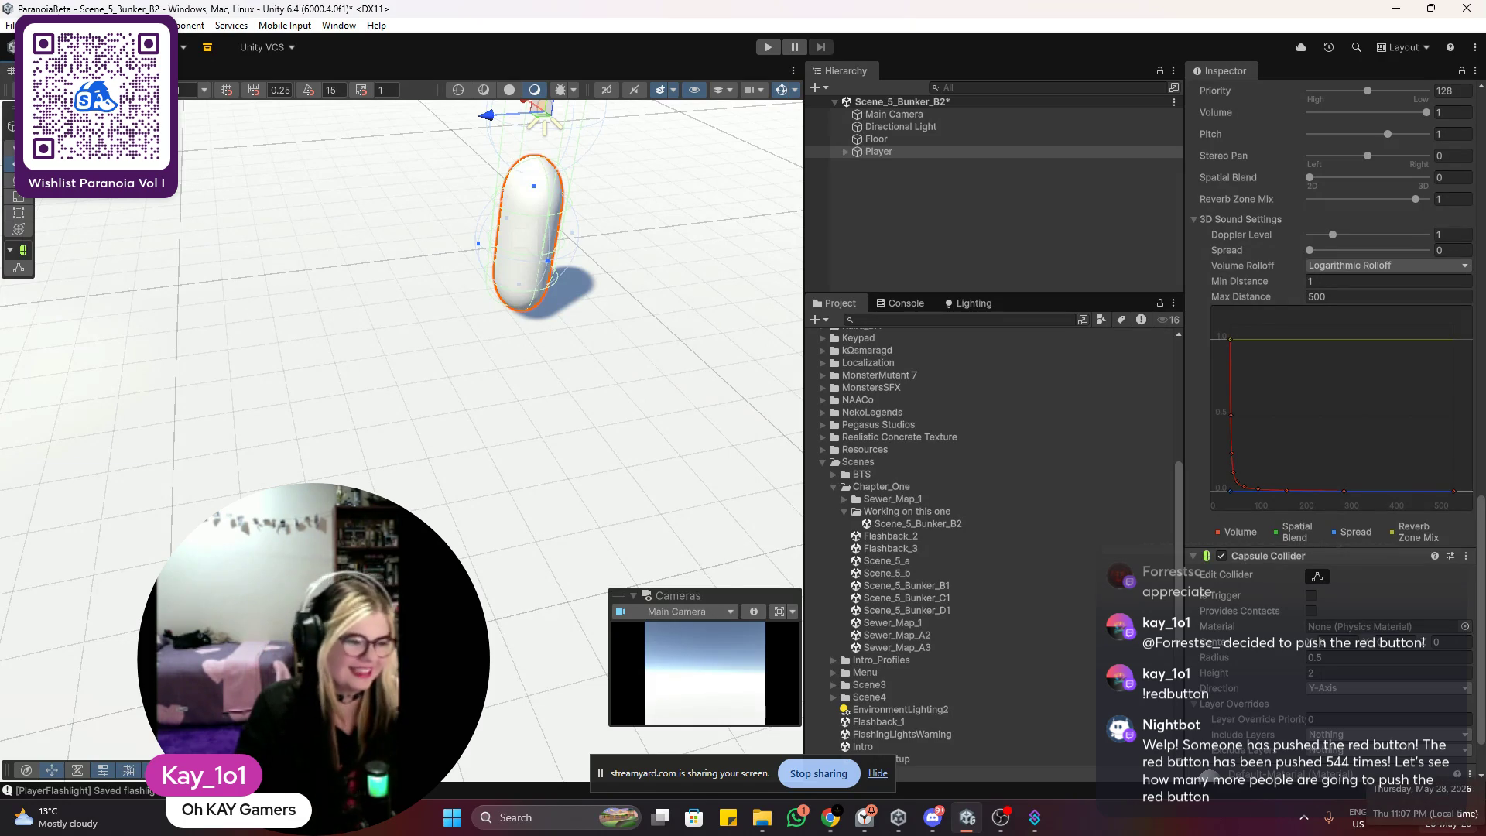
key("ctrl+alt+t")
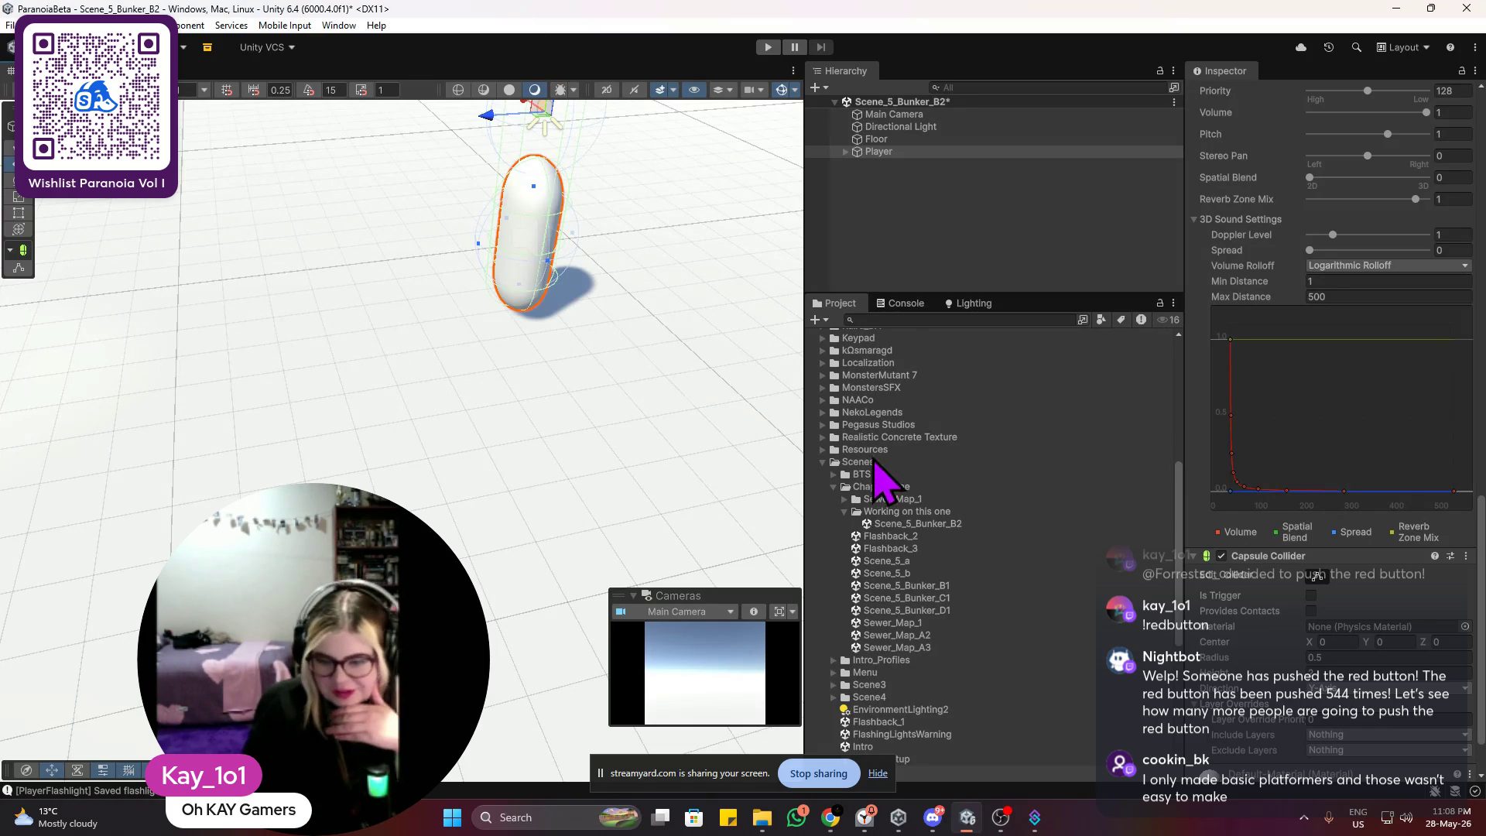
Step: Open Sewer_Map_1 from the Project window's Scenes folder
double_click(917, 622)
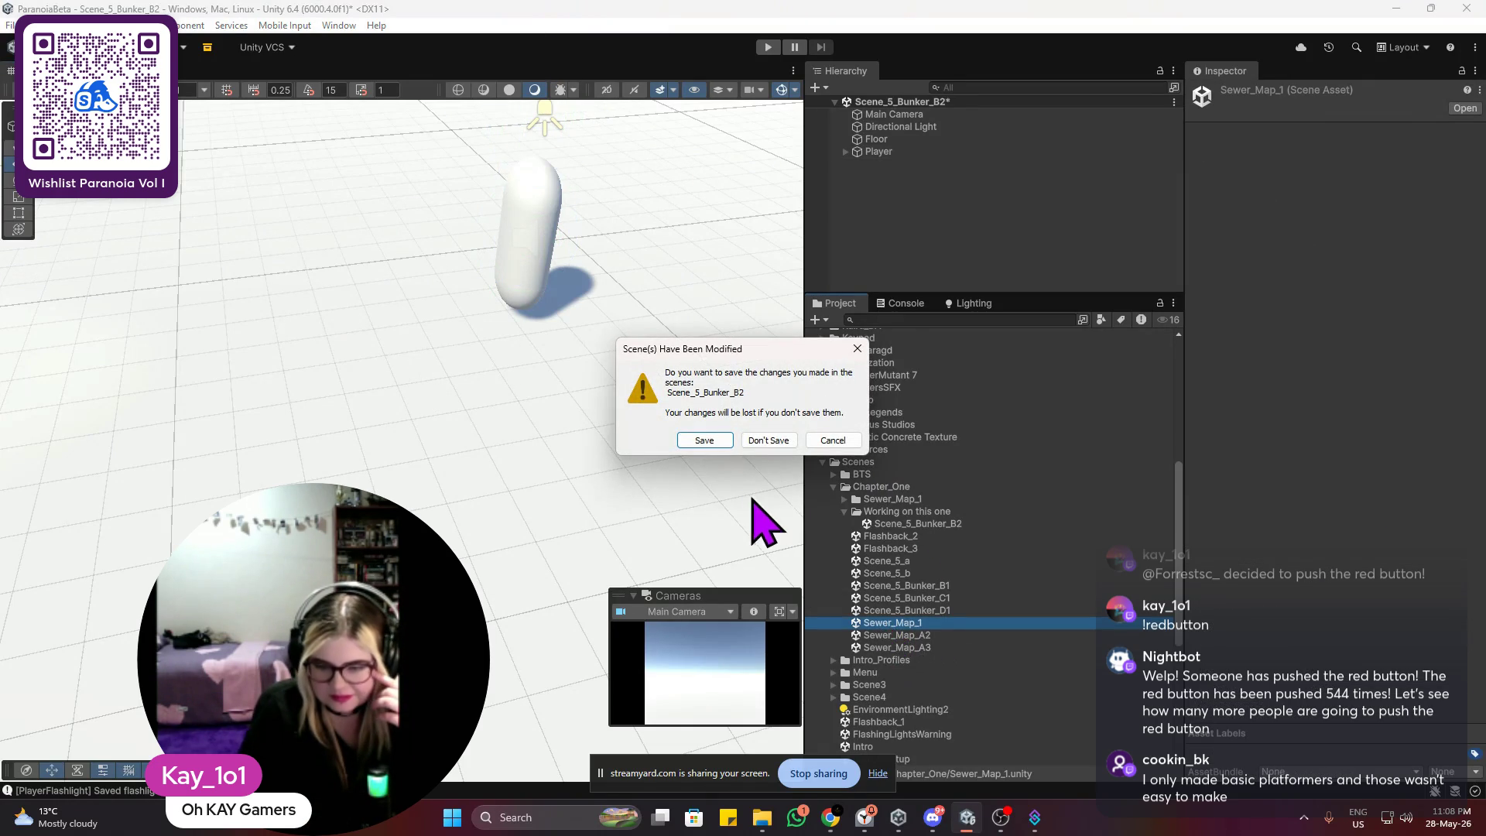
Step: Load Sewer_Map_1, set both Directional Lights' Light Color to 000000, and press Play
left_click(698, 443)
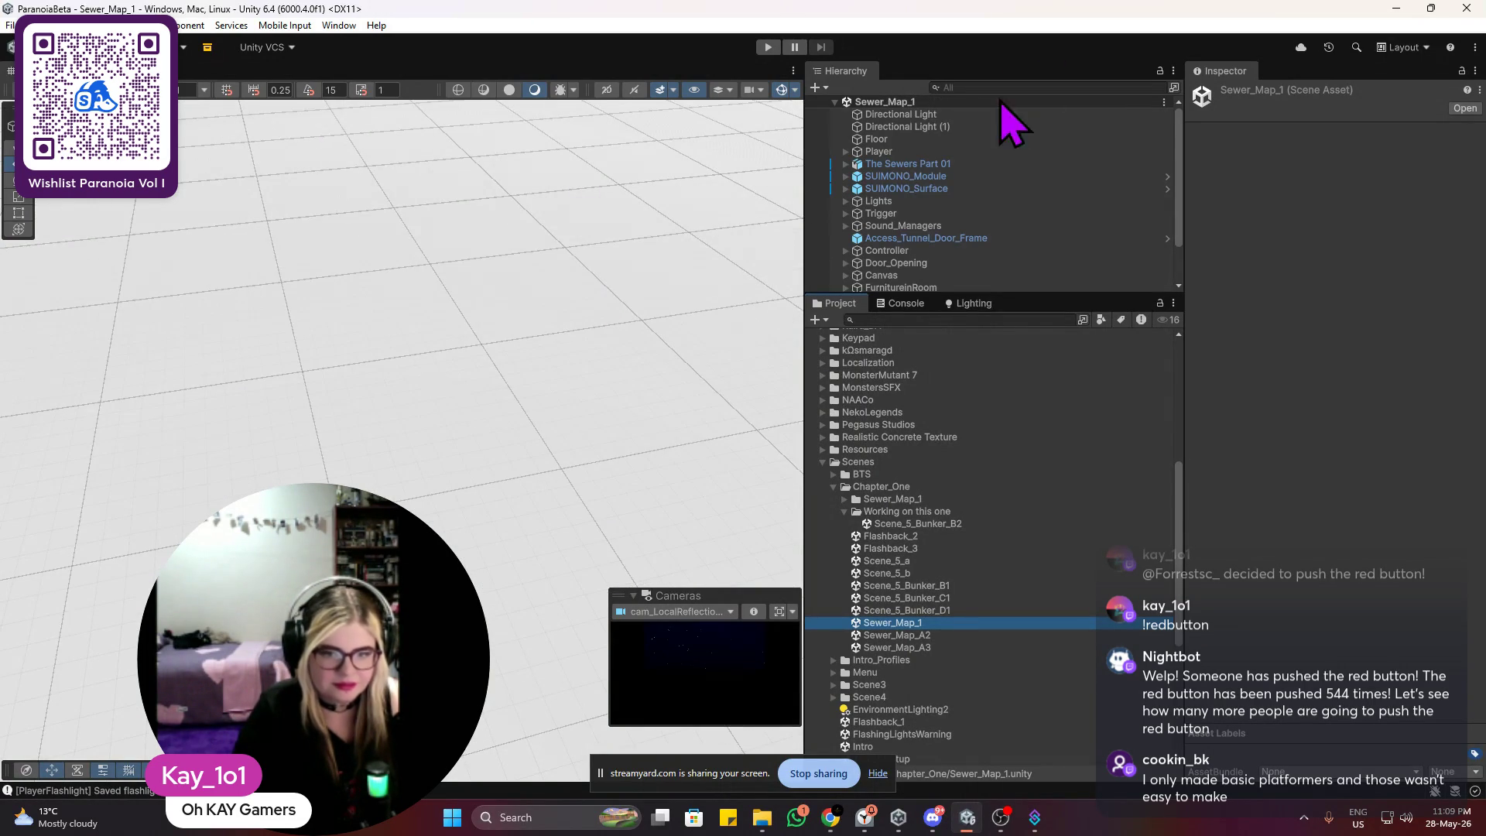
left_click(982, 115)
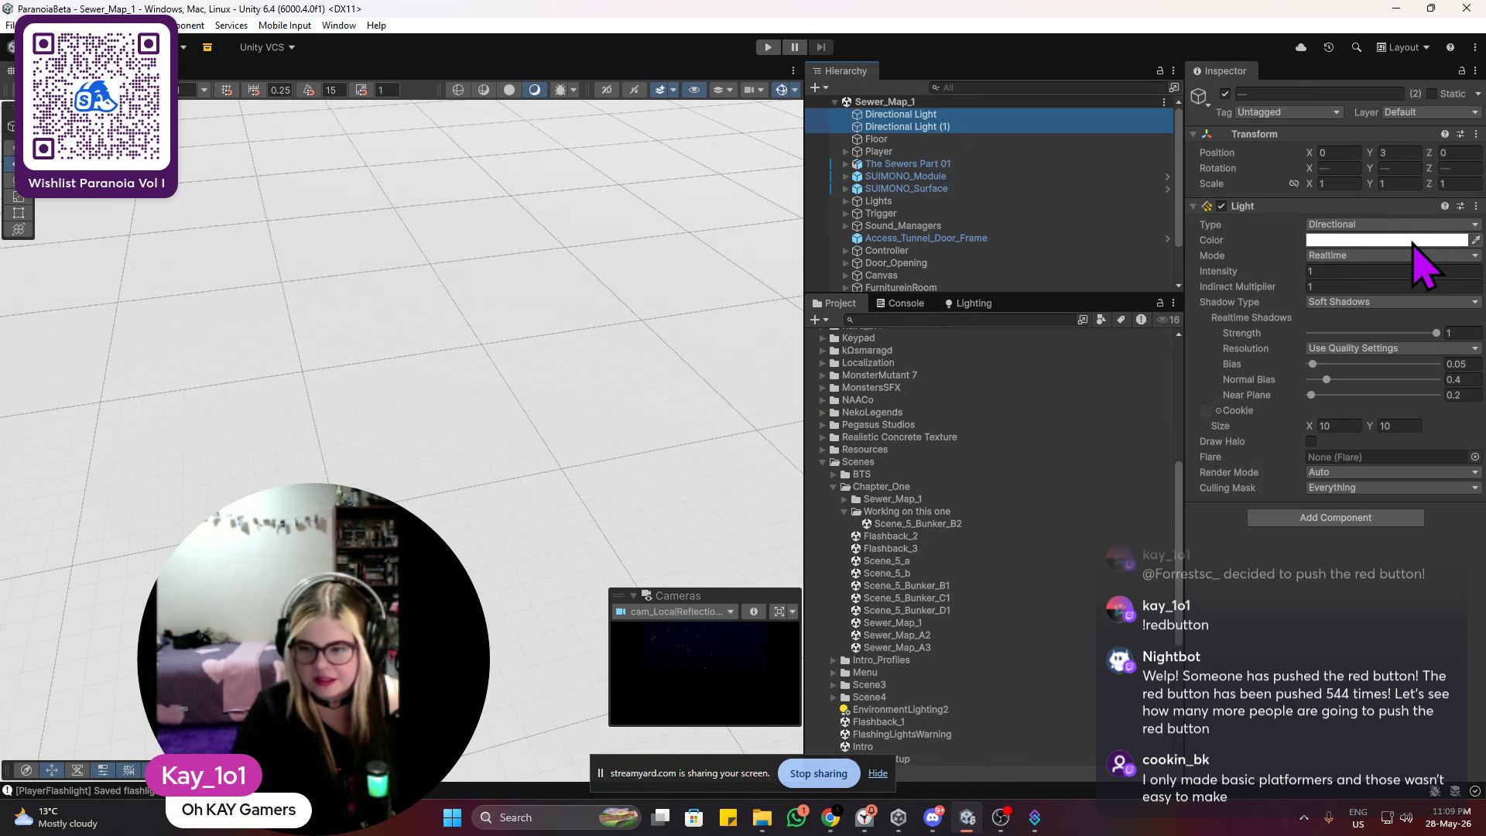
left_click(1424, 240)
left_click_drag(1392, 364, 1381, 445)
left_click(767, 47)
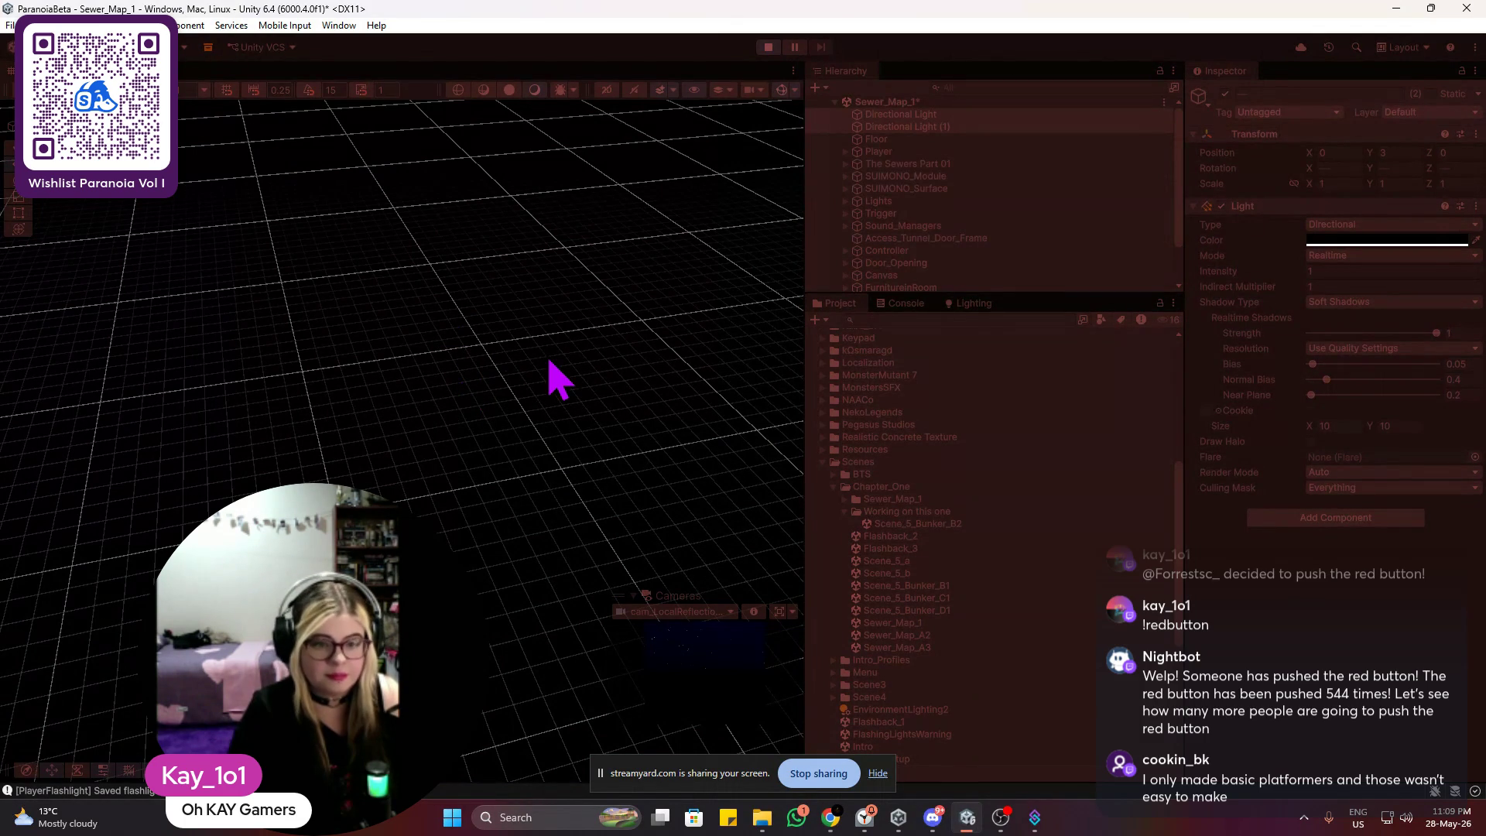
Step: Toggle the player's flashlight with F while exploring the dark sewer, then exit Play mode
left_click(550, 362)
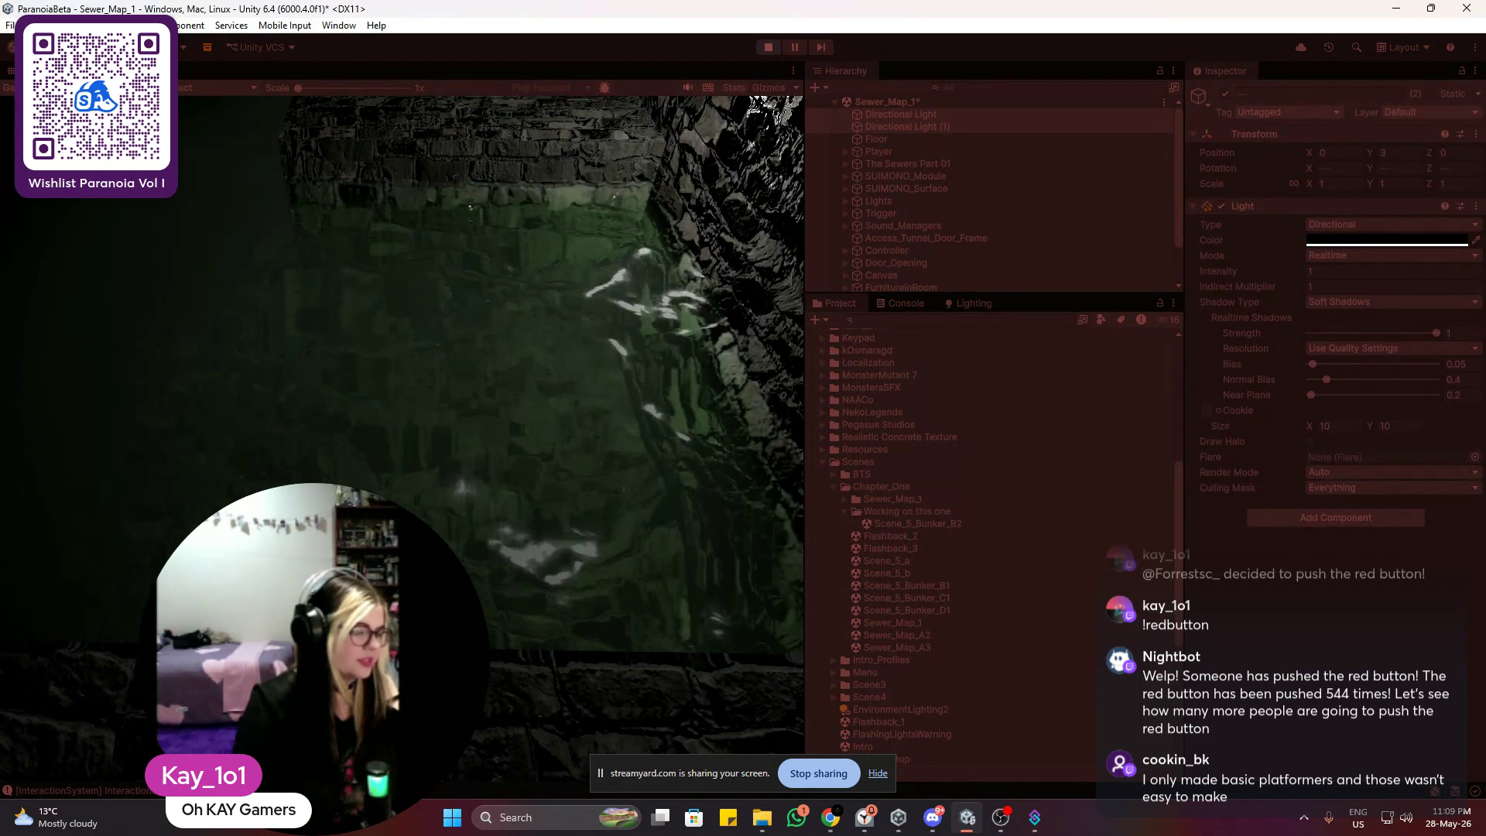
key("f")
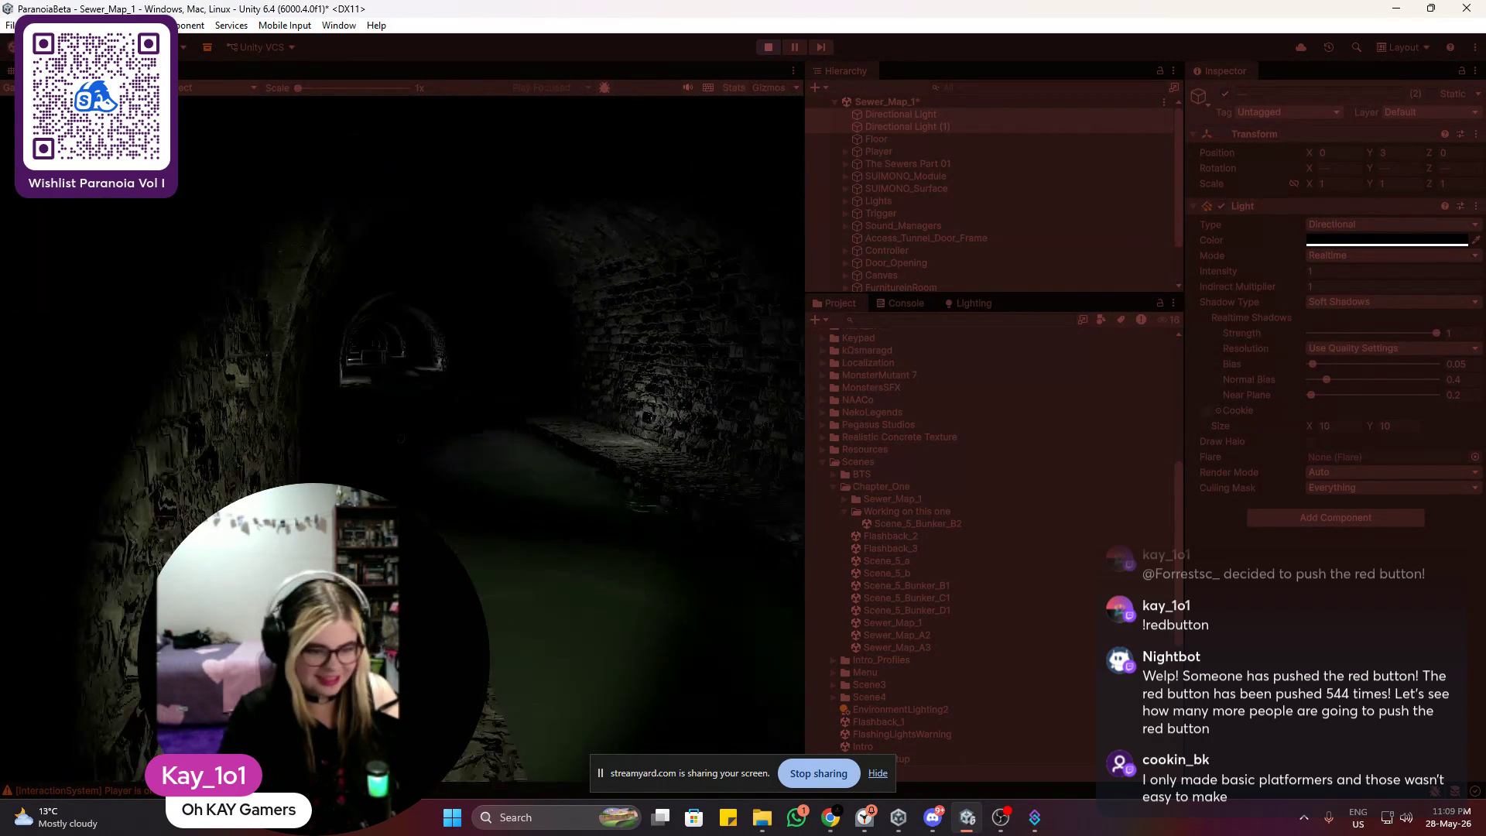
key("f")
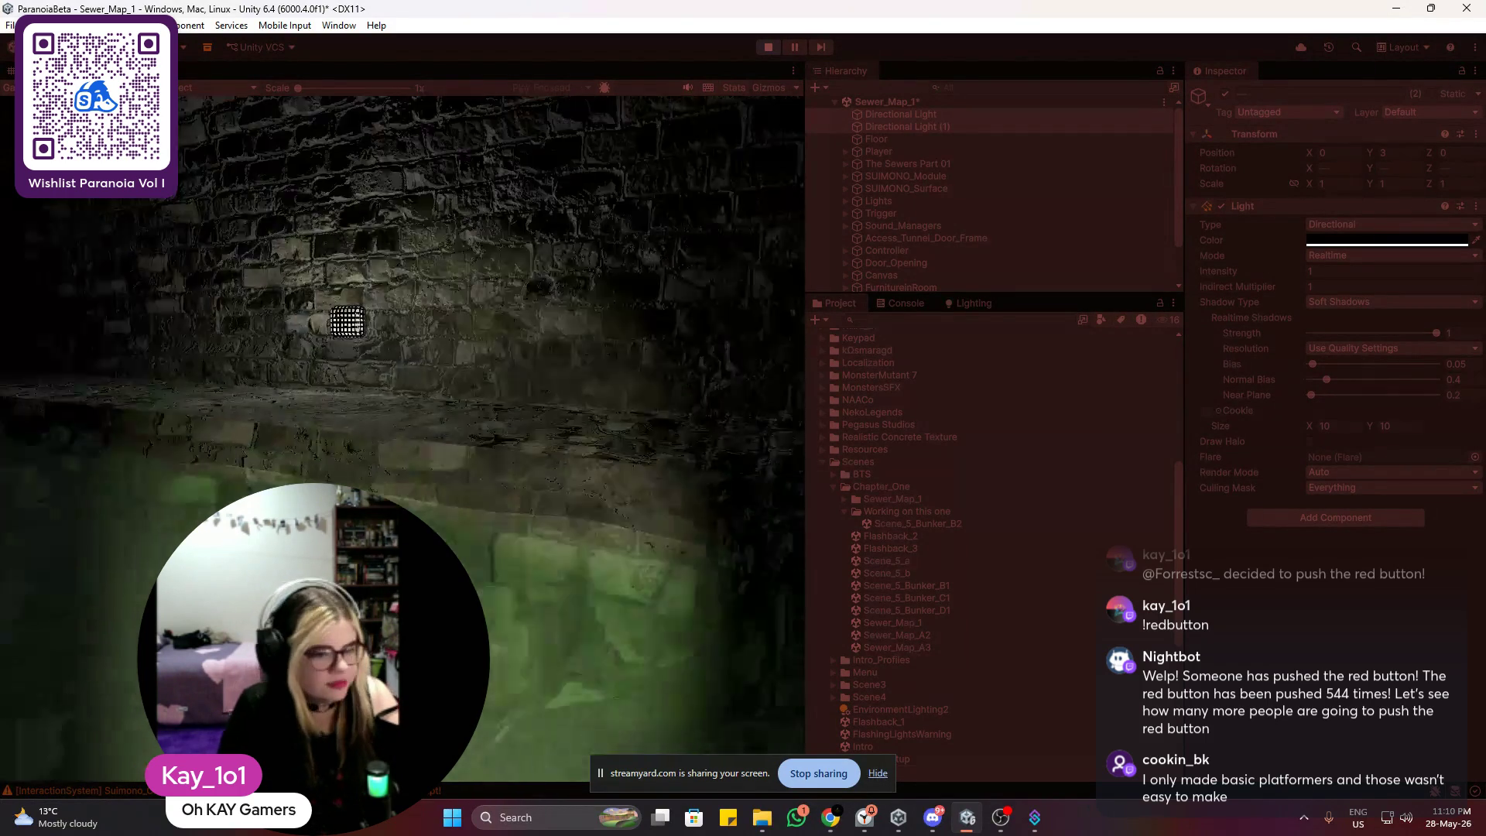
key("f")
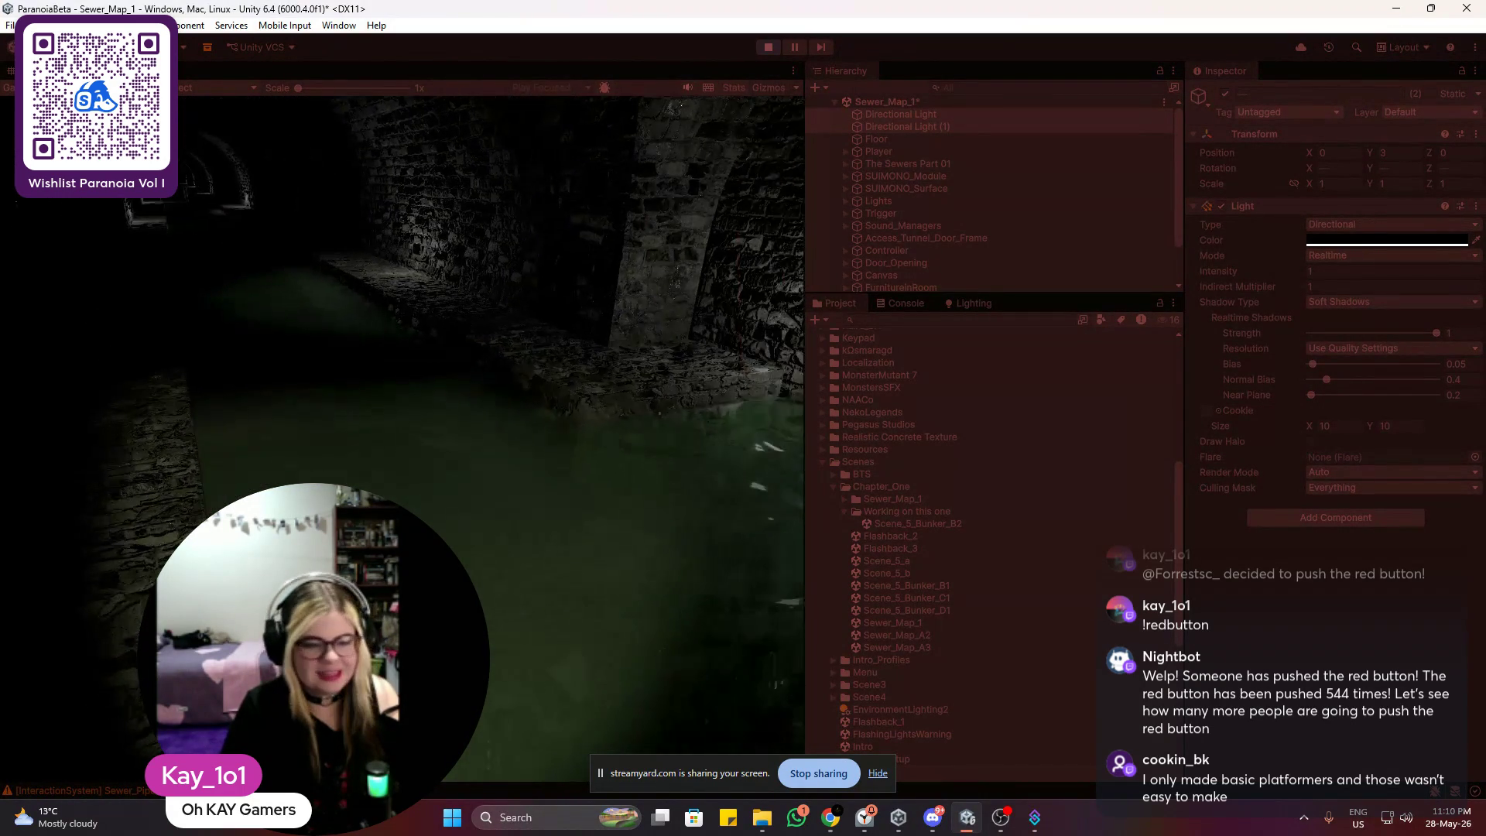
key("f")
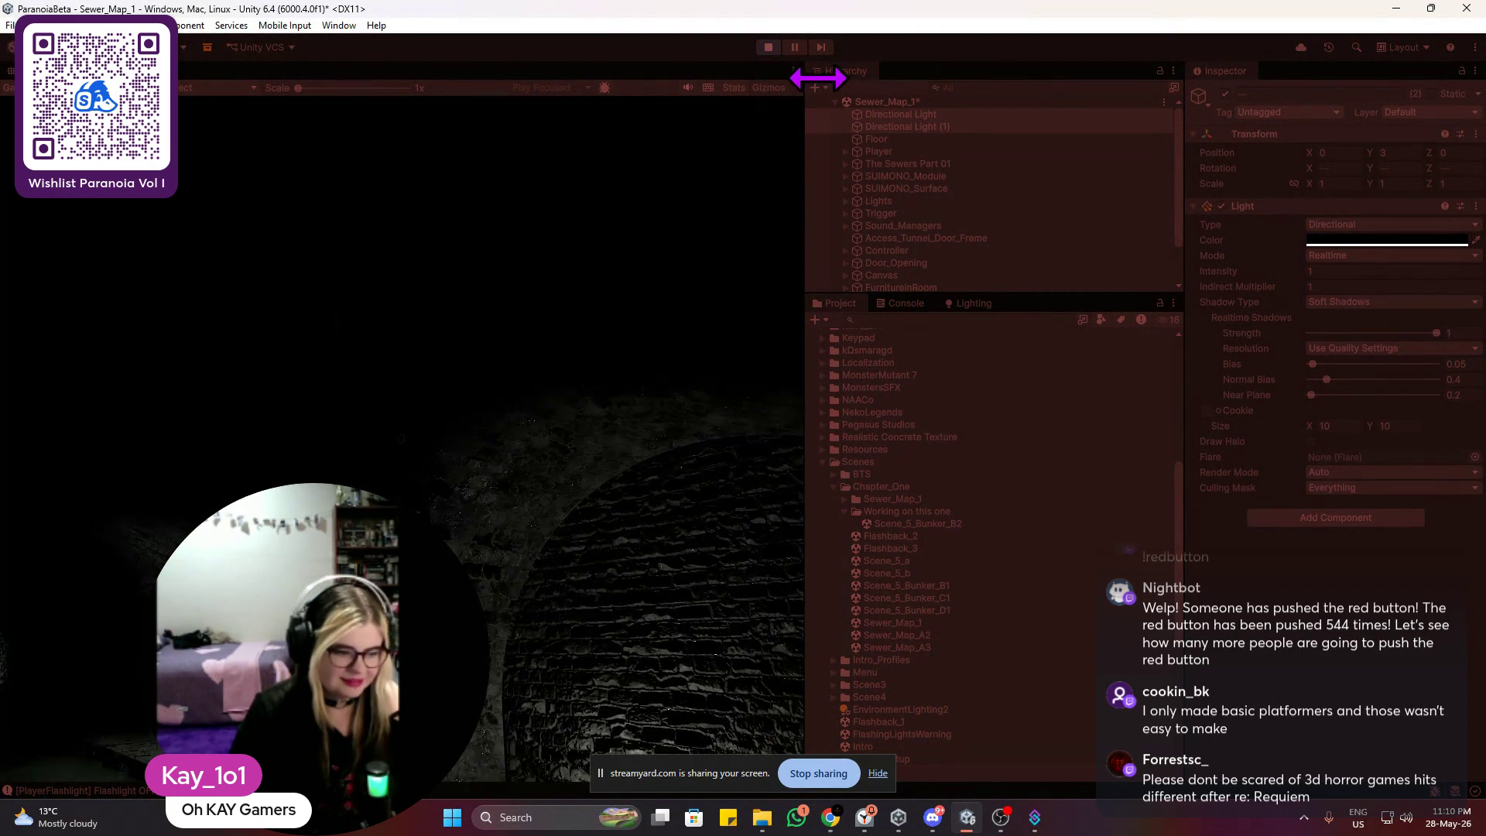
left_click(768, 48)
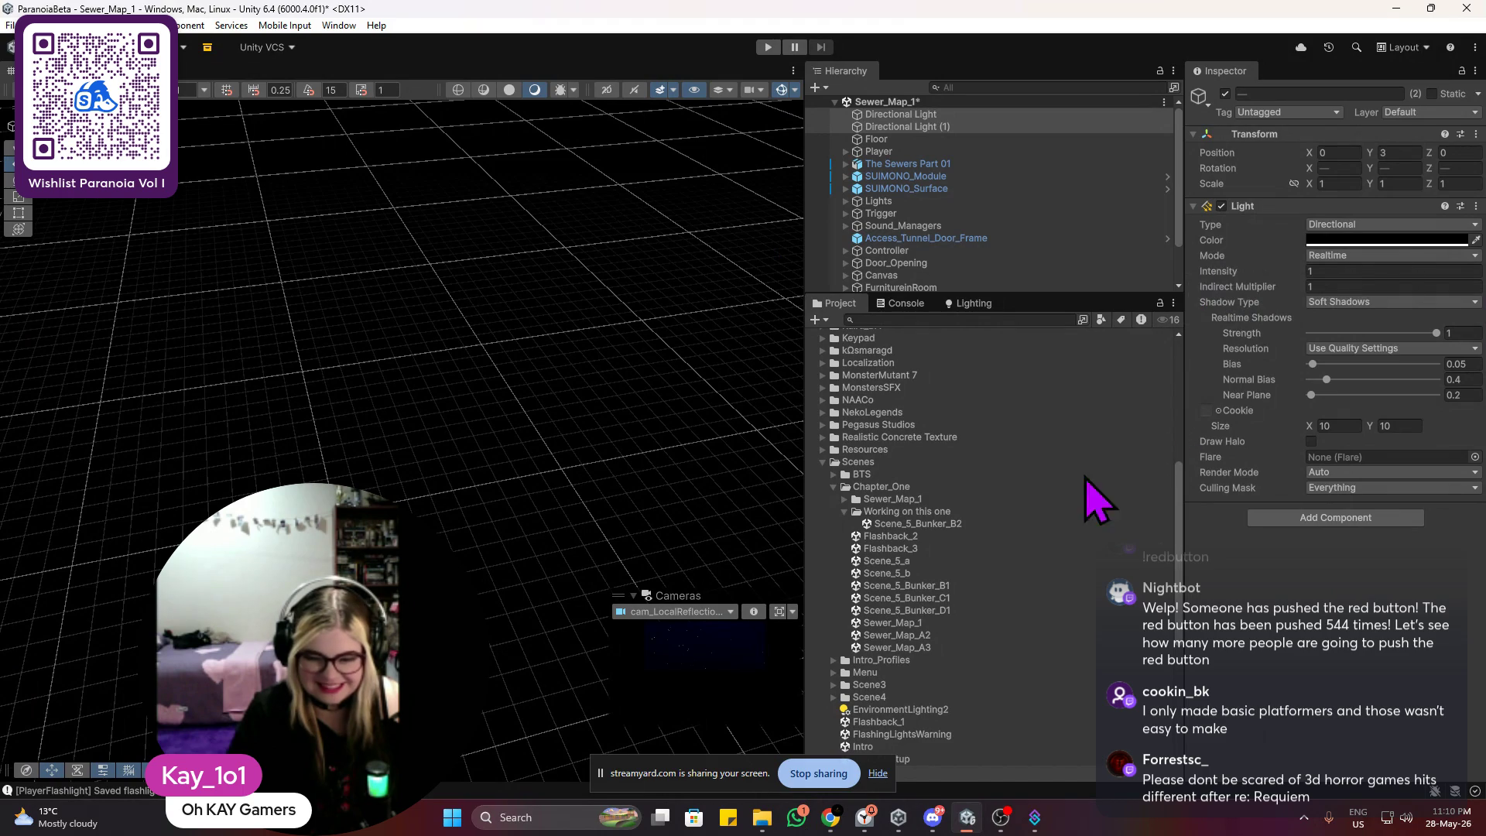
Step: Open Scene_5_Bunker_B2 from Chapter_One > Working on this one, replacing Sewer_Map_1
left_click(907, 527)
double_click(907, 530)
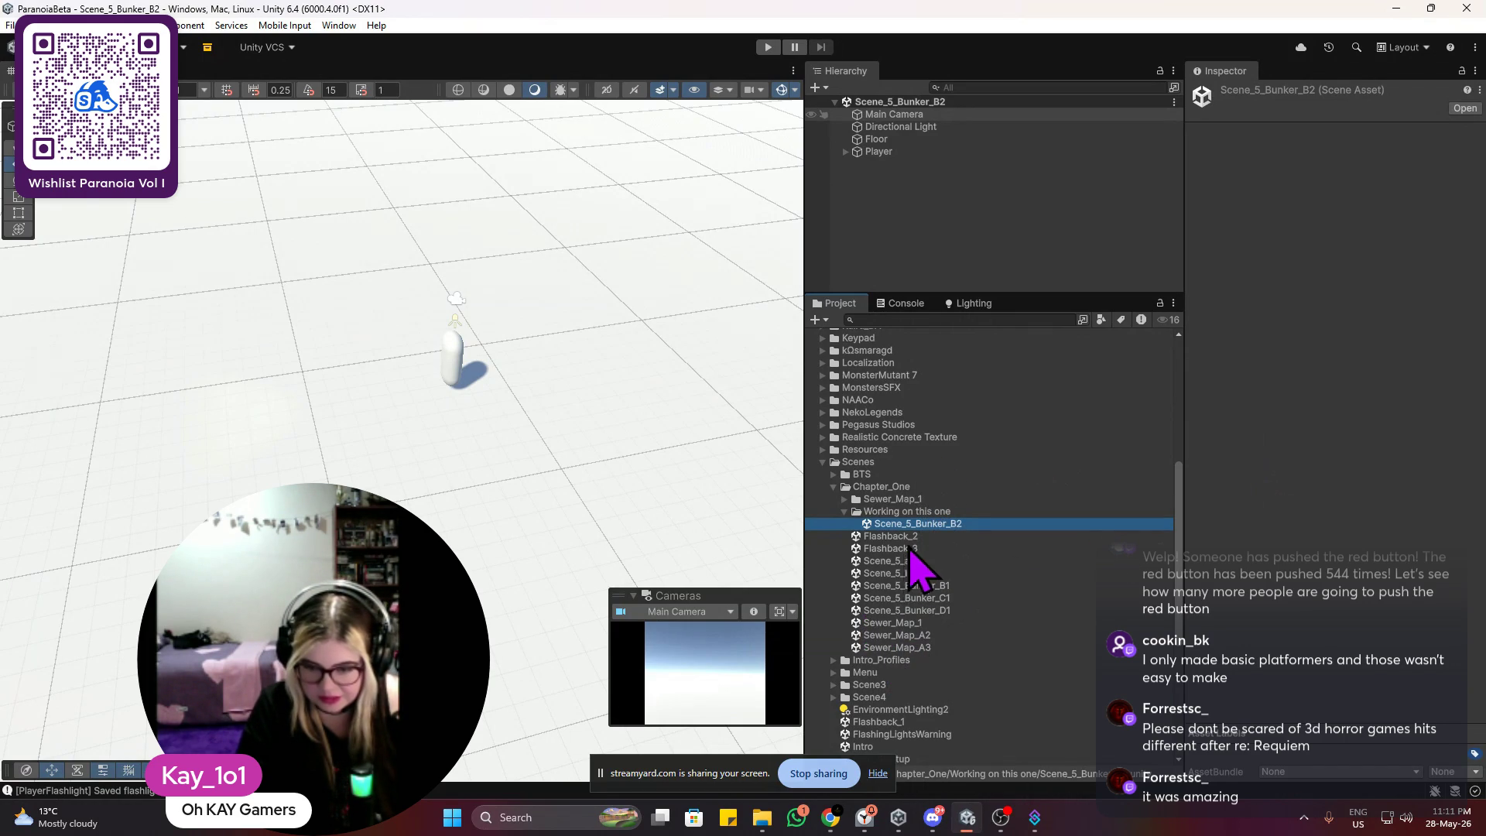
scroll(441, 291, "down", 2)
Step: Set the Floor's X and Y scale to 50, then drag the Player up to about Y 54.5
mouse_move(441, 291)
left_mouse_down()
mouse_move(531, 291)
mouse_move(421, 229)
mouse_move(289, 256)
mouse_move(332, 305)
left_mouse_up()
mouse_move(458, 280)
left_mouse_down()
mouse_move(527, 346)
mouse_move(578, 343)
left_mouse_up()
left_click(588, 369)
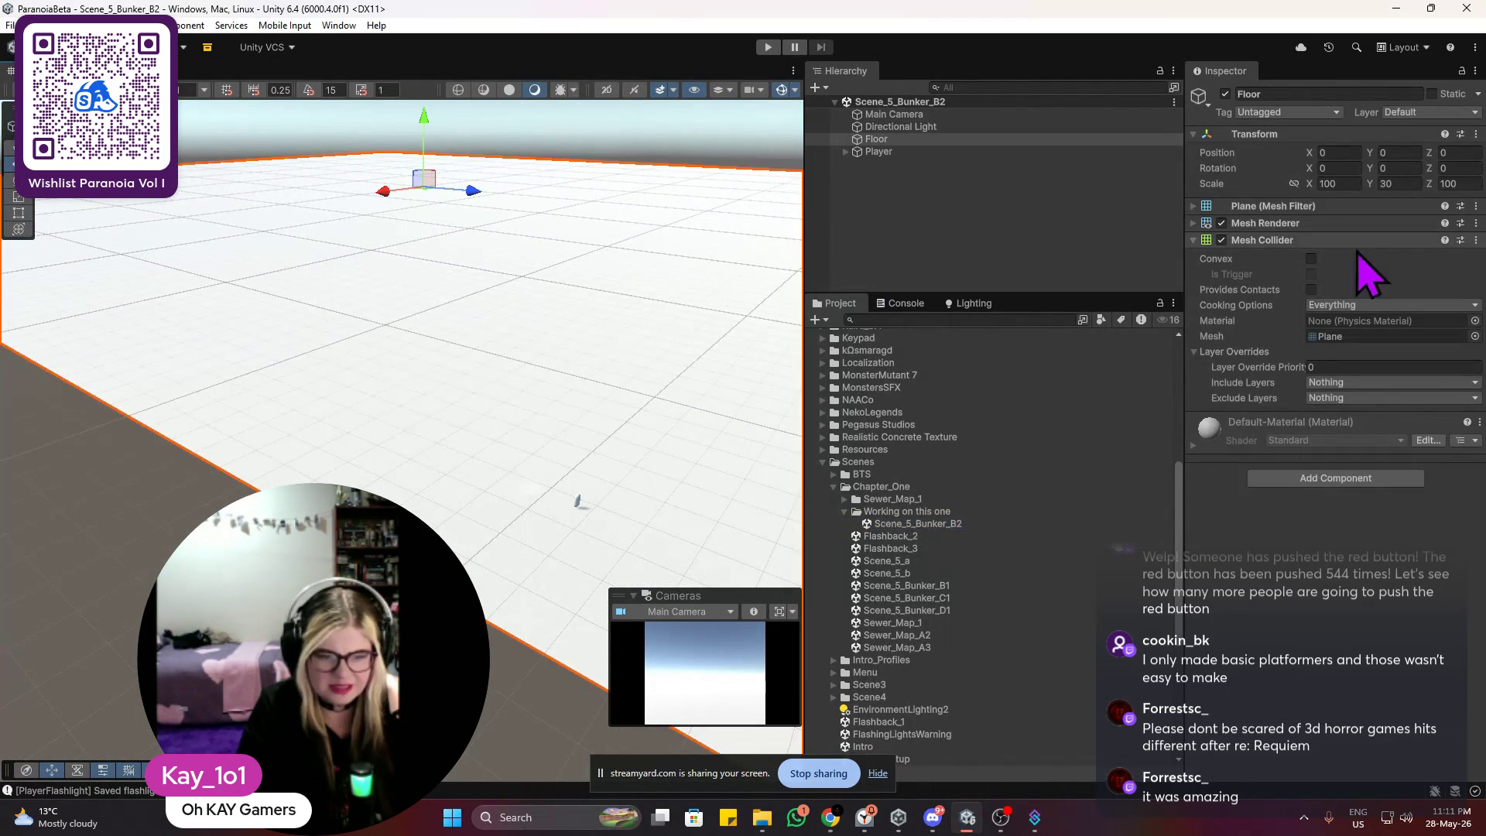
left_click(1356, 180)
type("50")
type("80")
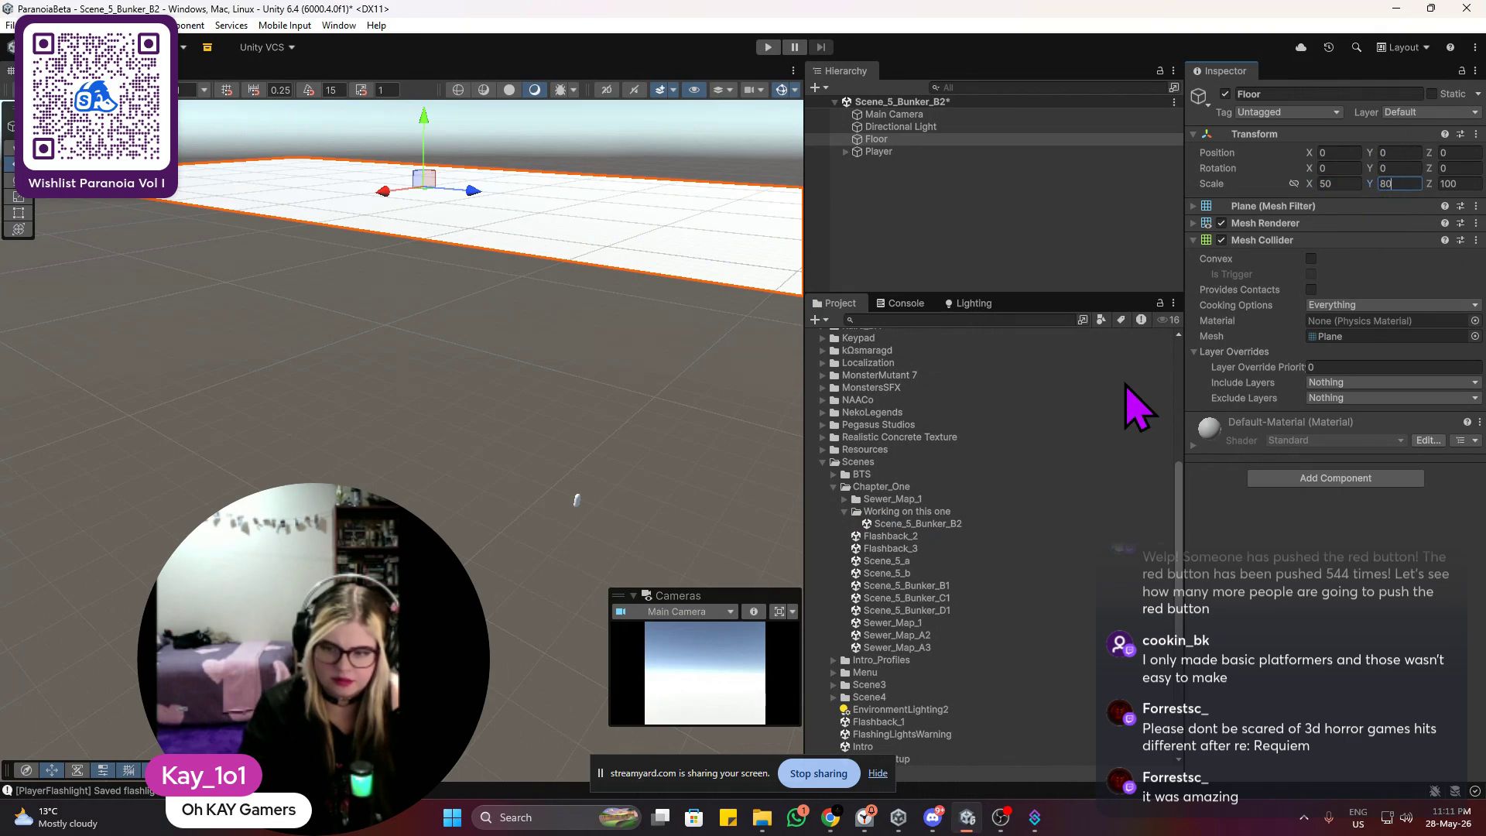
key("BackSpace")
key("BackSpace")
type("50")
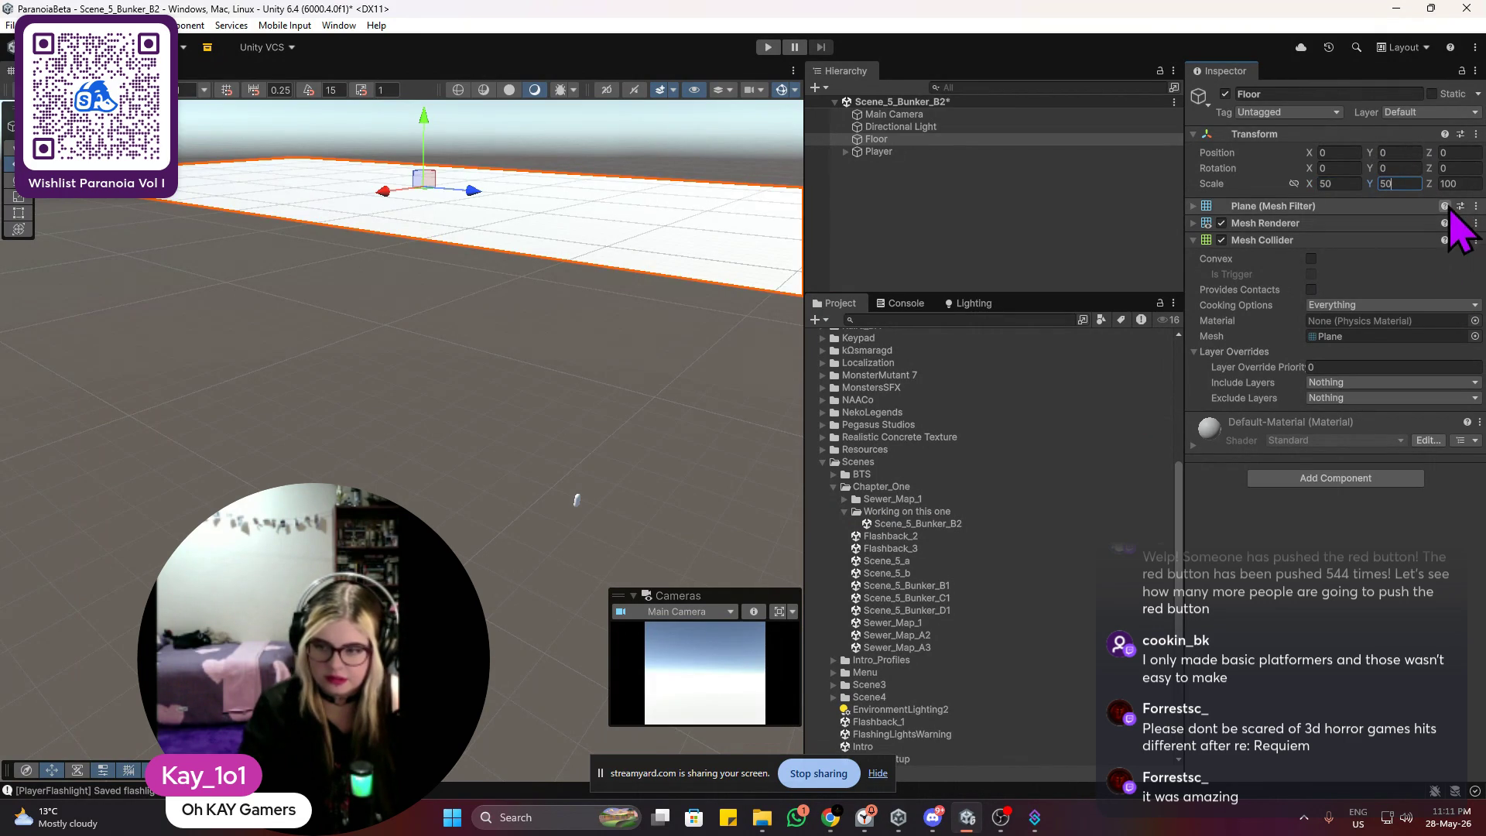
type("50")
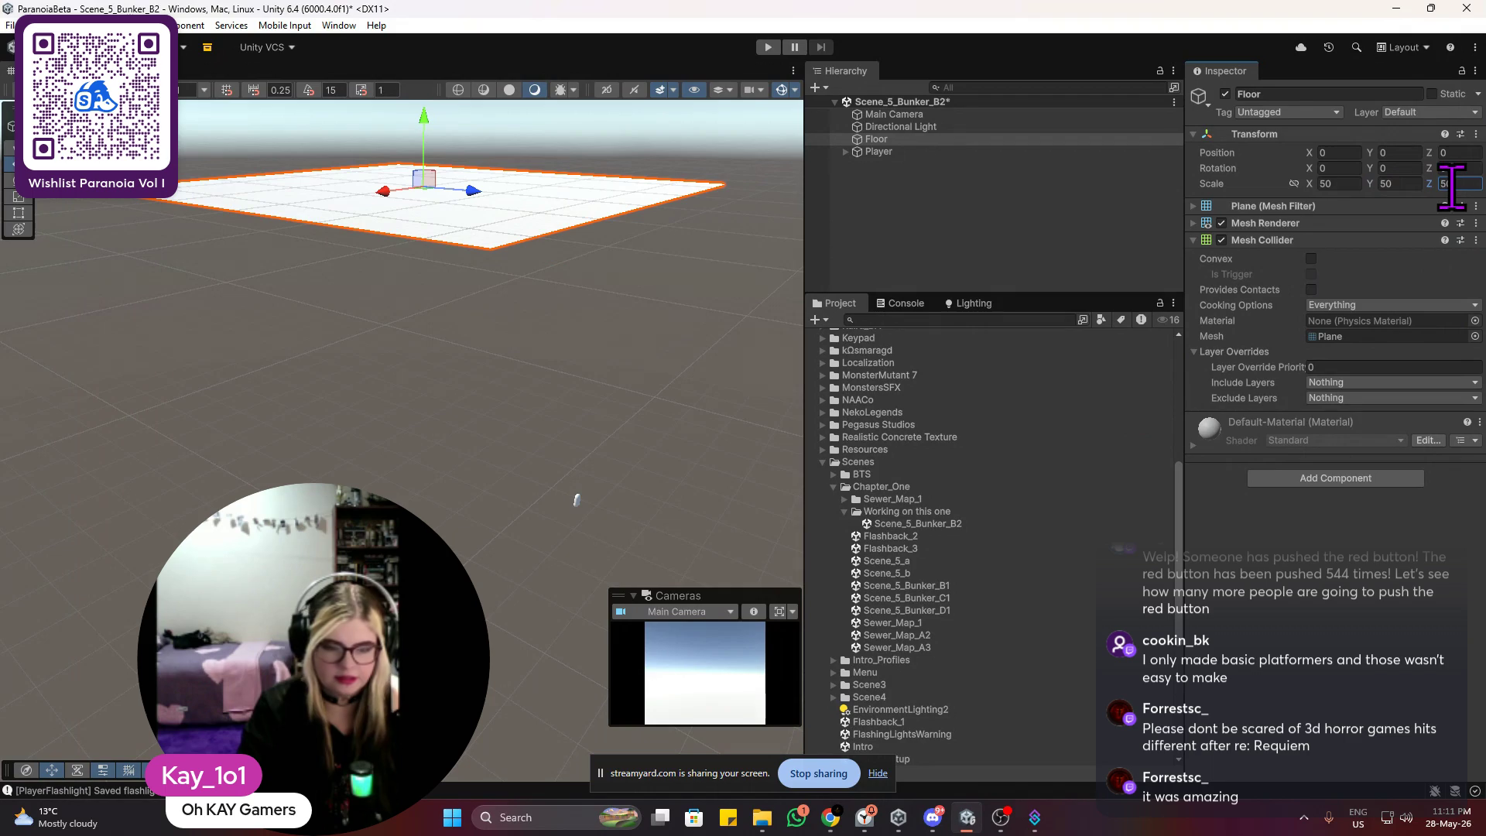
left_click(579, 499)
mouse_move(583, 491)
left_mouse_down()
mouse_move(567, 199)
mouse_move(584, 142)
mouse_move(580, 209)
mouse_move(491, 206)
mouse_move(521, 206)
mouse_move(449, 375)
left_mouse_up()
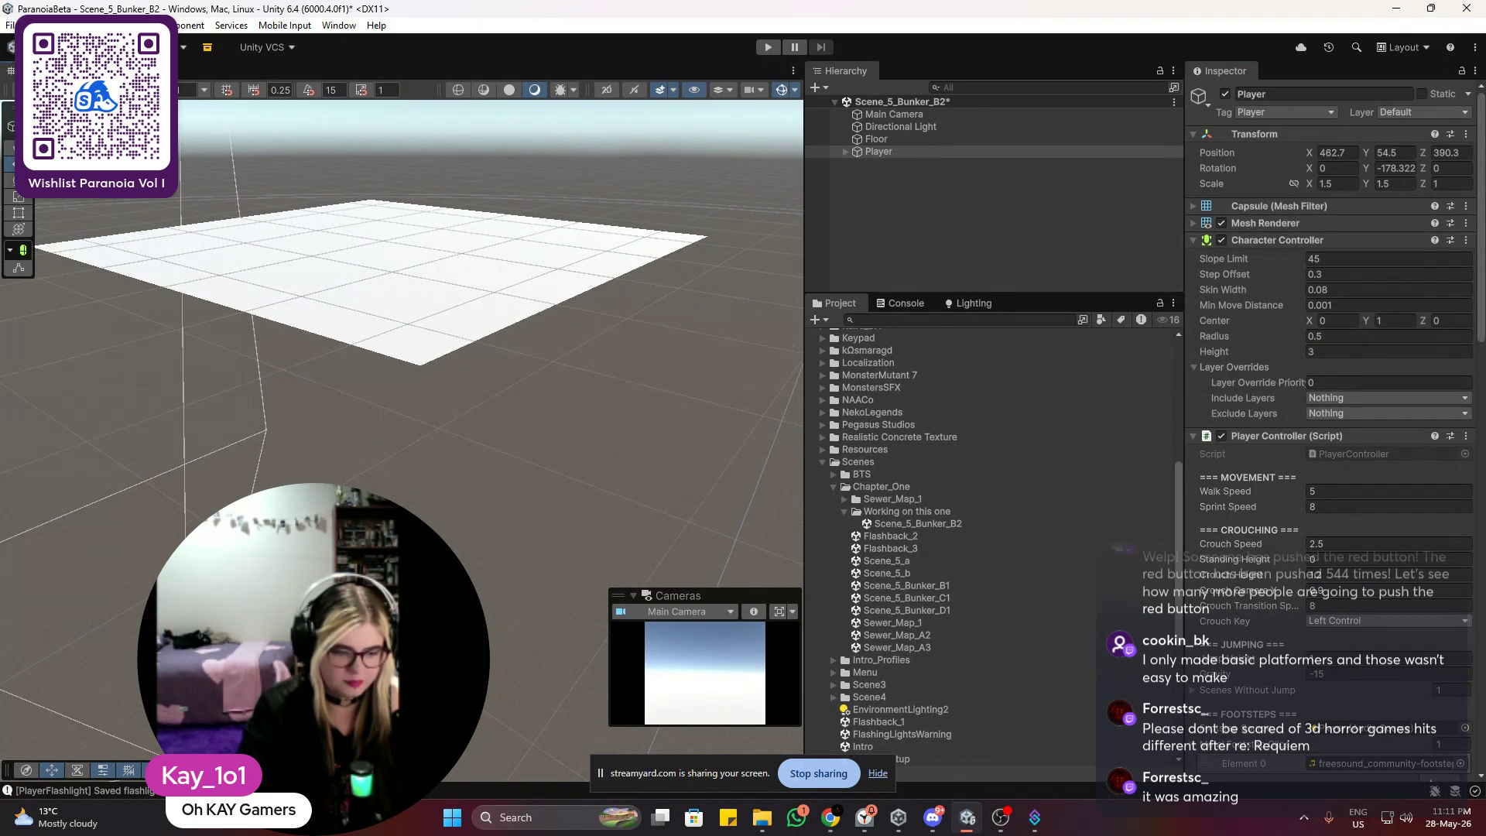
Step: Move the Player across and lower it onto the floor at 187, 1.35, 214.1
mouse_move(797, 286)
left_mouse_down()
mouse_move(458, 193)
mouse_move(431, 226)
left_mouse_up()
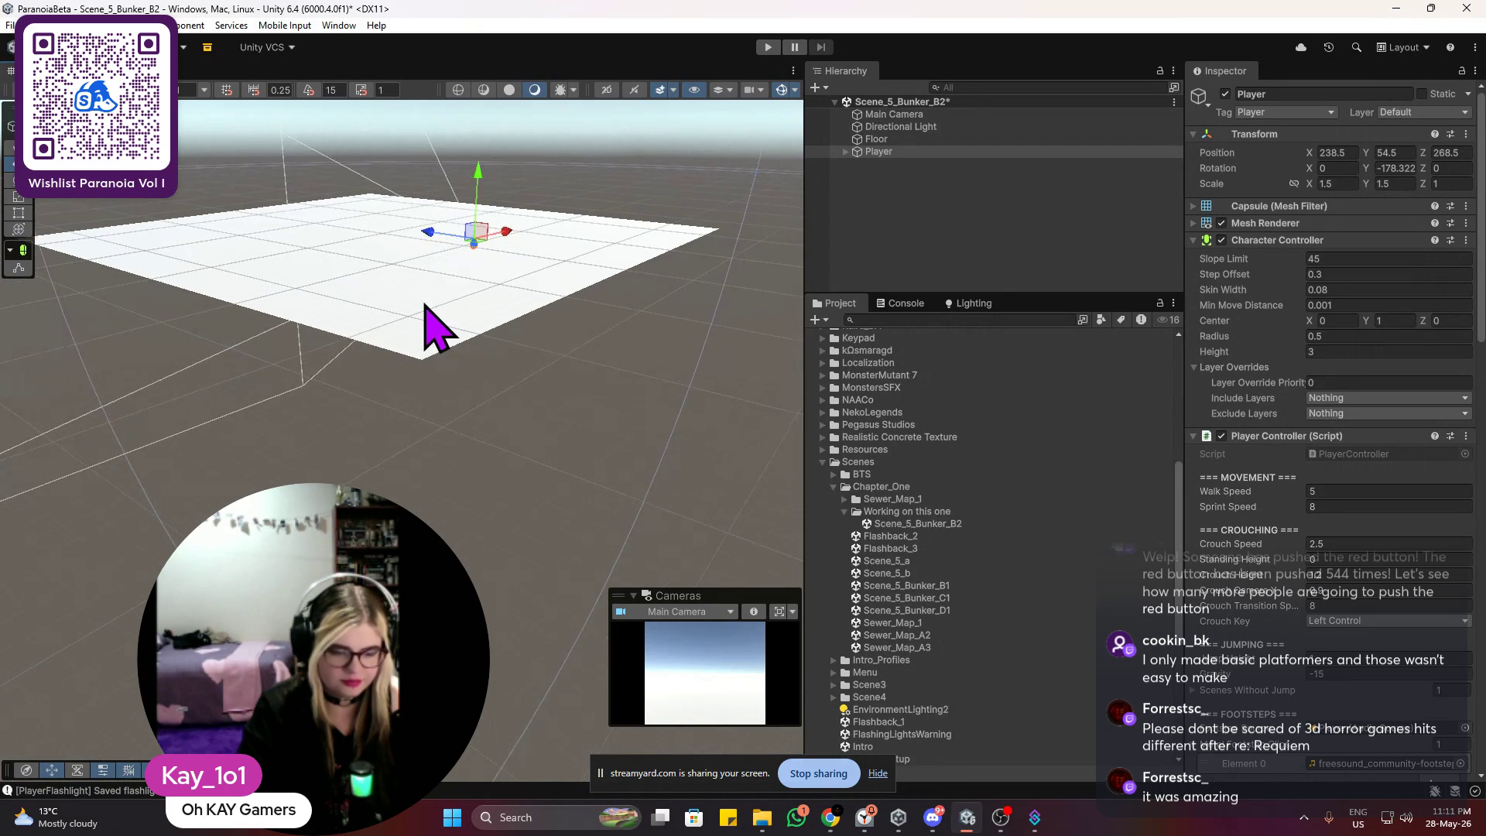
mouse_move(411, 388)
left_mouse_down()
mouse_move(332, 345)
mouse_move(465, 315)
mouse_move(448, 265)
mouse_move(415, 418)
mouse_move(424, 185)
left_mouse_up()
key("f")
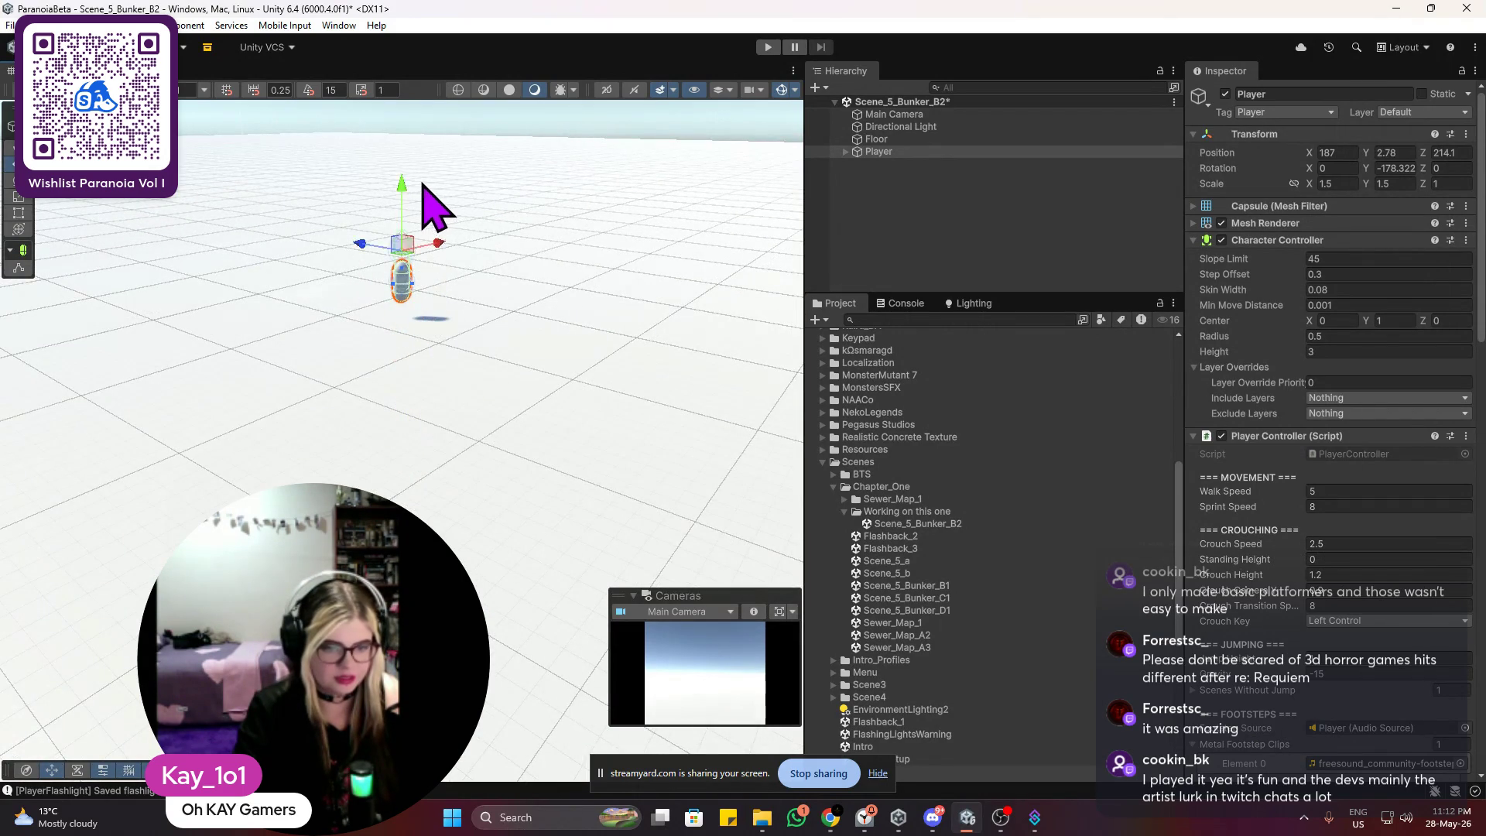
left_click_drag(441, 242, 449, 480)
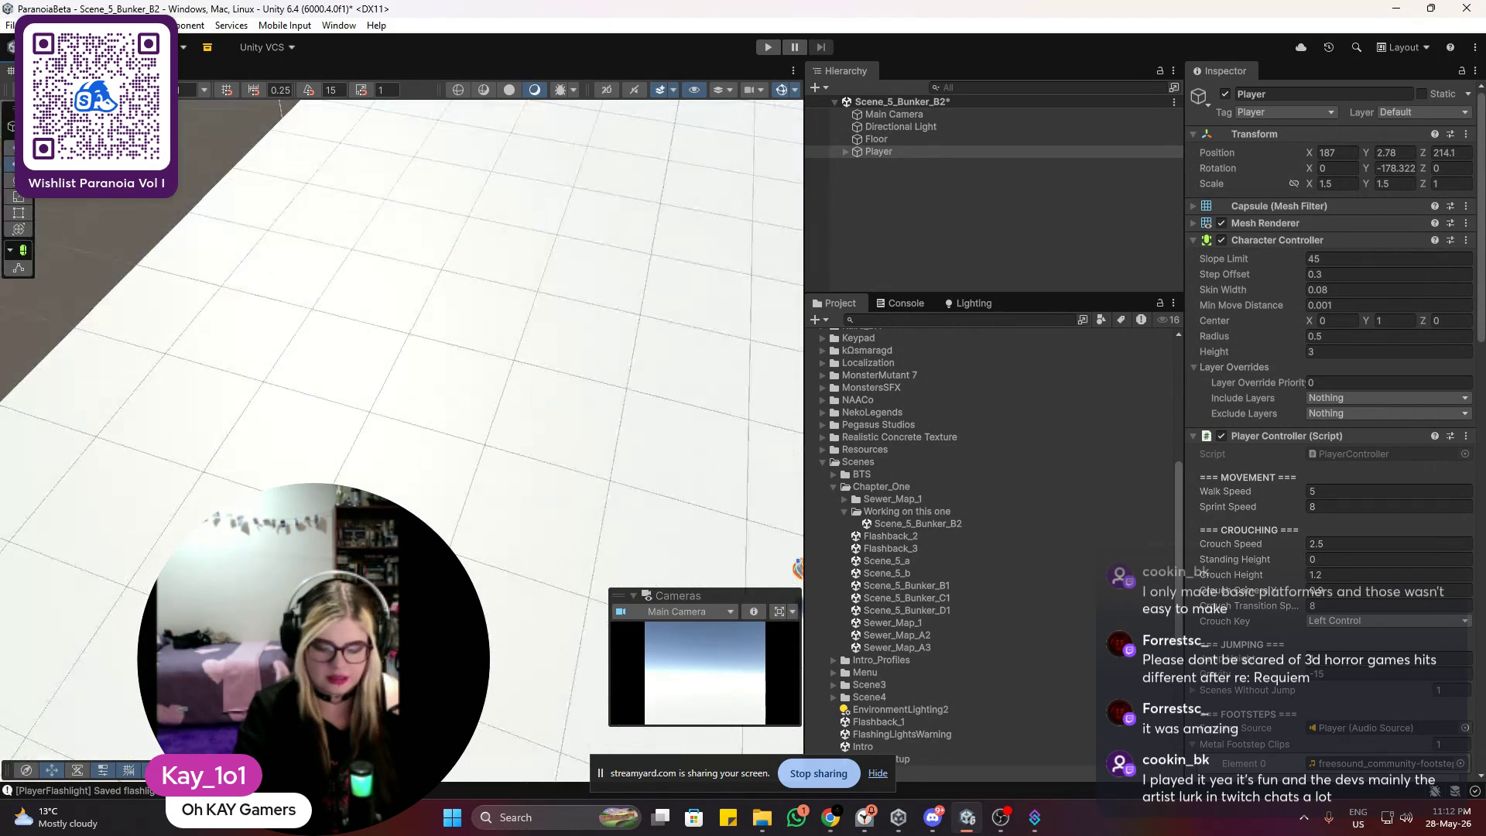
mouse_move(491, 391)
left_mouse_down()
mouse_move(558, 491)
mouse_move(630, 508)
mouse_move(531, 431)
mouse_move(547, 329)
mouse_move(500, 392)
left_mouse_up()
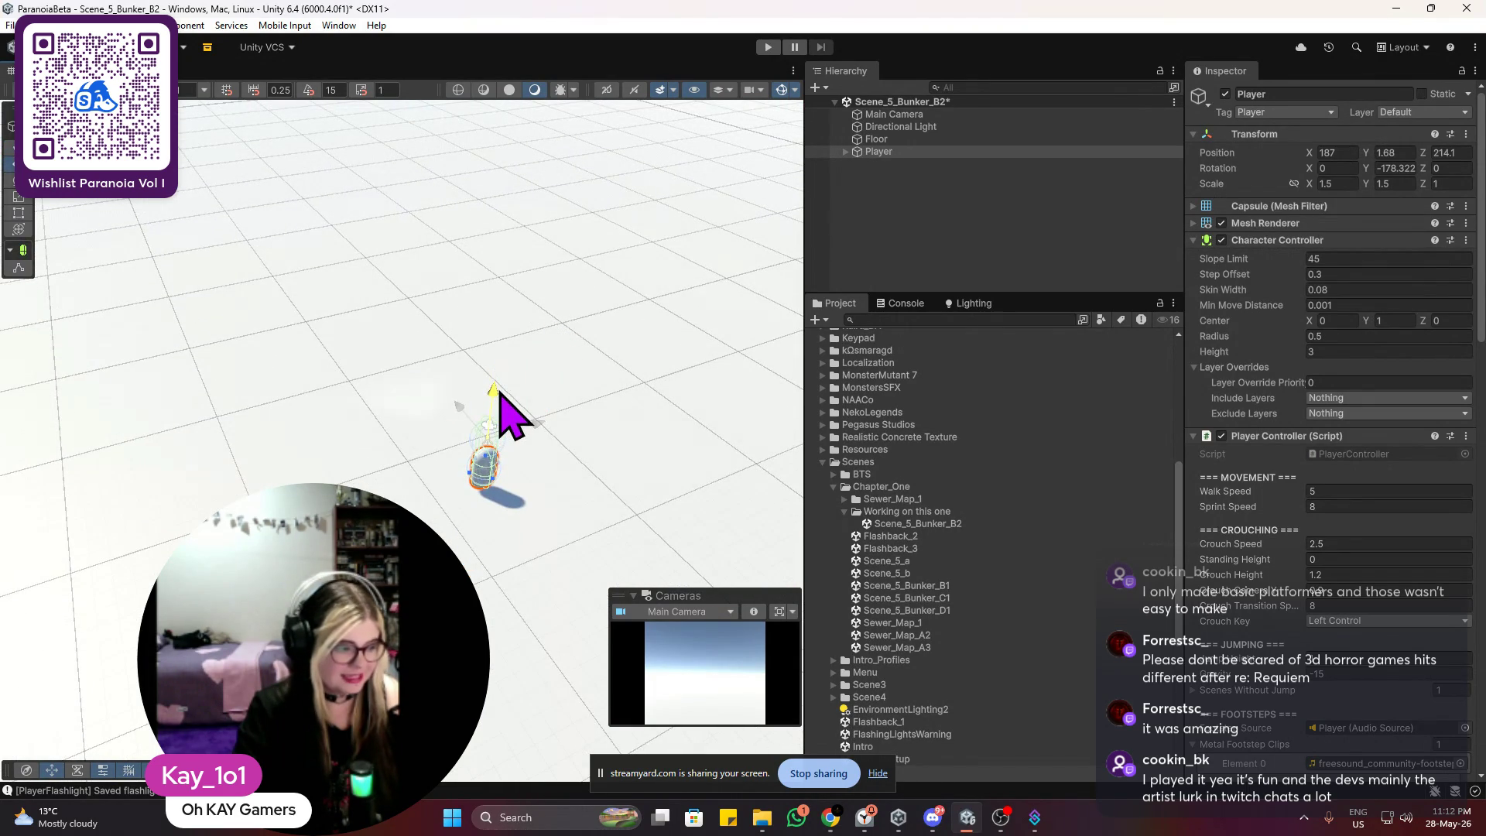
scroll(500, 392, "up", 2)
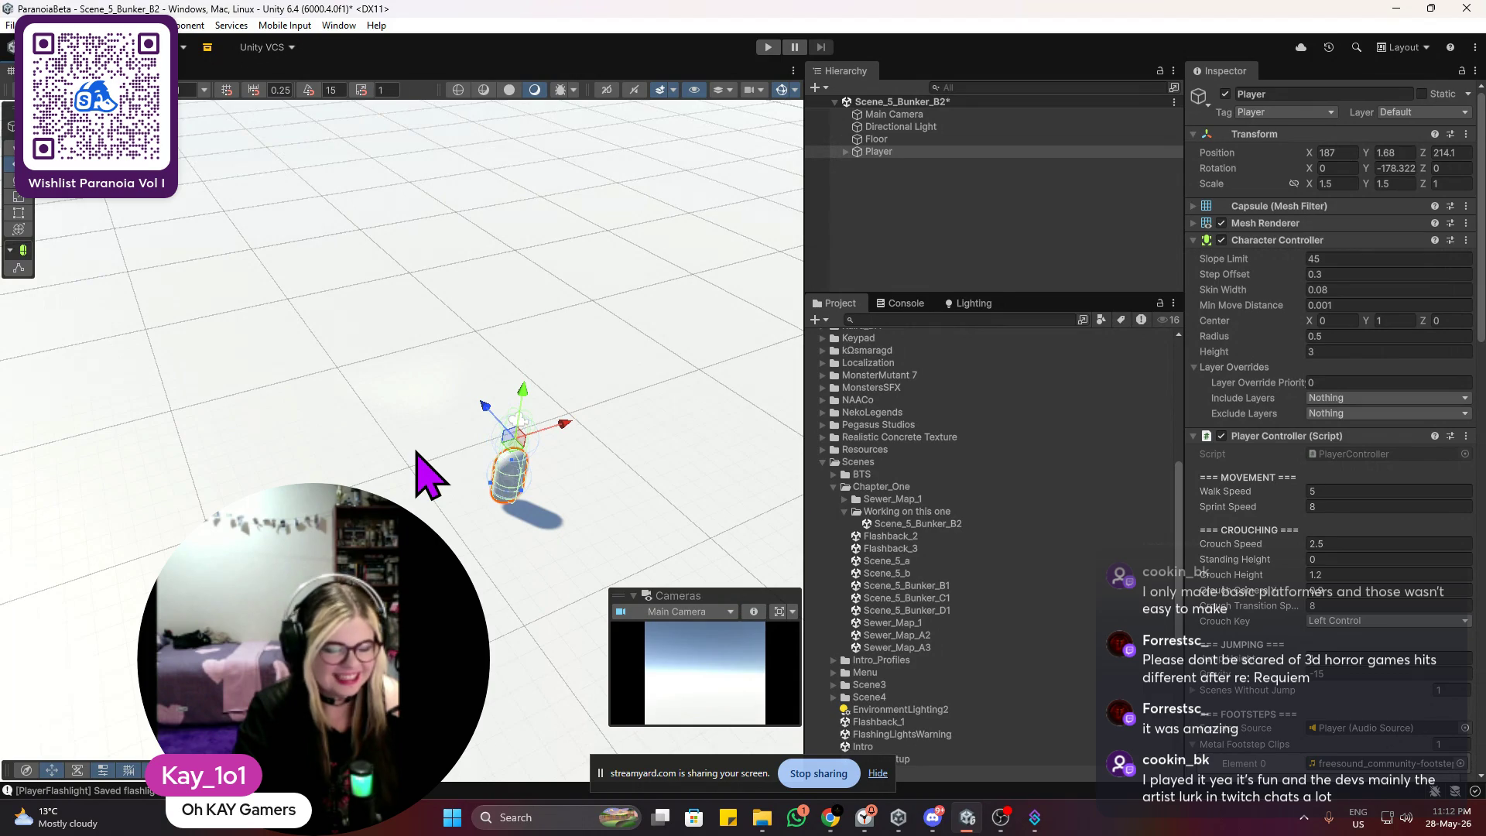
key("f")
left_click_drag(396, 248, 393, 246)
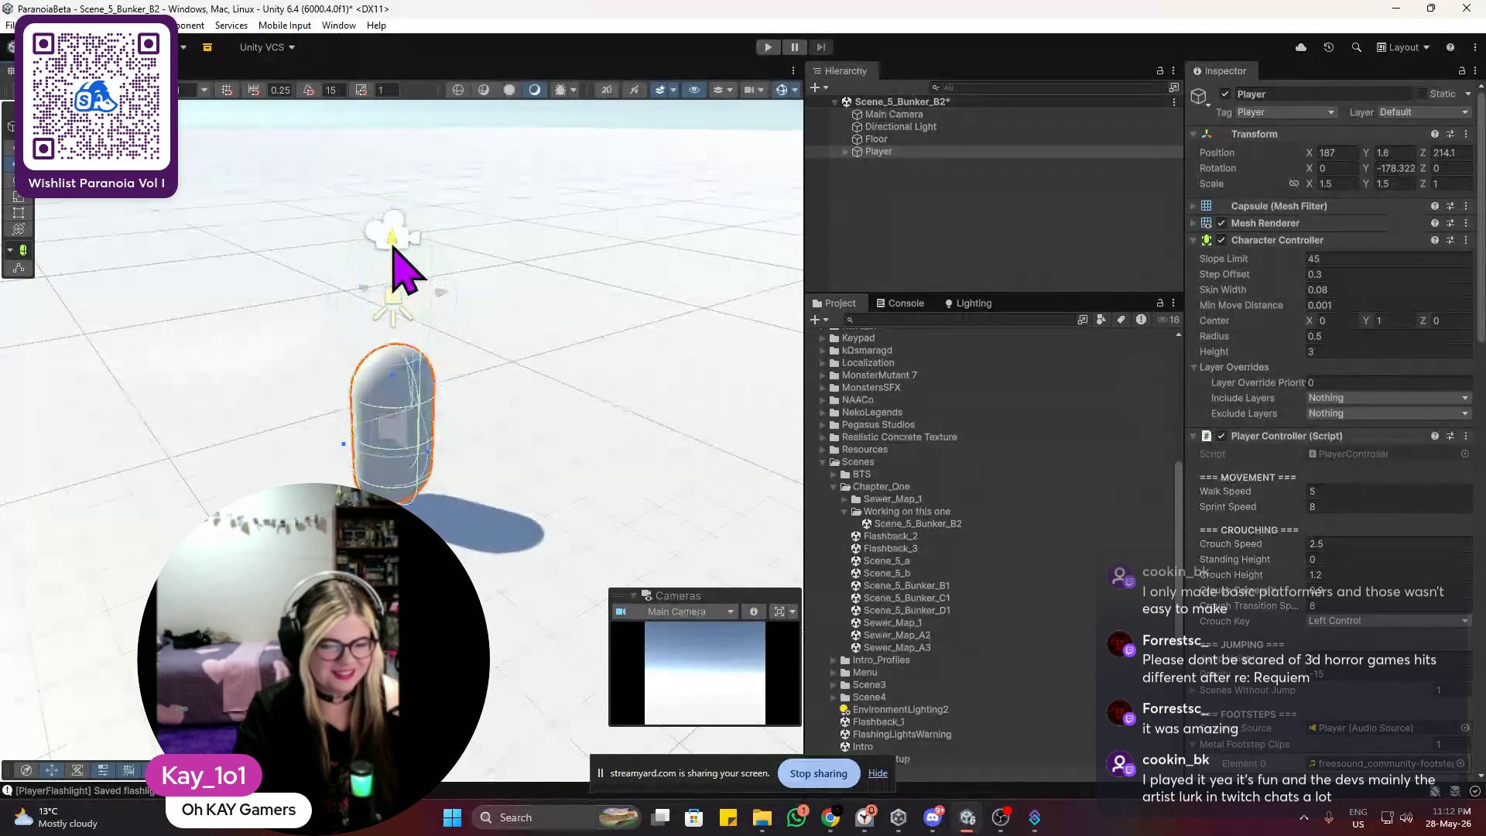
scroll(497, 619, "down", 3)
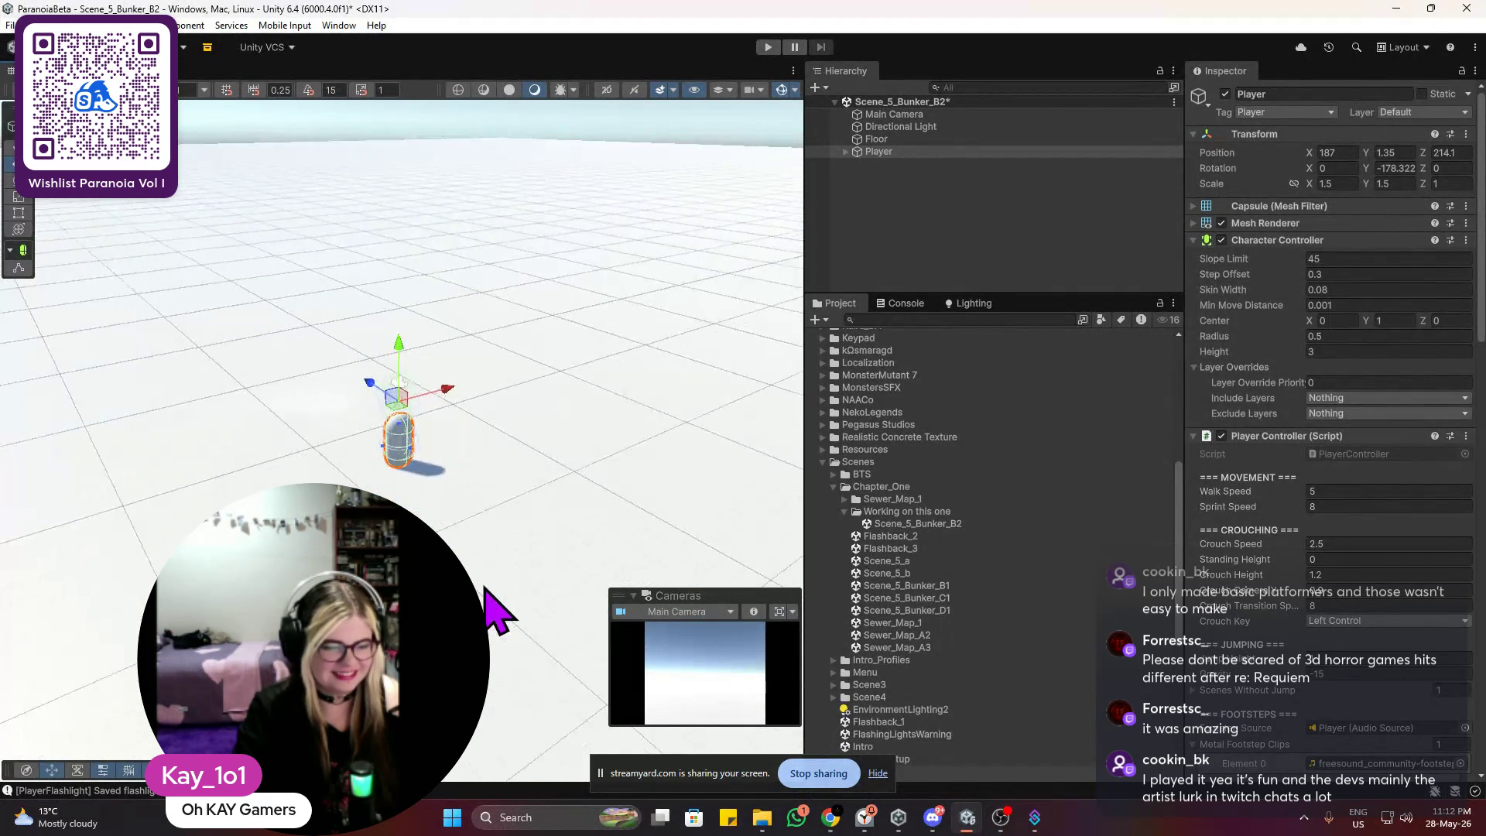
Step: Check the Player's placement from a few angles and save Scene_5_Bunker_B2 with Ctrl+S
mouse_move(497, 607)
left_mouse_down()
mouse_move(555, 507)
mouse_move(490, 490)
mouse_move(657, 454)
mouse_move(425, 372)
mouse_move(453, 430)
mouse_move(451, 484)
mouse_move(477, 471)
mouse_move(466, 408)
left_mouse_up()
key("f")
mouse_move(425, 322)
left_mouse_down()
mouse_move(557, 271)
mouse_move(547, 248)
mouse_move(464, 322)
mouse_move(602, 267)
left_mouse_up()
mouse_move(495, 360)
left_mouse_down()
mouse_move(299, 464)
mouse_move(446, 393)
mouse_move(453, 413)
mouse_move(480, 404)
mouse_move(287, 449)
left_mouse_up()
scroll(371, 445, "up", 5)
scroll(398, 441, "down", 6)
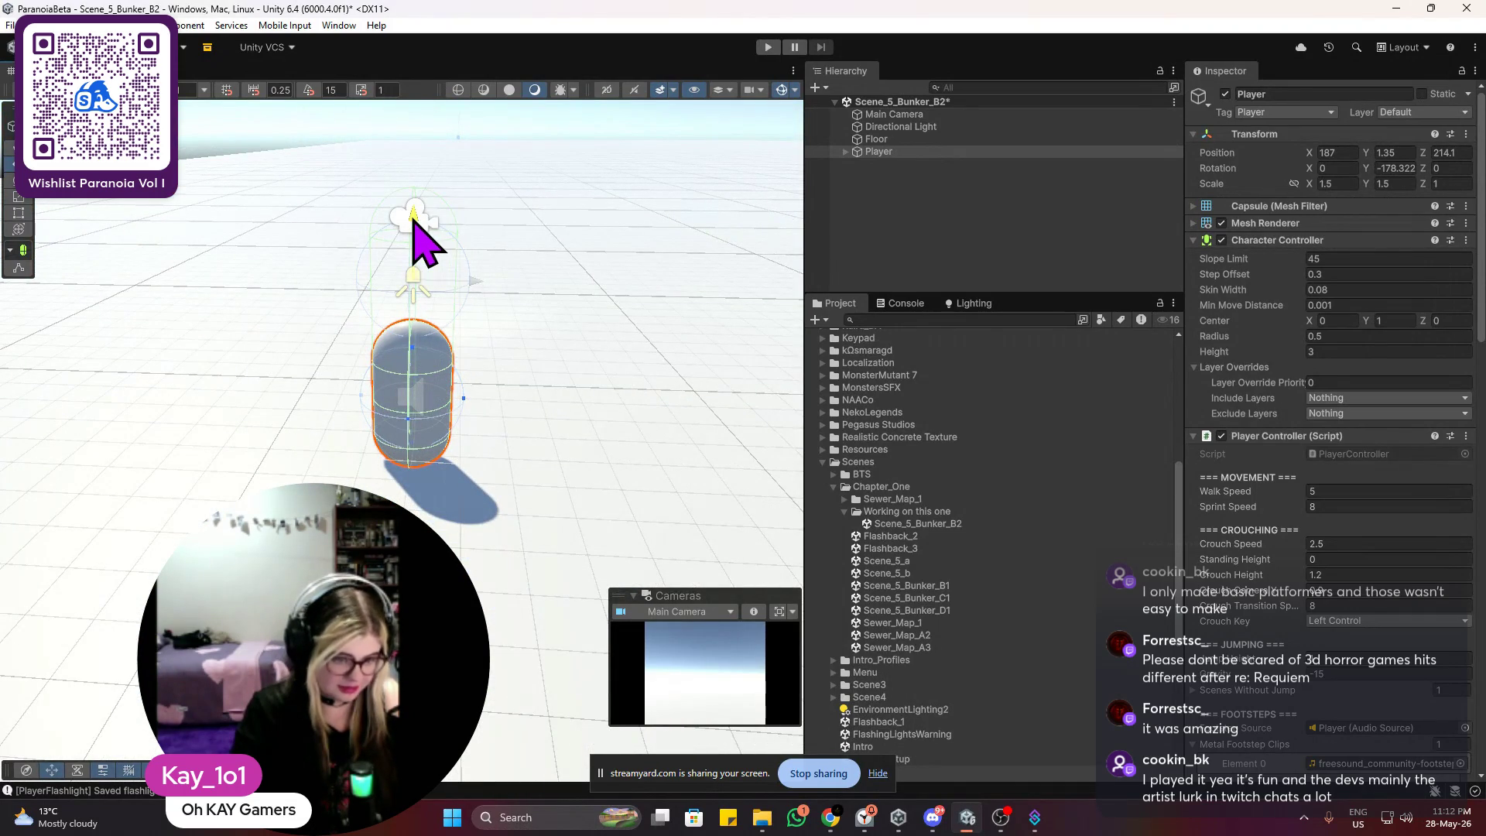
scroll(532, 319, "down", 5)
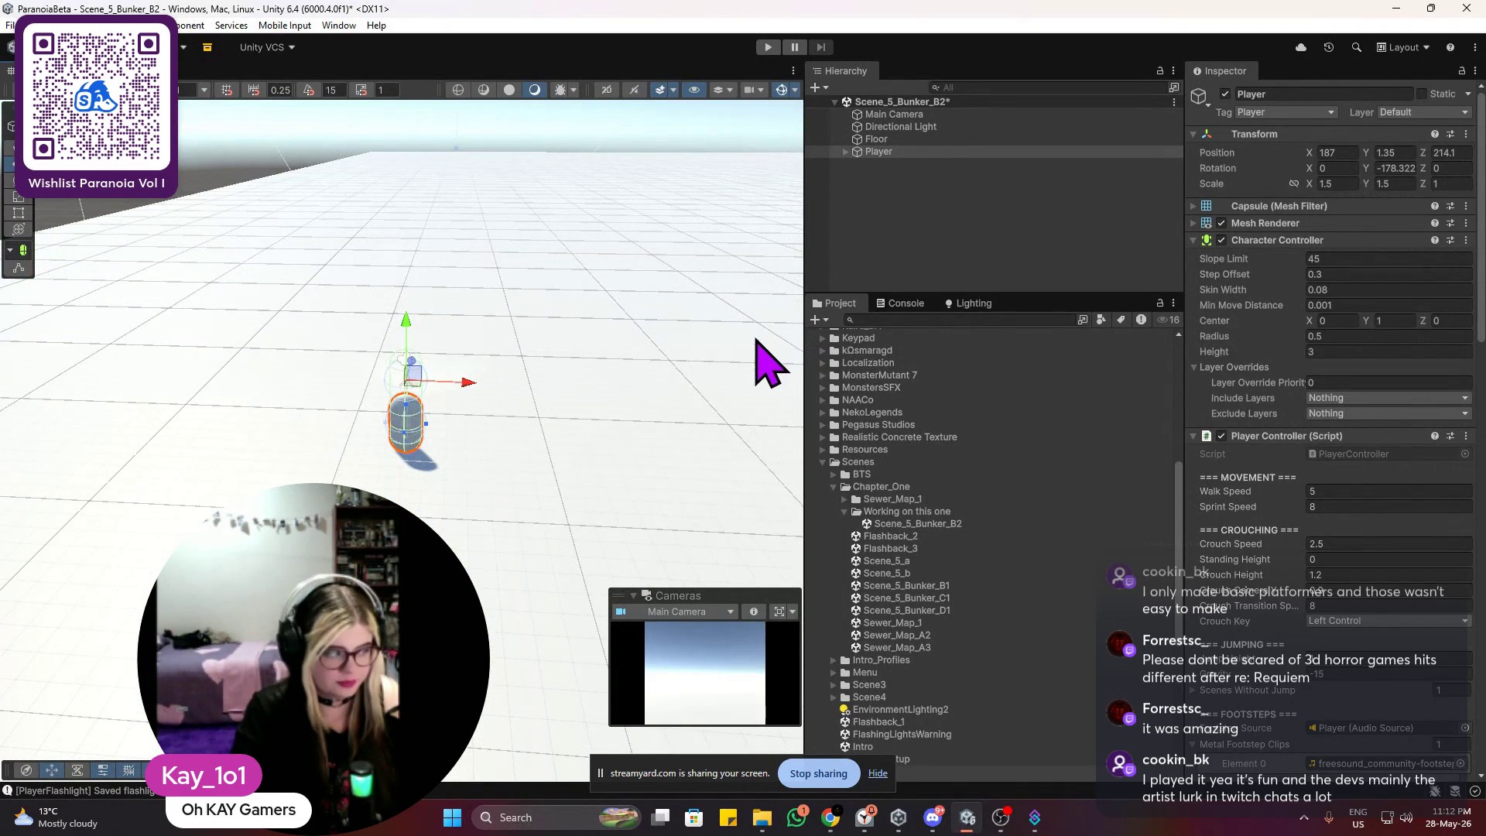
scroll(623, 391, "down", 1)
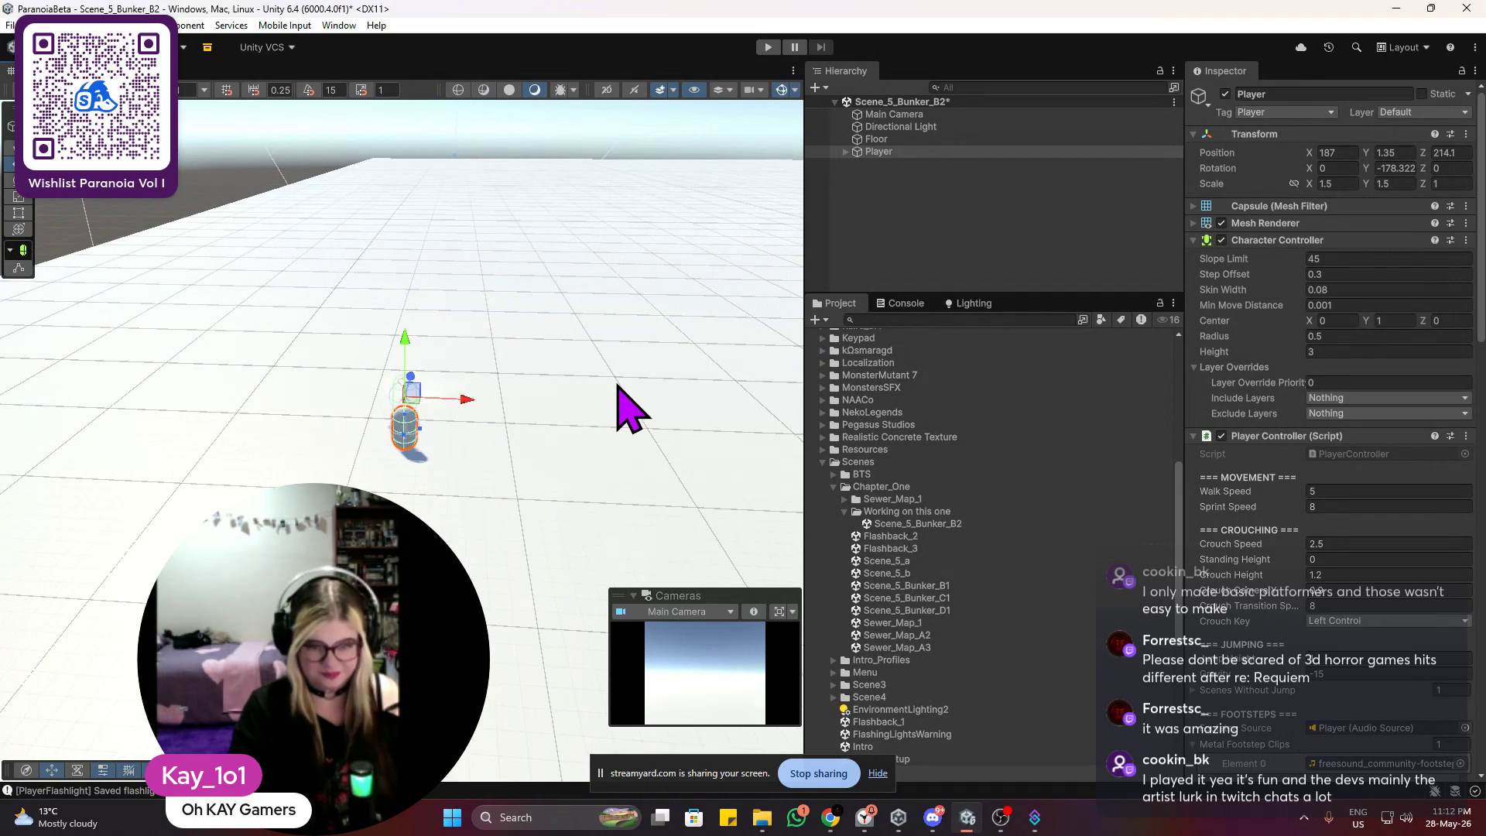
key("ctrl+s")
Step: Orbit around the floor grid and select the Floor
mouse_move(616, 375)
left_mouse_down()
mouse_move(647, 305)
mouse_move(640, 371)
left_mouse_up()
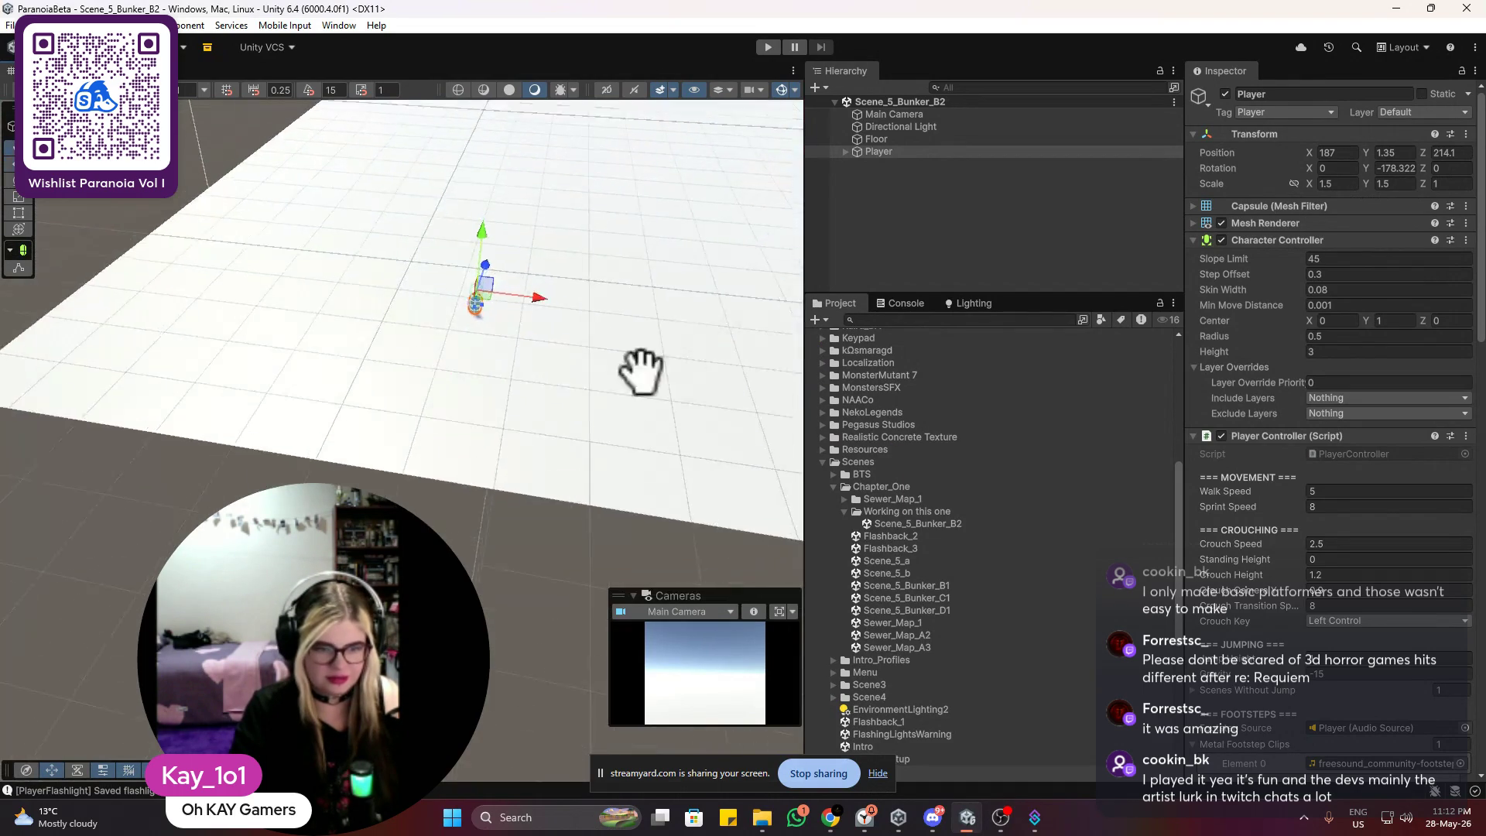
scroll(553, 592, "up", 3)
scroll(538, 561, "down", 3)
mouse_move(534, 550)
left_mouse_down()
mouse_move(687, 475)
mouse_move(633, 511)
mouse_move(633, 489)
left_mouse_up()
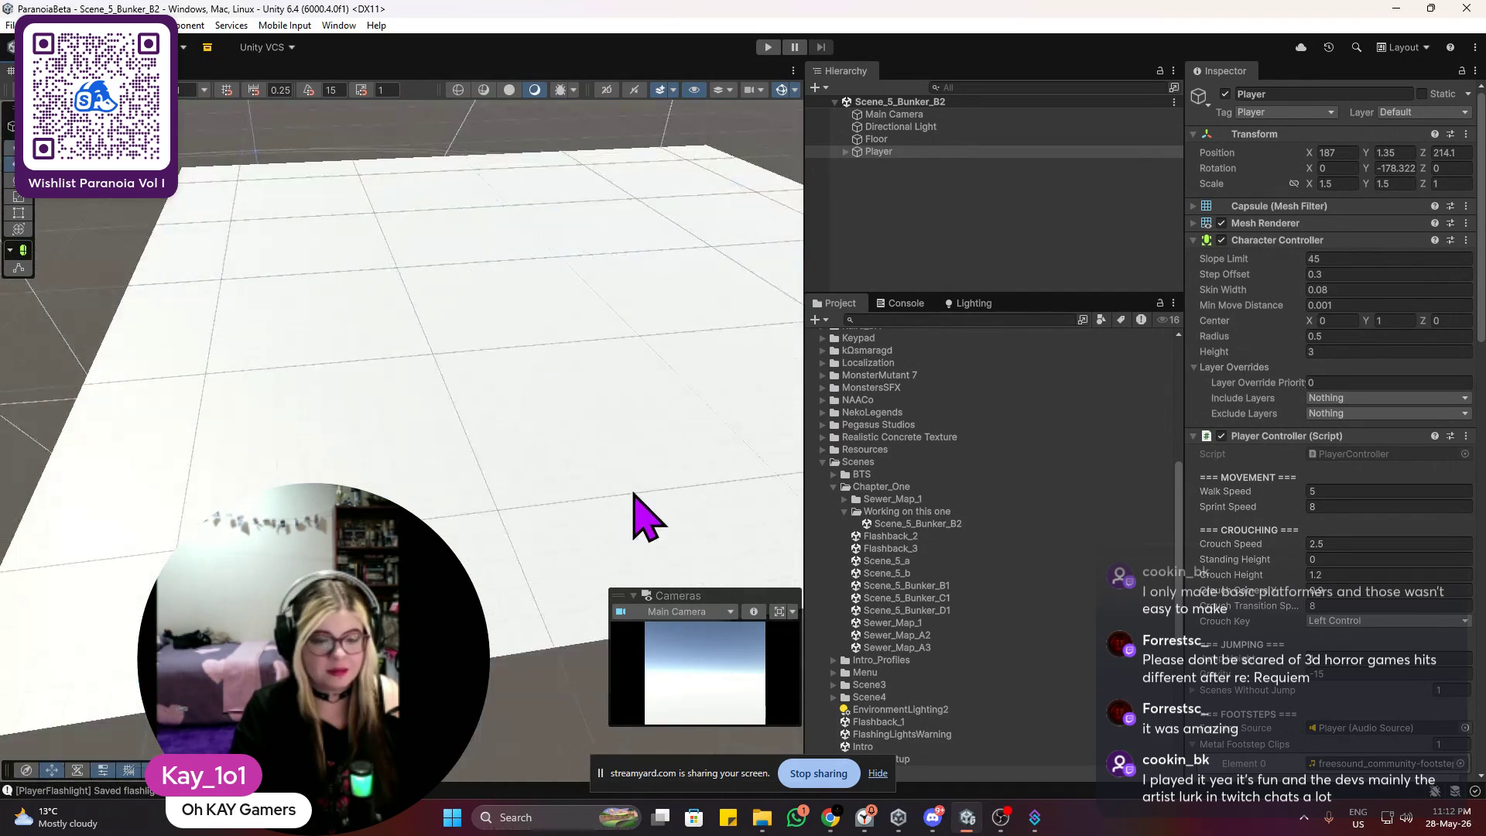
scroll(633, 499, "down", 3)
scroll(630, 504, "up", 3)
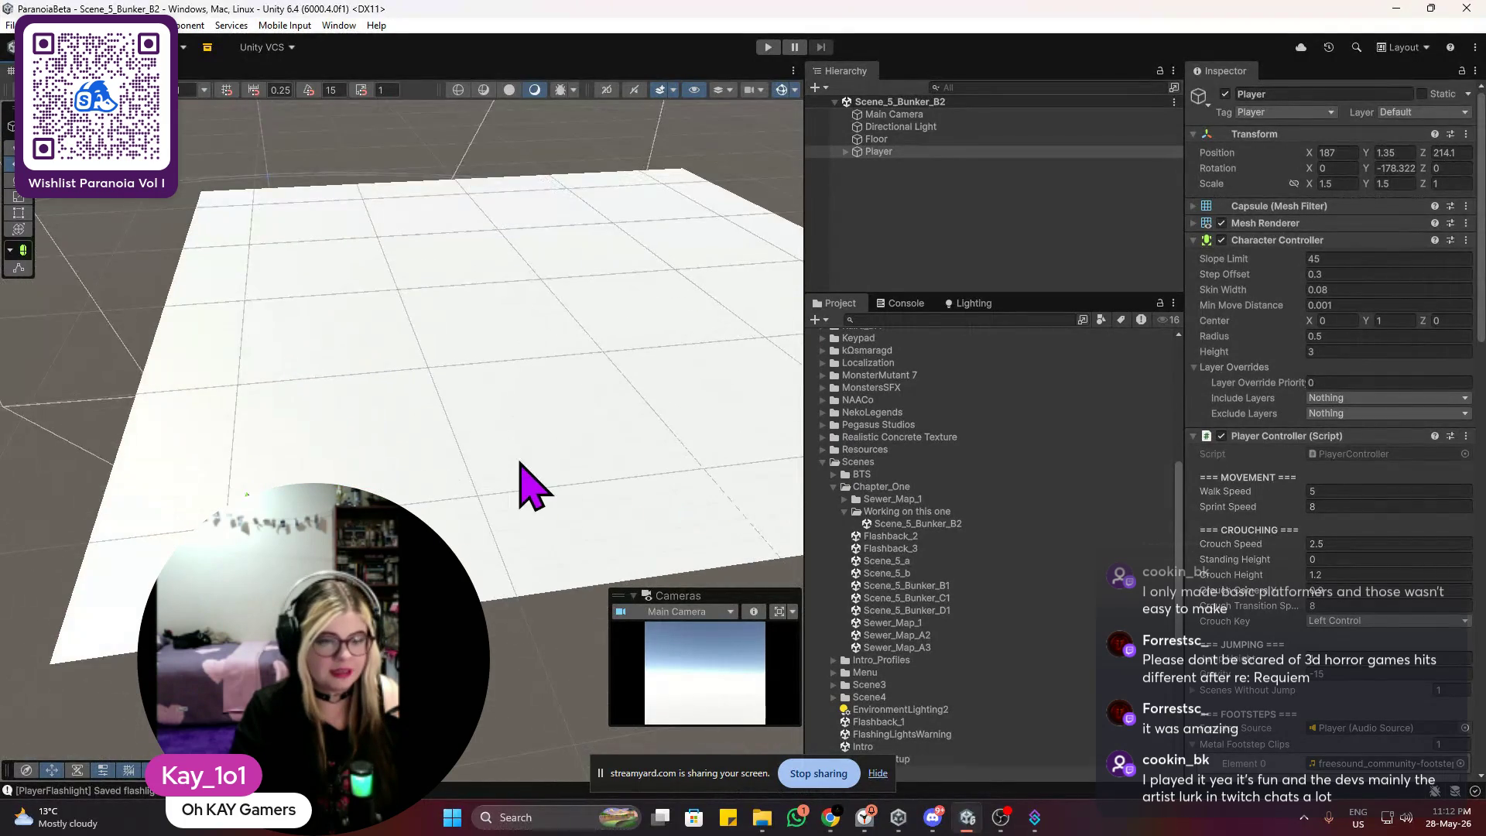
left_click(520, 464)
Step: Select the Scene_5_Bunker_B2 asset in the Project panel and recentre the view on the Player
left_click_drag(441, 464, 351, 481)
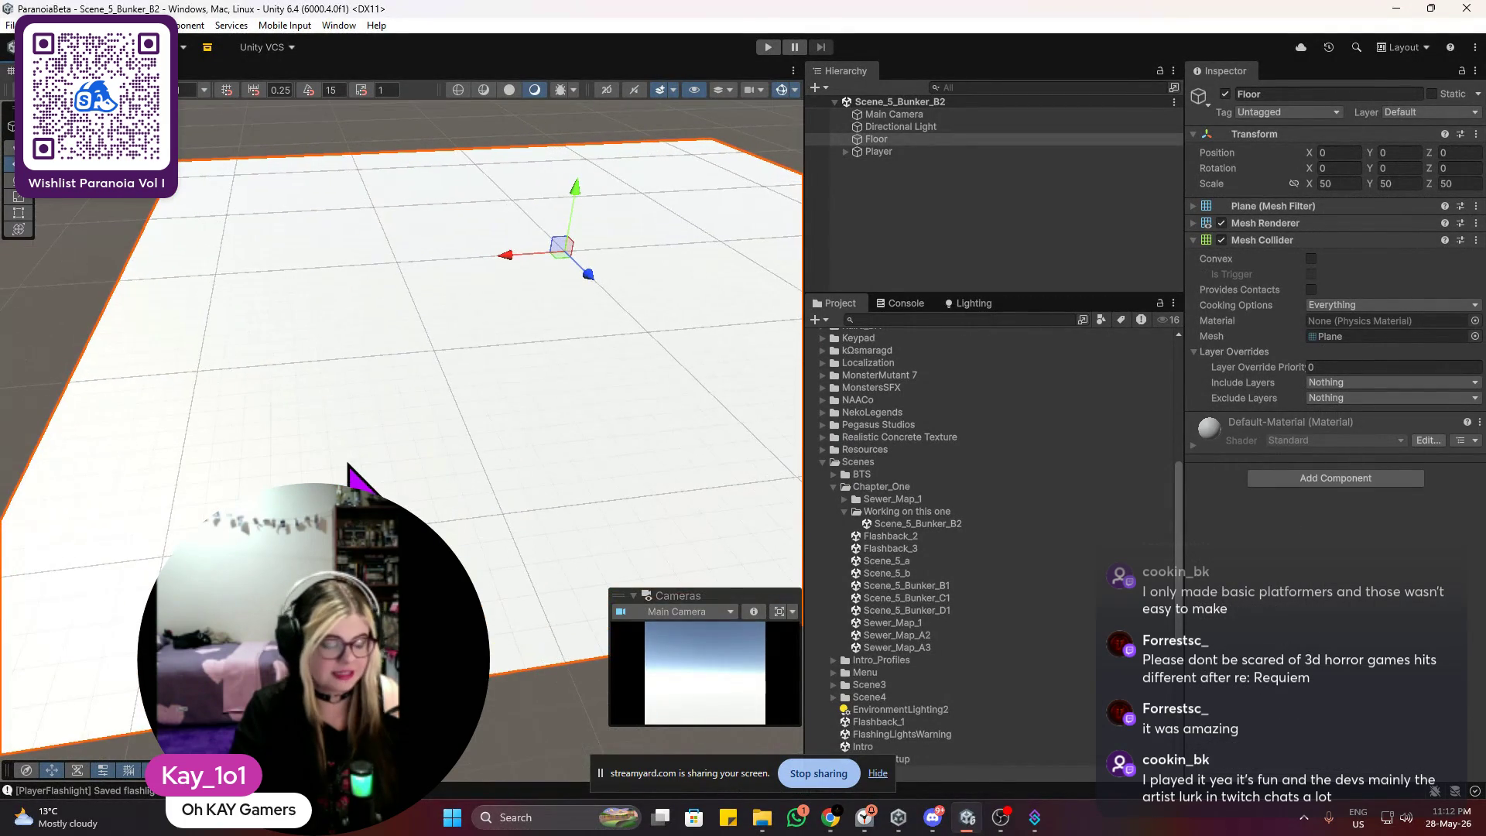
left_click_drag(389, 370, 431, 351)
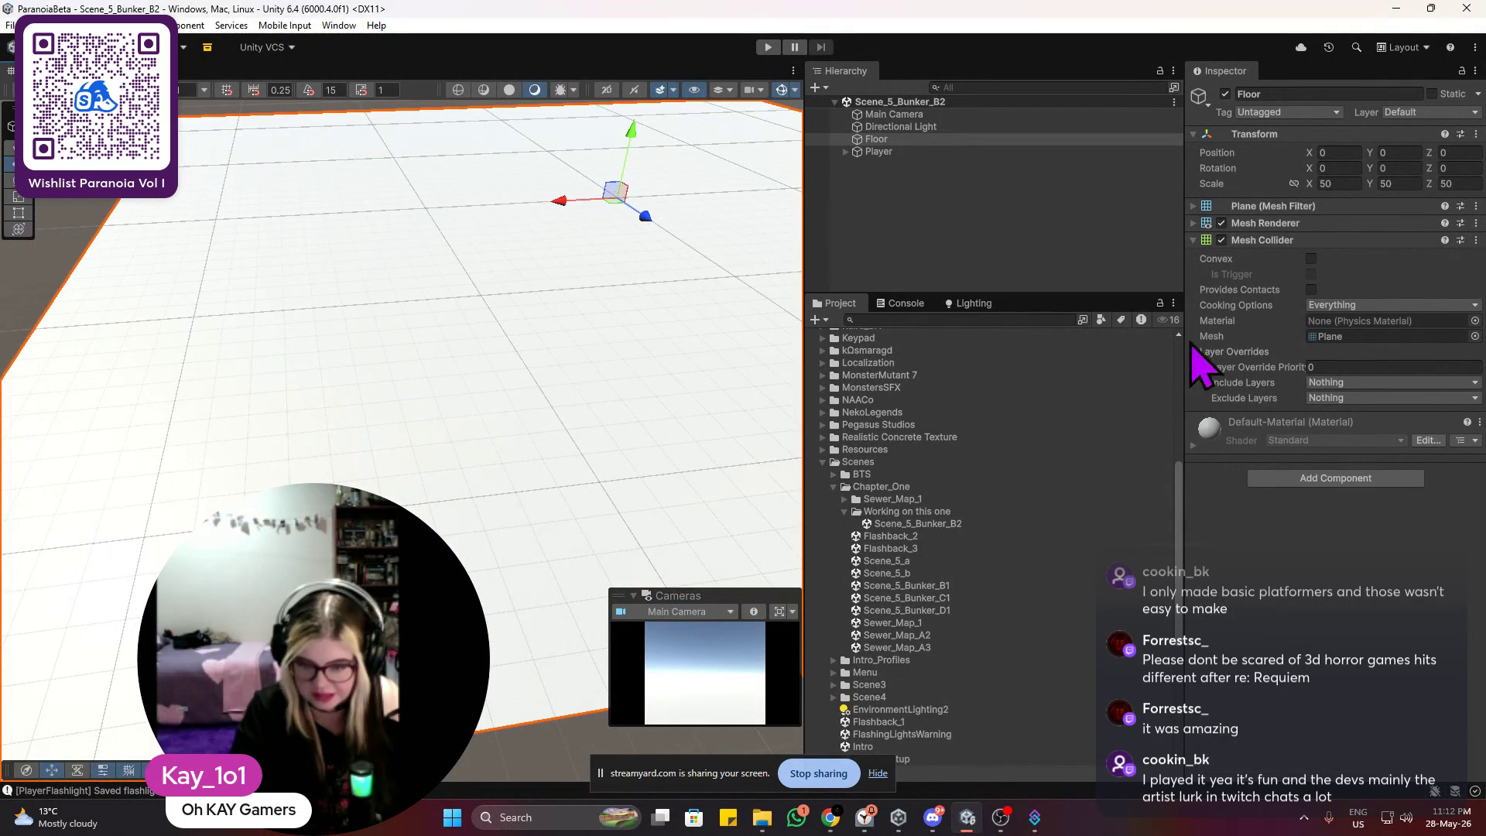
left_click(925, 524)
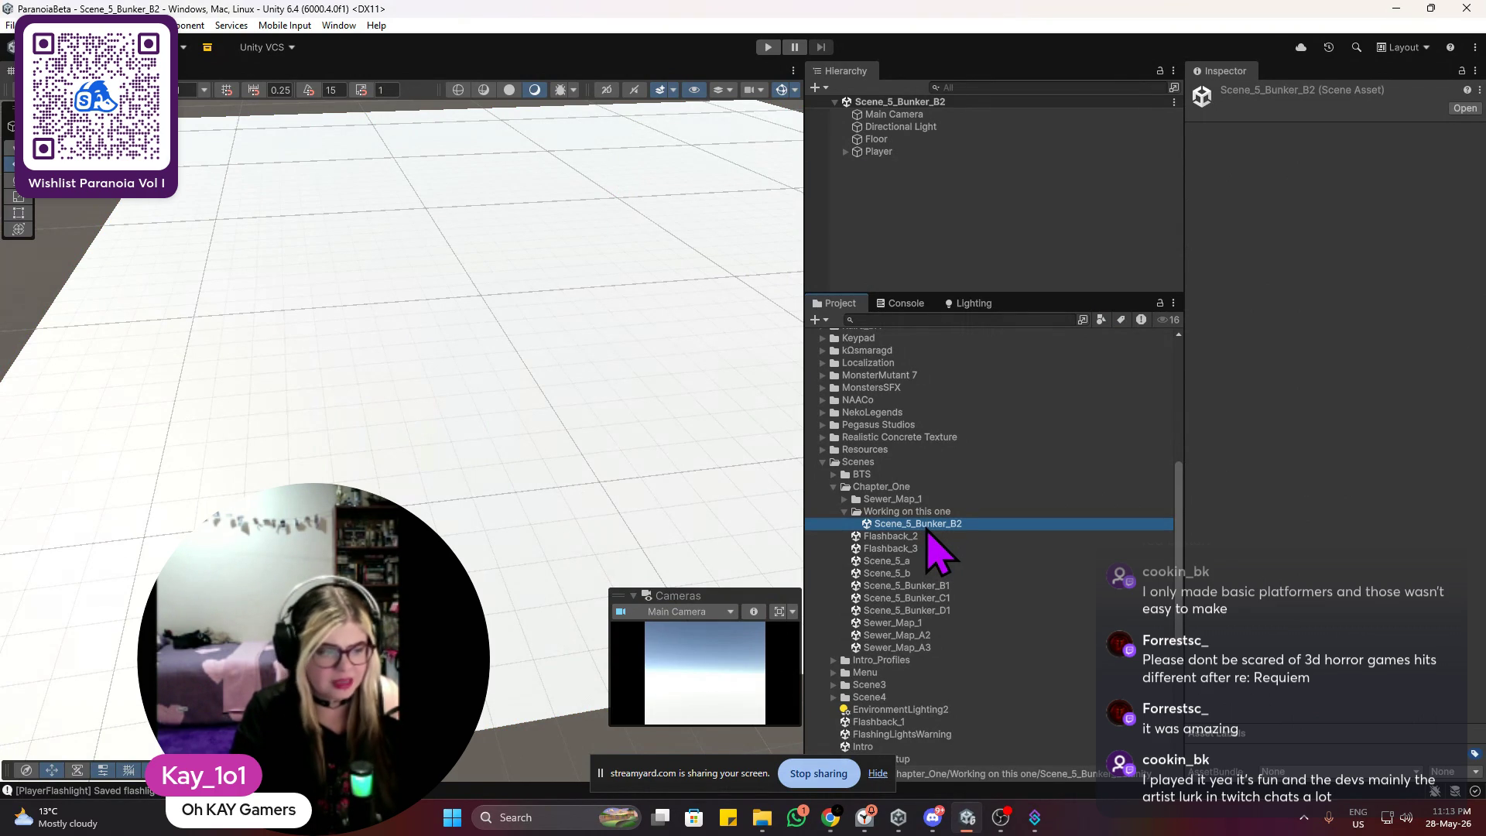
left_click(1242, 475)
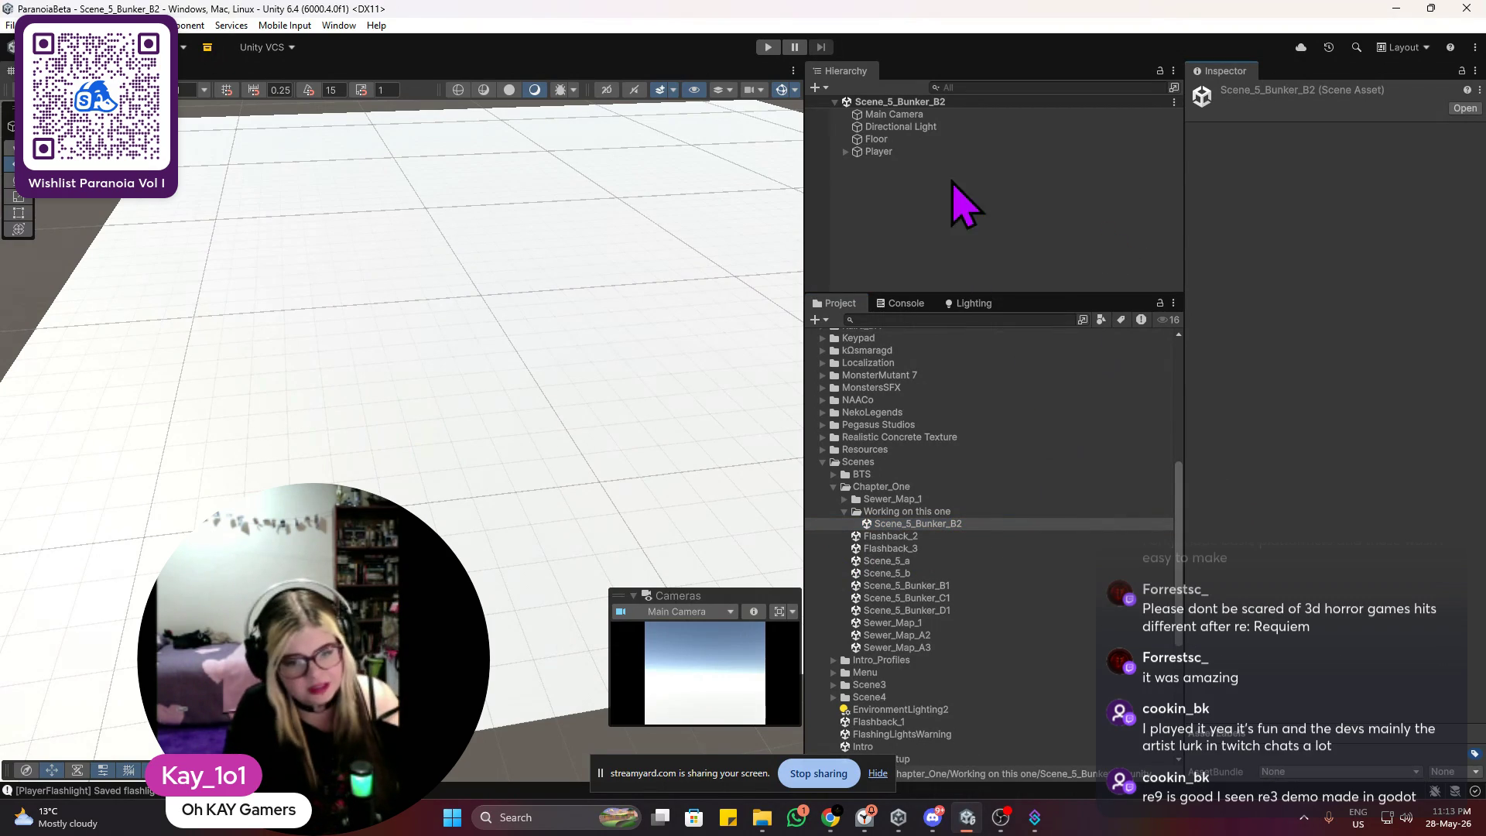
left_click_drag(464, 325, 485, 286)
left_click_drag(431, 341, 309, 262)
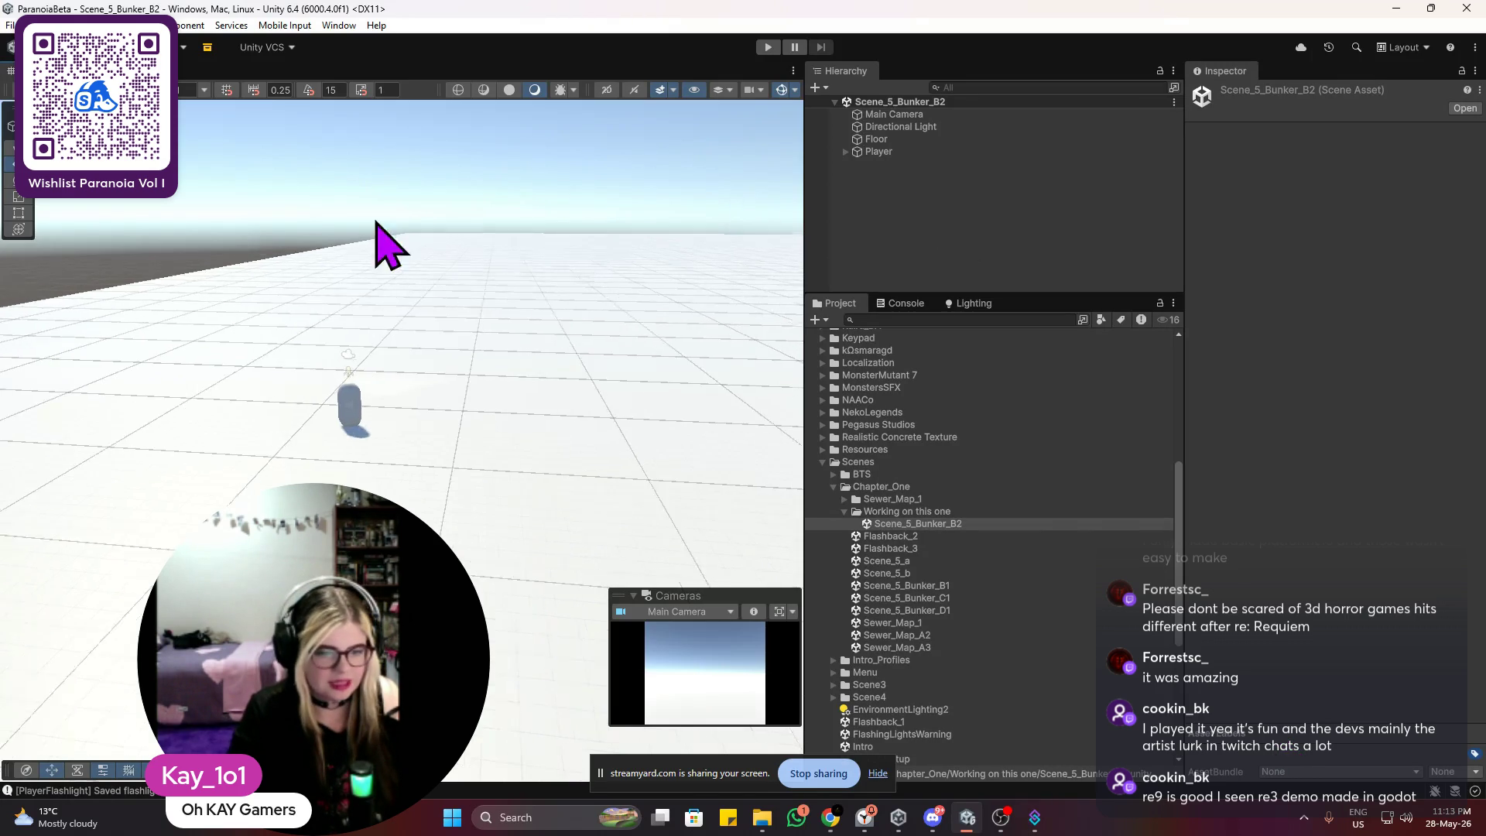
Step: Open Scene4 from the Project panel and frame its Gate object
scroll(379, 310, "up", 3)
scroll(382, 375, "down", 2)
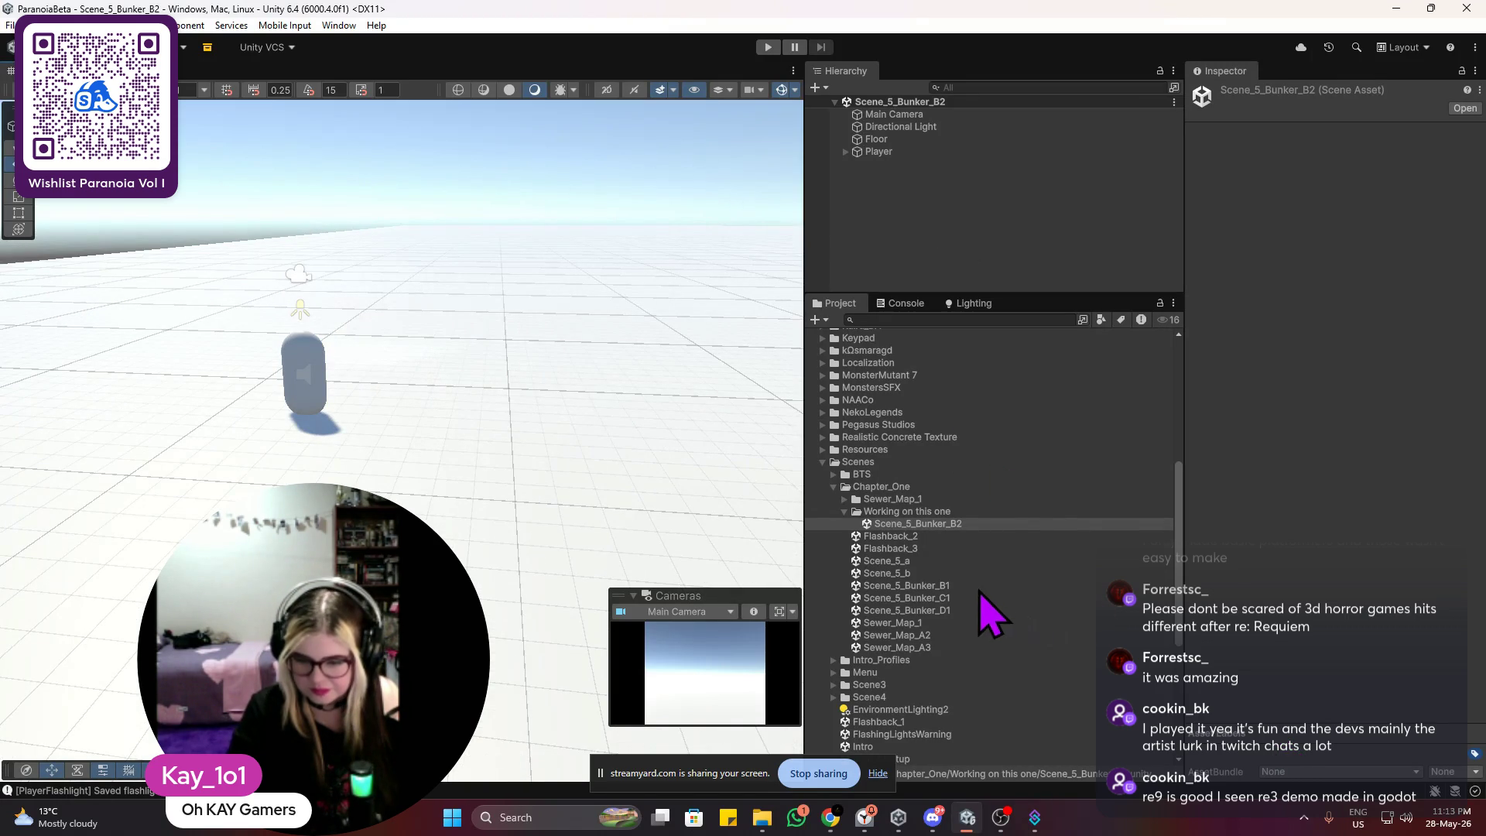
scroll(967, 480, "down", 6)
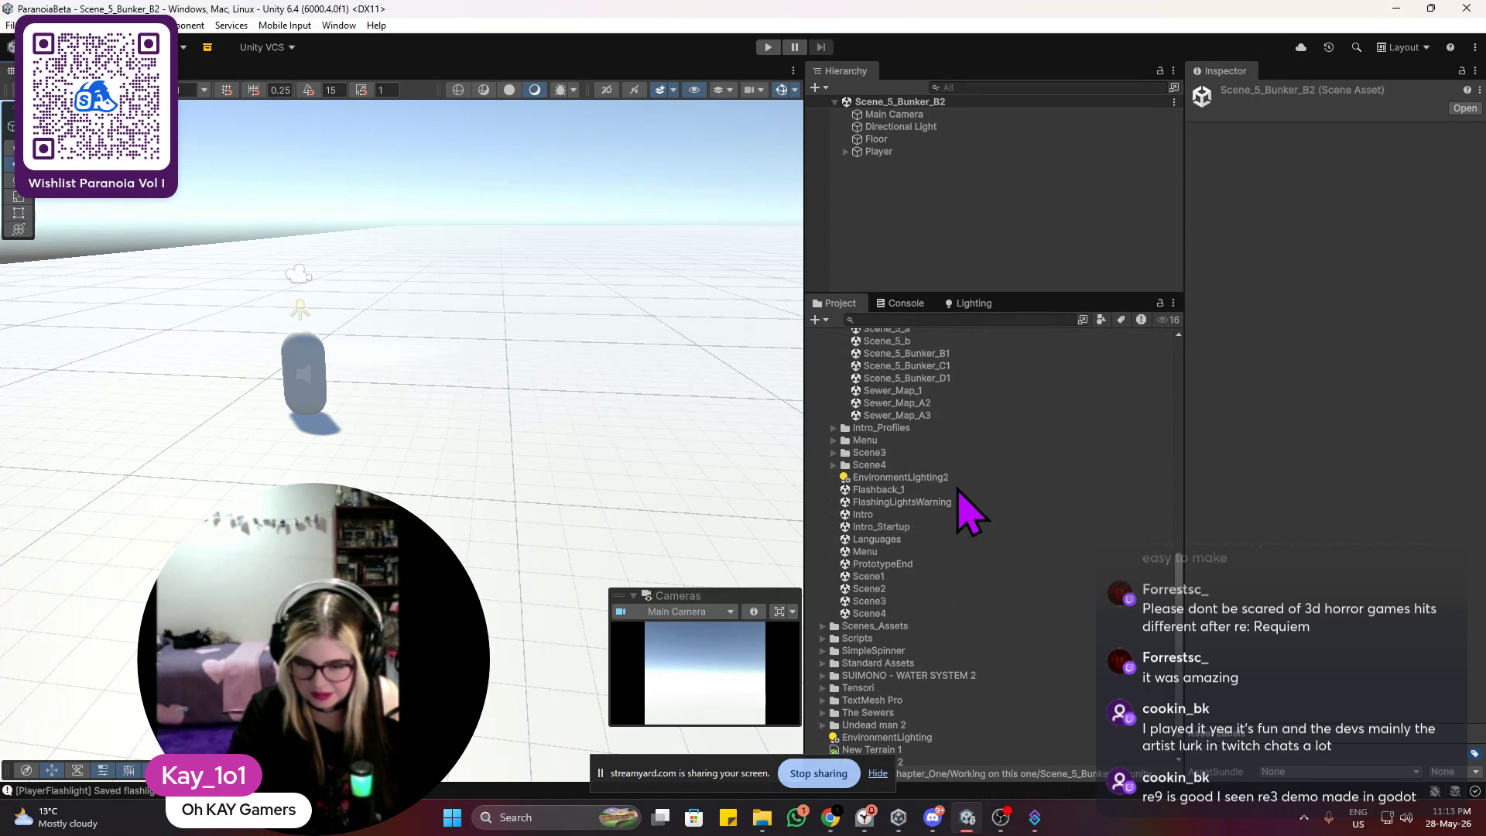
double_click(865, 613)
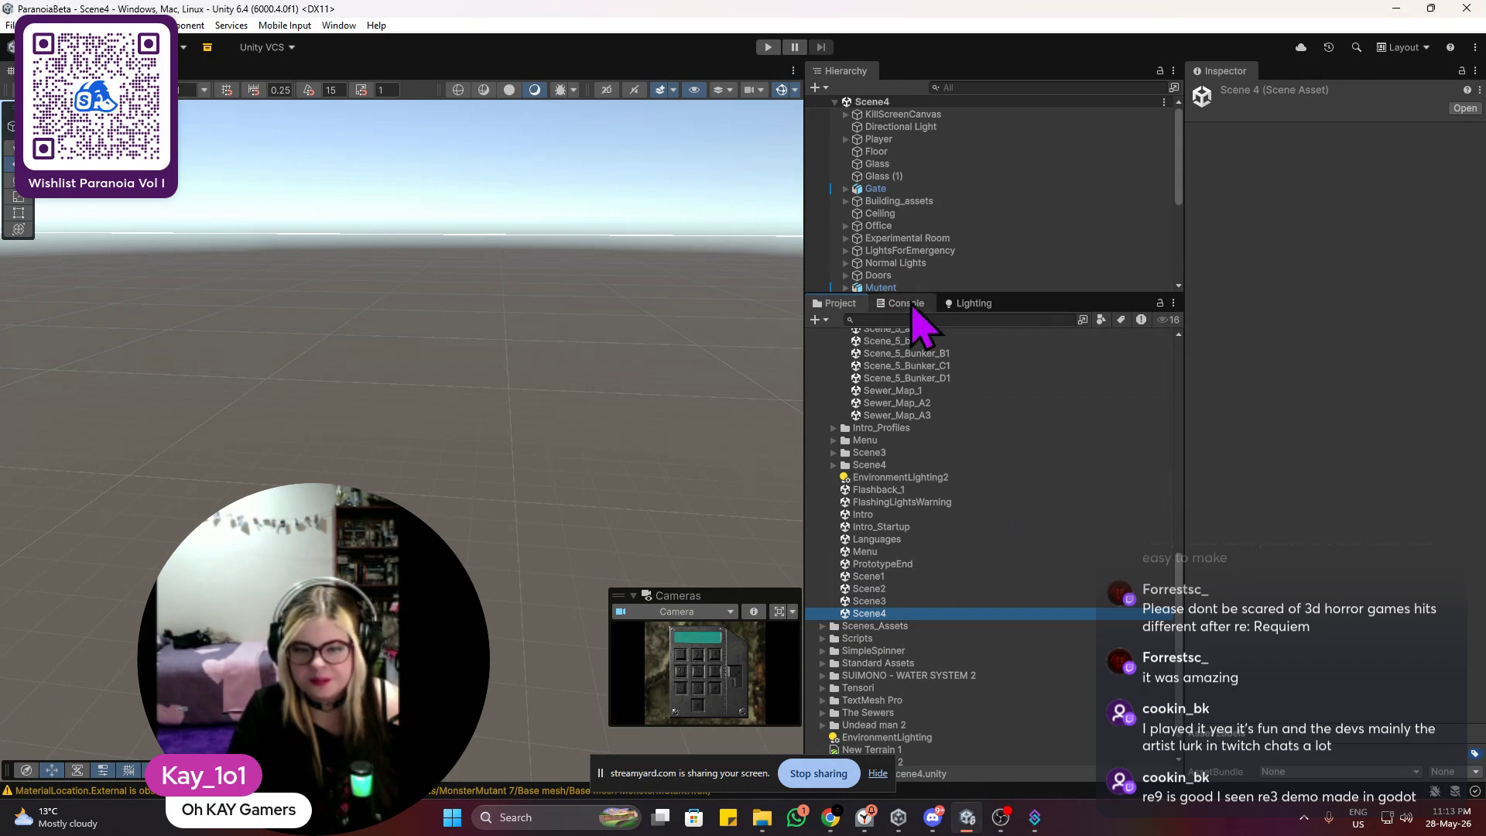
double_click(875, 189)
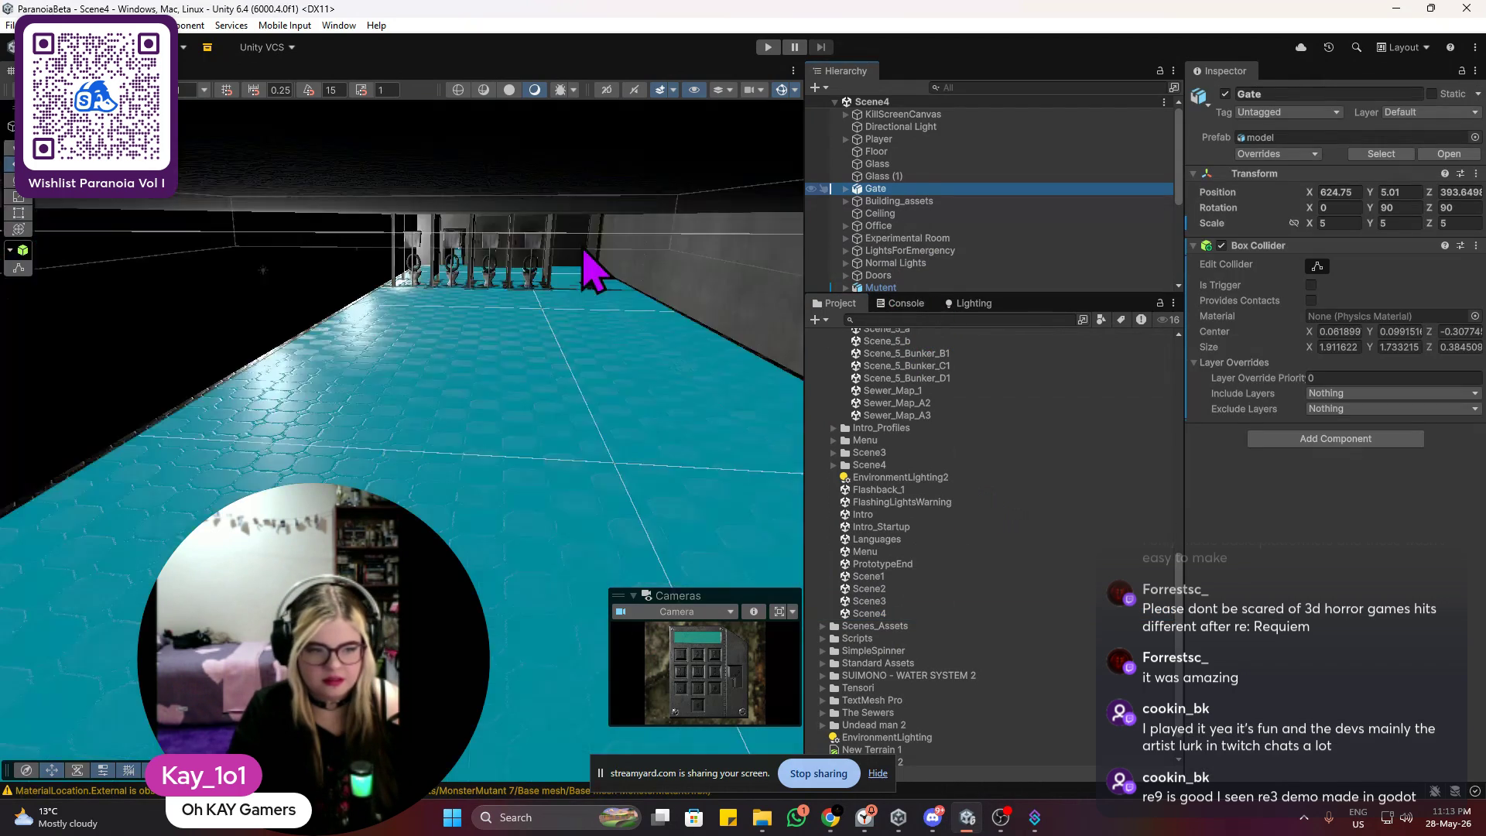
Step: Select corridor2wall_door (2), frame it, and add two more corridor wall pieces to the selection
scroll(584, 252, "down", 5)
scroll(521, 266, "up", 3)
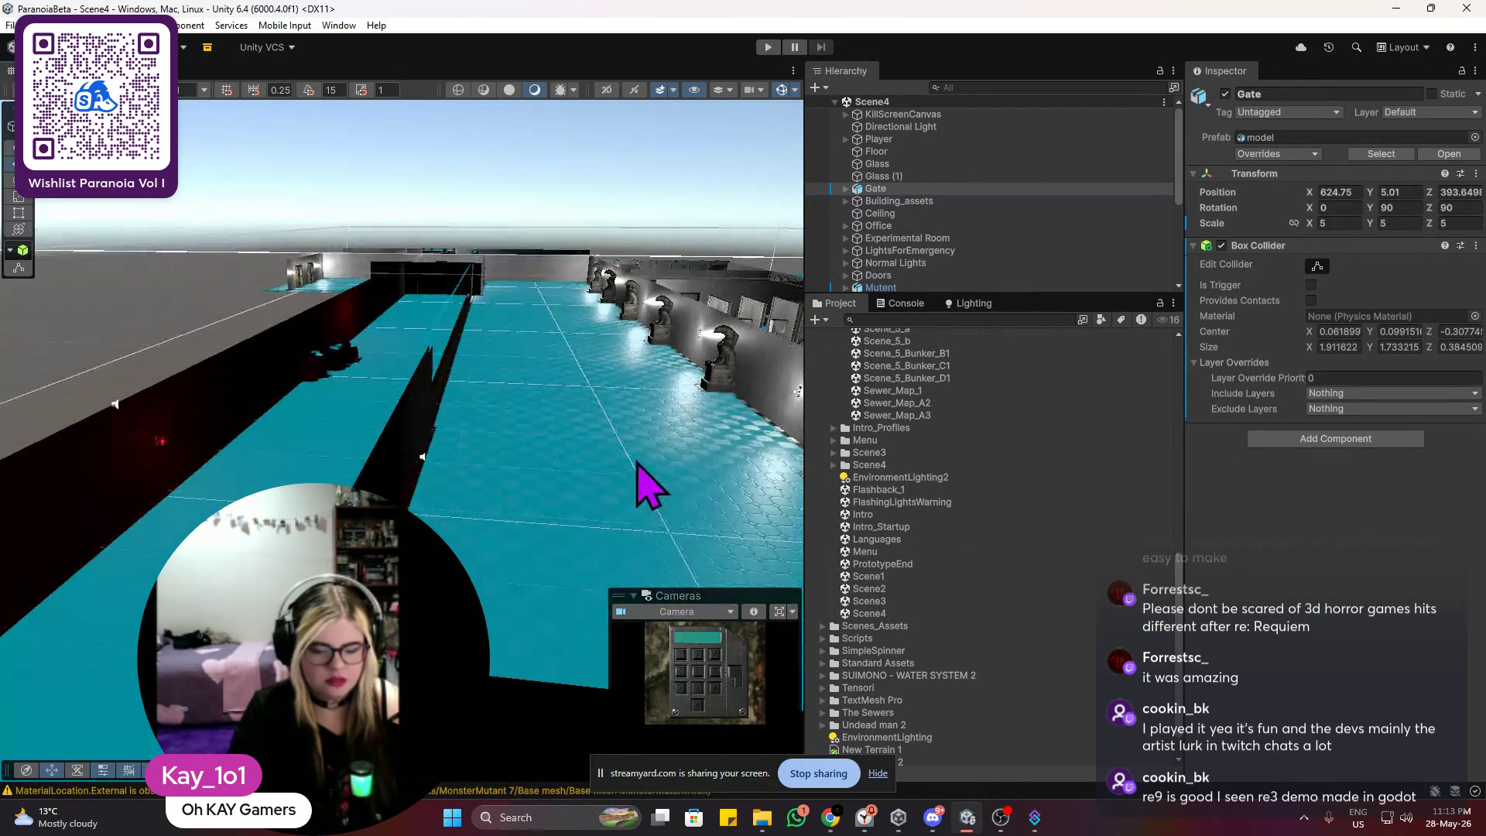
left_click_drag(548, 382, 454, 381)
left_click(441, 387)
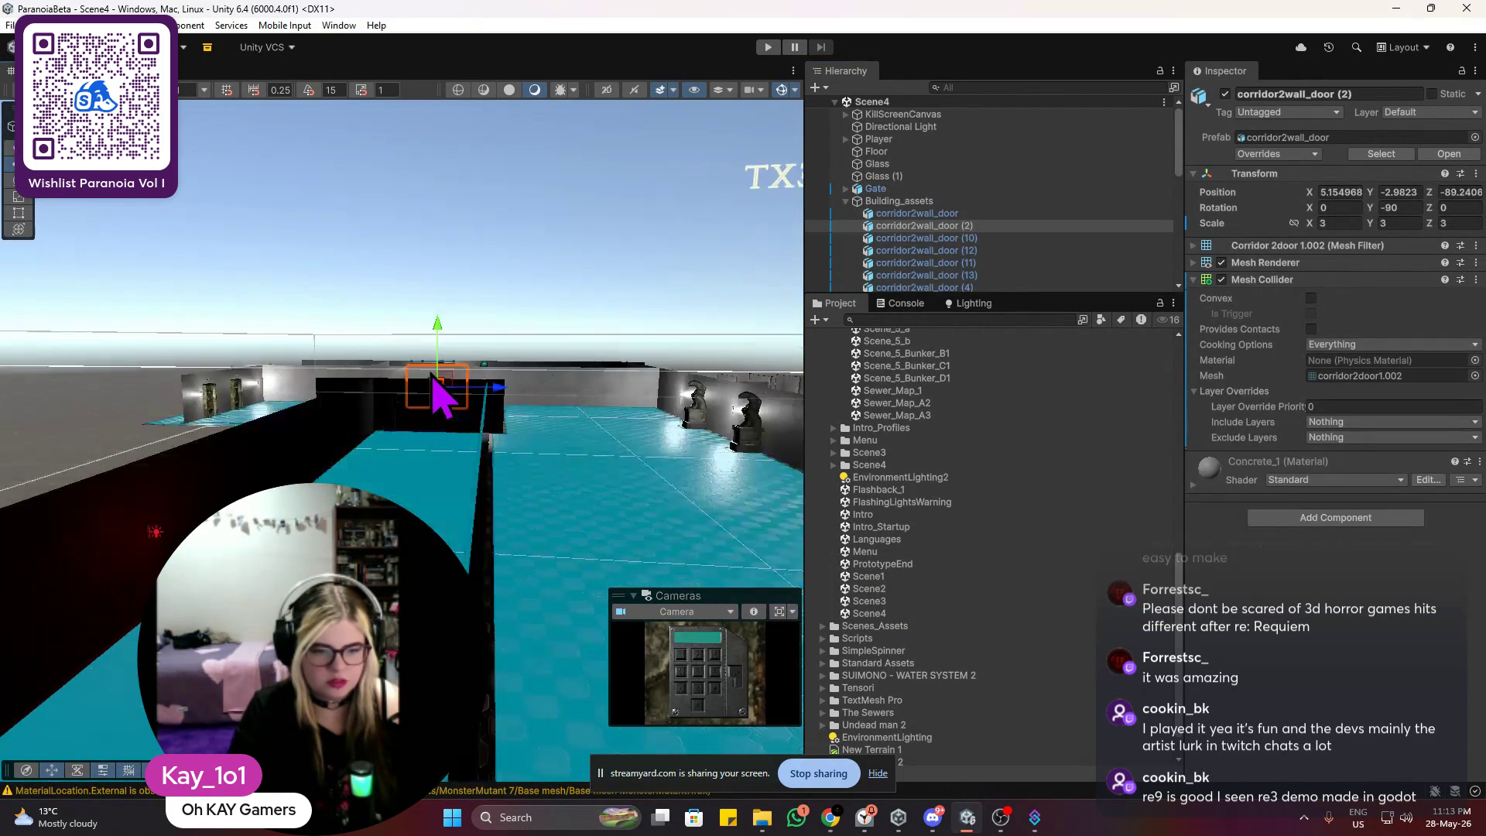
key("f")
left_click(418, 430, "shift")
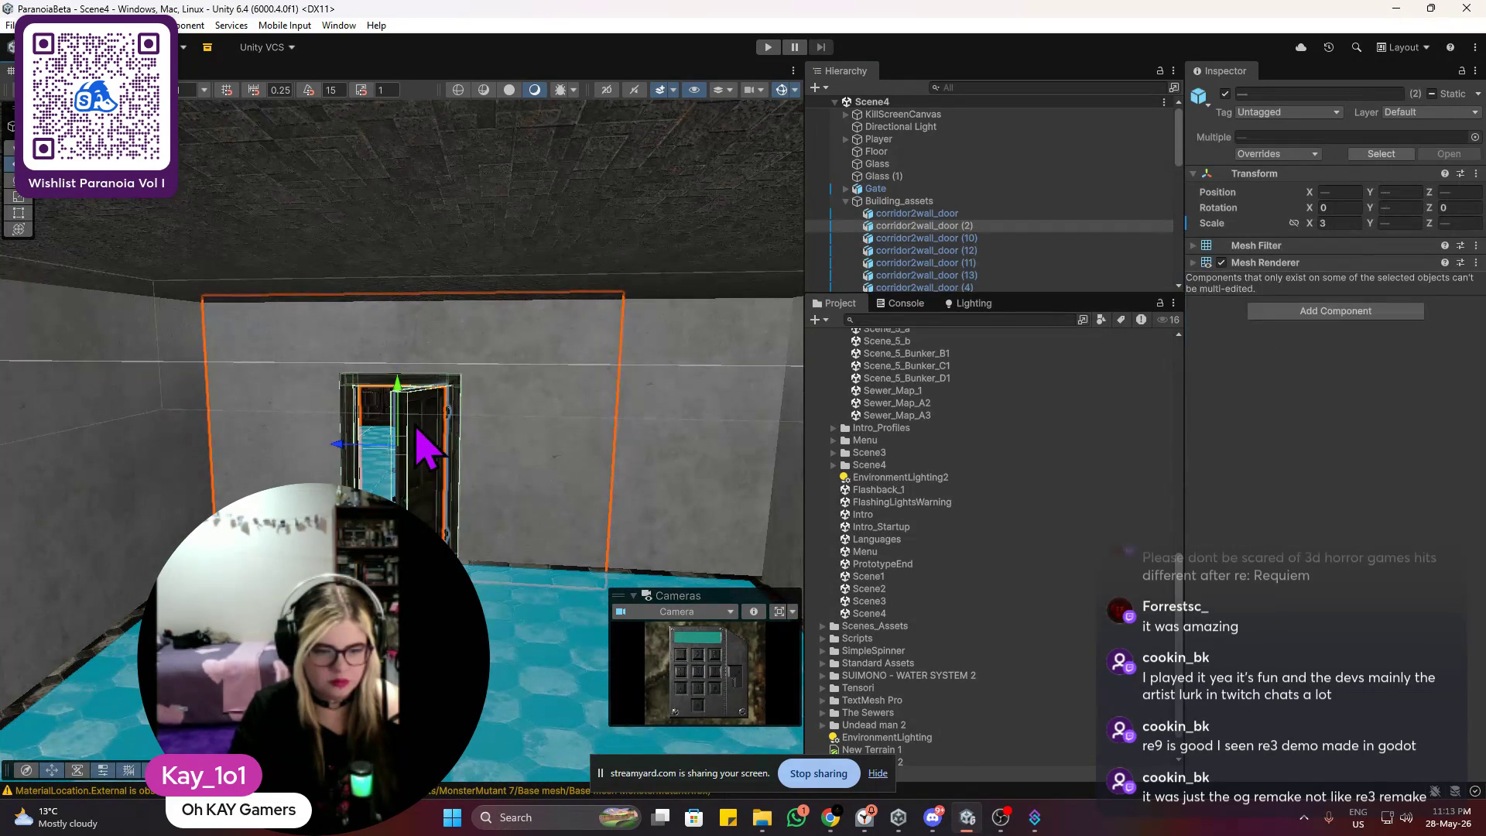
left_click(655, 369, "shift")
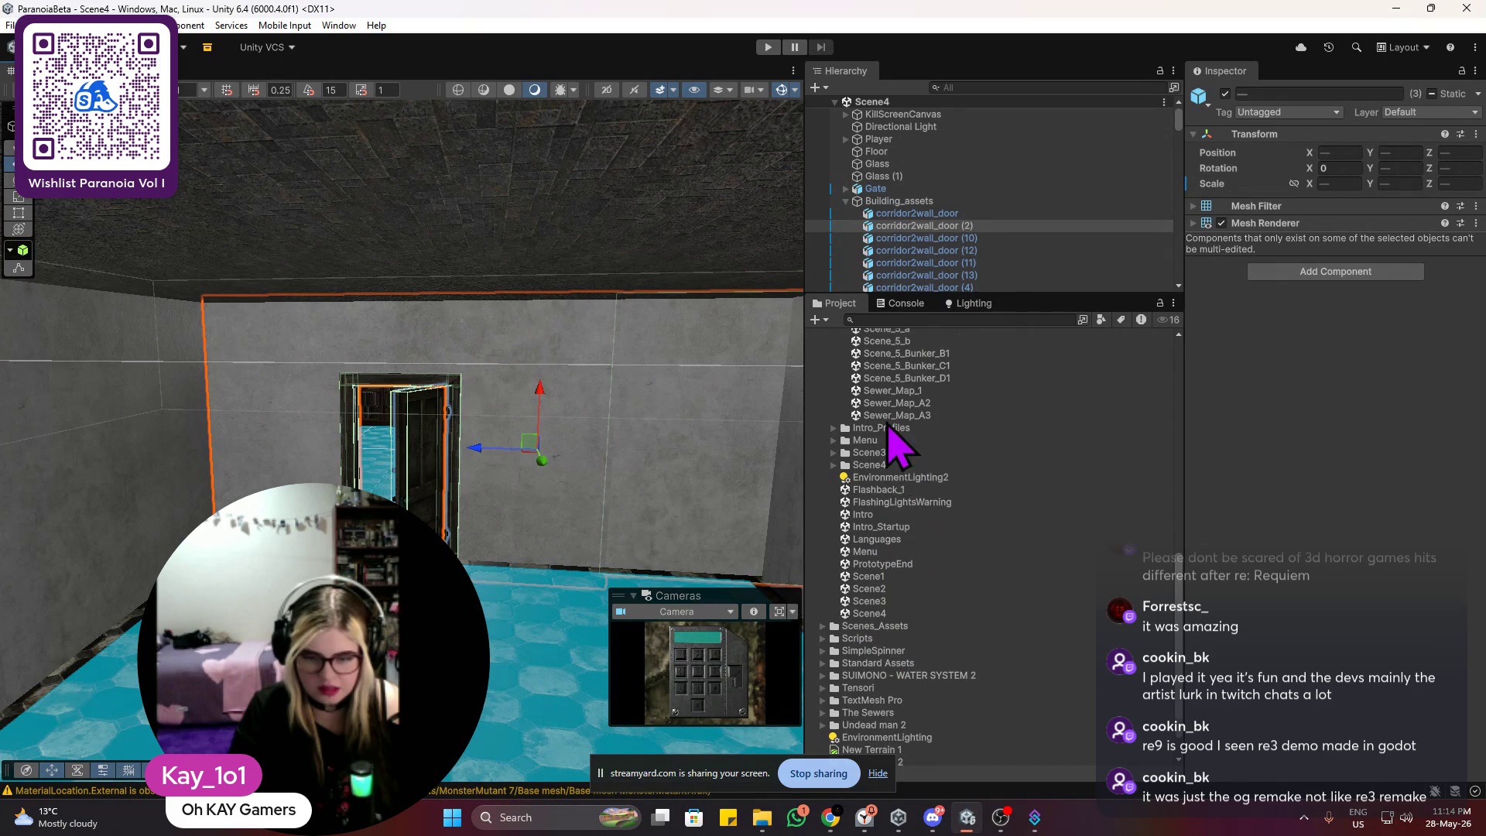
scroll(897, 434, "up", 3)
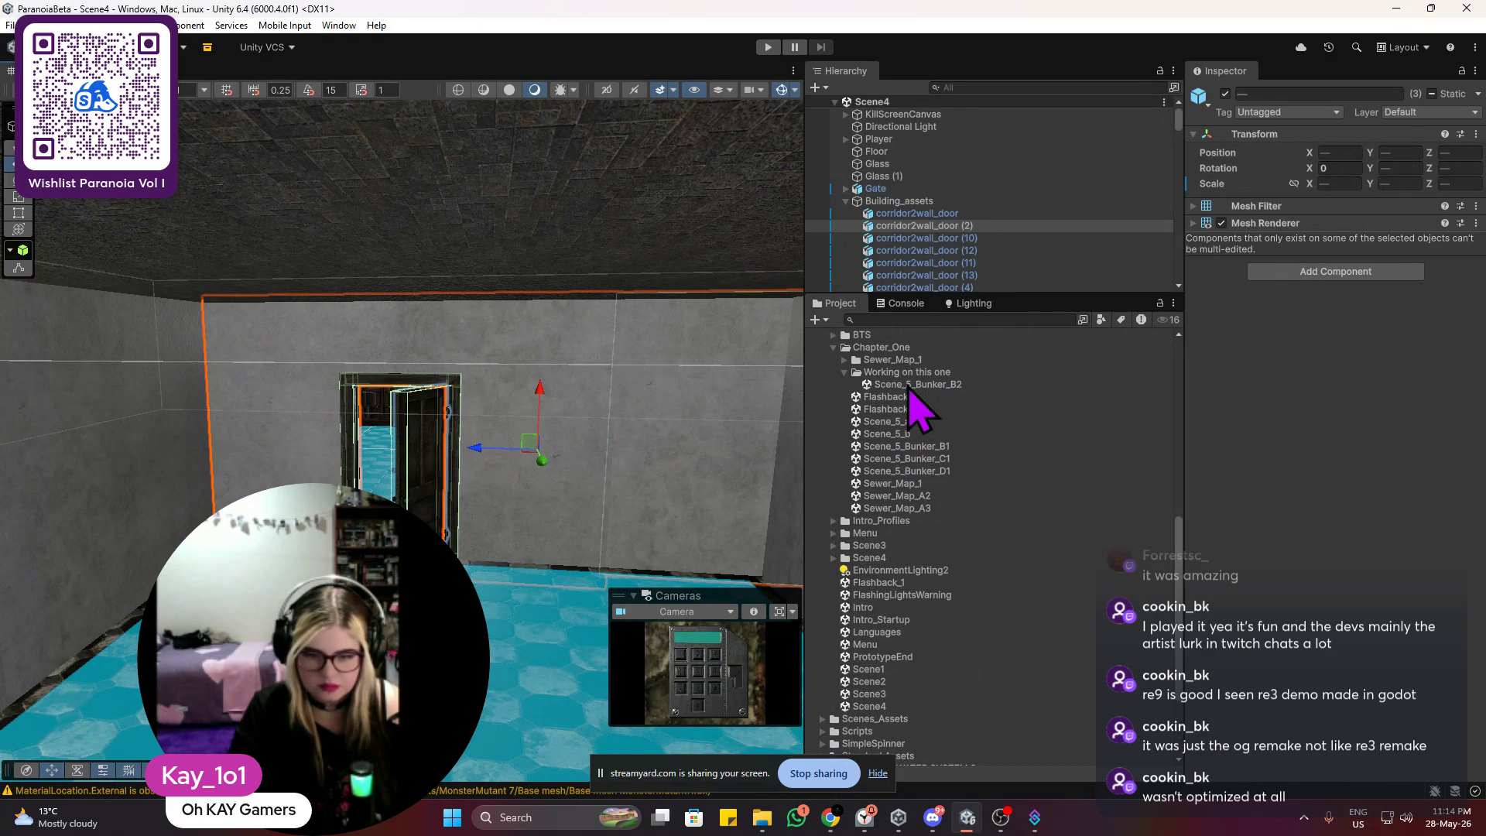
Step: Reopen Scene_5_Bunker_B2, paste the copied wall and door pieces, and select all three
double_click(912, 385)
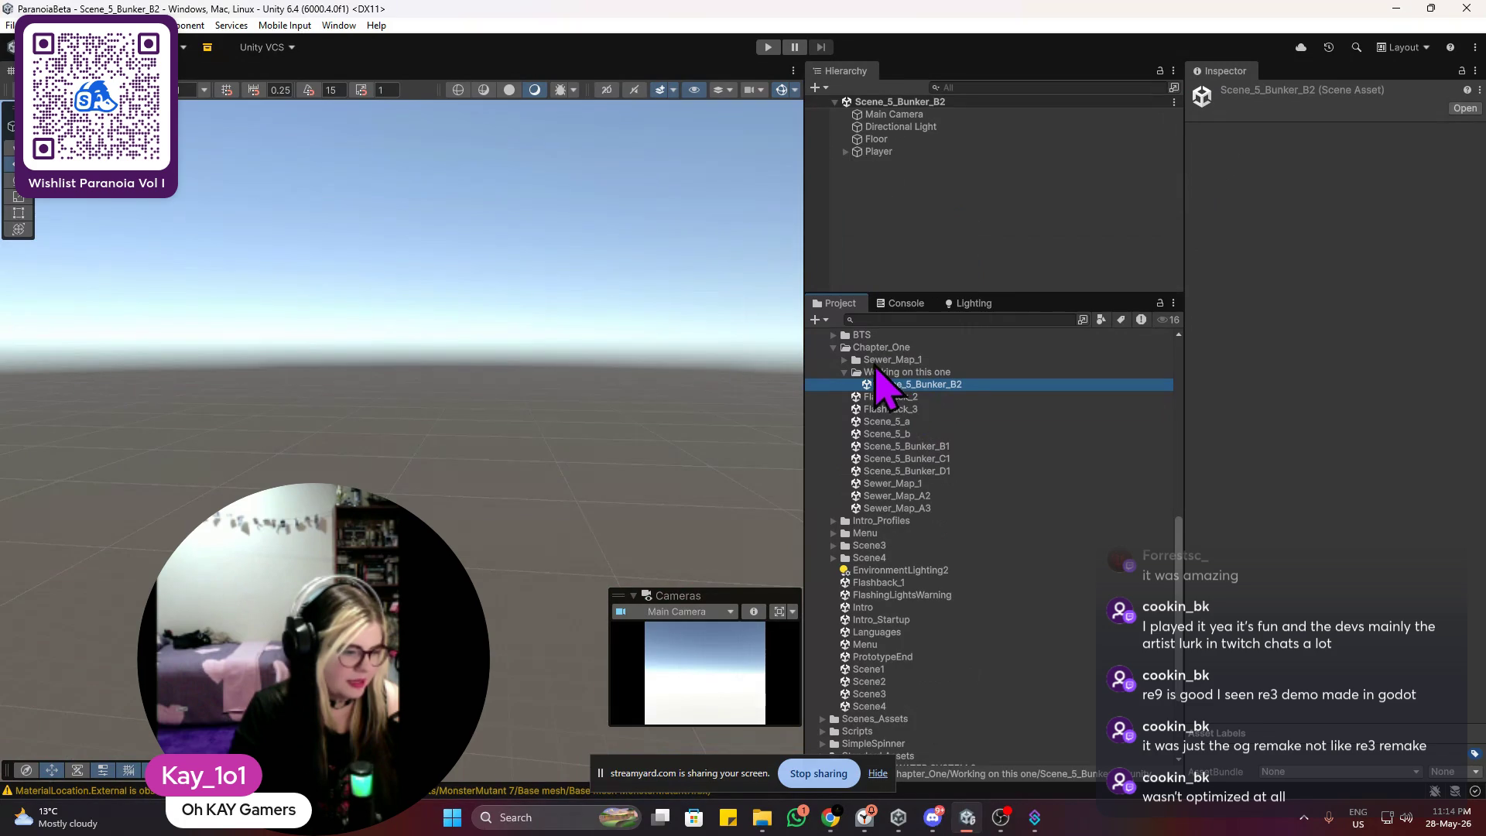
double_click(1033, 152)
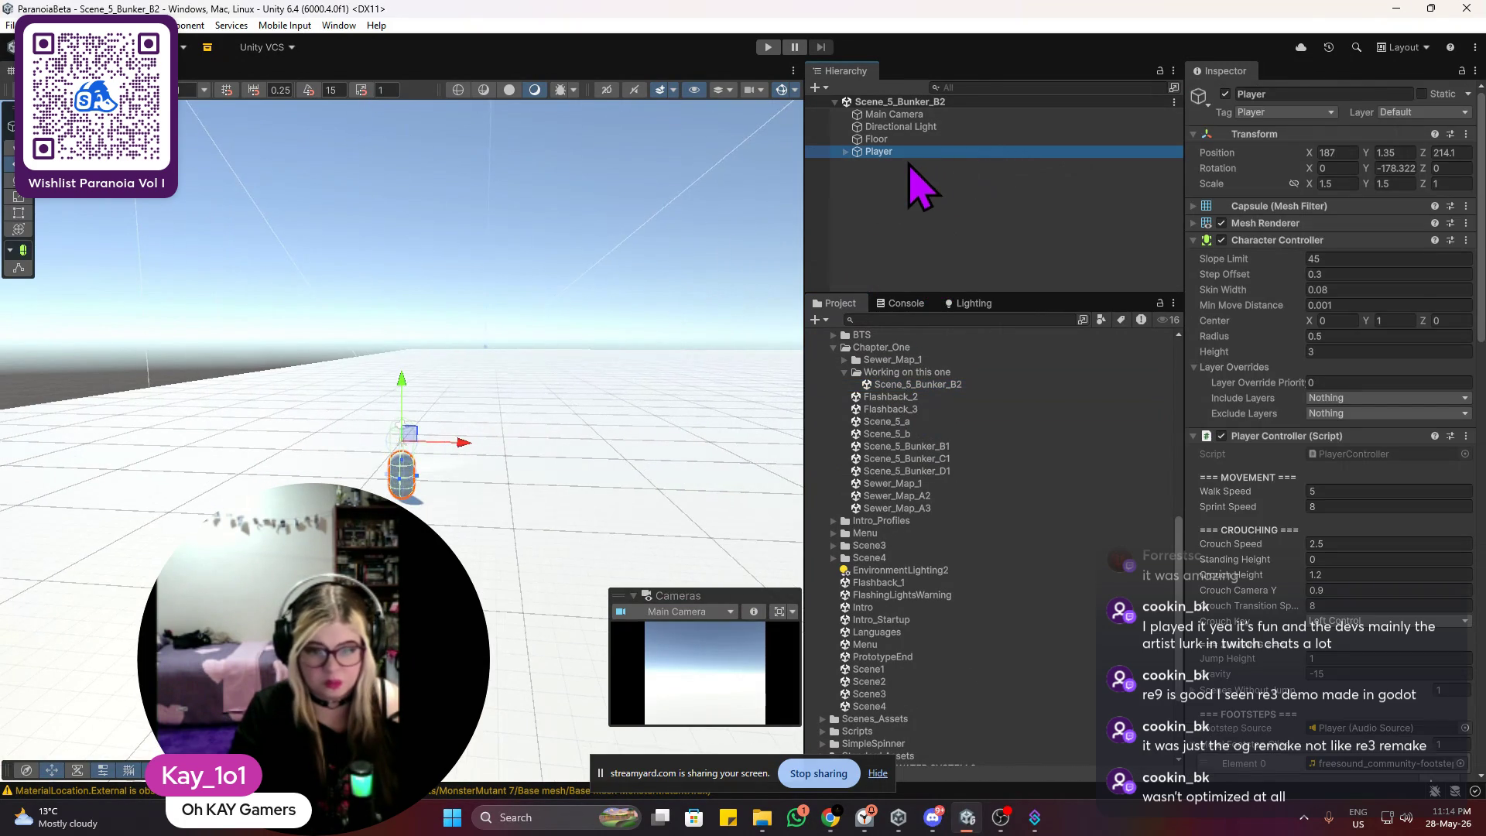
left_click(903, 187)
right_click(895, 169)
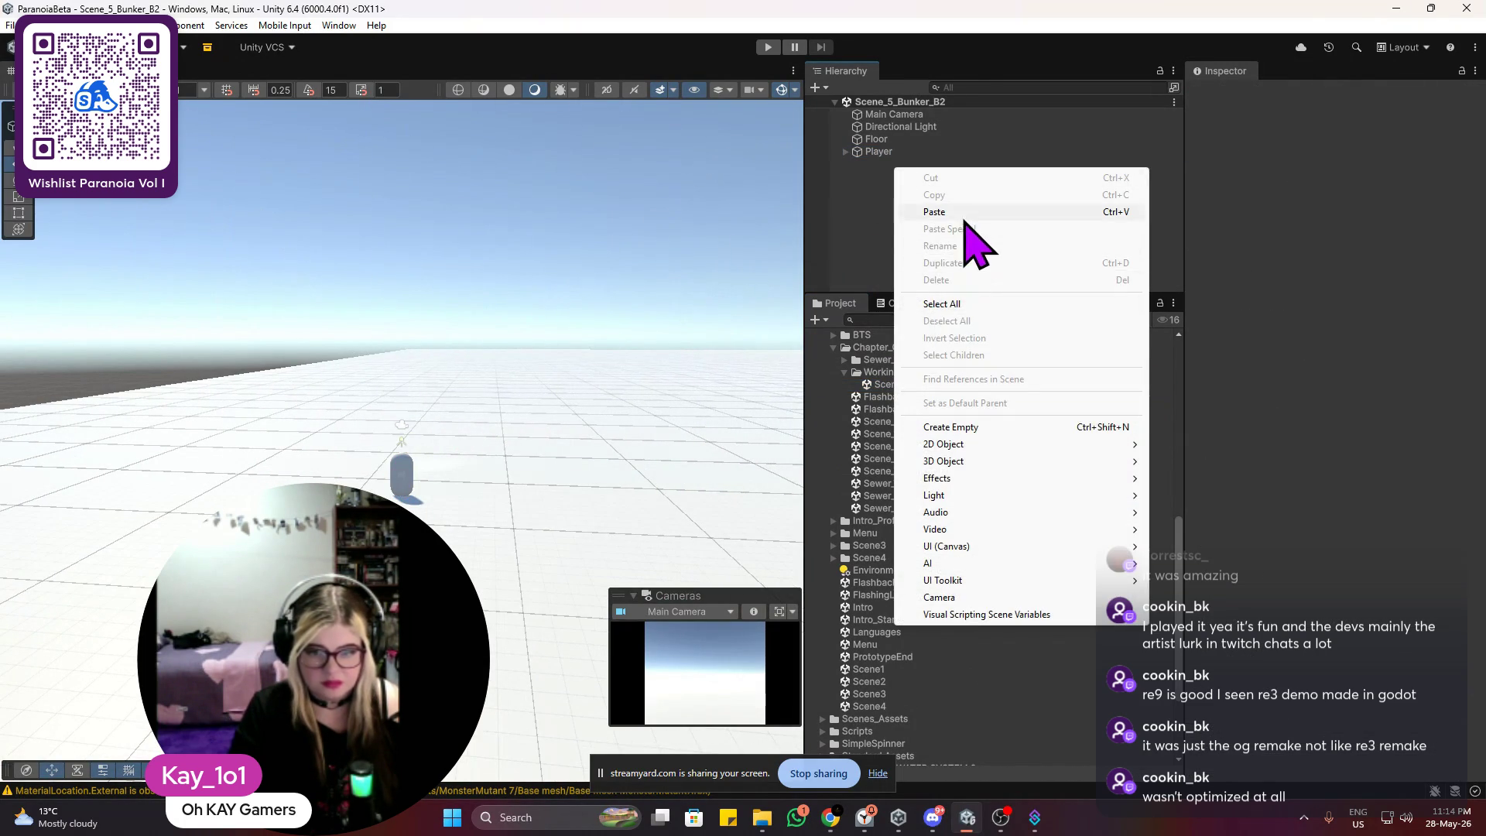
left_click(936, 212)
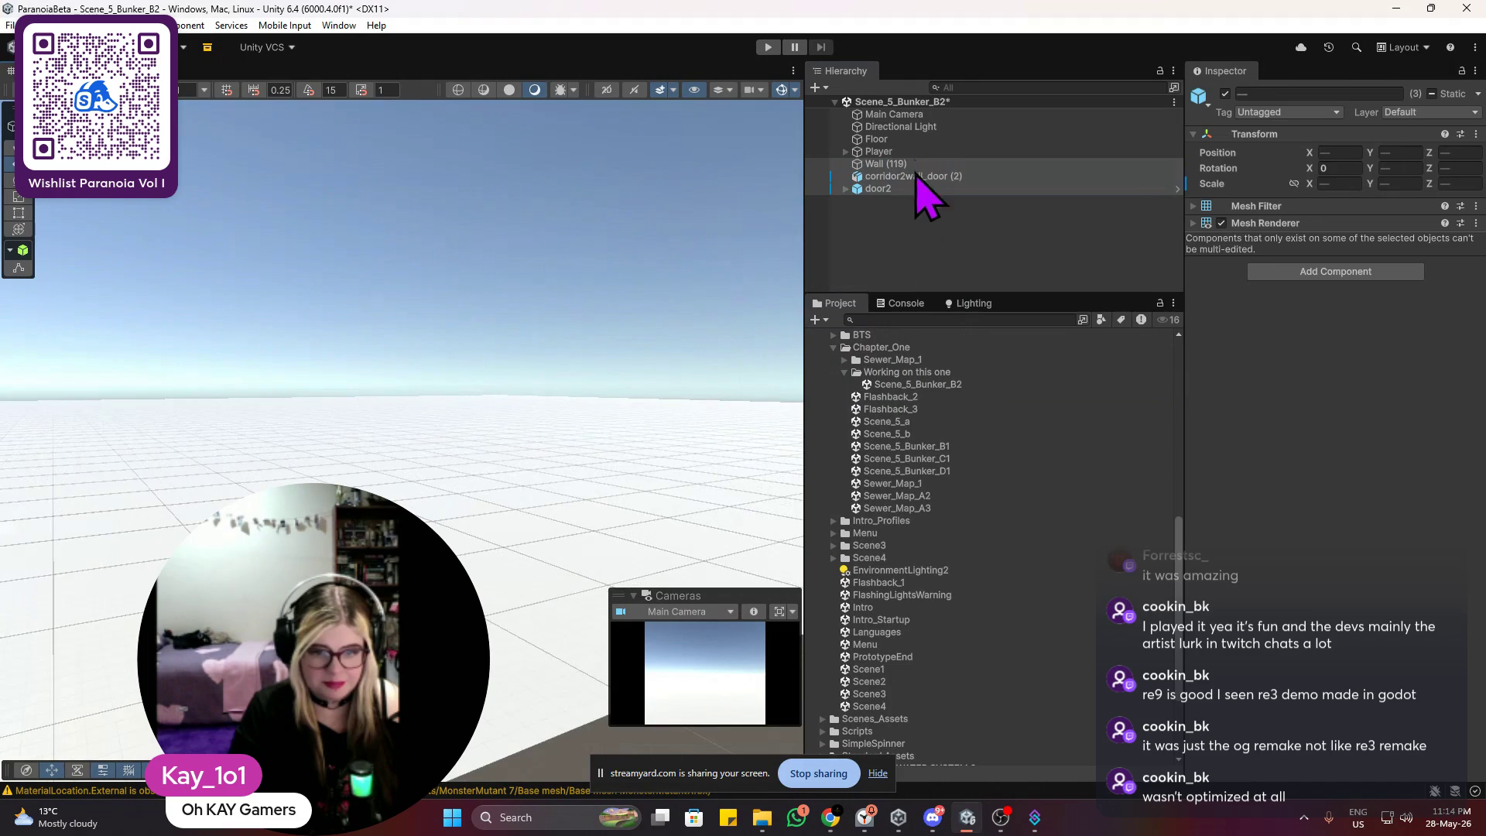
left_click(921, 189)
left_click(898, 164)
left_click(877, 189, "shift")
key("f")
Step: Drag the pasted Wall (119), corridor2wall_door (2) and door2 across onto the floor
scroll(172, 342, "down", 3)
mouse_move(381, 272)
left_mouse_down()
mouse_move(429, 379)
mouse_move(454, 341)
mouse_move(434, 363)
left_mouse_up()
mouse_move(588, 424)
left_mouse_down()
mouse_move(696, 348)
mouse_move(789, 341)
mouse_move(797, 228)
mouse_move(696, 266)
mouse_move(547, 358)
mouse_move(507, 334)
left_mouse_up()
key("f")
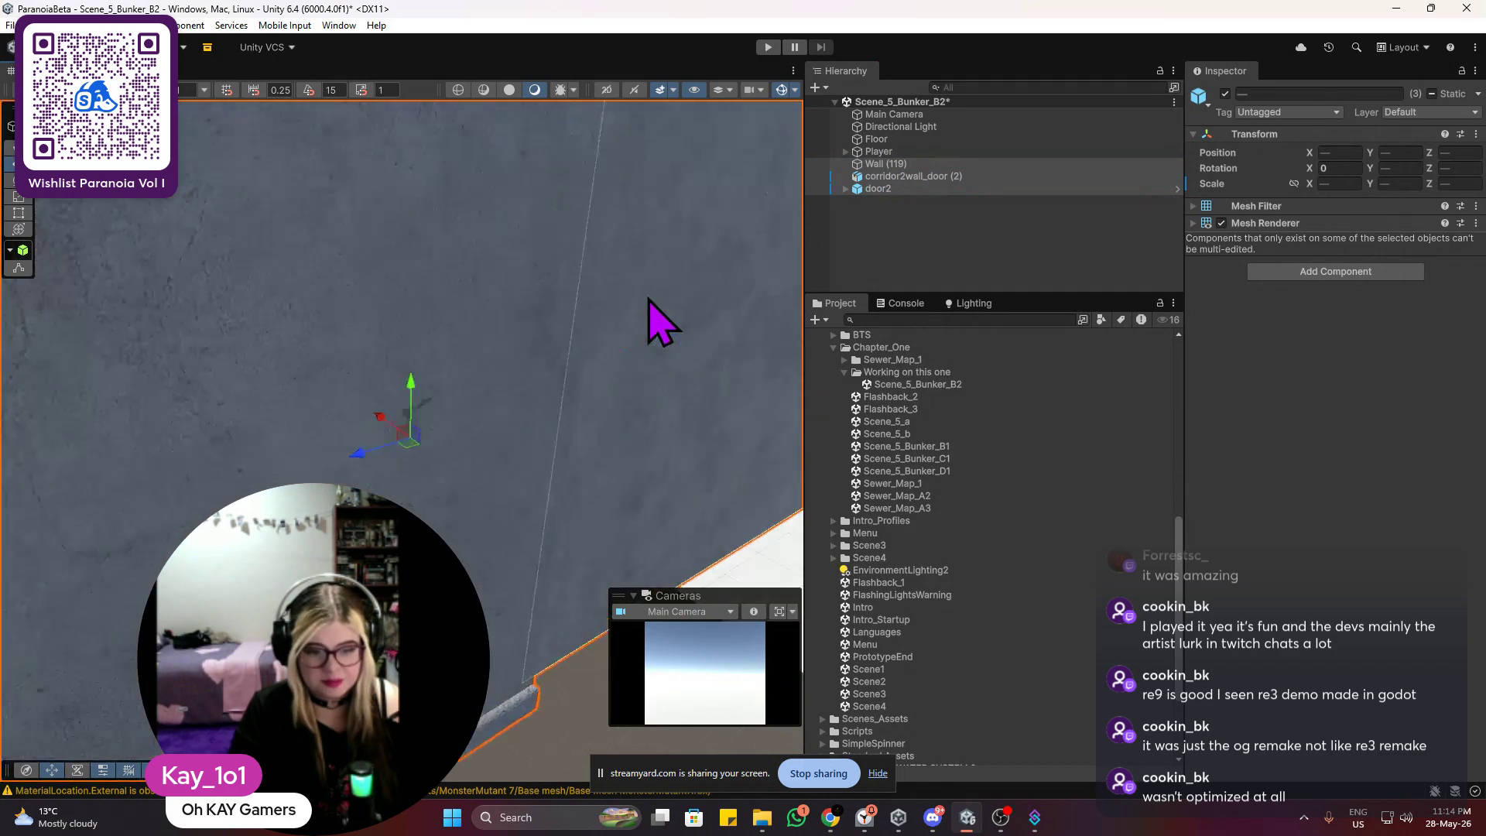
scroll(547, 332, "down", 5)
scroll(525, 325, "down", 3)
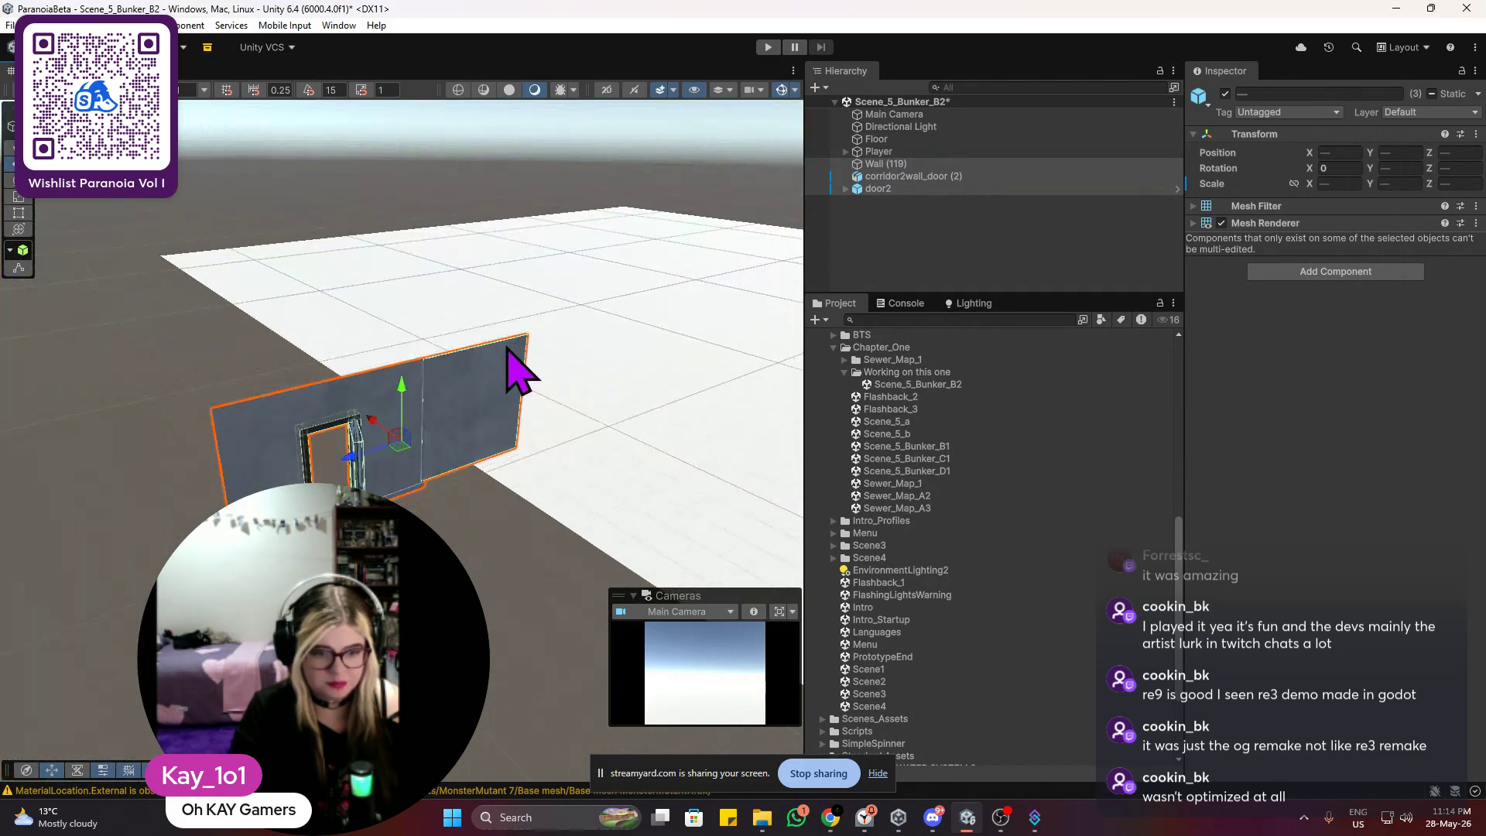
mouse_move(364, 452)
left_mouse_down()
mouse_move(851, 311)
mouse_move(640, 388)
mouse_move(712, 355)
mouse_move(408, 355)
left_mouse_up()
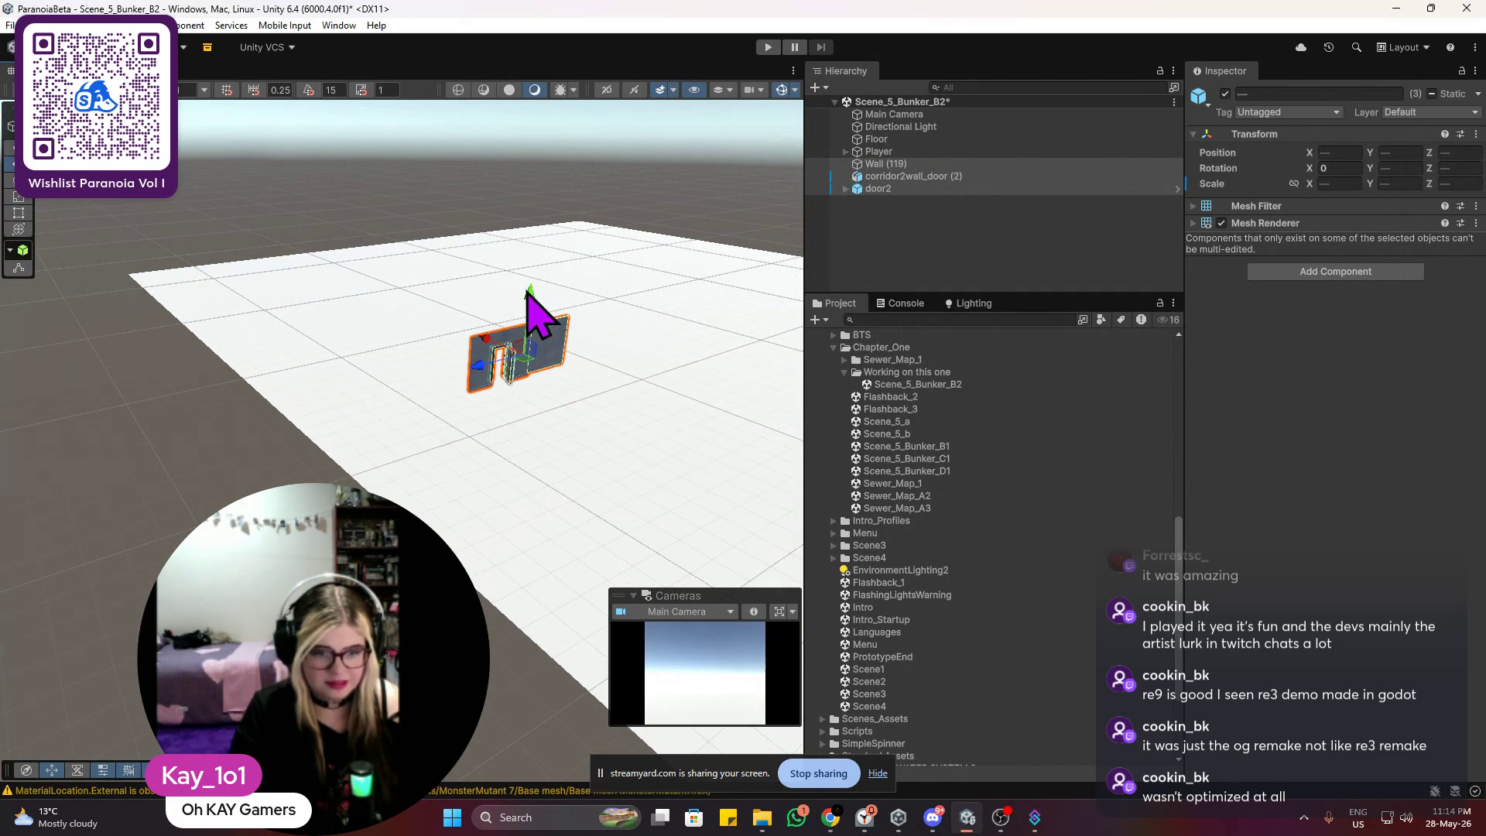
mouse_move(537, 318)
left_mouse_down()
mouse_move(507, 542)
mouse_move(724, 534)
mouse_move(425, 389)
left_mouse_up()
scroll(720, 476, "down", 1)
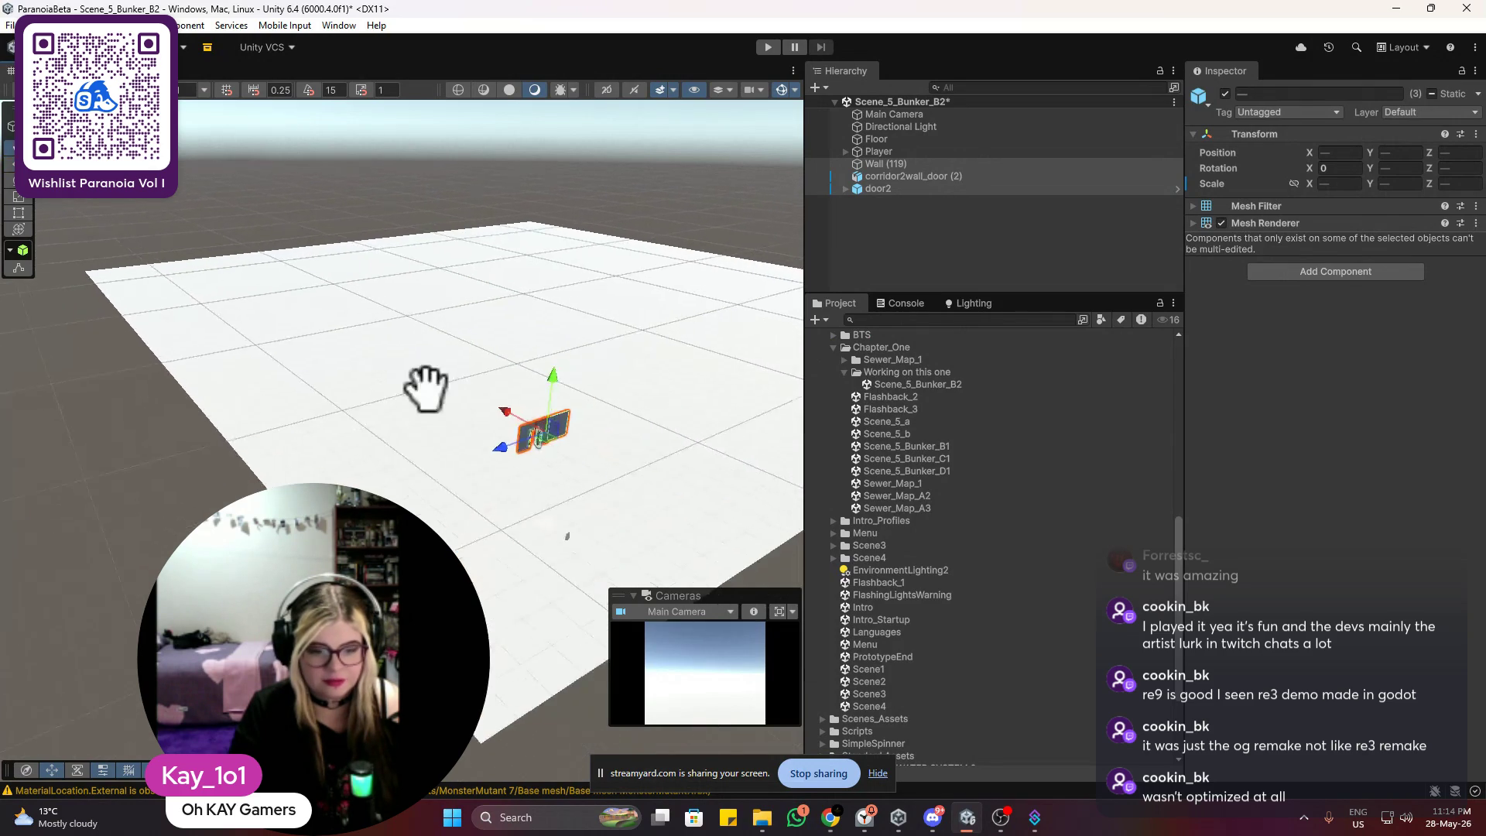
scroll(503, 317, "up", 5)
scroll(464, 325, "down", 1)
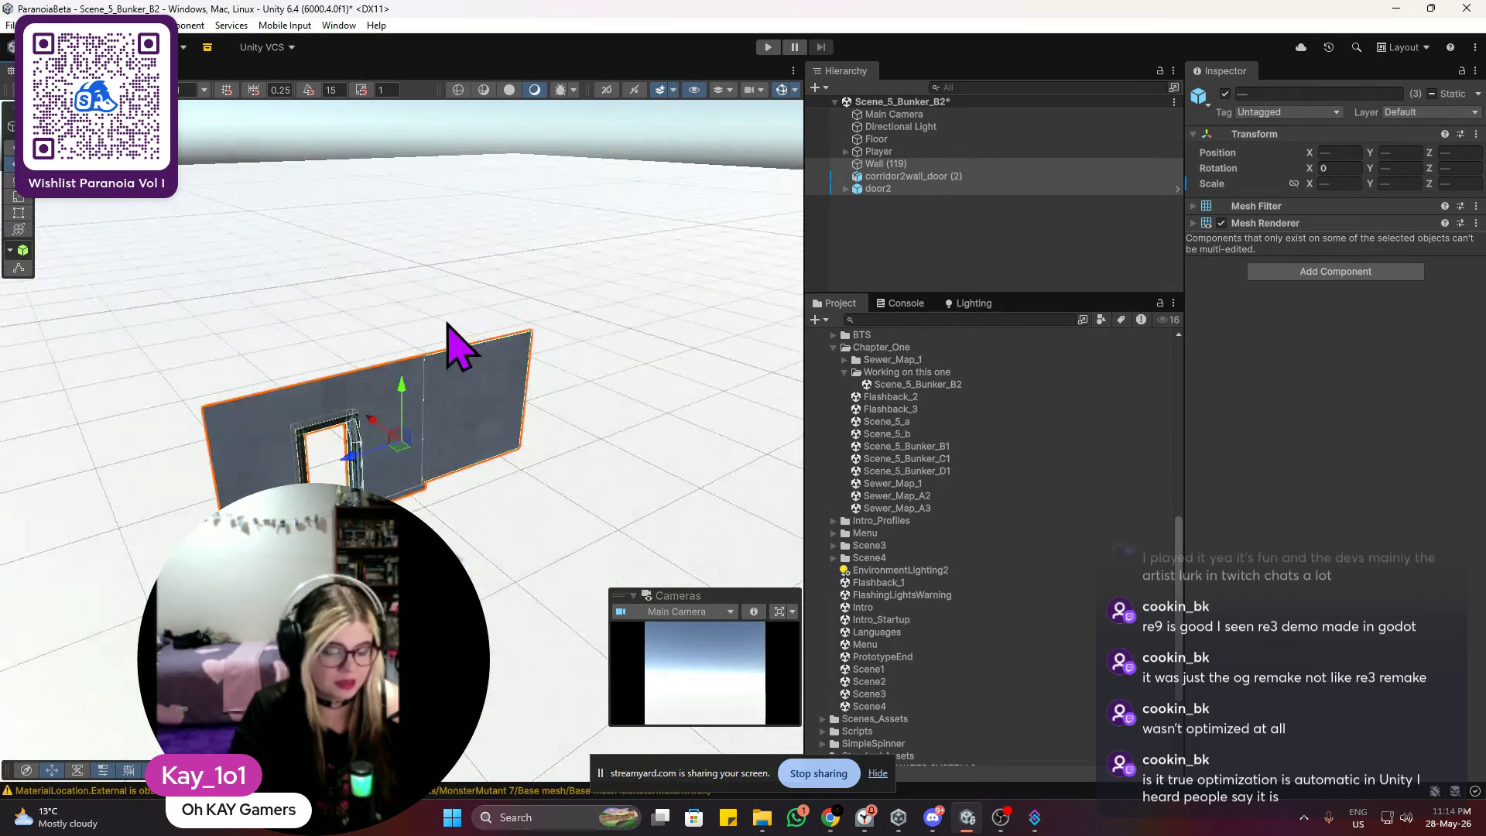
scroll(405, 371, "down", 1)
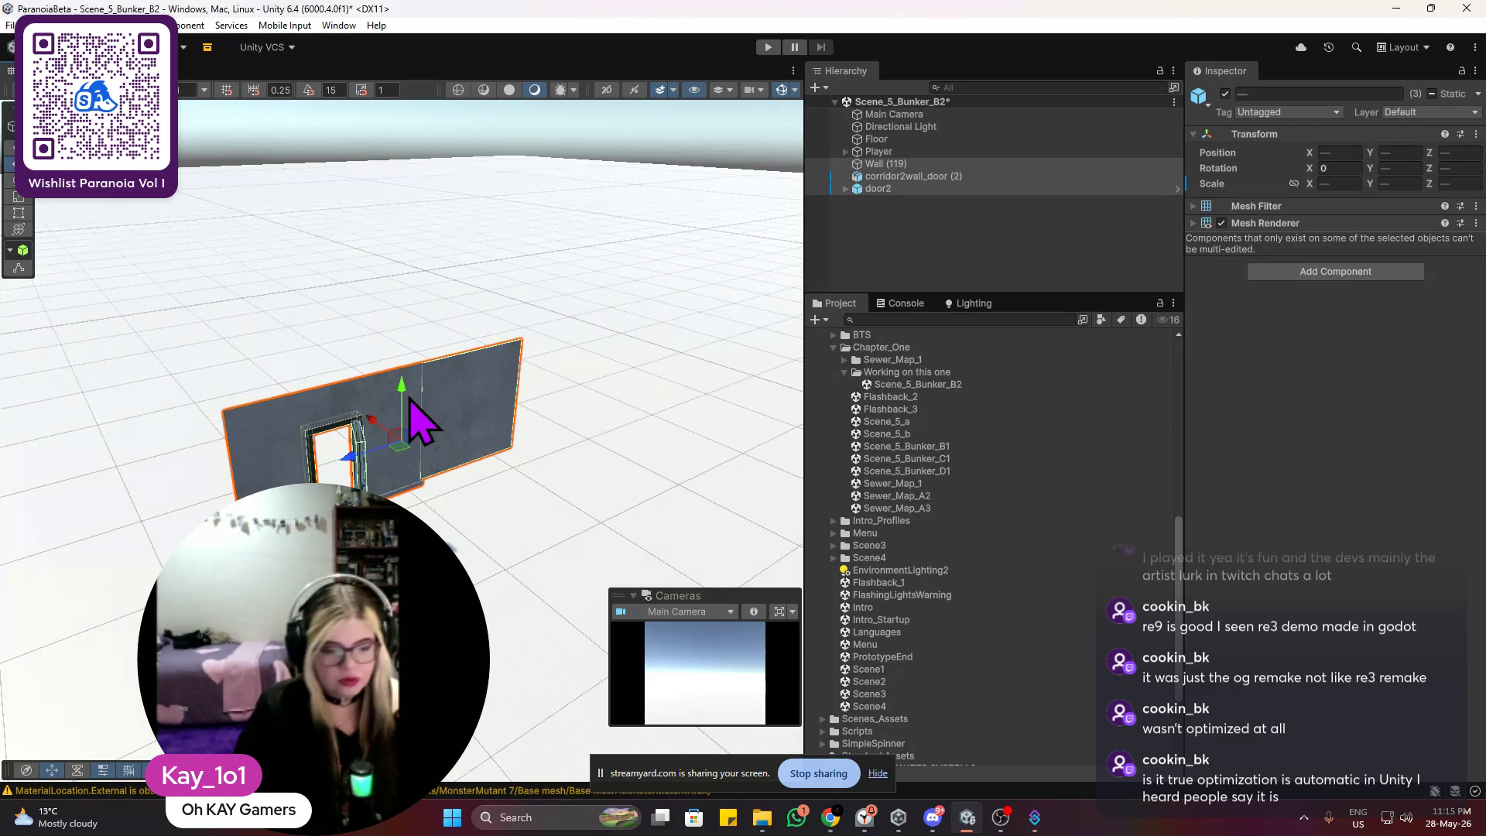
Step: Select Wall (119) alone and slide it along X to about 132.63
scroll(433, 424, "up", 5)
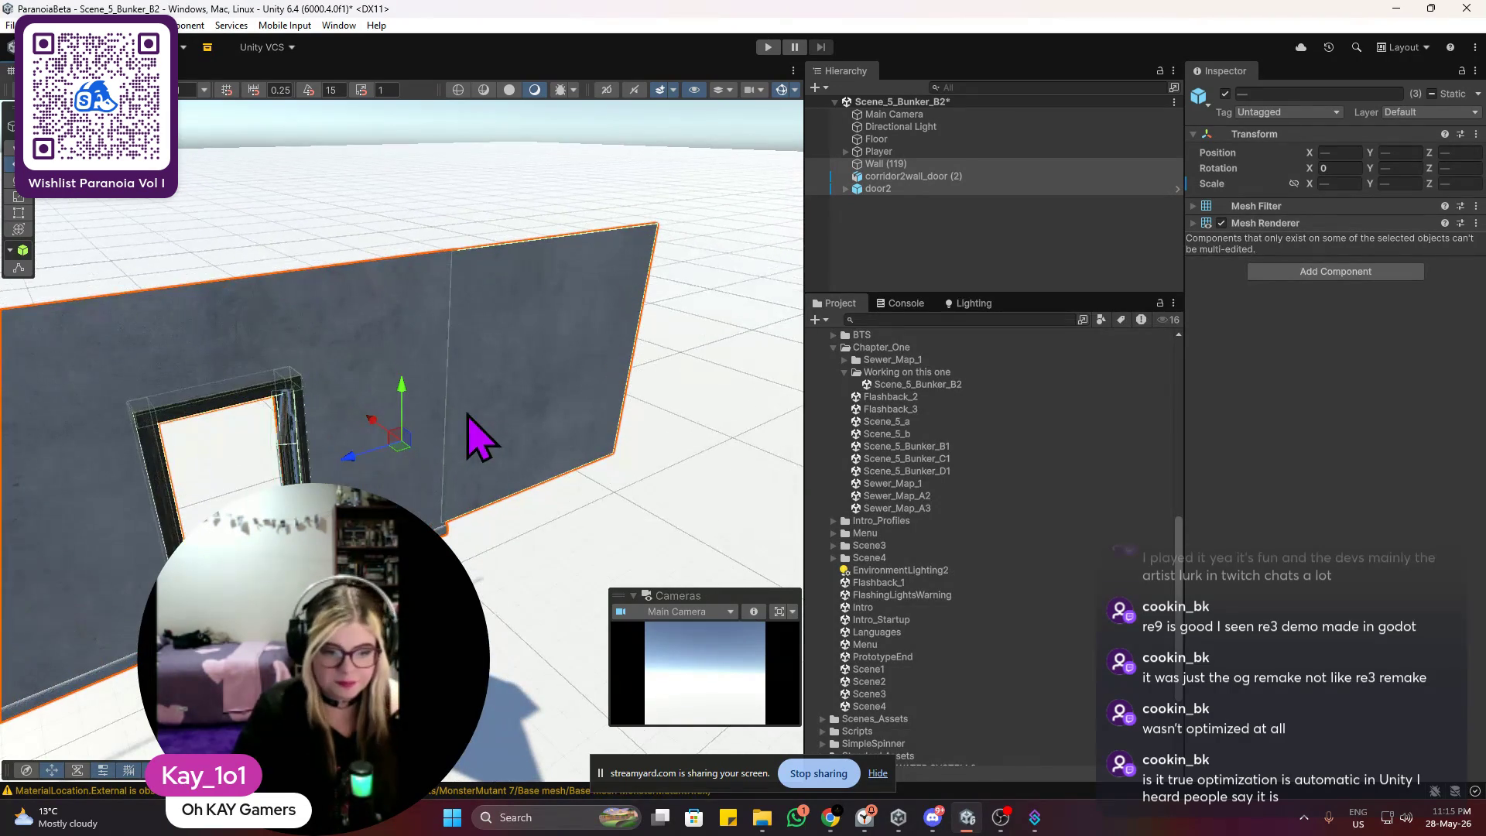
left_click(508, 365)
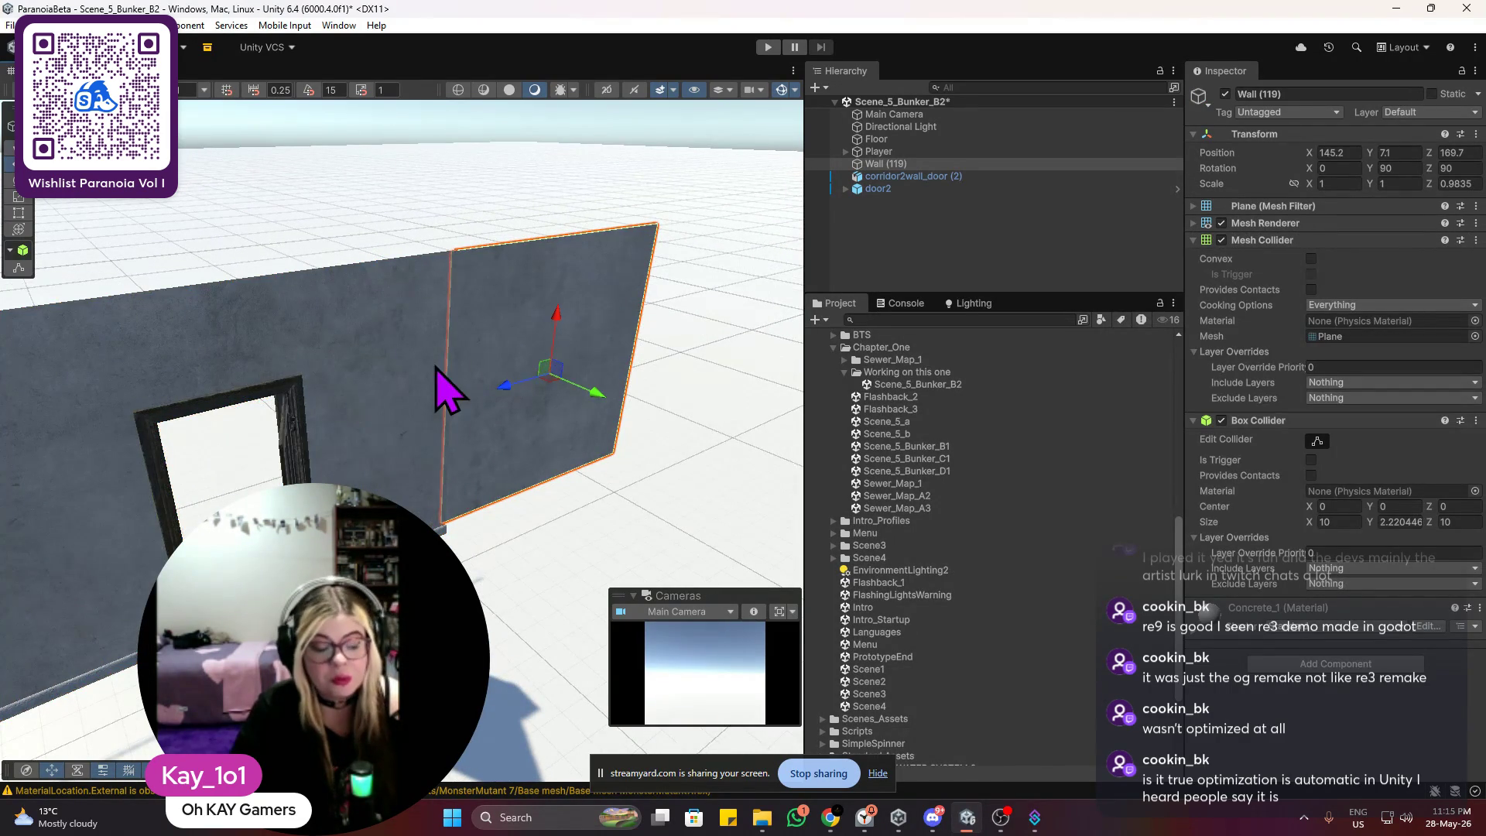
key("f")
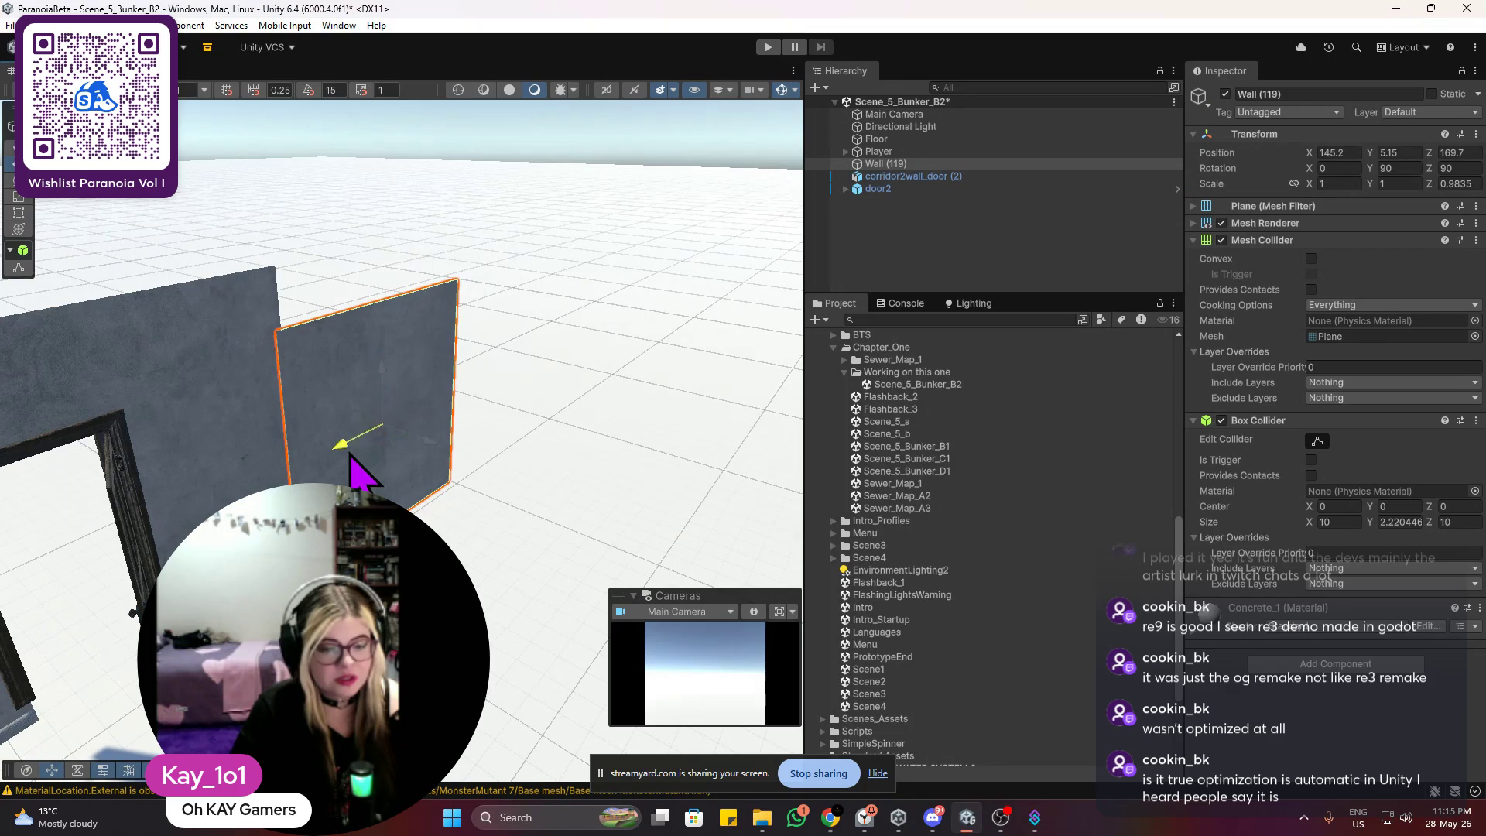
left_click_drag(351, 457, 509, 373)
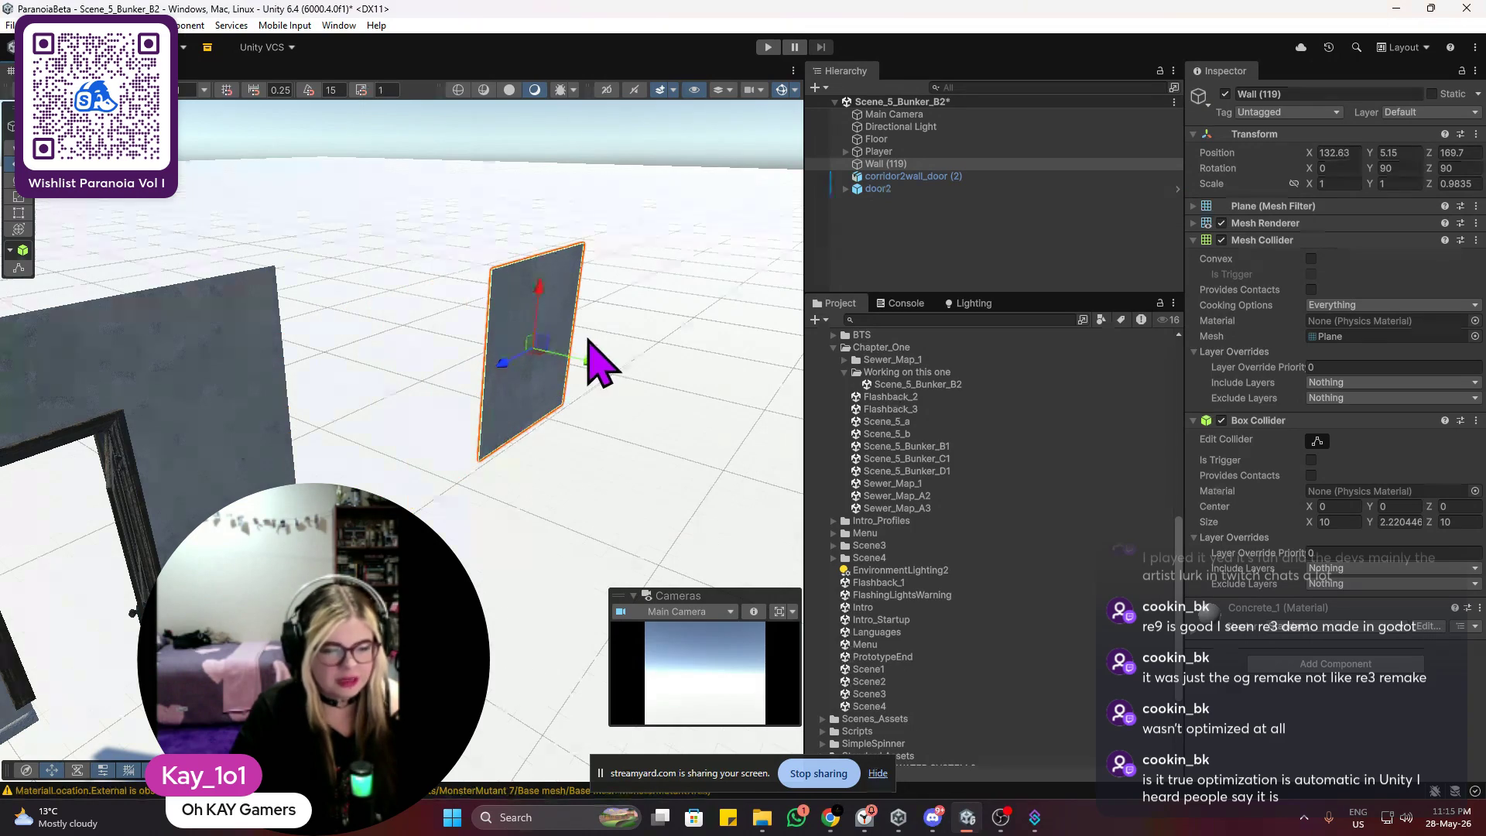
key("f")
scroll(444, 405, "up", 3)
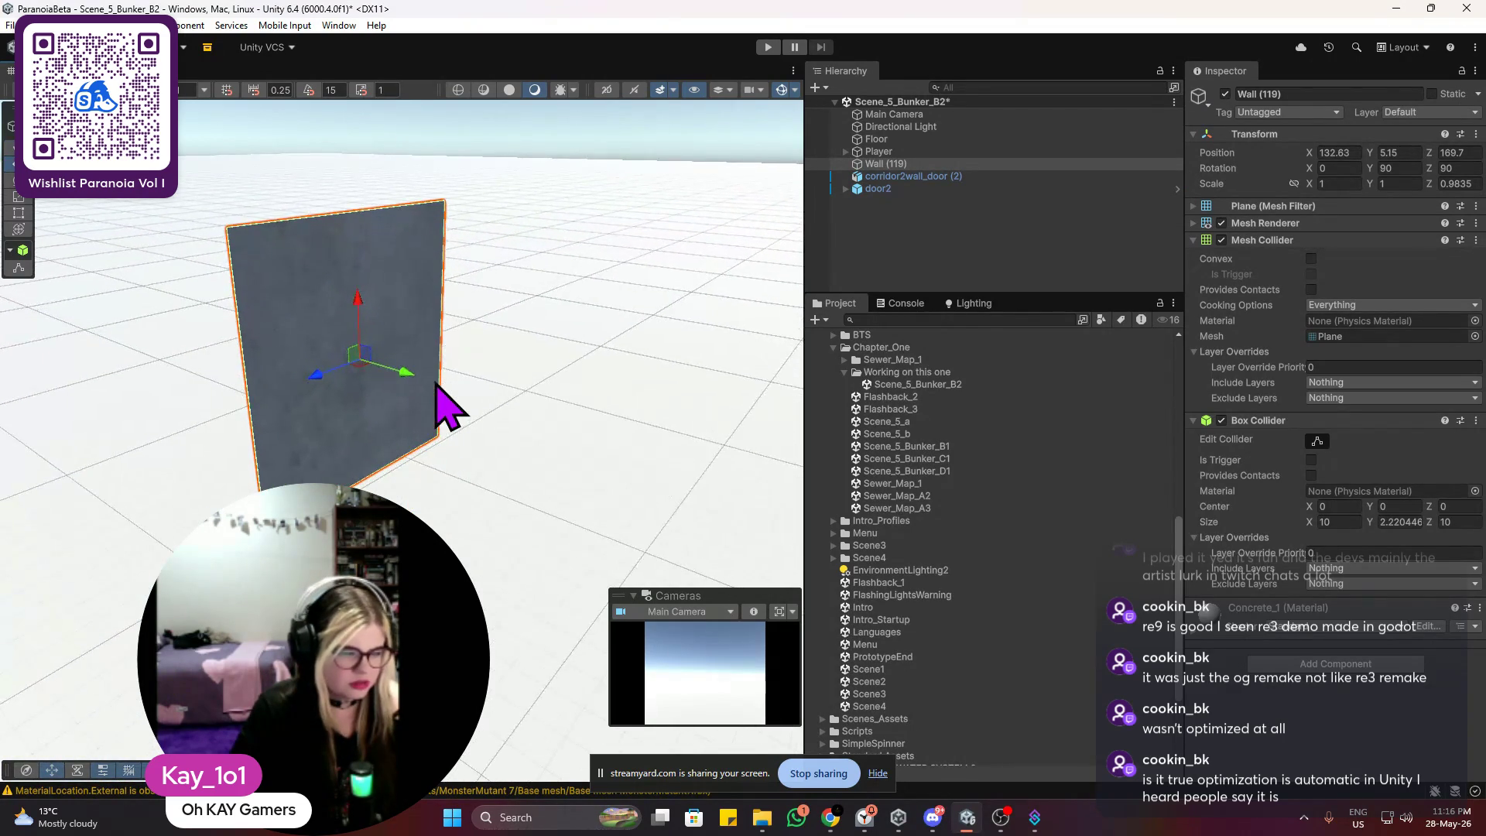
scroll(299, 431, "down", 5)
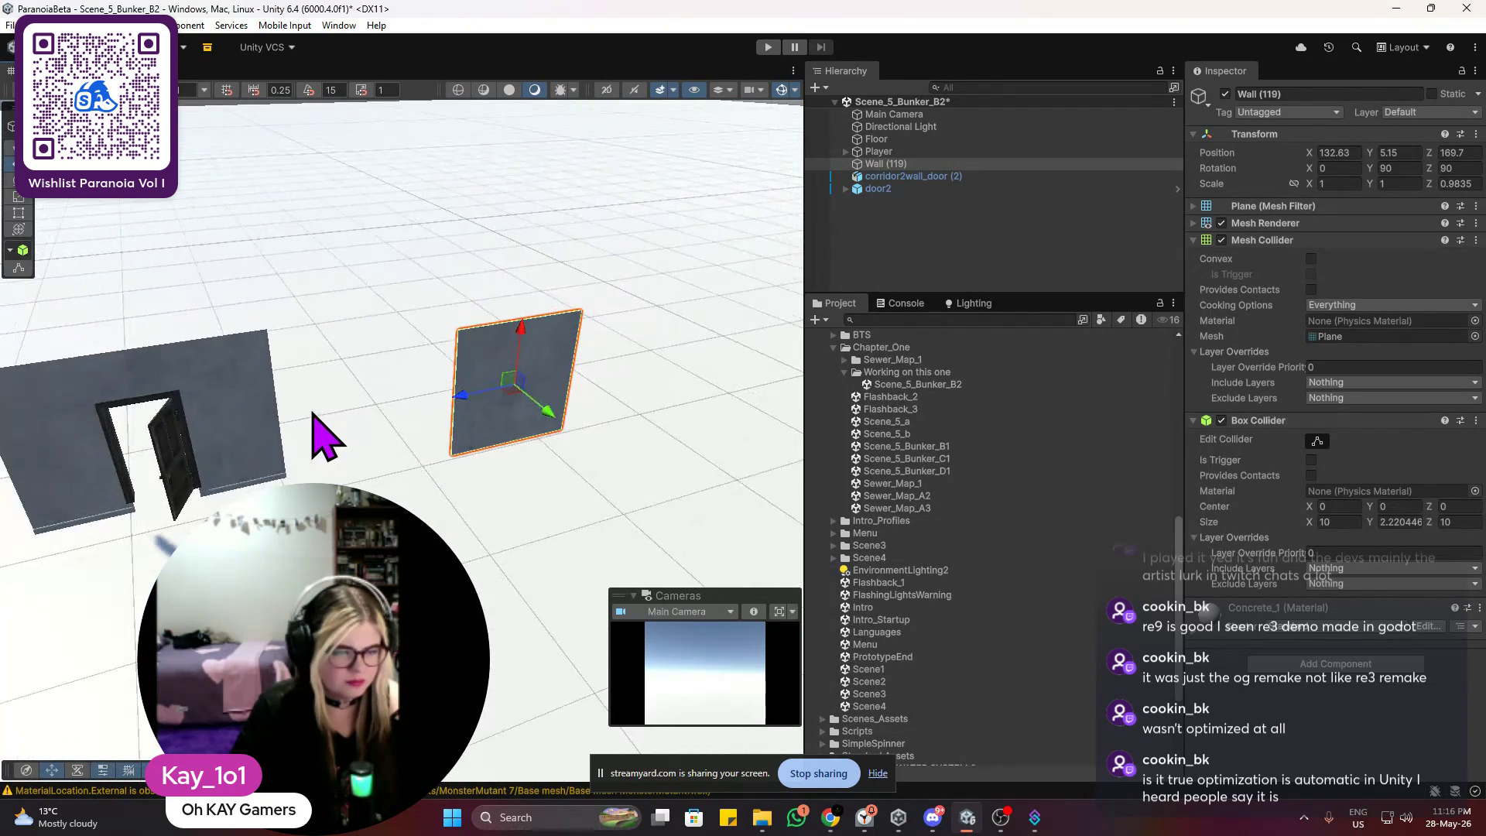
Step: Move Wall (119) along Z to 107.7, then nudge it back to Z 100.21
left_click(267, 418)
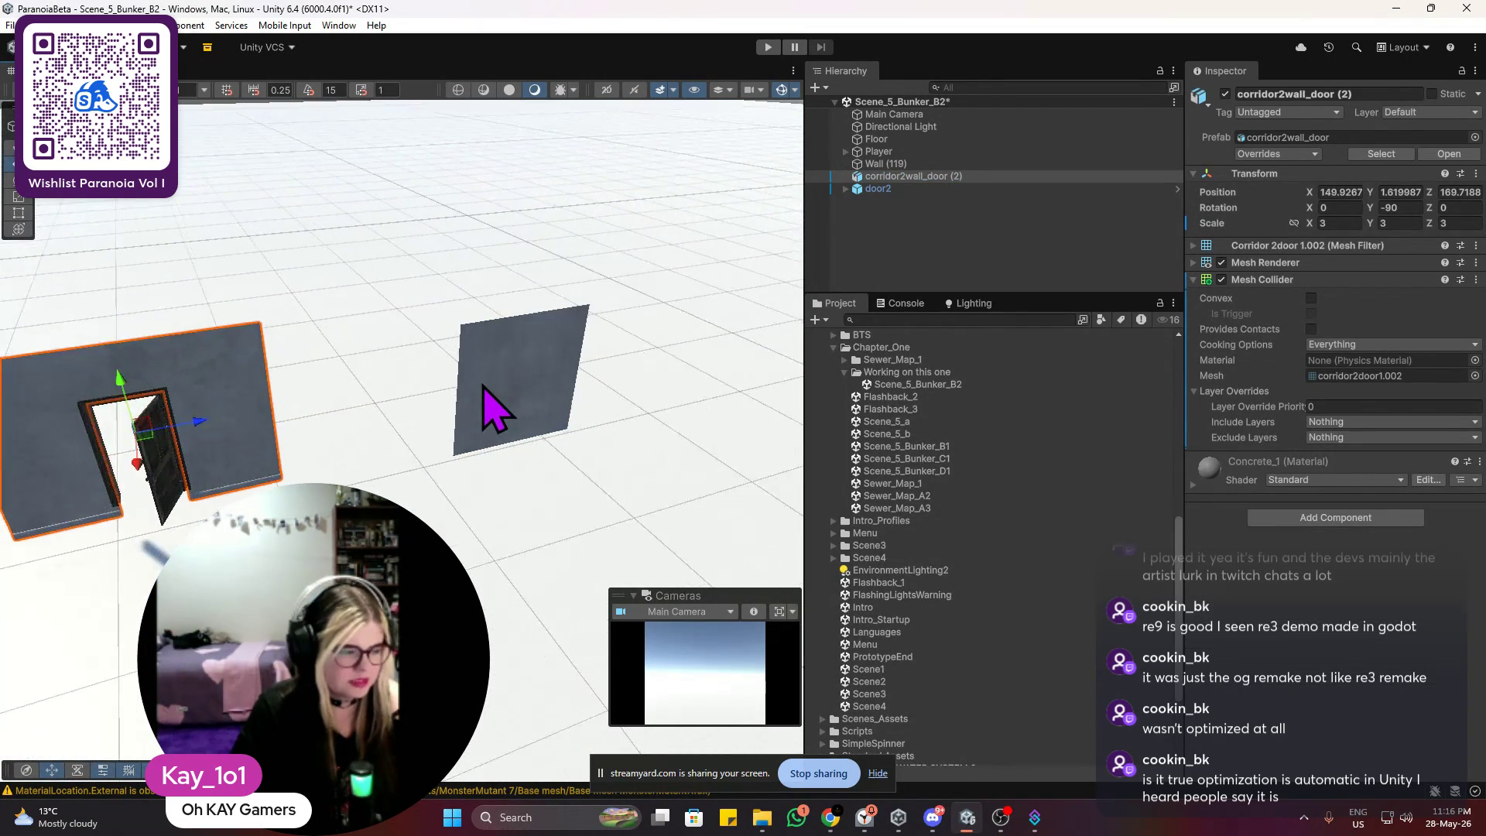
left_click(515, 411)
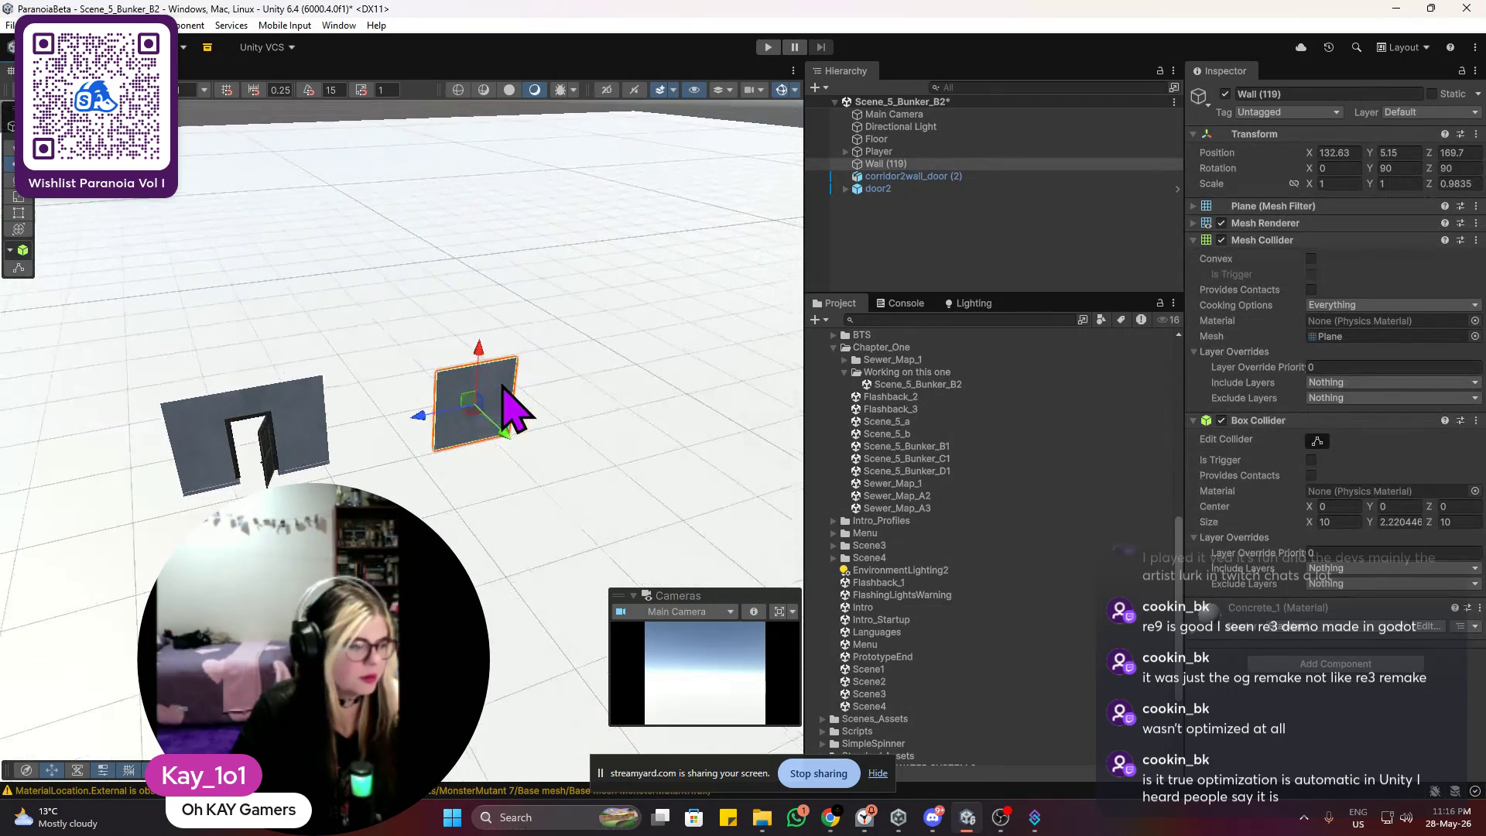
scroll(514, 414, "up", 2)
scroll(514, 426, "down", 4)
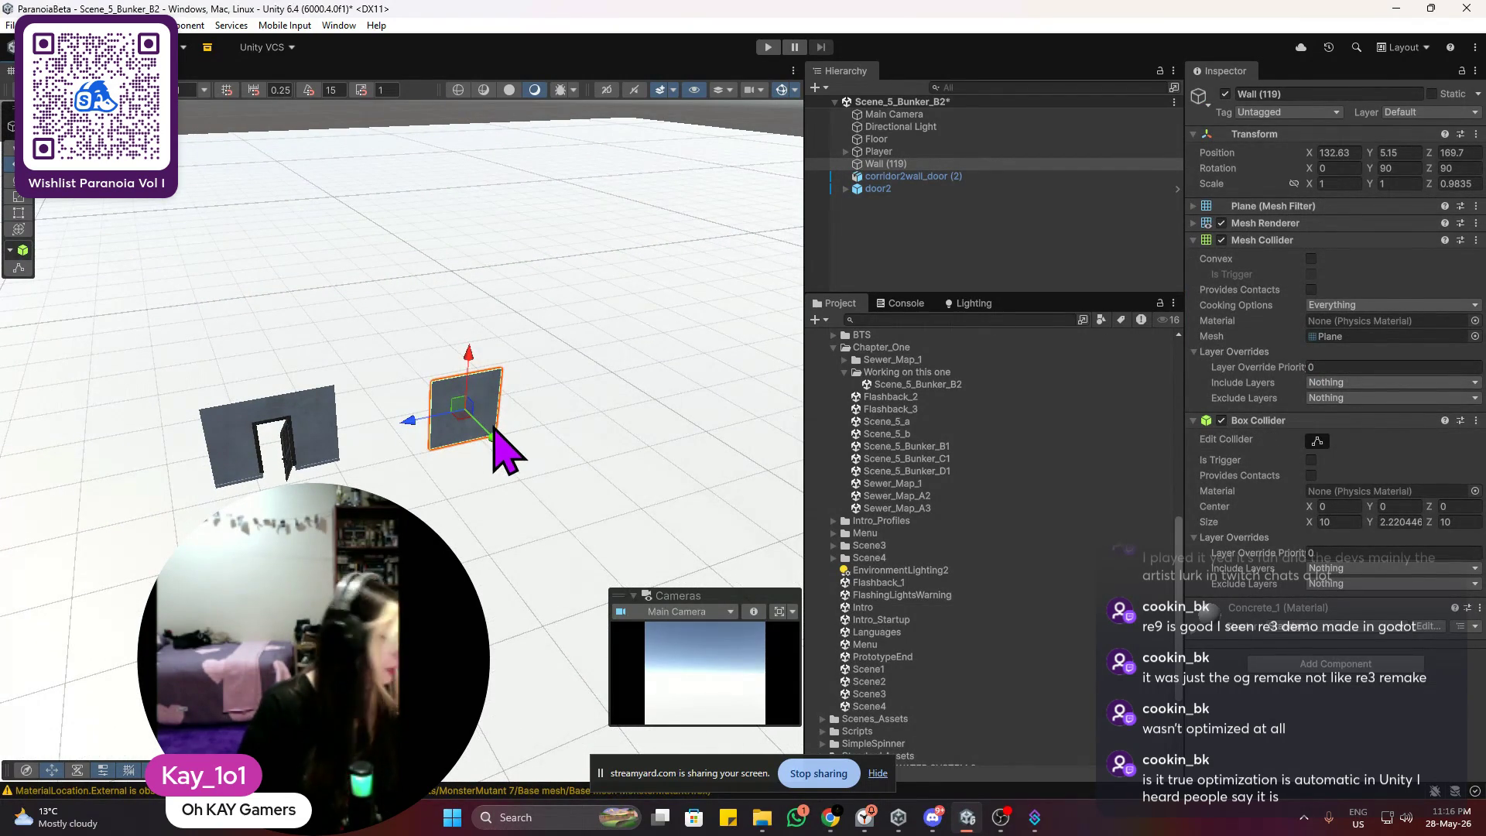
left_click_drag(503, 447, 372, 305)
scroll(371, 305, "down", 4)
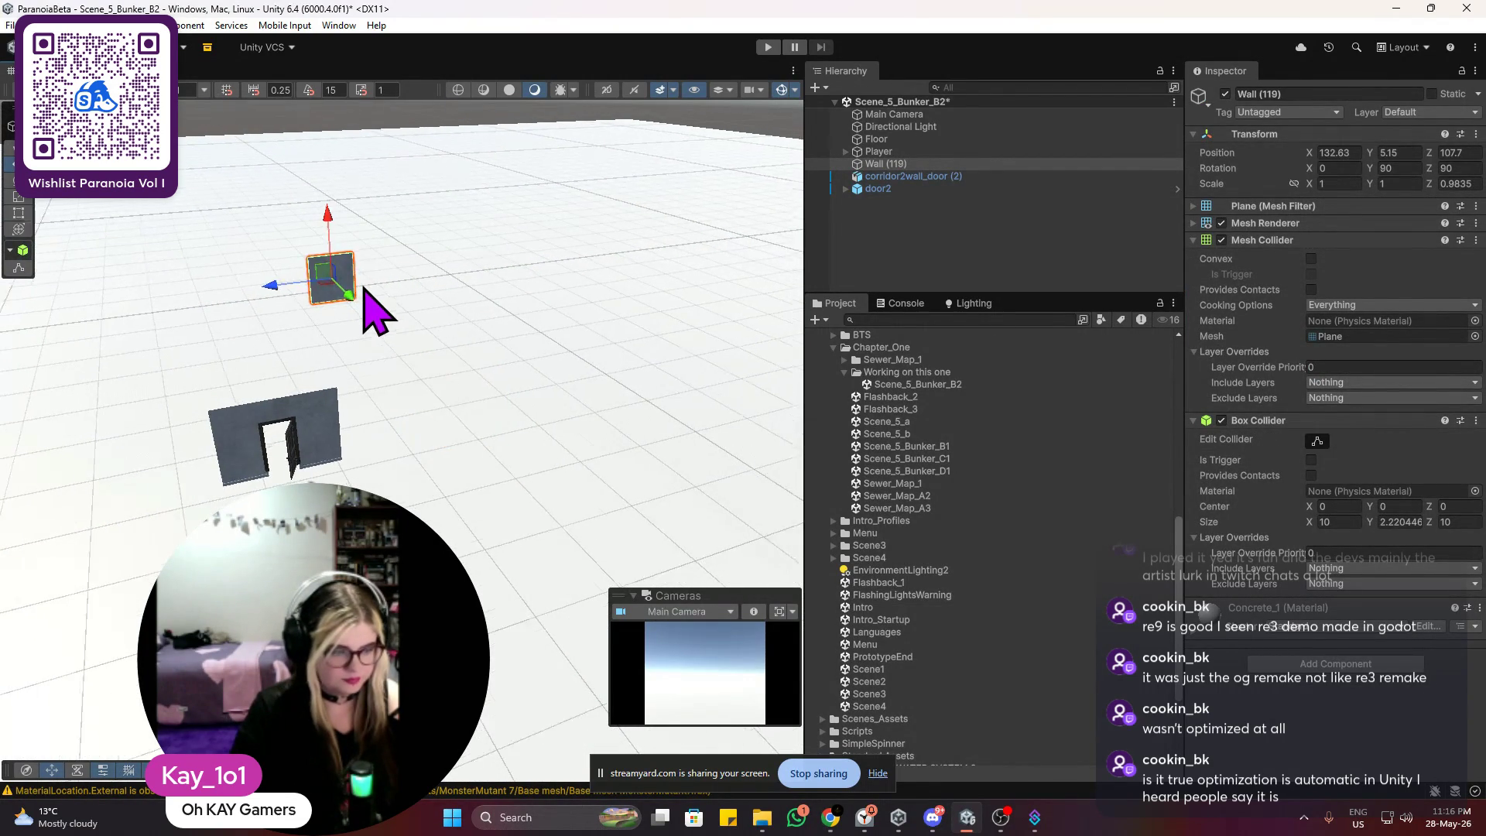
mouse_move(488, 290)
left_mouse_down()
mouse_move(389, 504)
mouse_move(425, 504)
mouse_move(410, 527)
left_mouse_up()
scroll(402, 434, "up", 5)
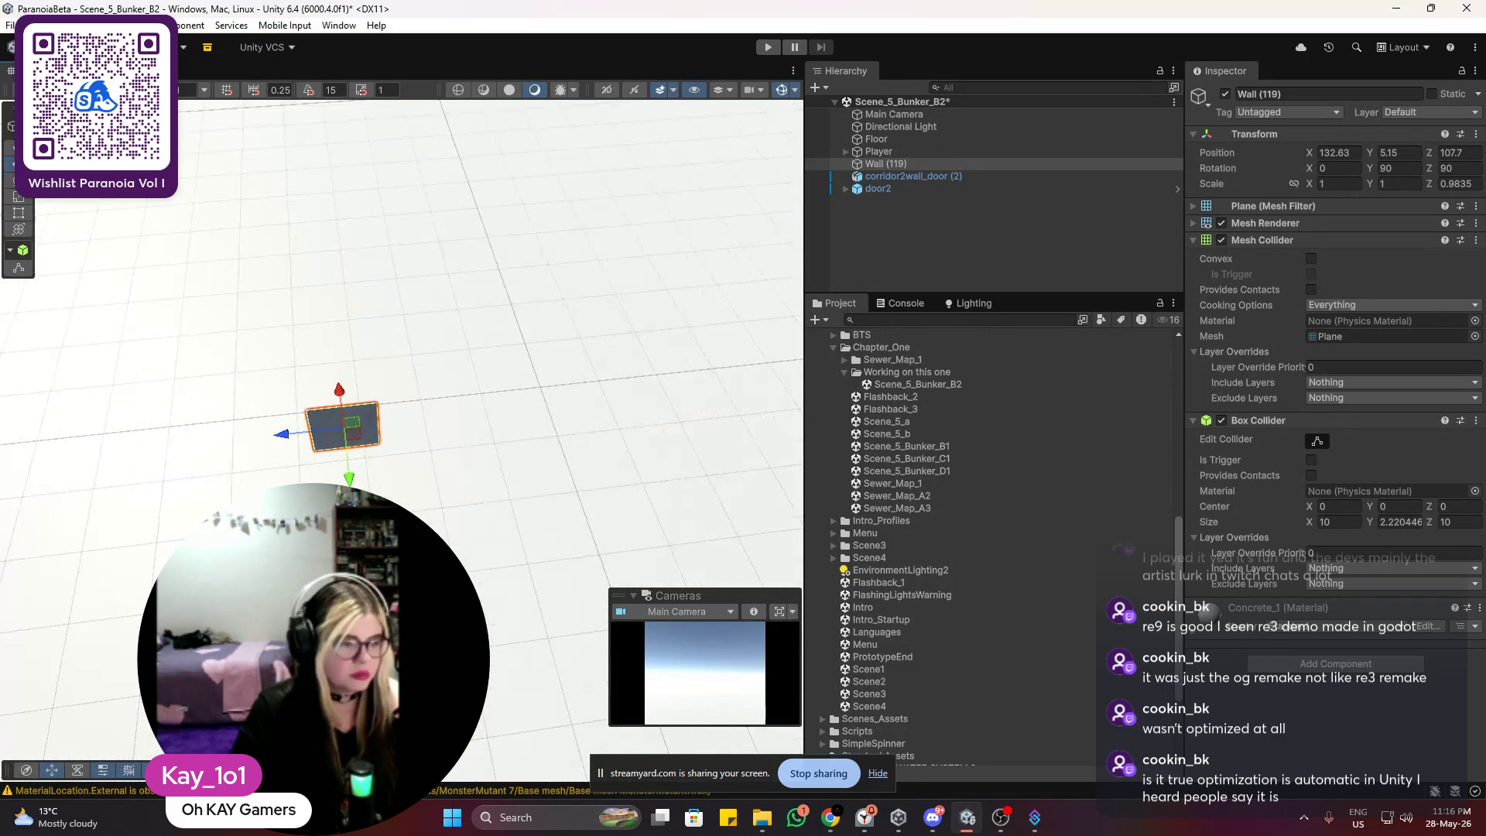
left_click_drag(313, 474, 324, 411)
mouse_move(425, 314)
left_mouse_down()
mouse_move(454, 341)
mouse_move(387, 375)
mouse_move(388, 335)
mouse_move(338, 311)
left_mouse_up()
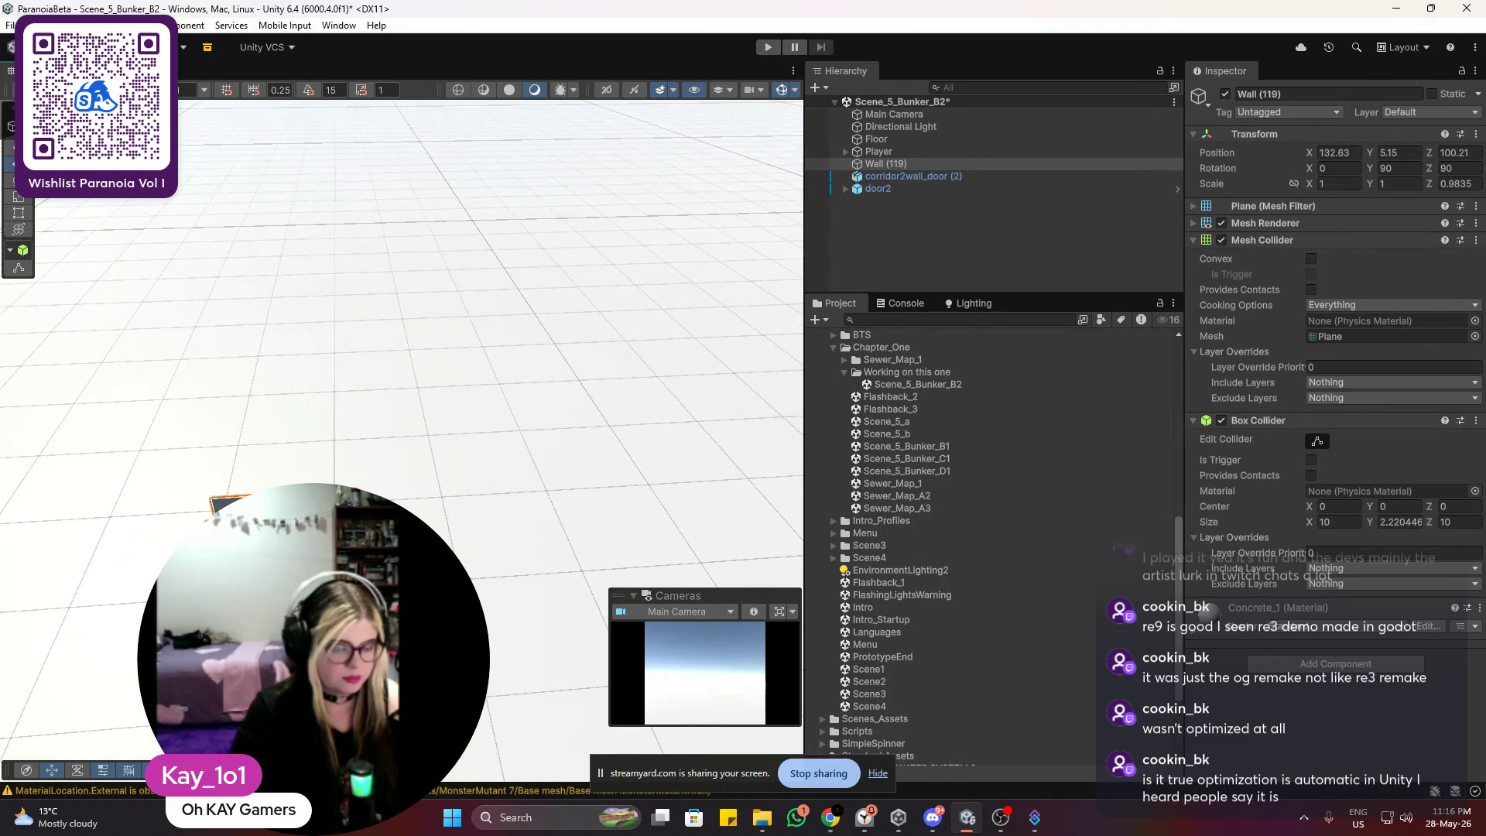
Step: Duplicate Wall (119) into Wall (120) and butt it against the end of Wall (119)
key("ctrl+d")
mouse_move(267, 568)
left_mouse_down()
mouse_move(526, 596)
mouse_move(505, 595)
left_mouse_up()
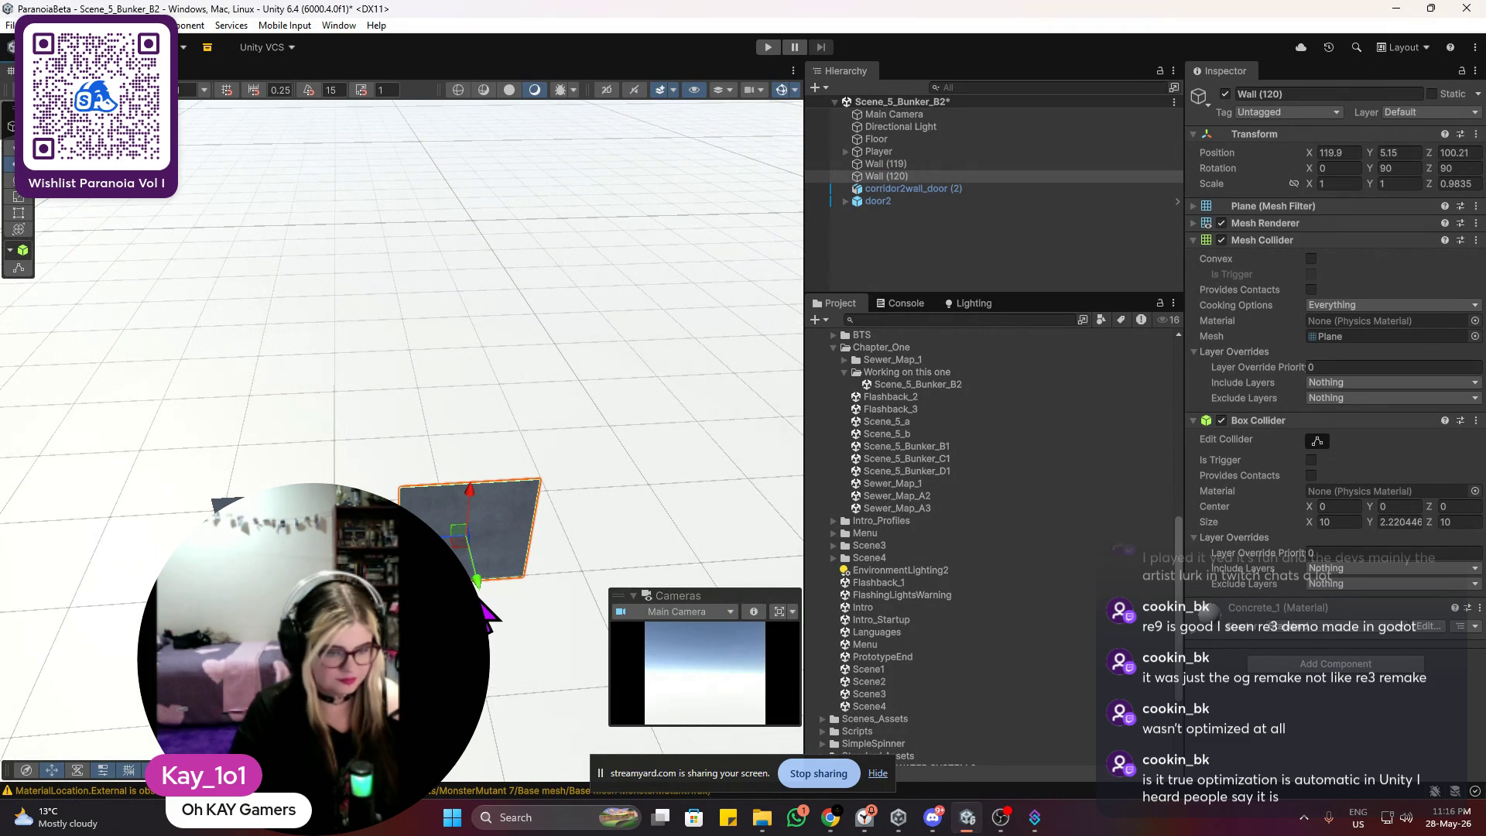
key("f")
left_click_drag(550, 463, 428, 473)
left_click(431, 226)
left_click(366, 339)
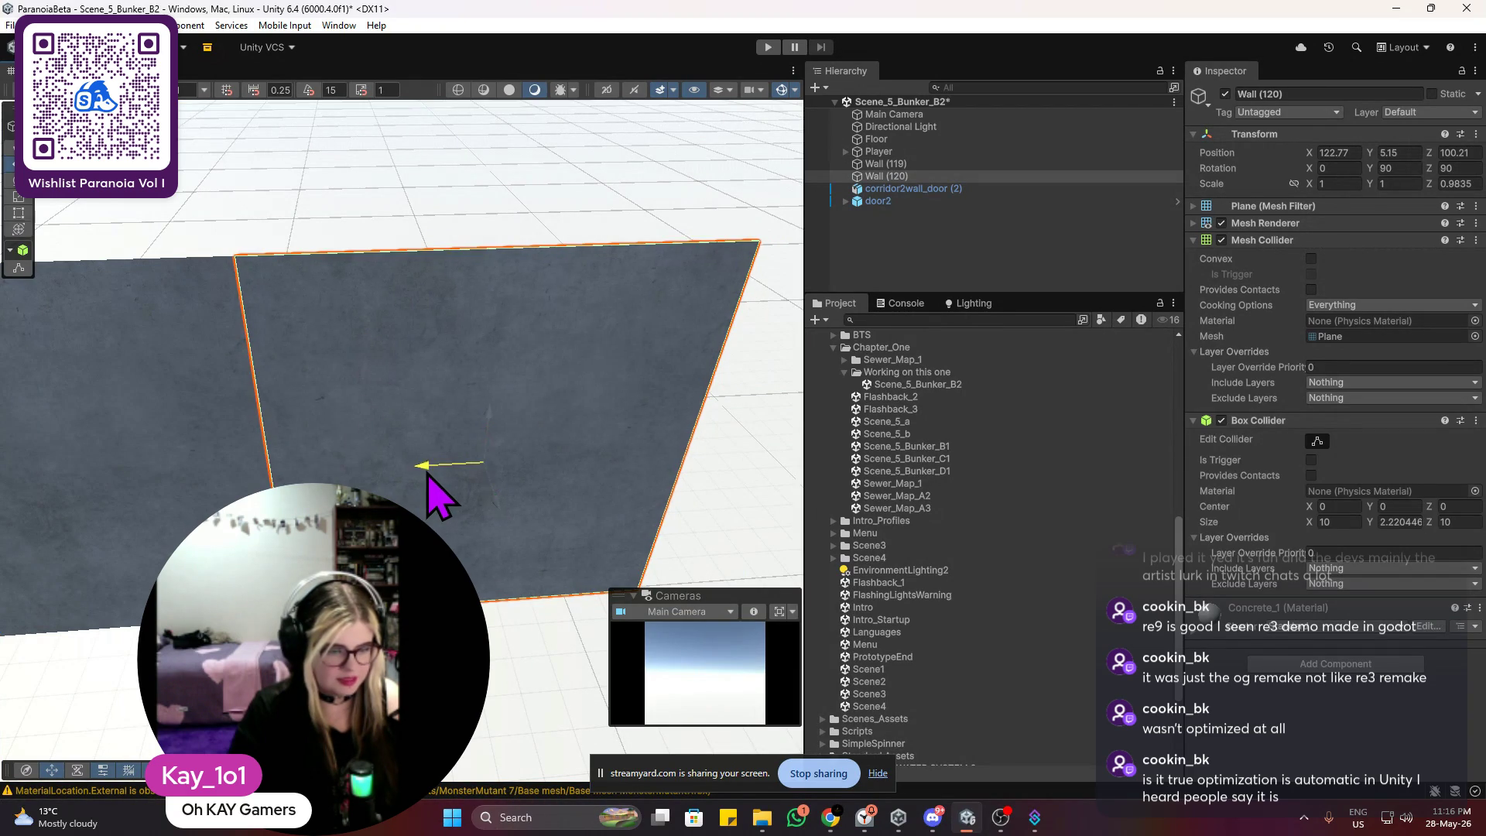
left_click(379, 208)
scroll(397, 415, "down", 10)
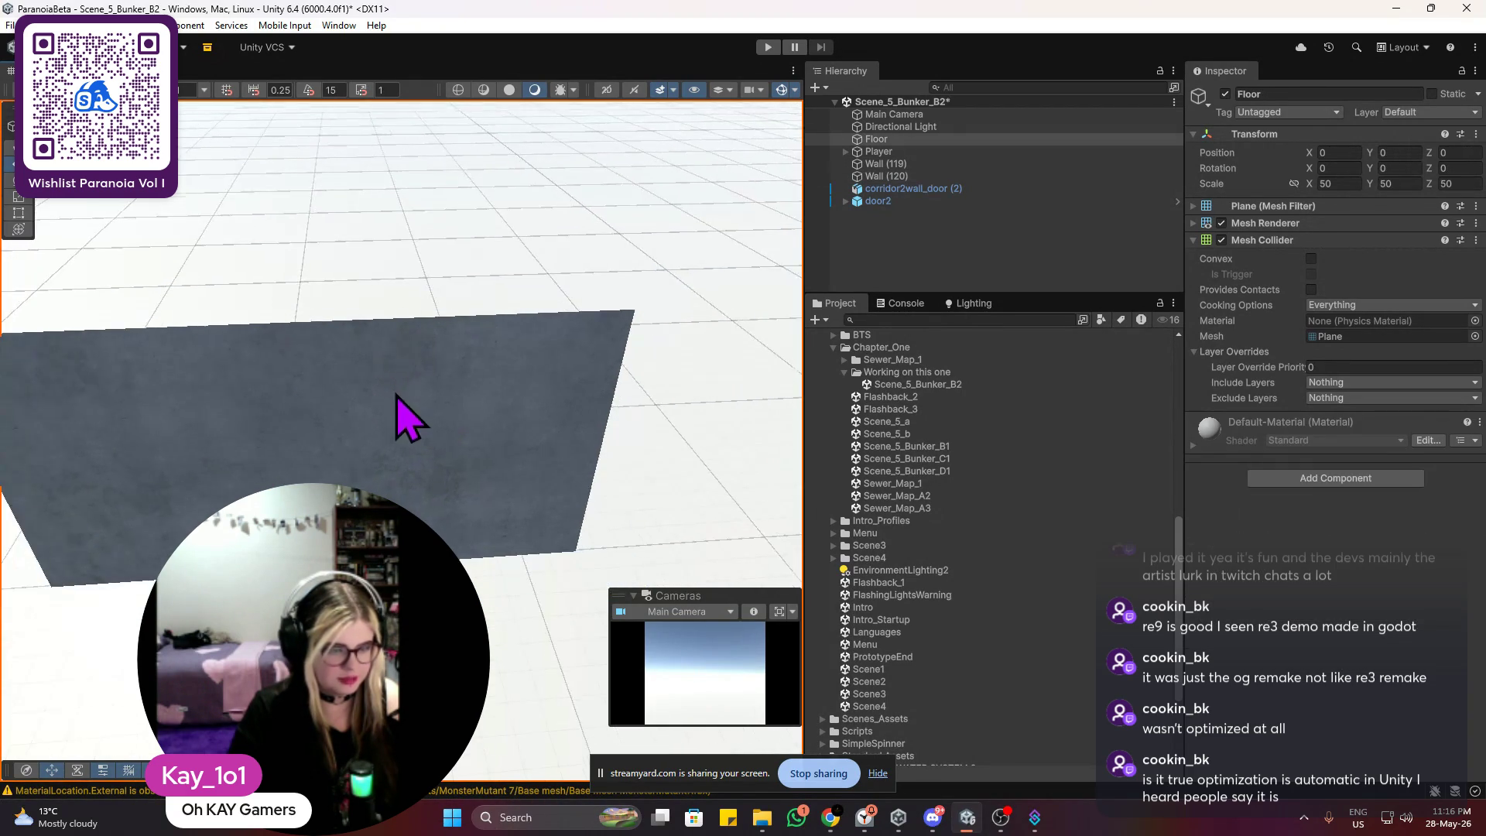
left_click(404, 457)
Step: Duplicate Wall (120) into Wall (121) and slide it along X to extend the row
key("ctrl+d")
mouse_move(360, 448)
left_mouse_down()
mouse_move(495, 443)
mouse_move(515, 465)
left_mouse_up()
scroll(515, 465, "up", 3)
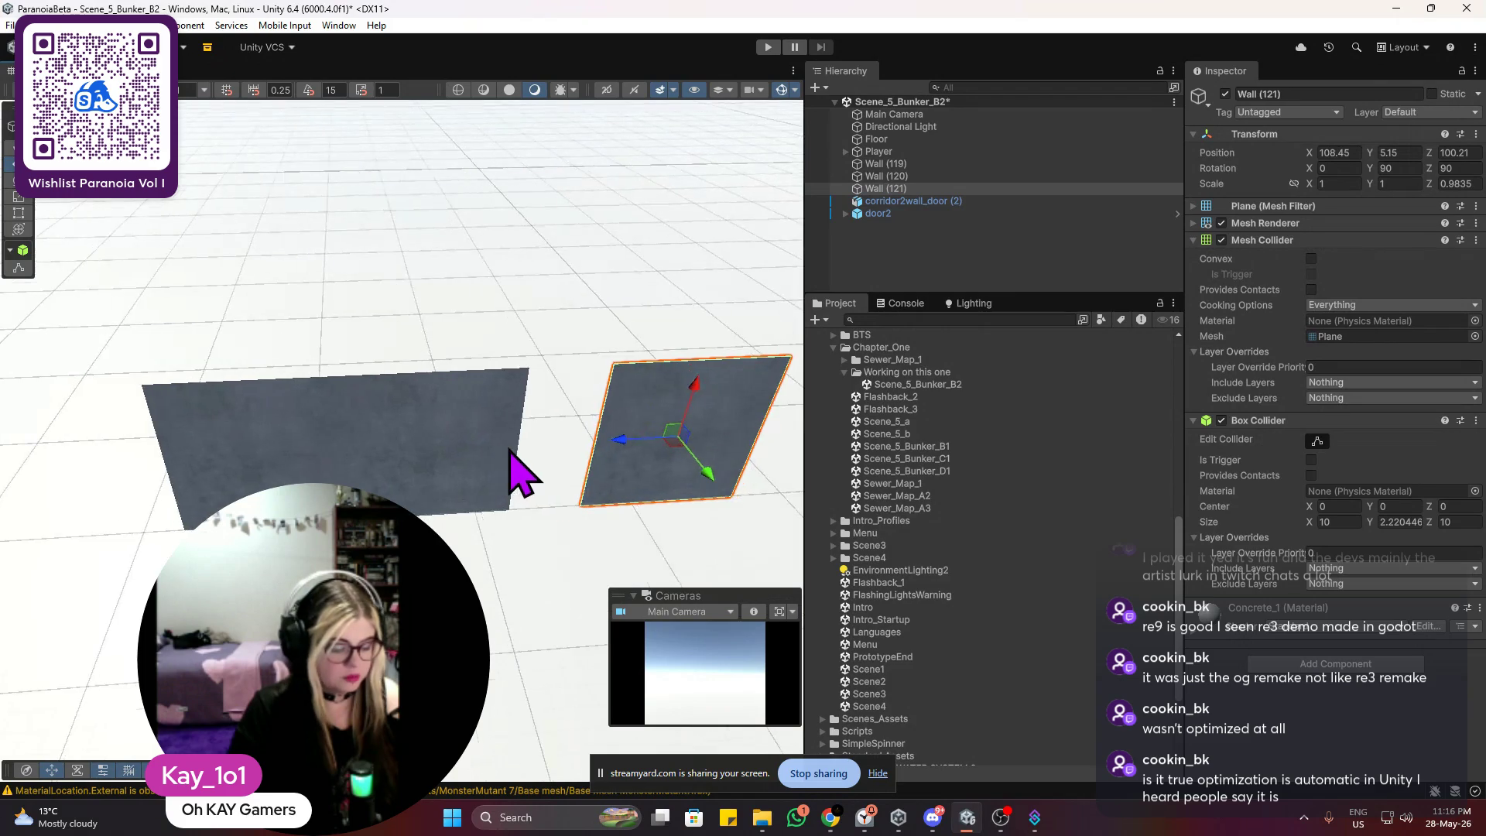
key("f")
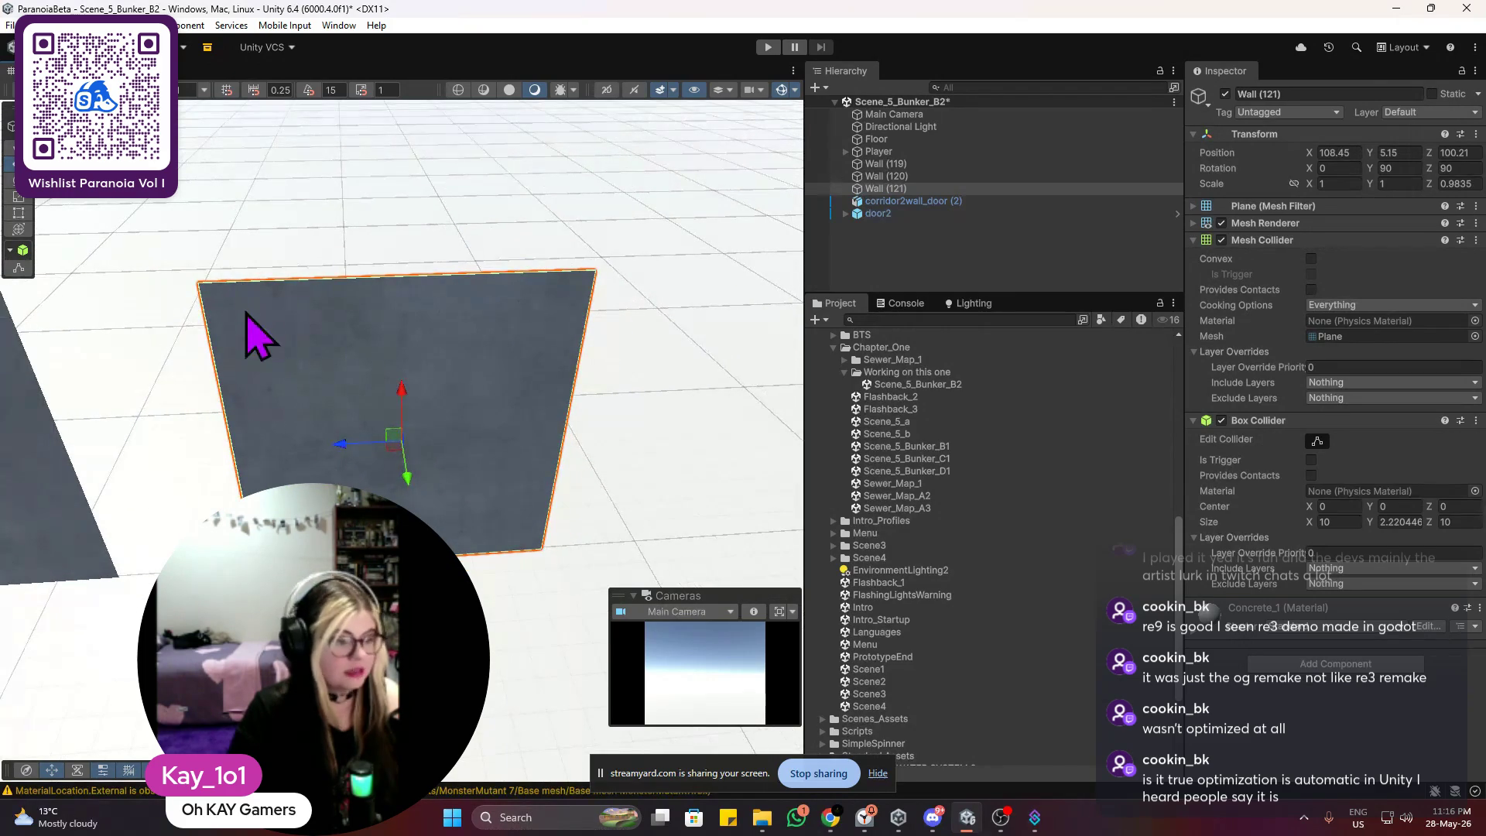
mouse_move(259, 358)
left_mouse_down()
mouse_move(481, 322)
mouse_move(630, 410)
mouse_move(462, 398)
mouse_move(433, 407)
mouse_move(425, 431)
left_mouse_up()
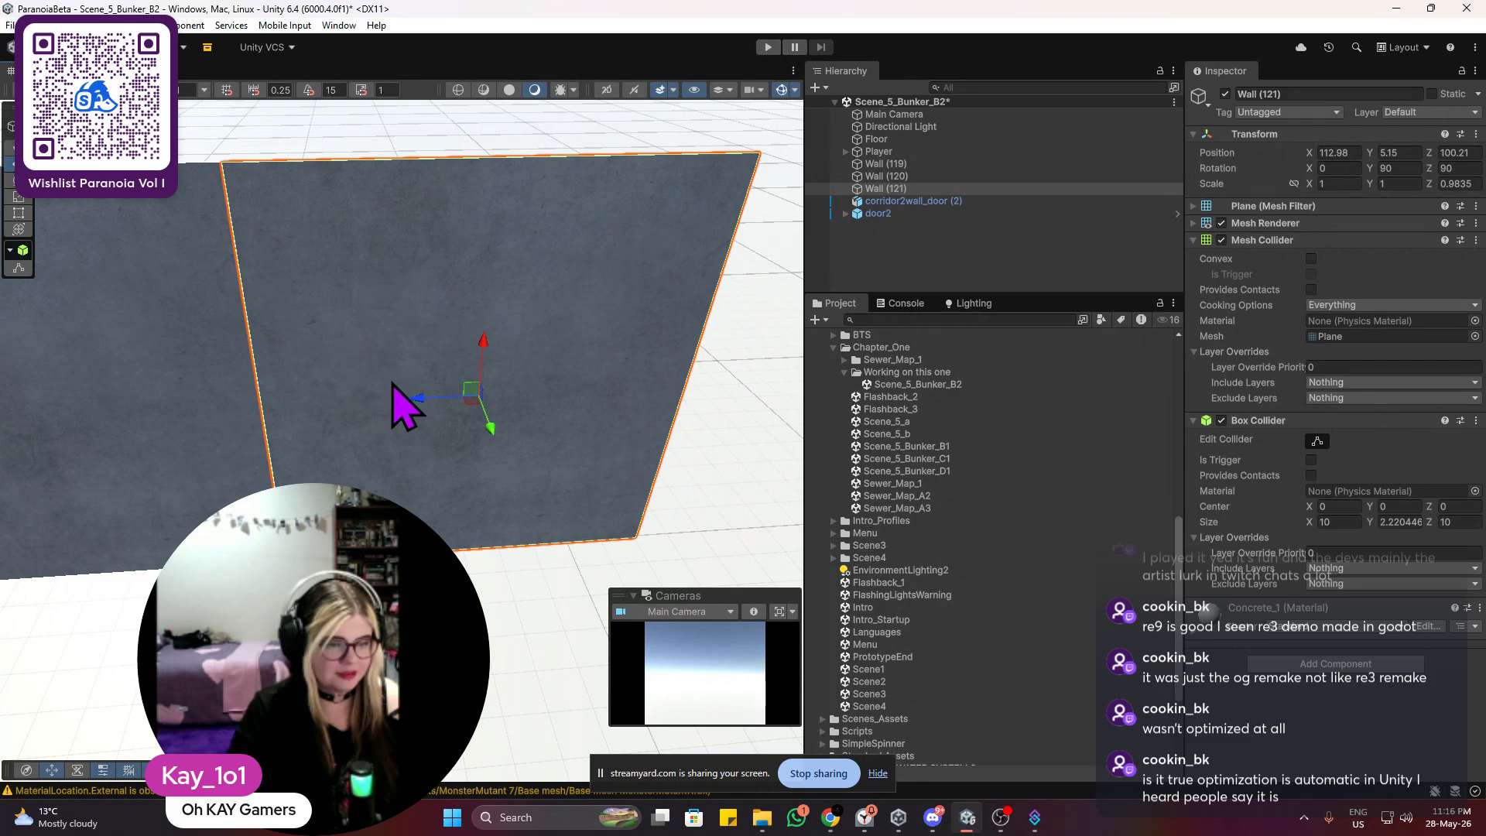
left_click_drag(425, 405, 414, 404)
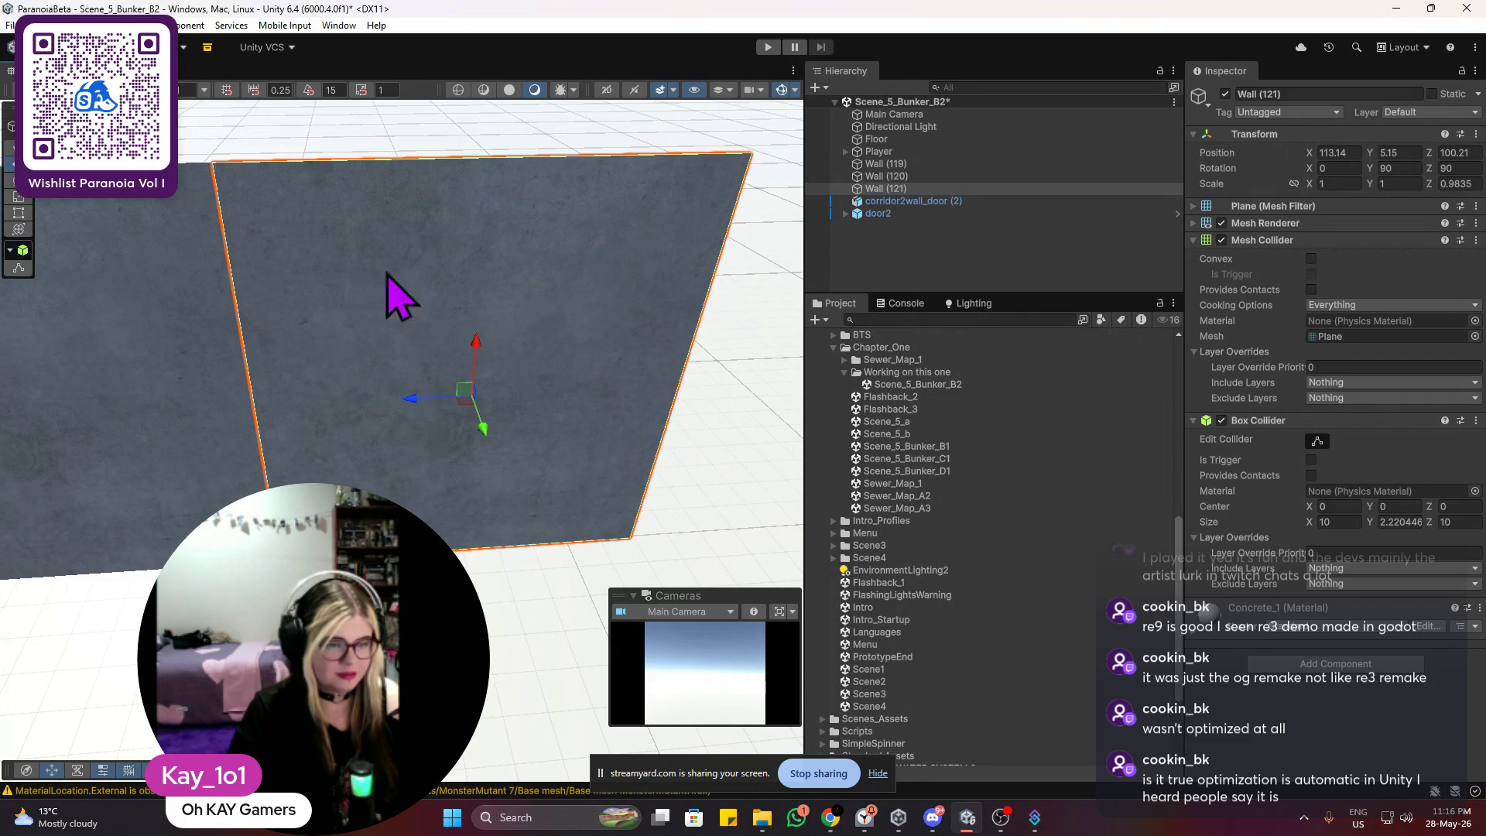
left_click(398, 153)
scroll(418, 259, "down", 4)
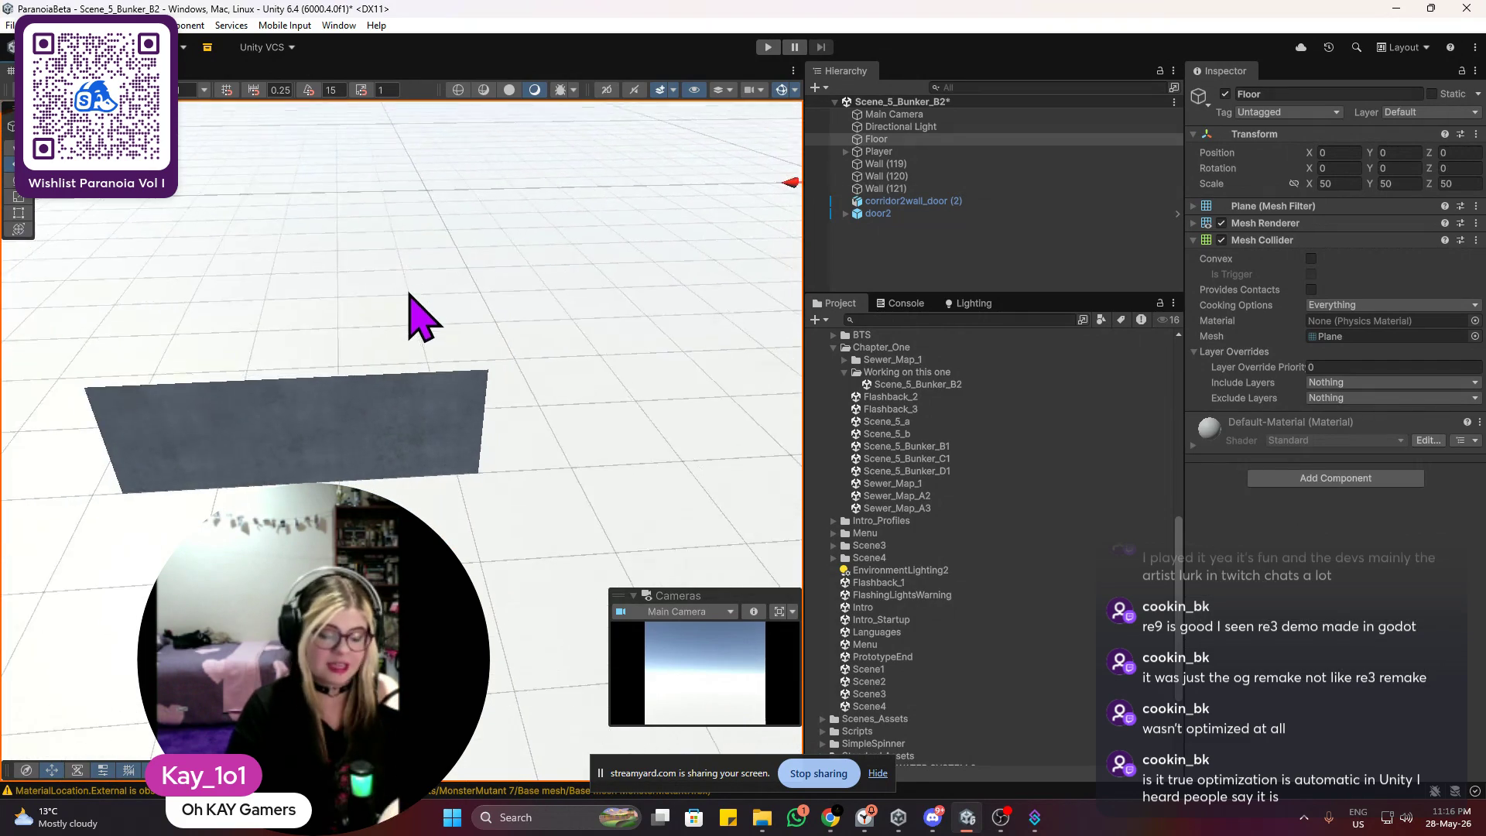
left_click(424, 422)
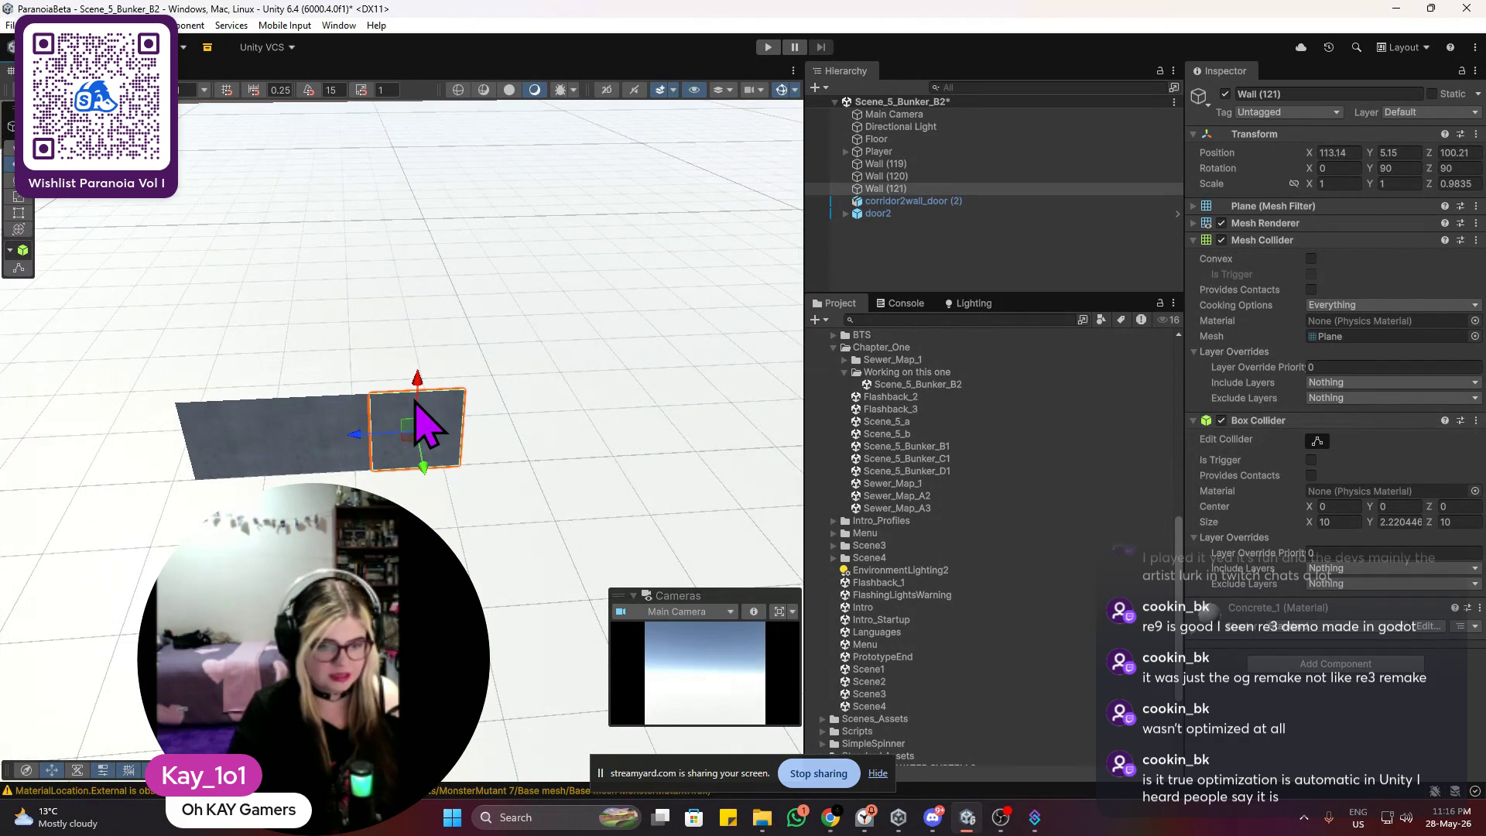
scroll(416, 402, "up", 5)
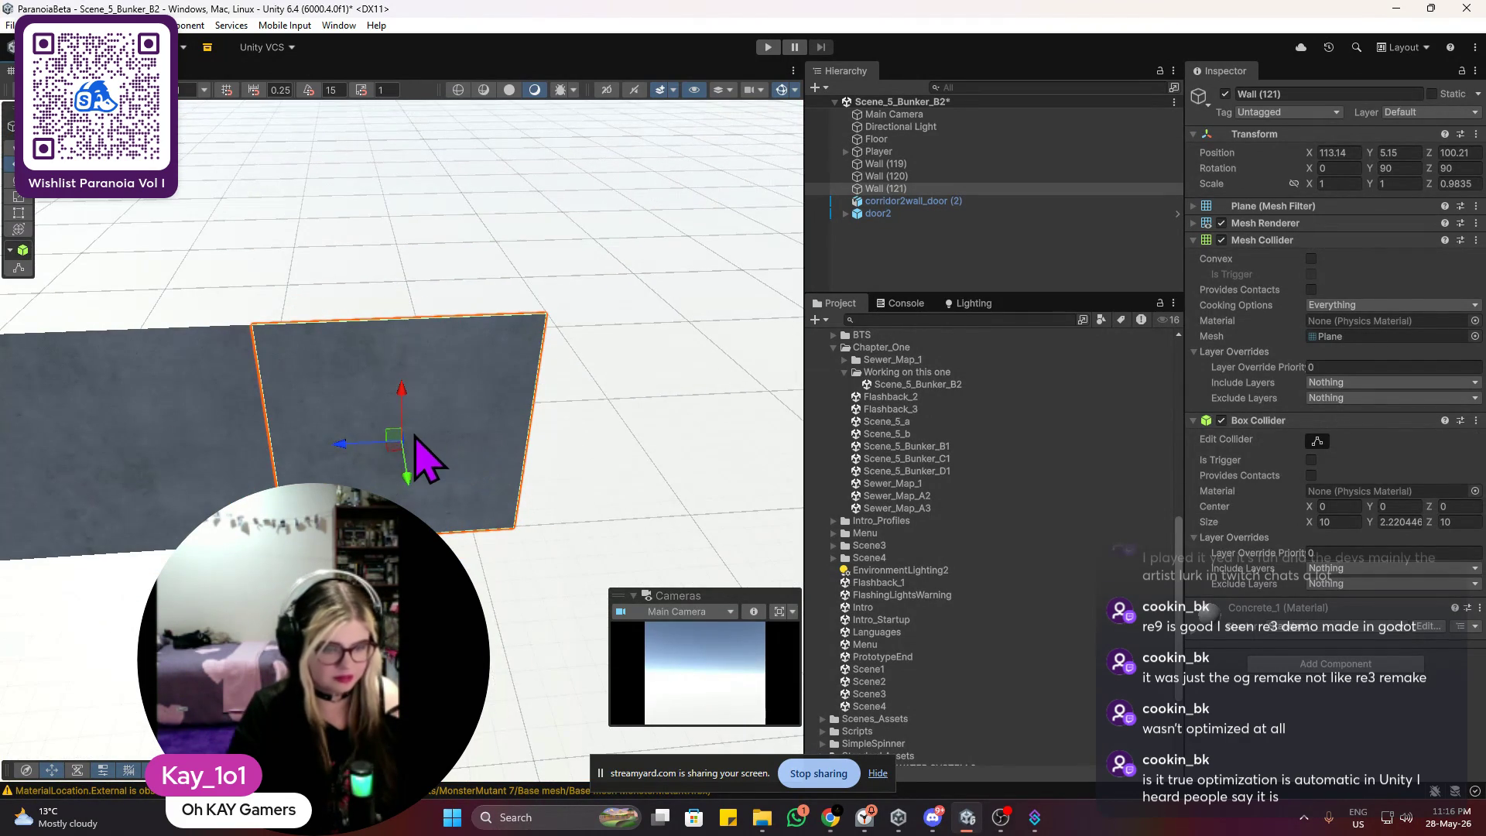
Step: Duplicate again into Wall (122) and slide it end to end, ending at X 103.36
key("ctrl+d")
mouse_move(339, 446)
left_mouse_down()
mouse_move(547, 447)
mouse_move(612, 425)
mouse_move(614, 441)
mouse_move(514, 490)
mouse_move(604, 480)
mouse_move(499, 503)
left_mouse_up()
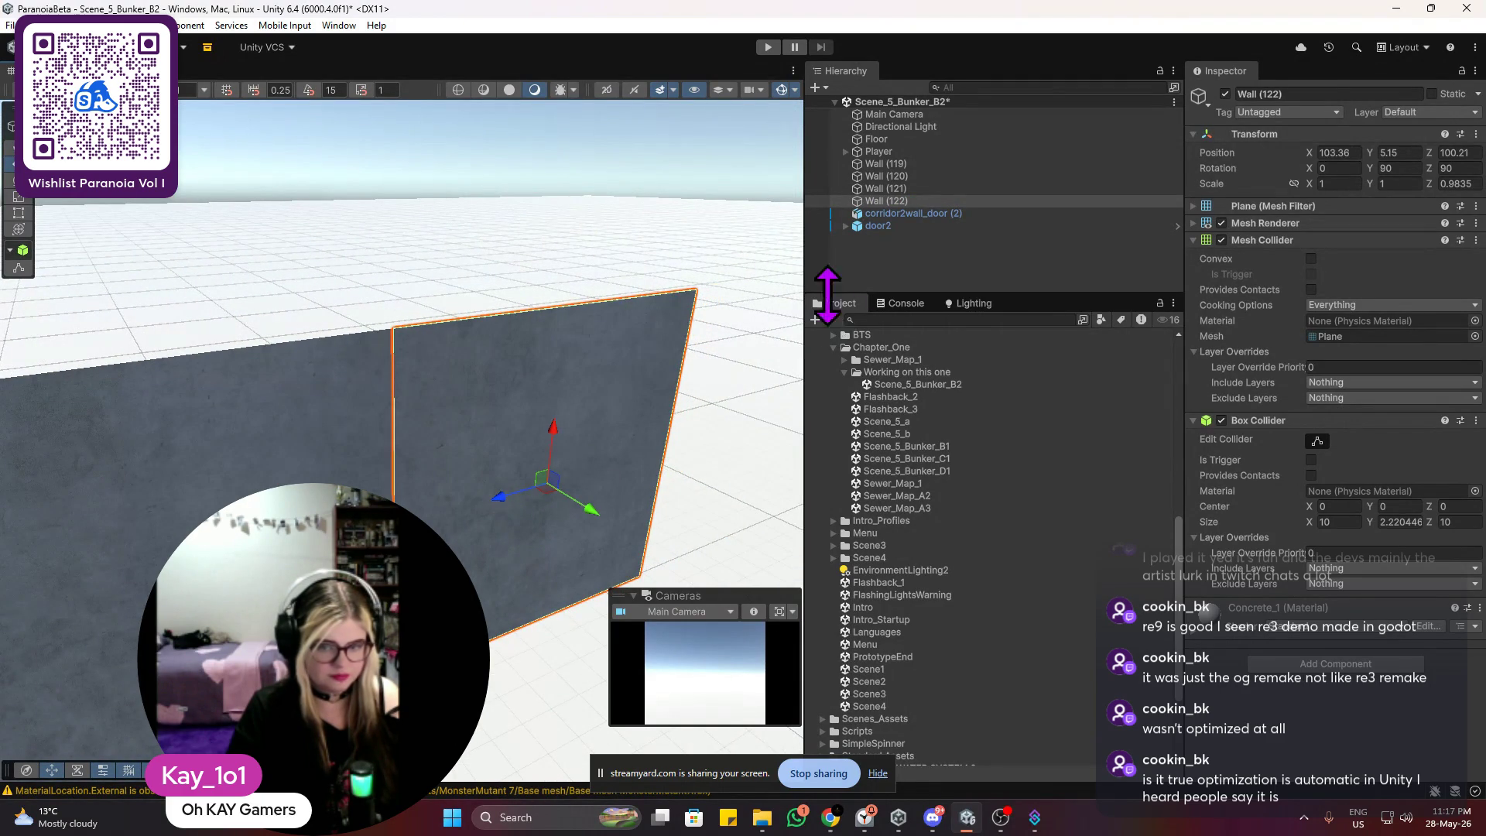
left_click(879, 275)
right_click(867, 252)
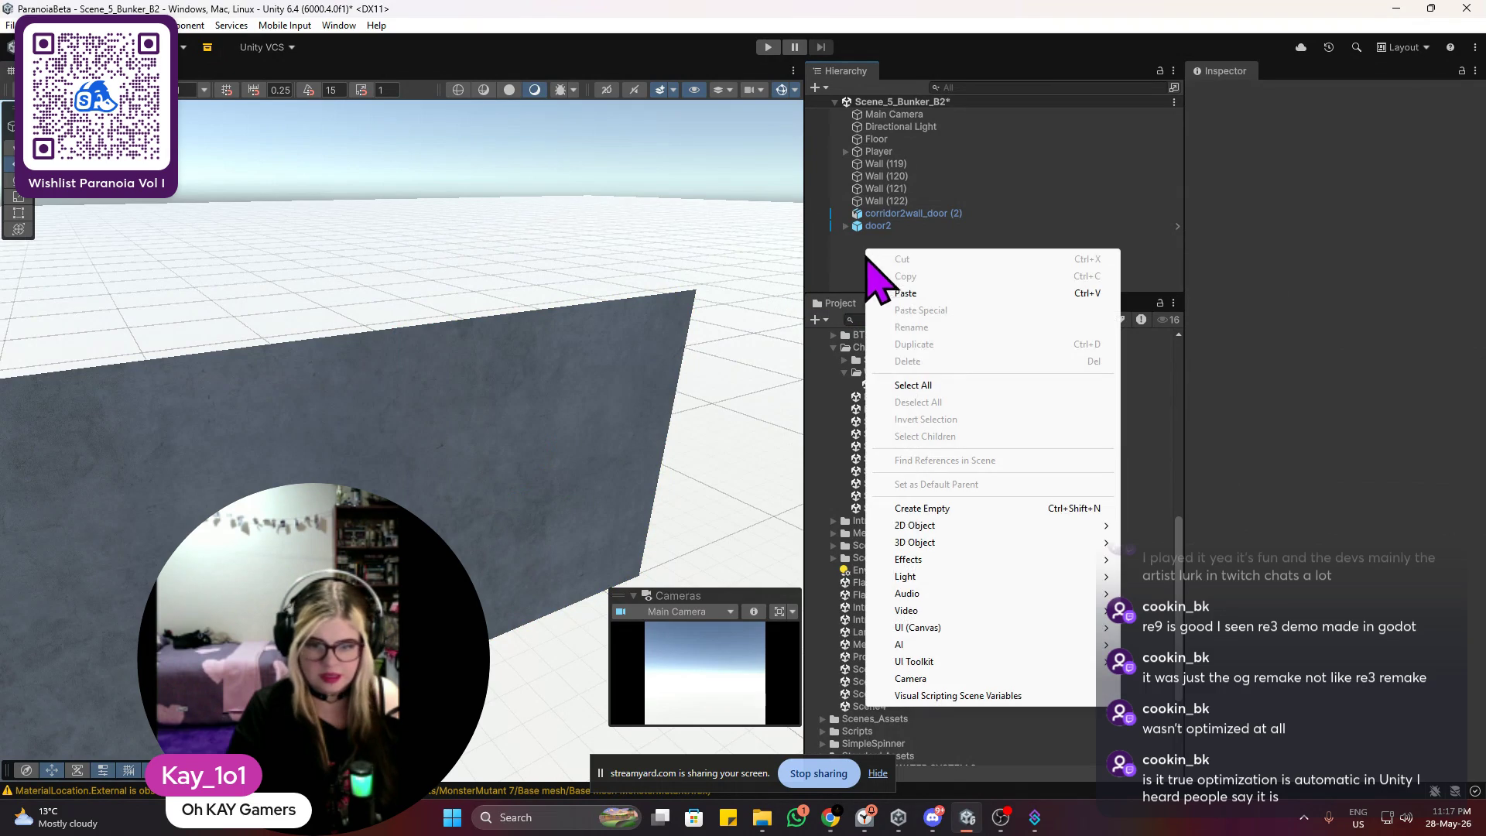
Step: Create an empty object named Walls and move Wall (119)–Wall (122) into it
left_click(957, 508)
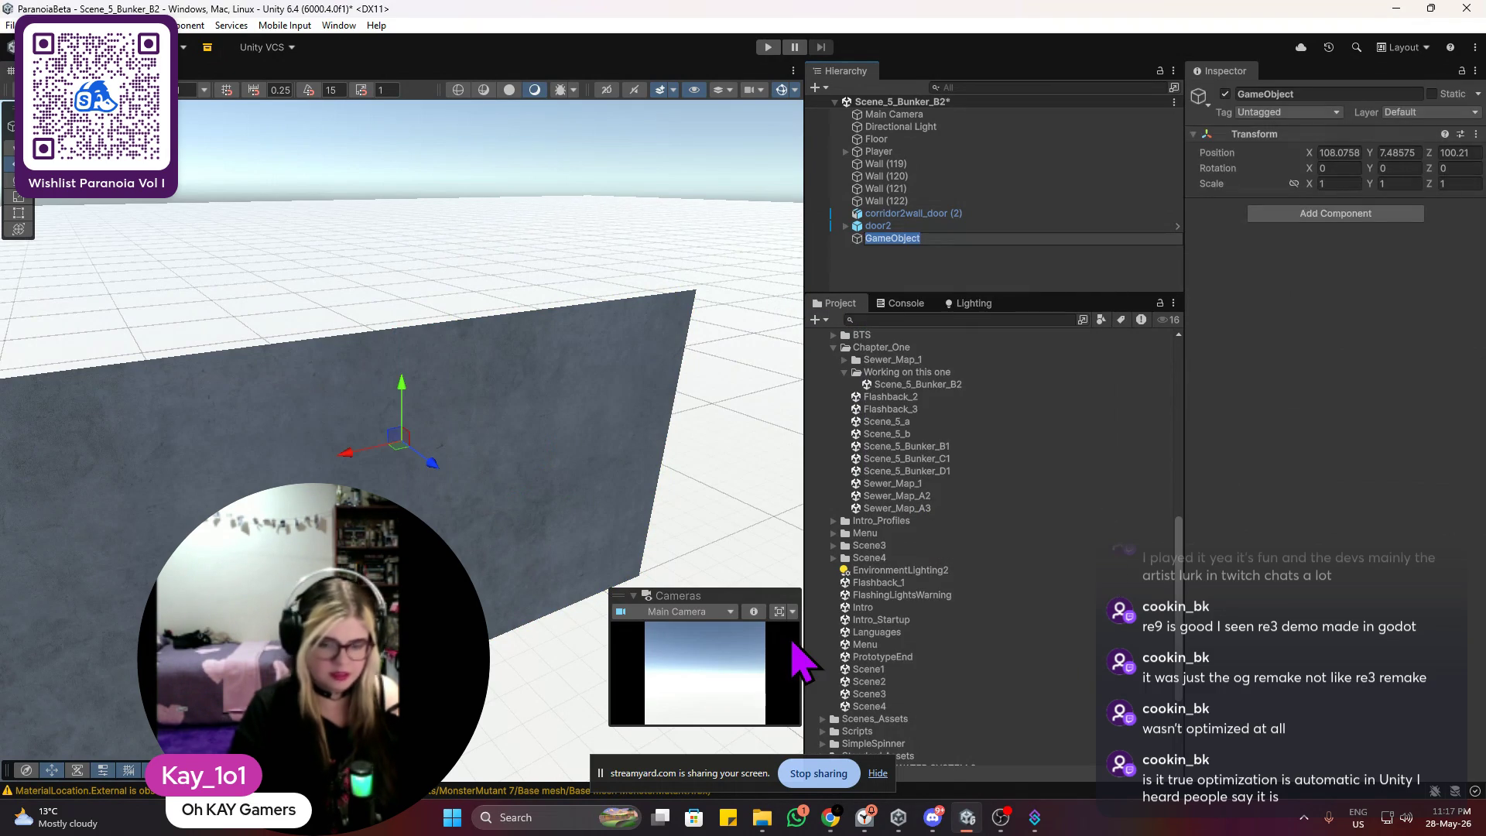
type("Walls")
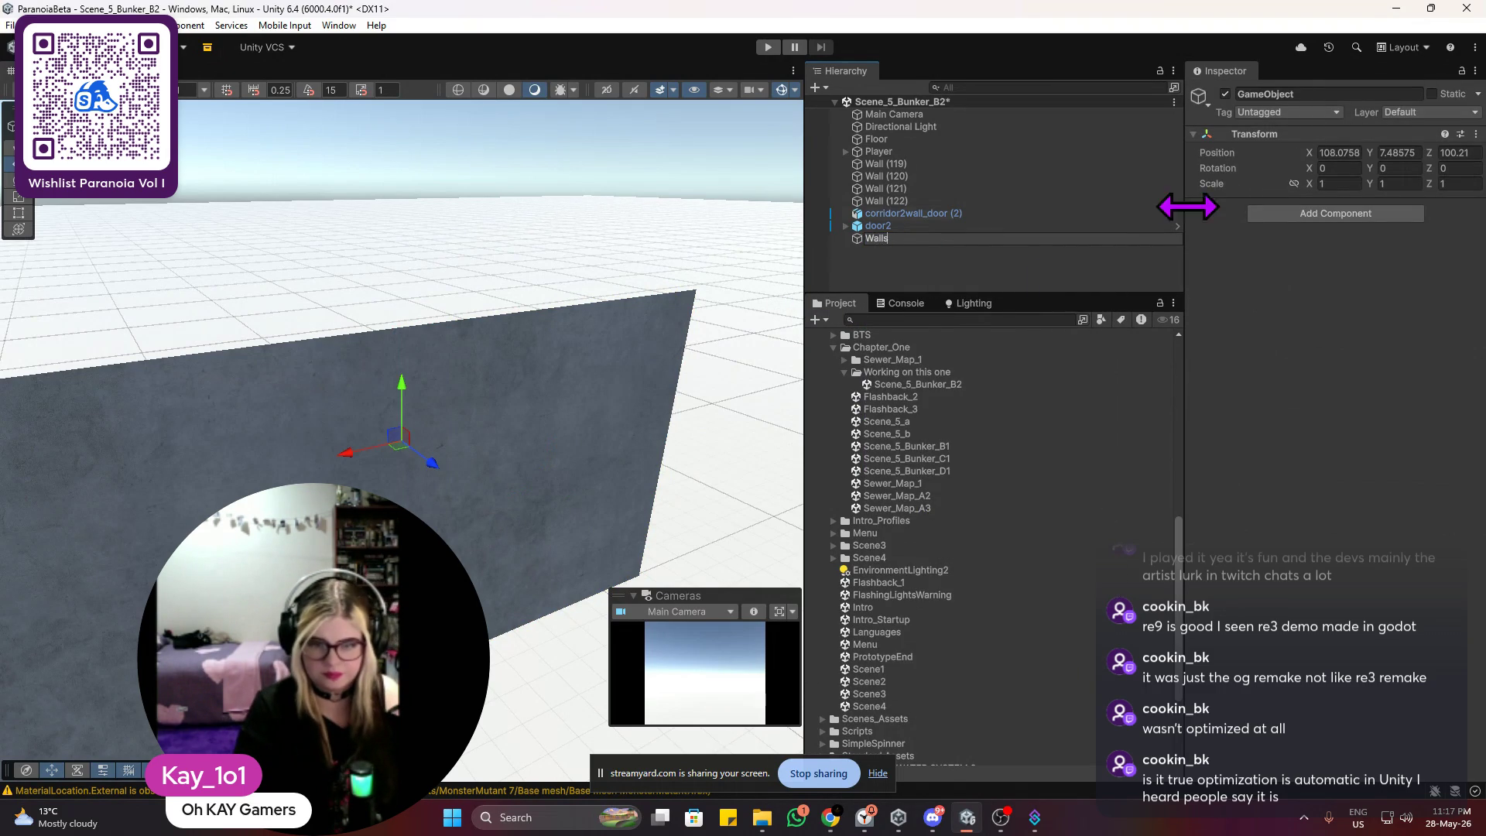
left_click(945, 275)
left_click(879, 151)
left_click(882, 164)
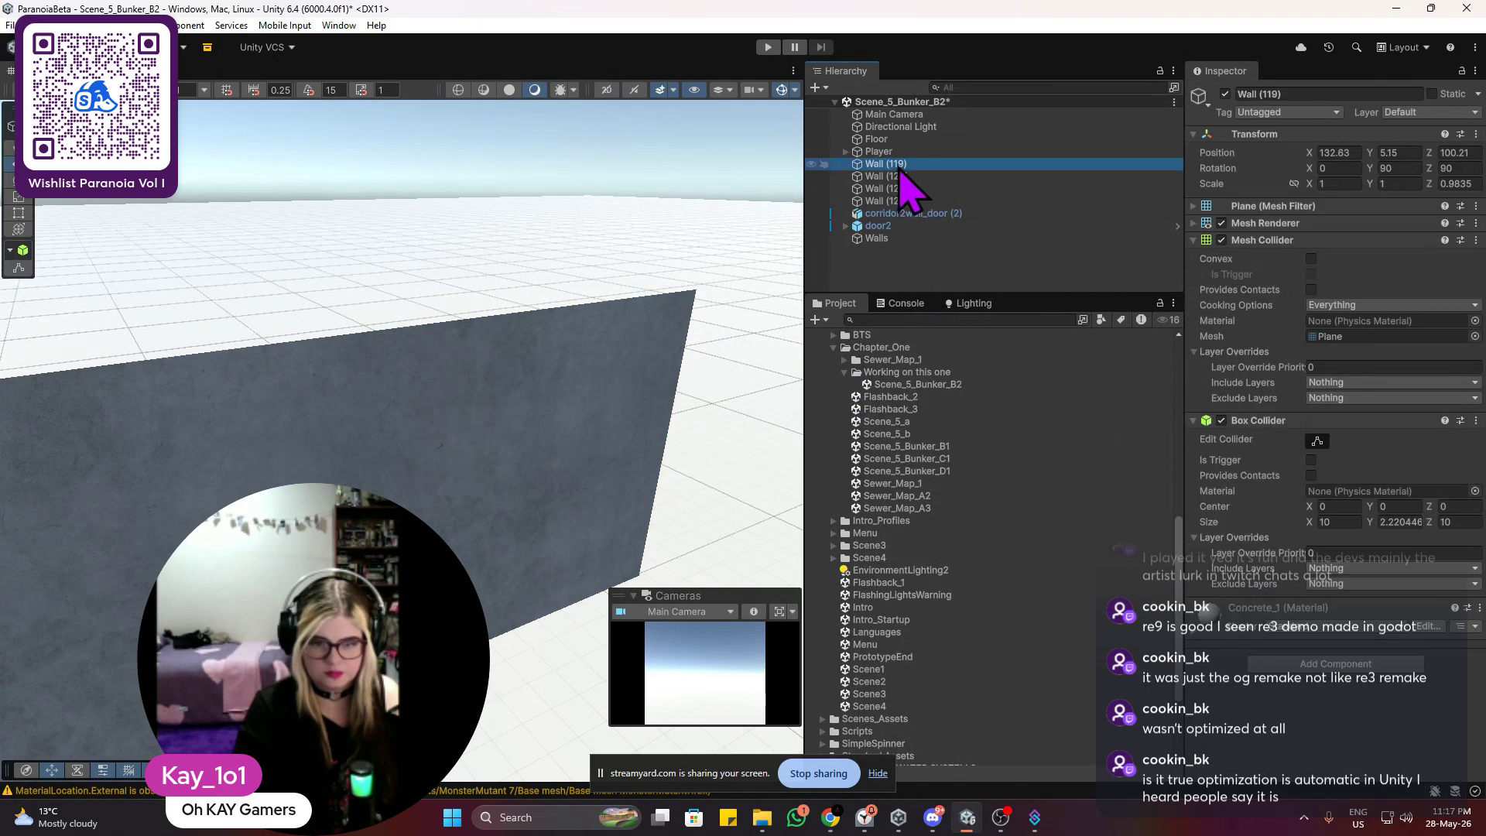
left_click(882, 201, "shift")
left_click_drag(902, 189, 890, 240)
left_click(874, 275)
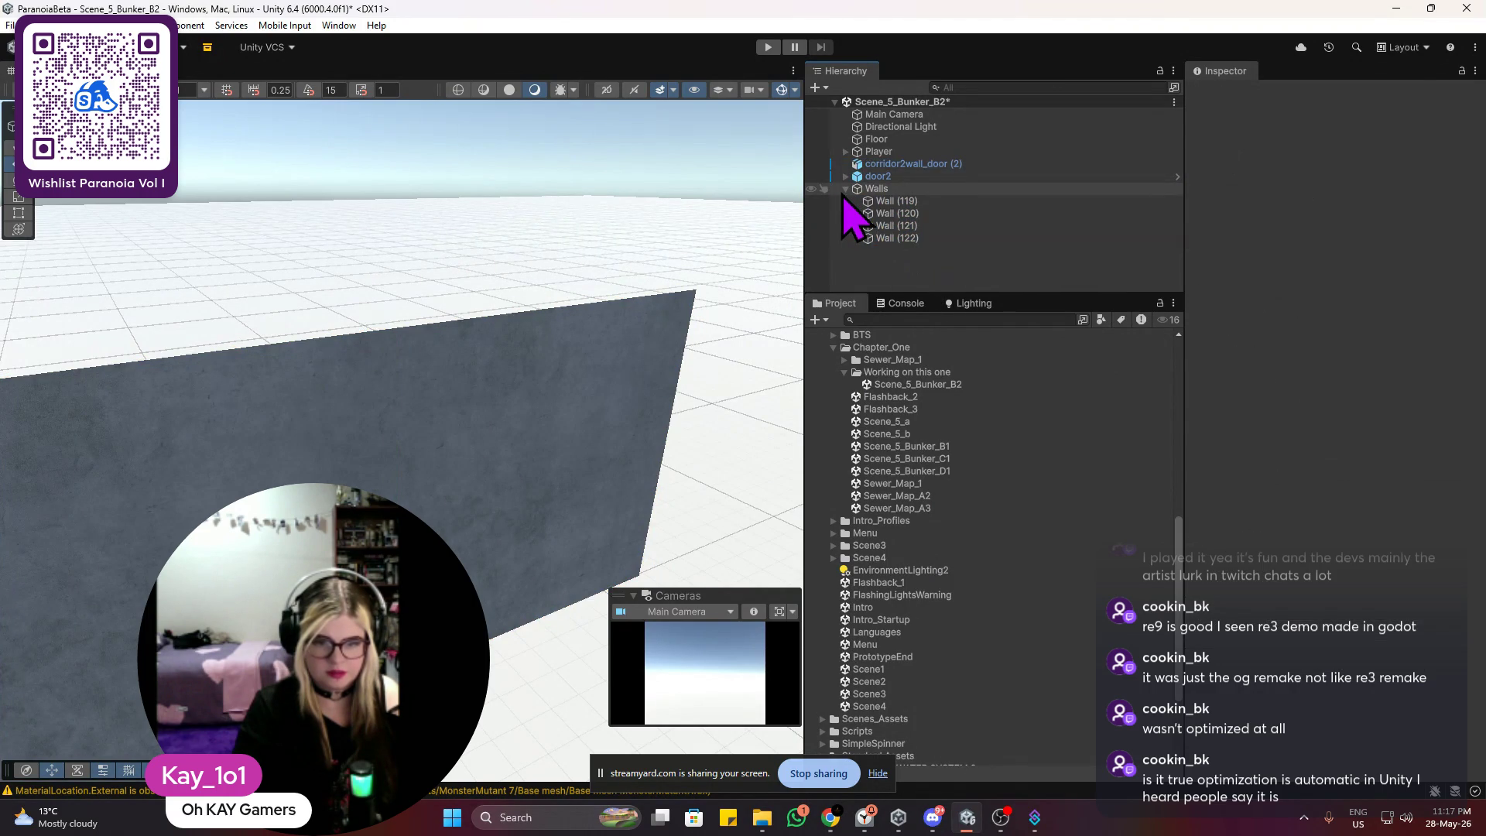
Step: Nest corridor2wall_door (2) under Walls as well, then collapse door2 and the Walls group
left_click_drag(879, 164, 868, 201)
left_click(845, 164)
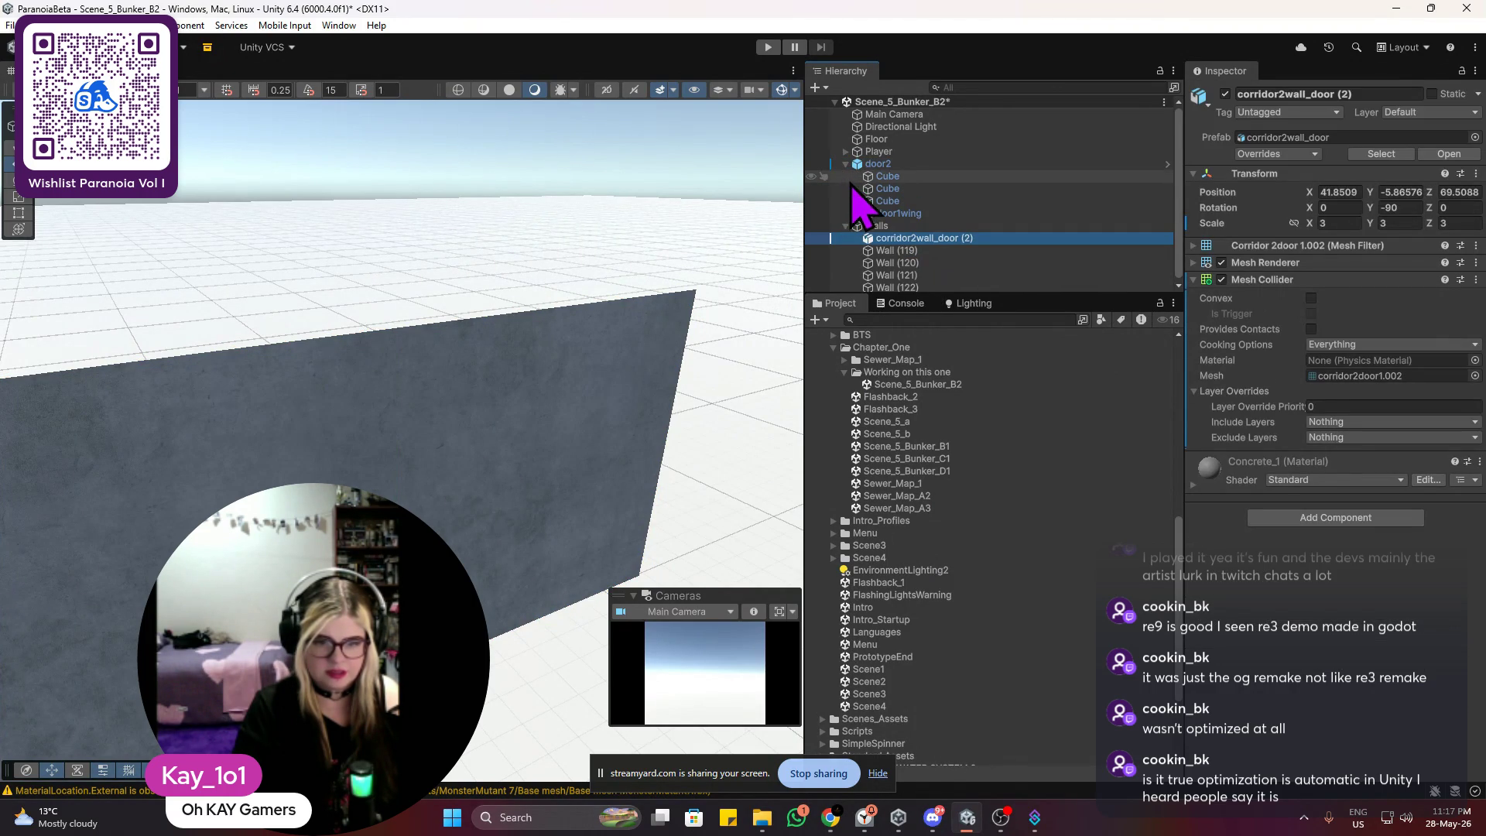
left_click(846, 164)
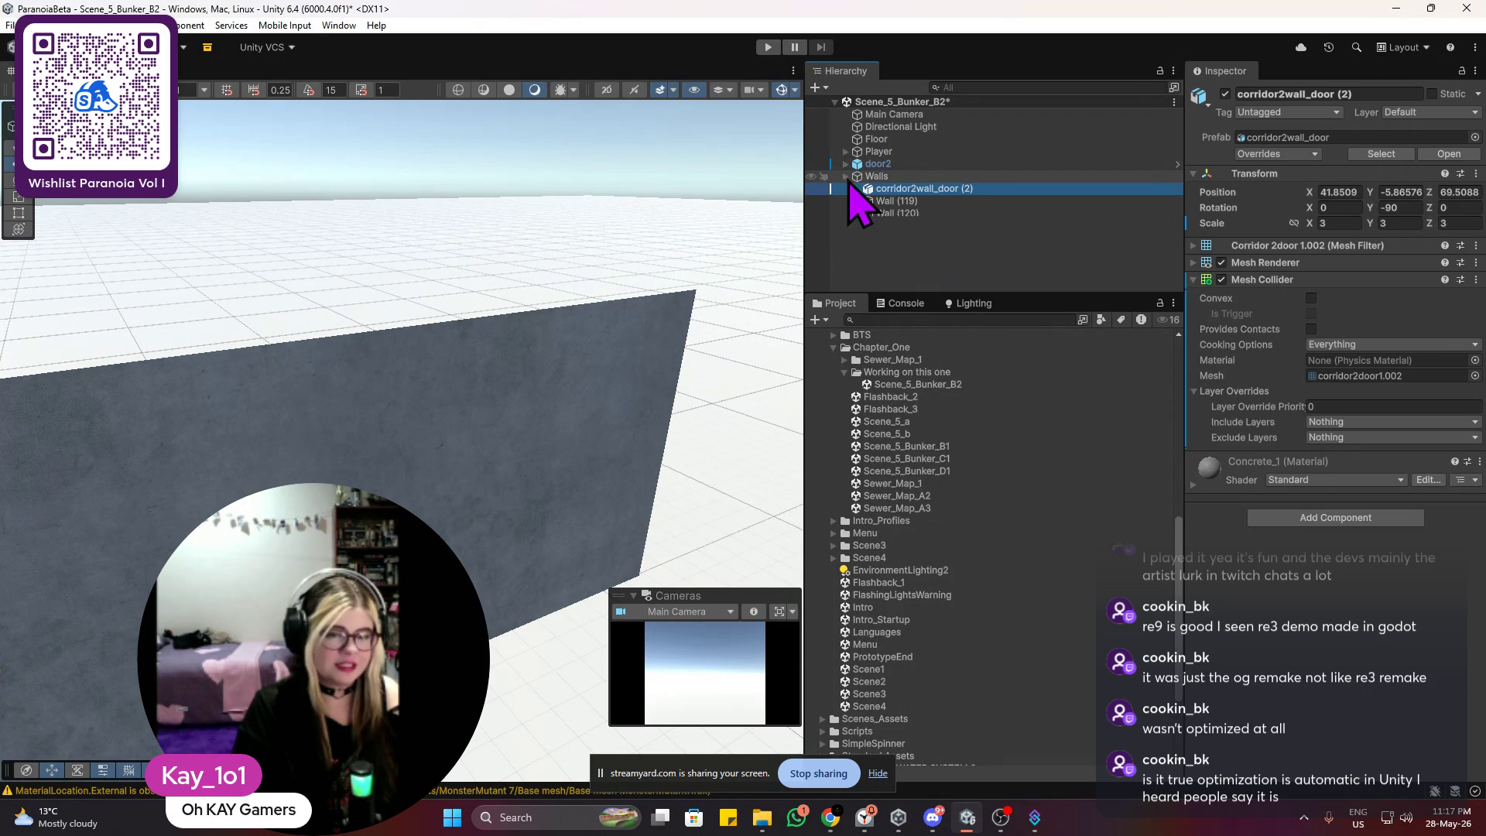
left_click(845, 177)
left_click(937, 258)
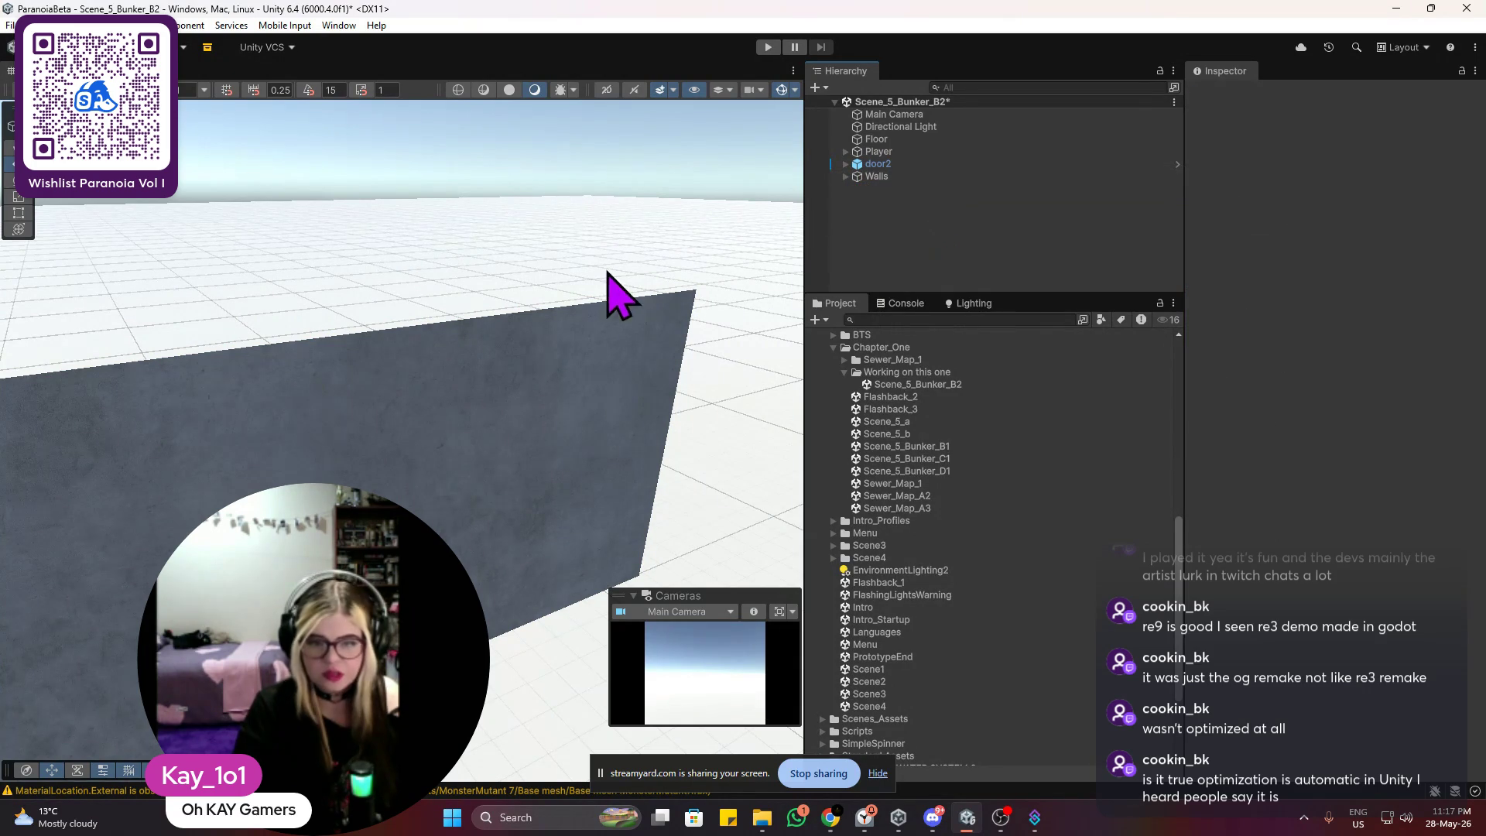
scroll(611, 298, "down", 5)
left_click_drag(588, 303, 368, 400)
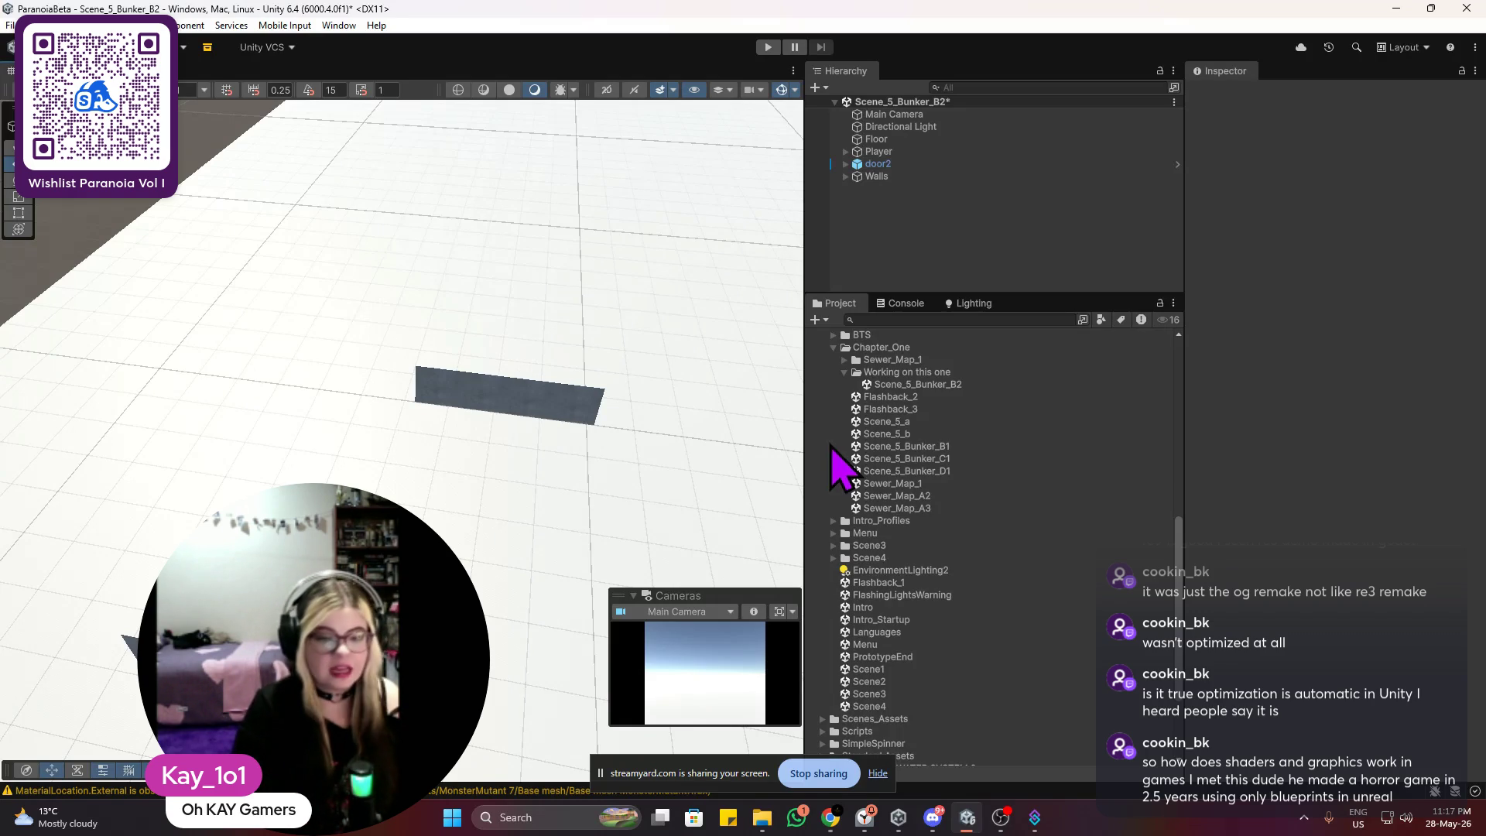
left_click(531, 400)
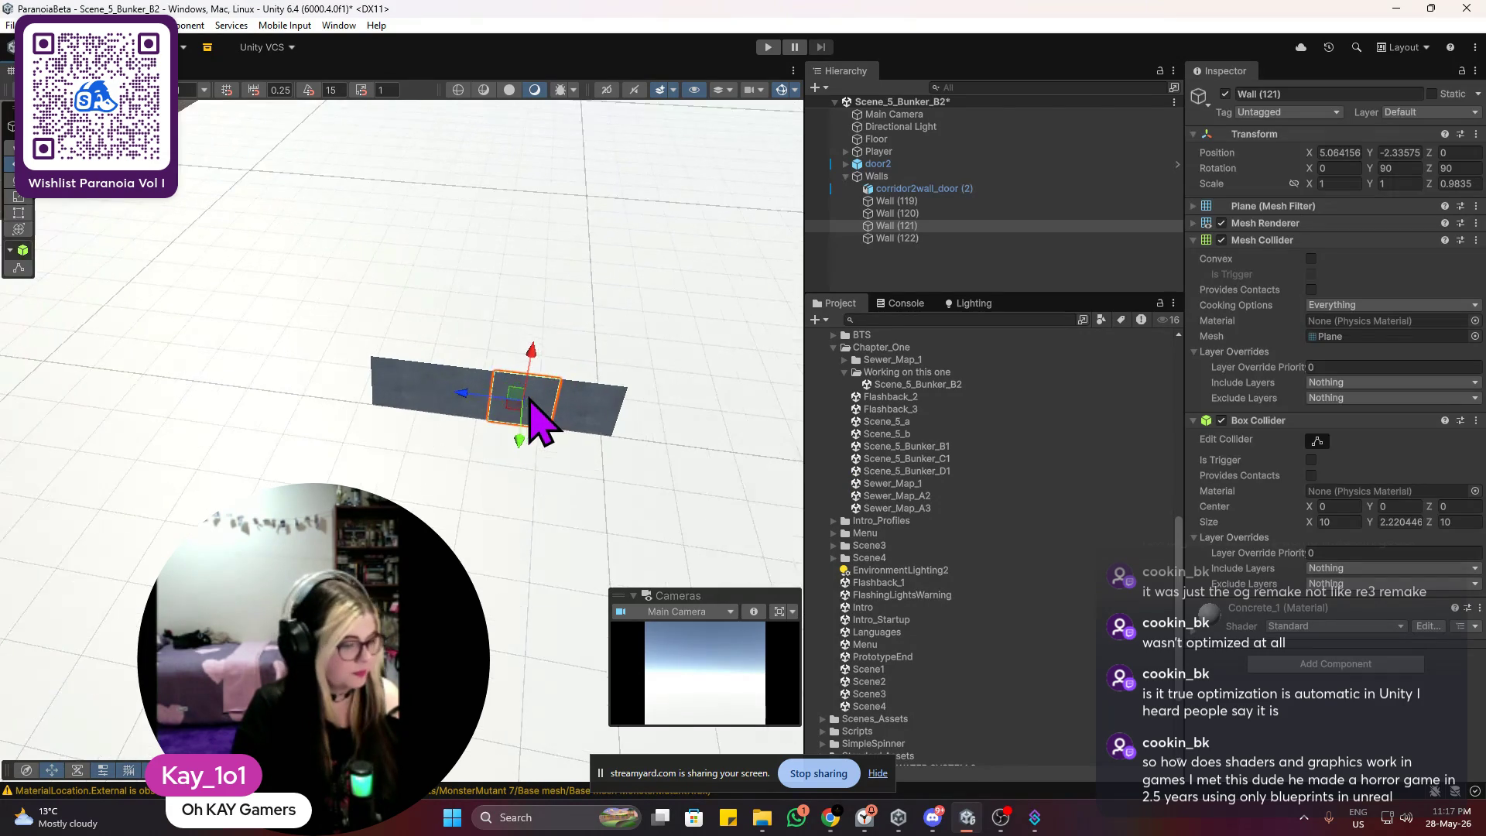
key("f")
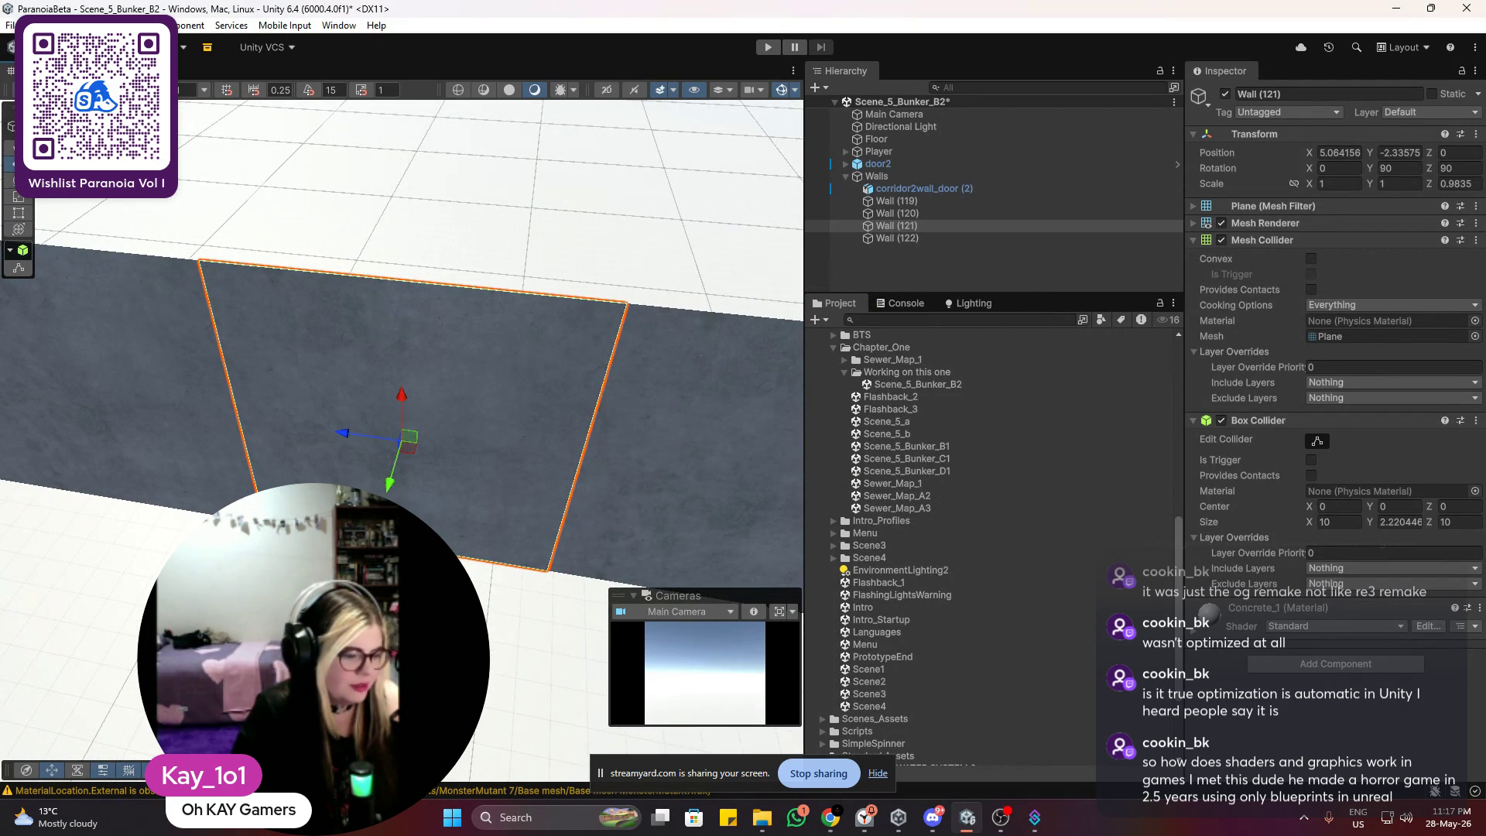
mouse_move(452, 527)
left_mouse_down()
mouse_move(441, 491)
mouse_move(424, 503)
mouse_move(495, 437)
mouse_move(448, 415)
mouse_move(454, 442)
left_mouse_up()
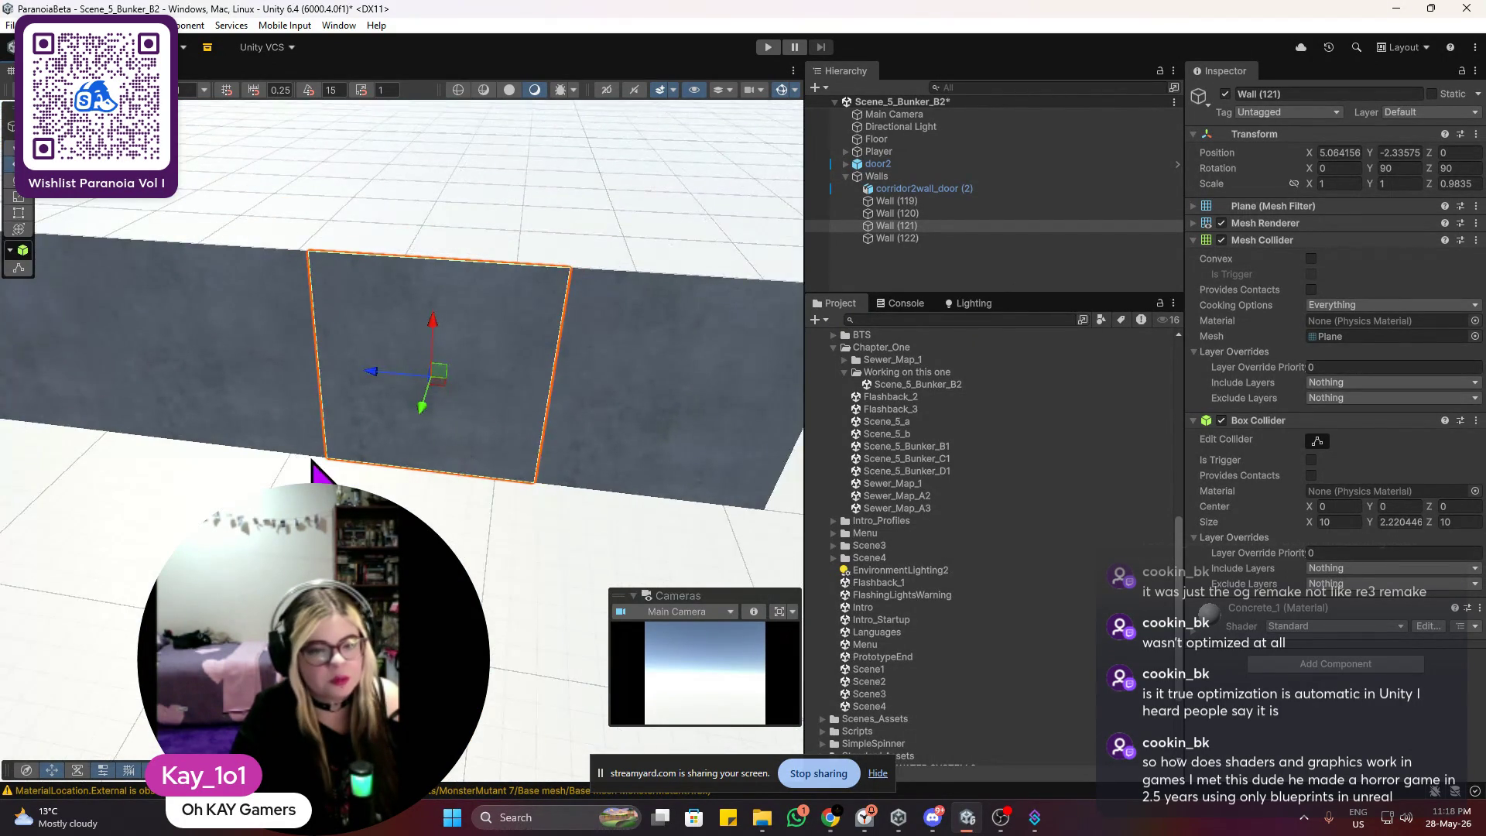
scroll(456, 426, "down", 2)
left_click(453, 442)
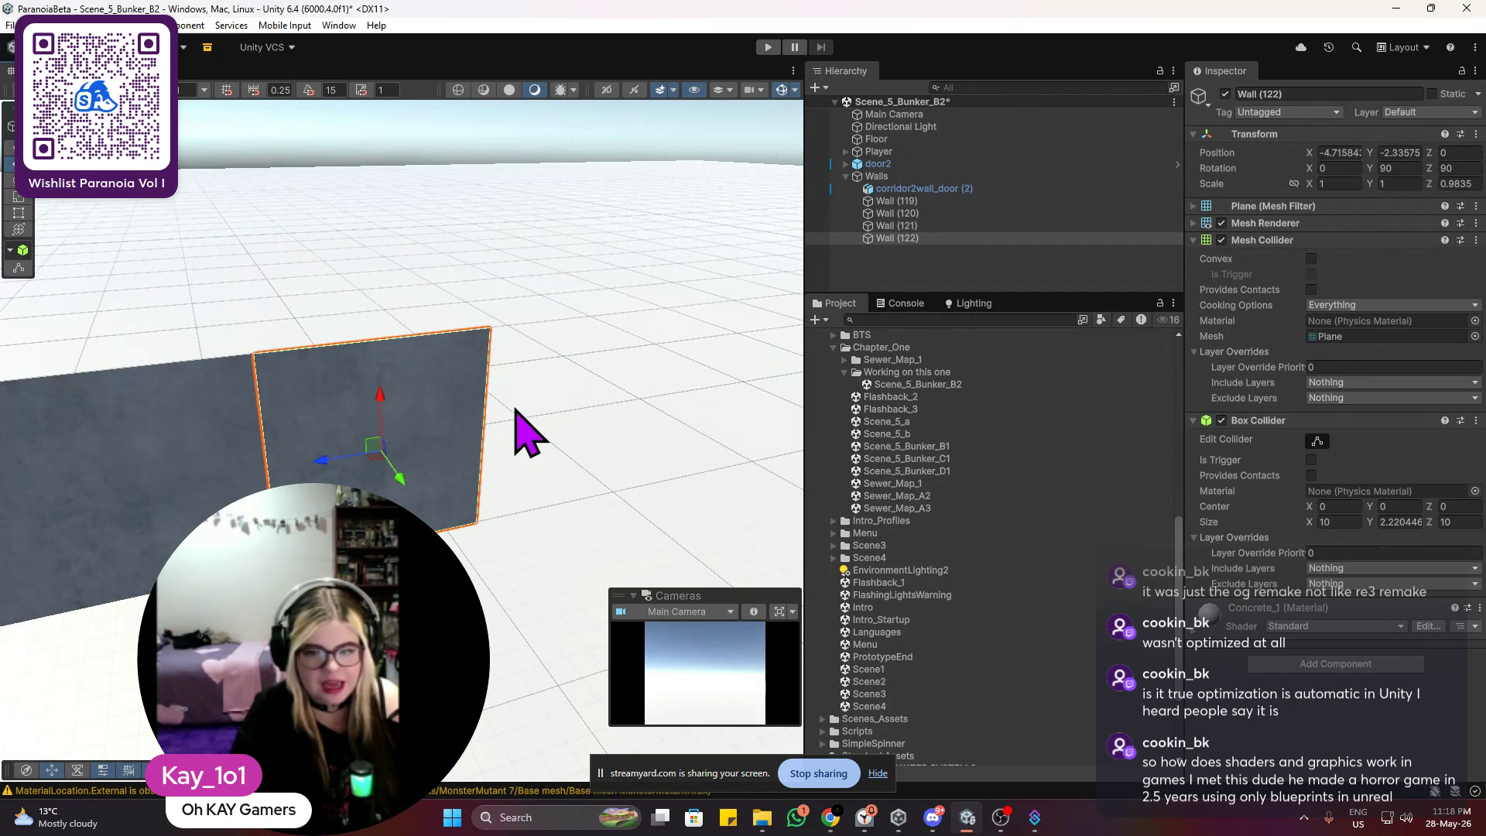
mouse_move(524, 406)
left_mouse_down()
mouse_move(537, 391)
mouse_move(588, 410)
left_mouse_up()
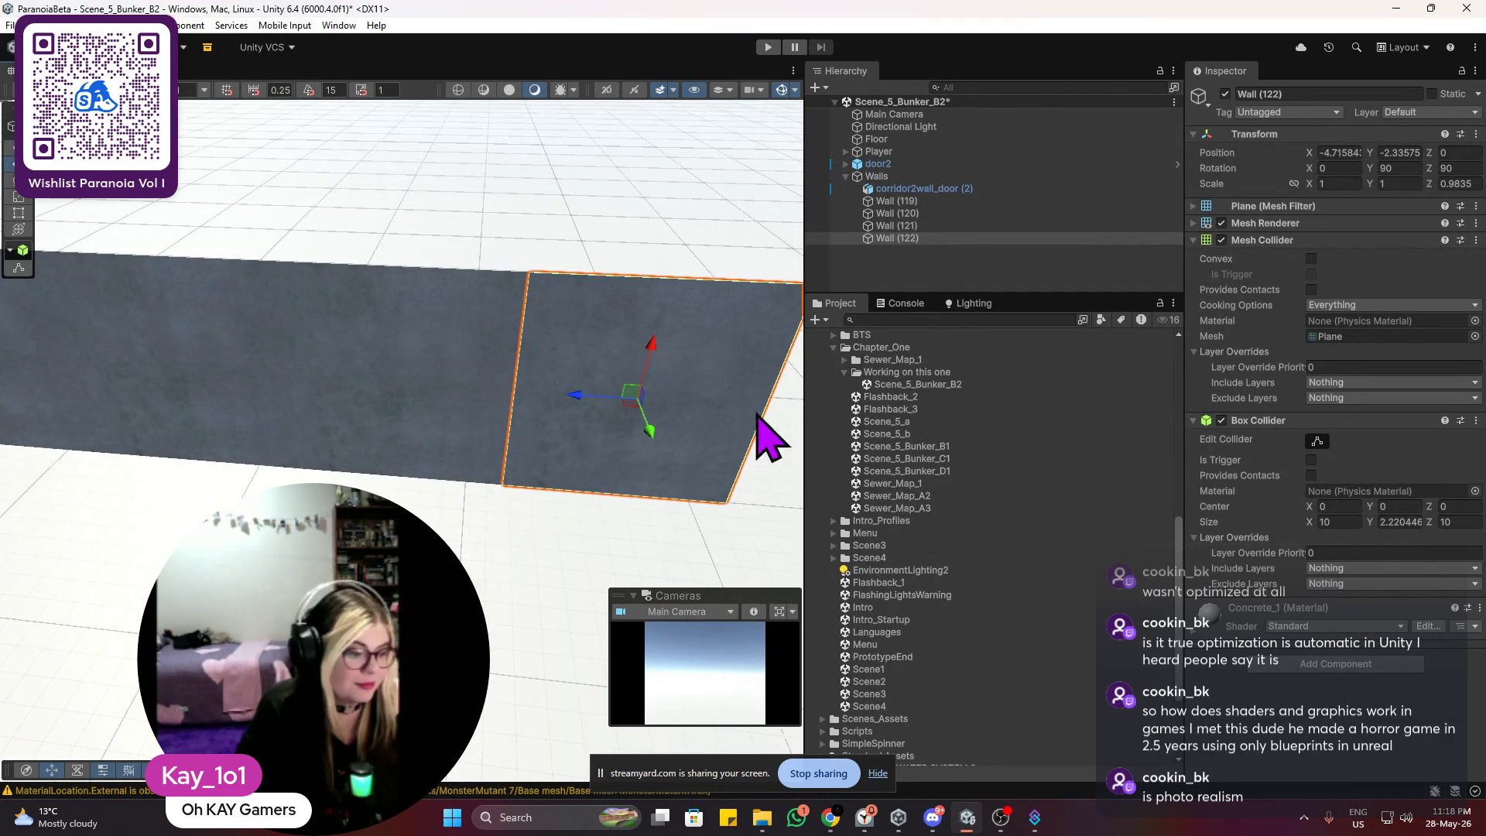
scroll(392, 425, "up", 2)
scroll(365, 484, "up", 2)
mouse_move(365, 484)
left_mouse_down()
mouse_move(365, 407)
mouse_move(377, 434)
mouse_move(332, 465)
mouse_move(591, 520)
mouse_move(315, 434)
mouse_move(286, 447)
left_mouse_up()
left_click(527, 394)
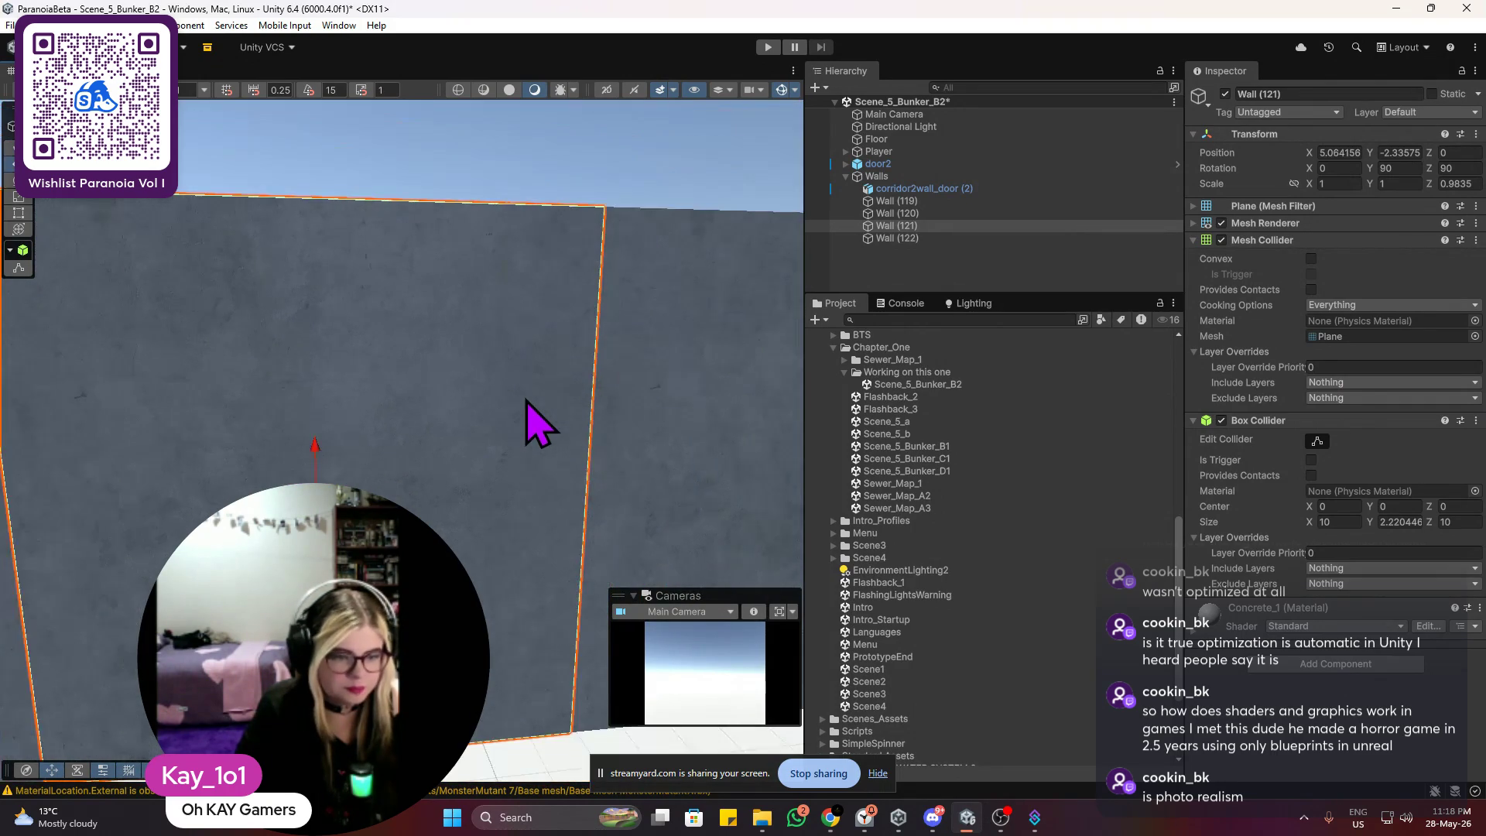
key("f")
mouse_move(435, 479)
left_mouse_down()
mouse_move(521, 402)
mouse_move(531, 425)
mouse_move(434, 430)
left_mouse_up()
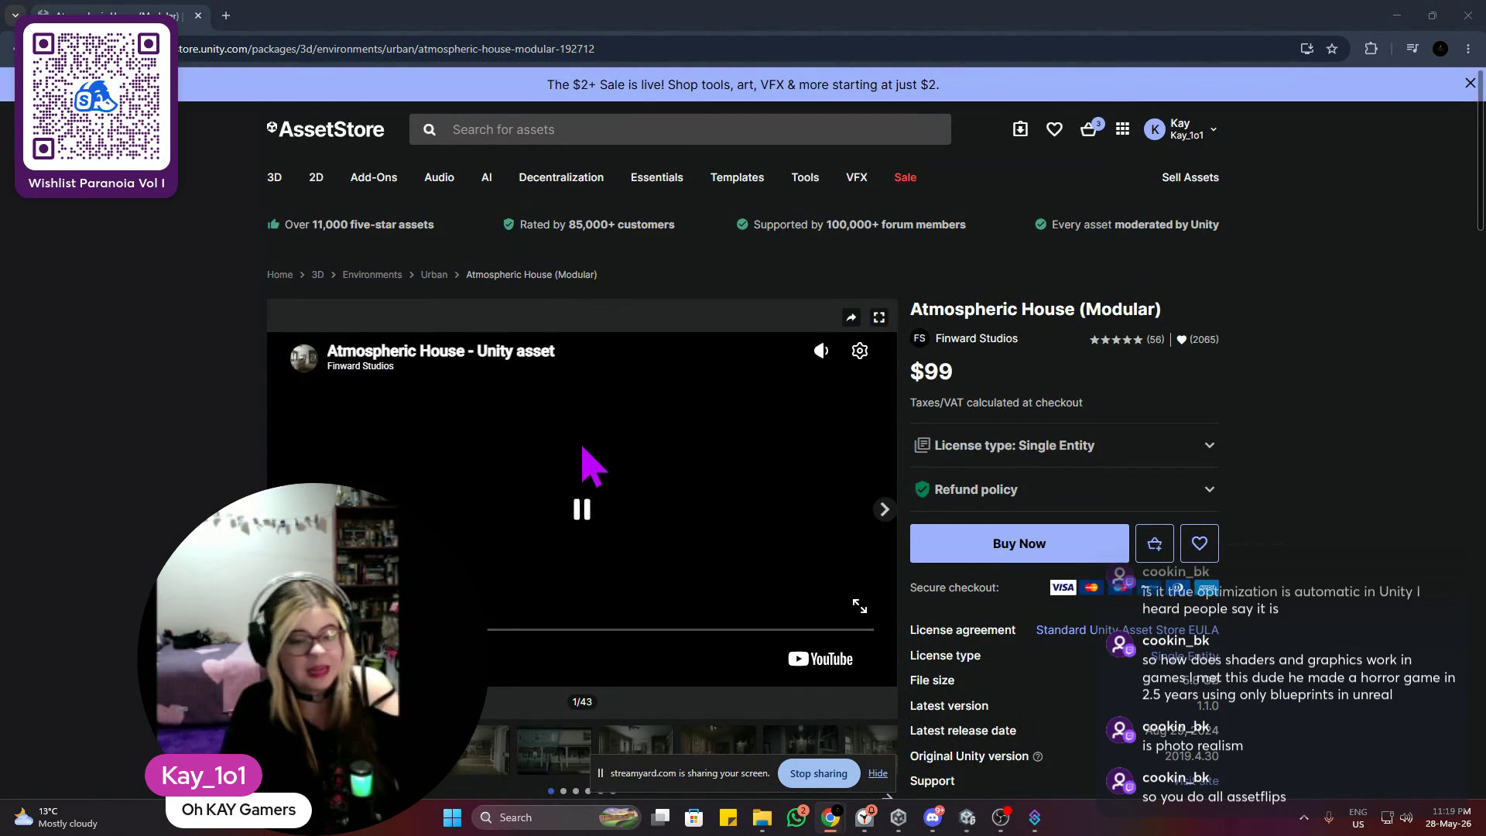
right_click(581, 509)
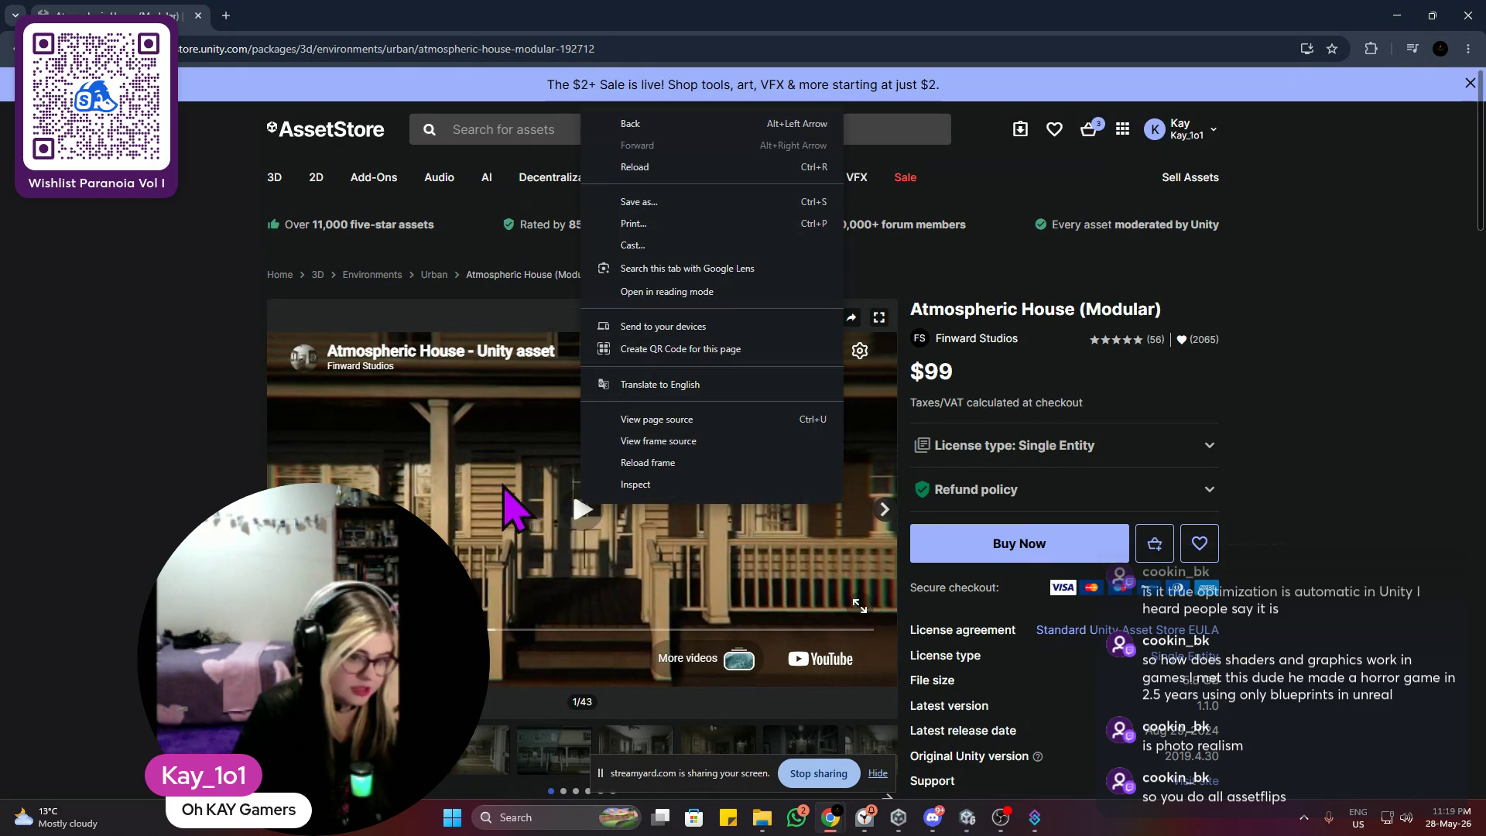
left_click(199, 415)
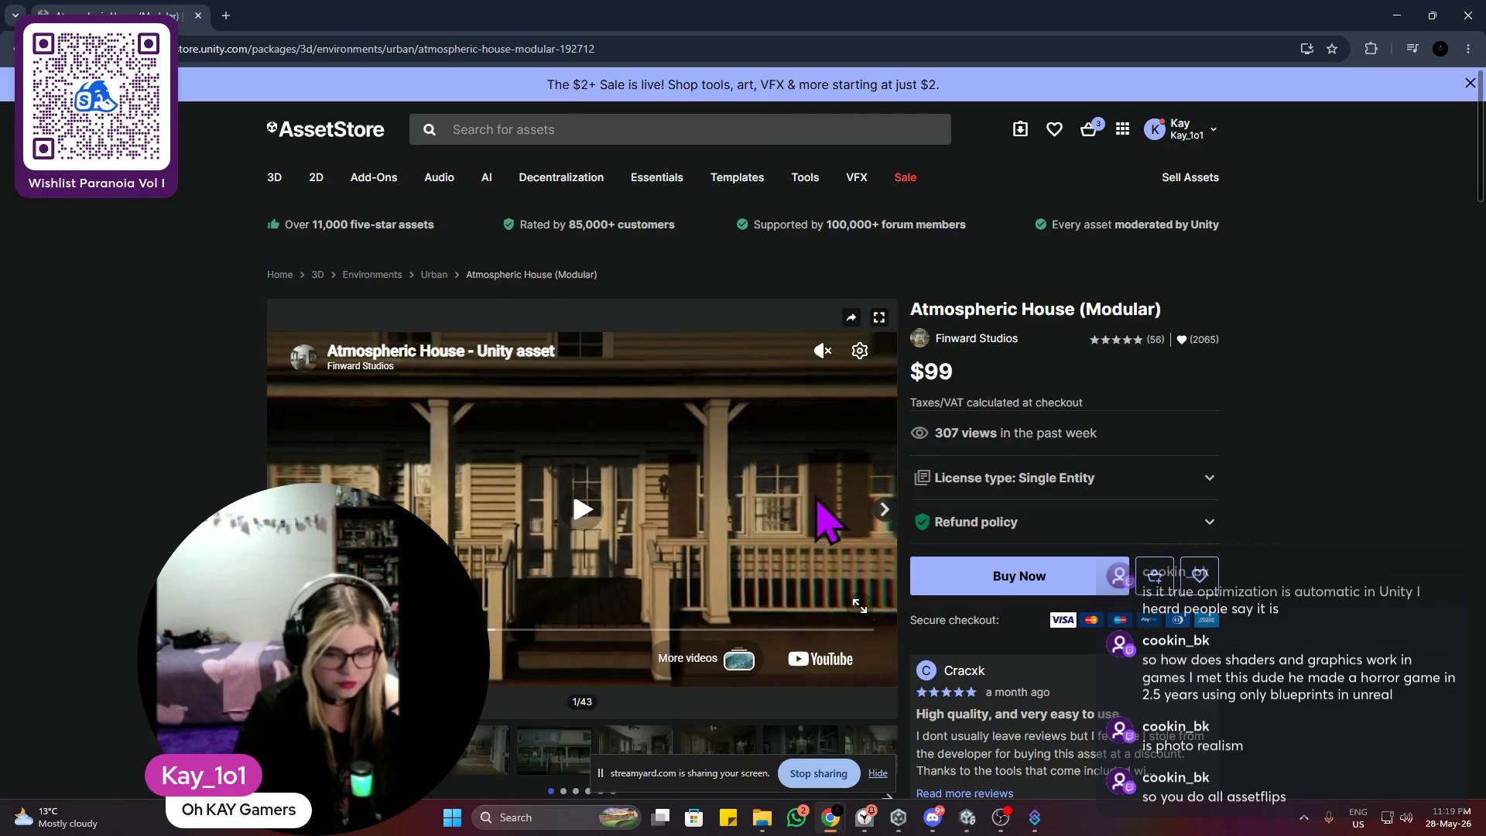
left_click(967, 817)
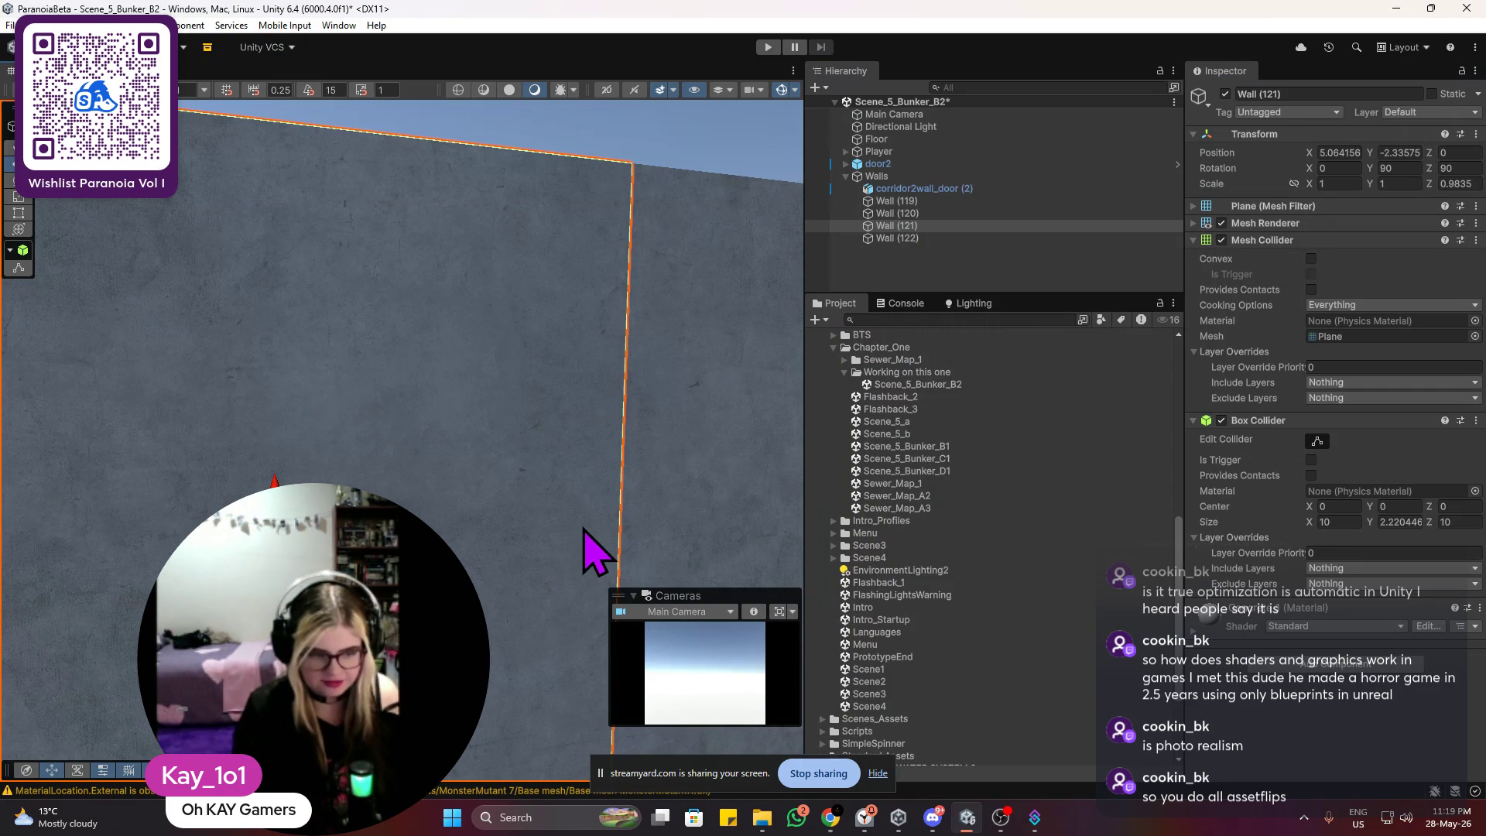
scroll(464, 441, "down", 5)
mouse_move(511, 414)
left_mouse_down()
mouse_move(414, 438)
mouse_move(431, 514)
mouse_move(756, 480)
mouse_move(554, 507)
mouse_move(572, 513)
left_mouse_up()
scroll(425, 475, "down", 4)
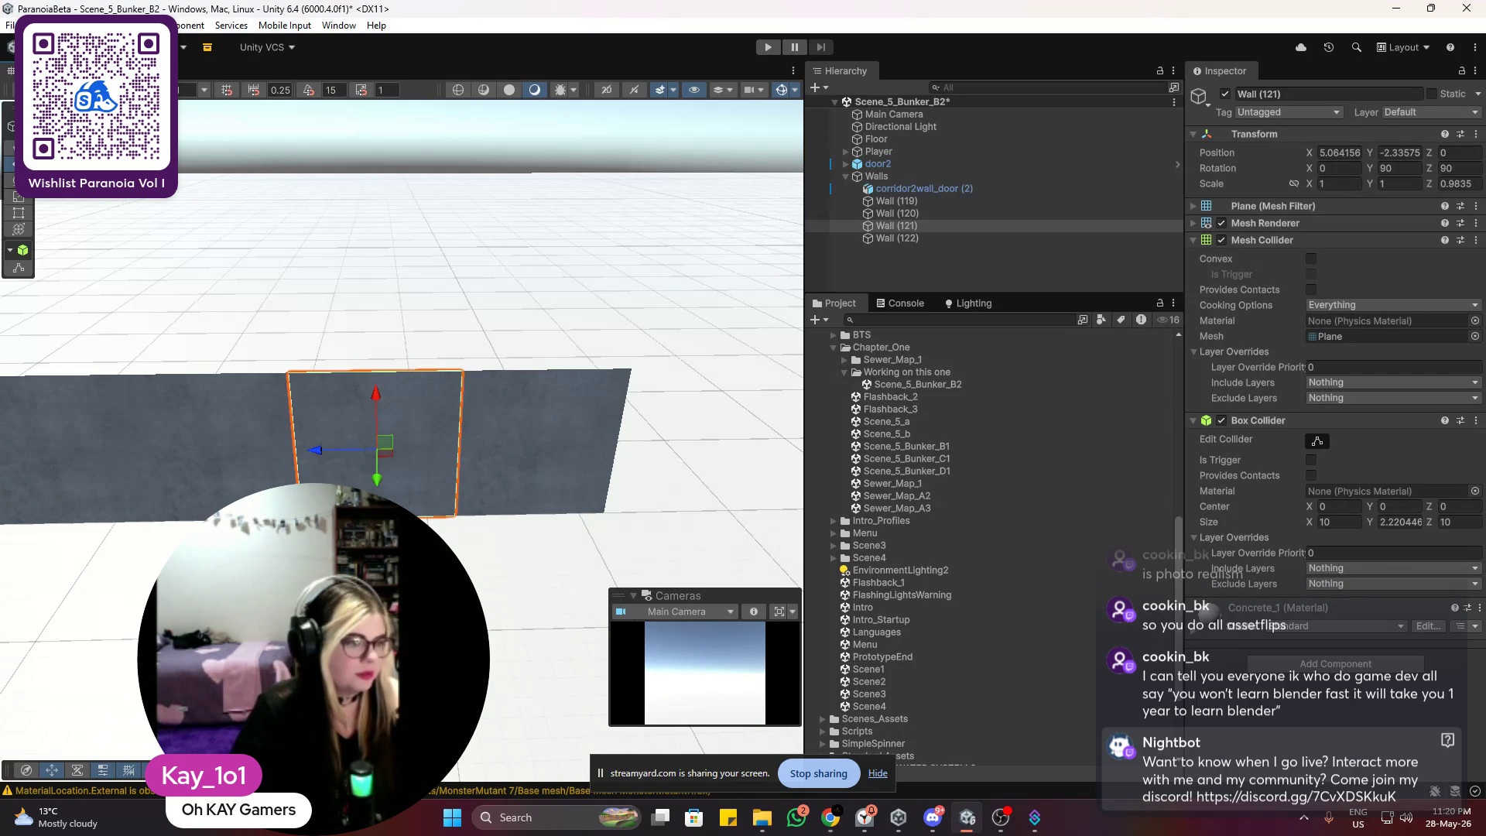
key("alt+Tab")
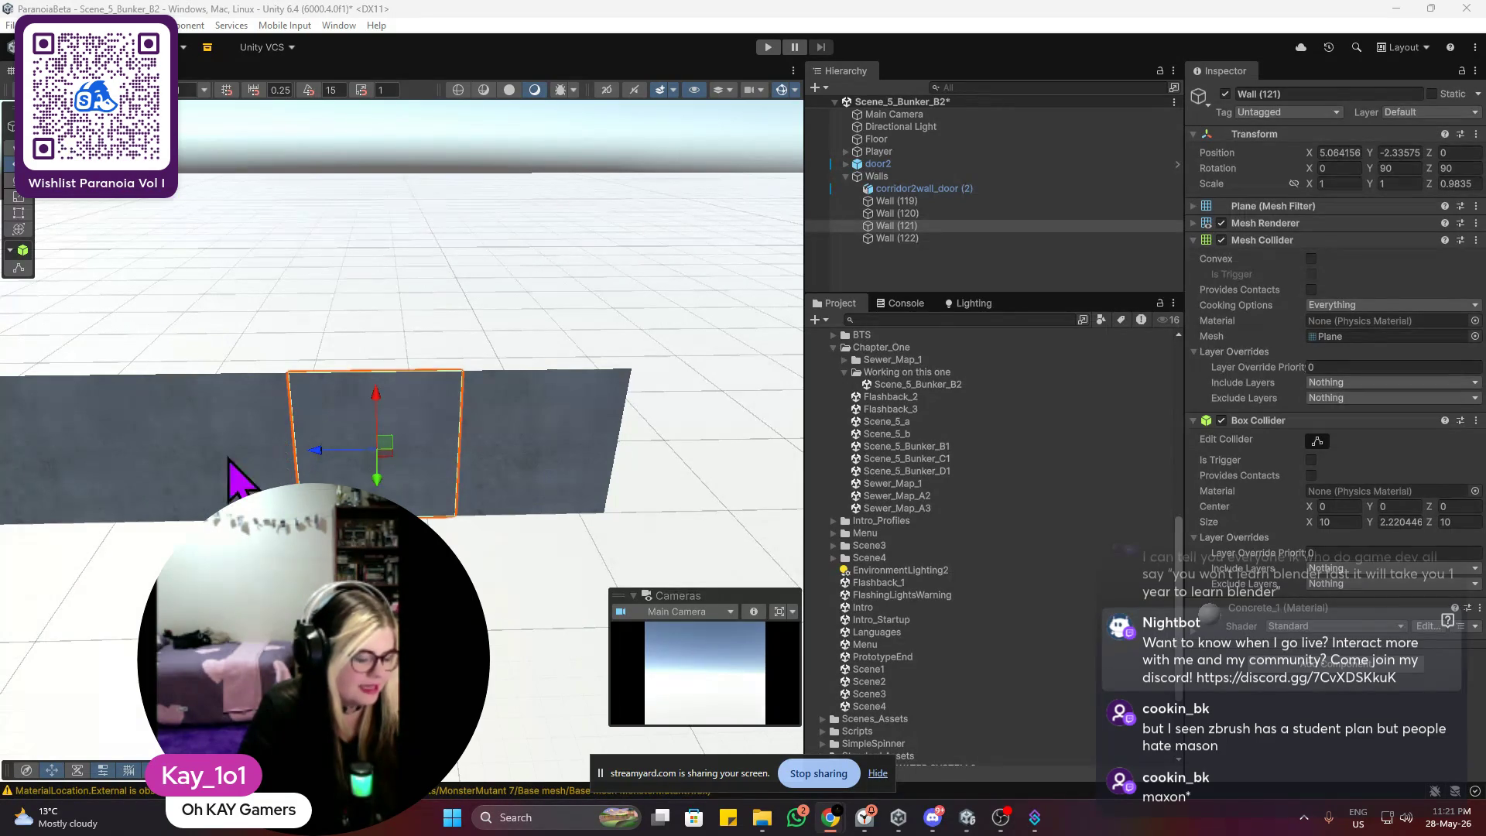
Step: Duplicate the end wall panel as Wall (123) and butt it against the row's end along X
scroll(617, 489, "up", 1)
mouse_move(480, 514)
left_mouse_down()
mouse_move(348, 474)
mouse_move(490, 314)
mouse_move(600, 278)
mouse_move(461, 295)
mouse_move(570, 272)
mouse_move(341, 403)
mouse_move(606, 398)
mouse_move(364, 487)
left_mouse_up()
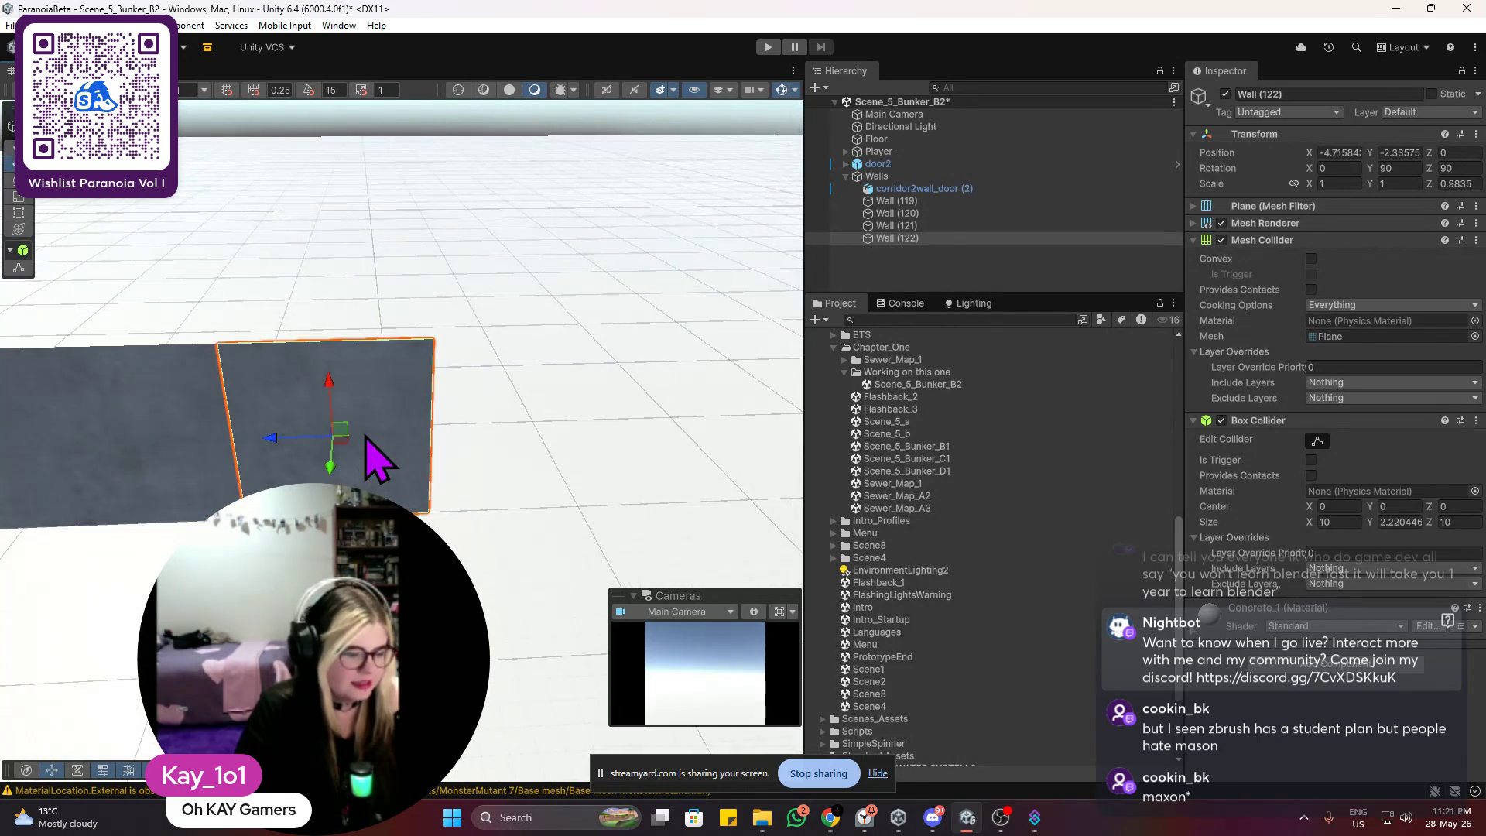
key("ctrl+d")
left_click_drag(249, 433, 510, 435)
scroll(541, 444, "up", 3)
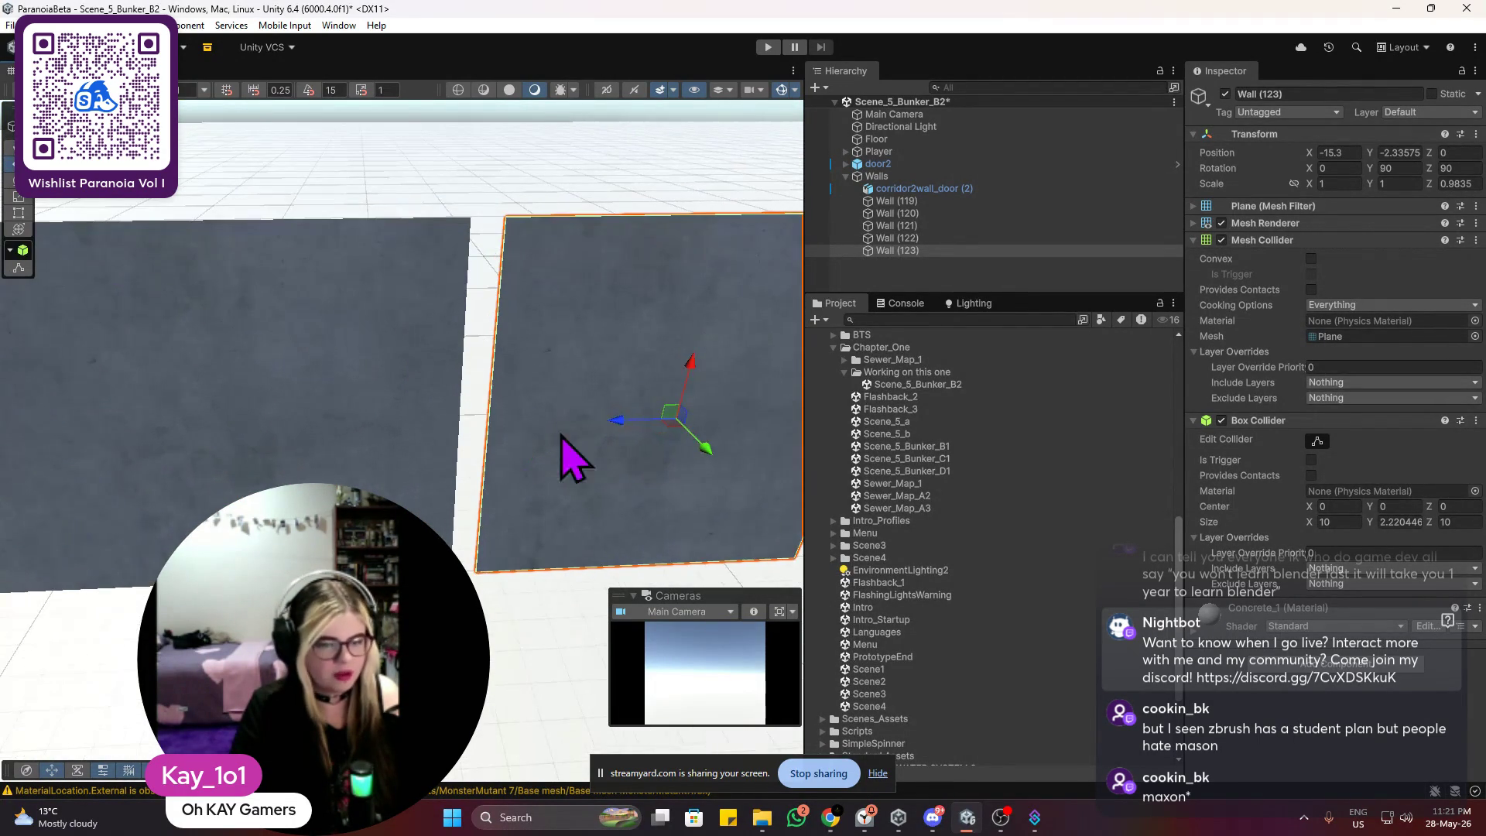
left_click_drag(623, 422, 556, 435)
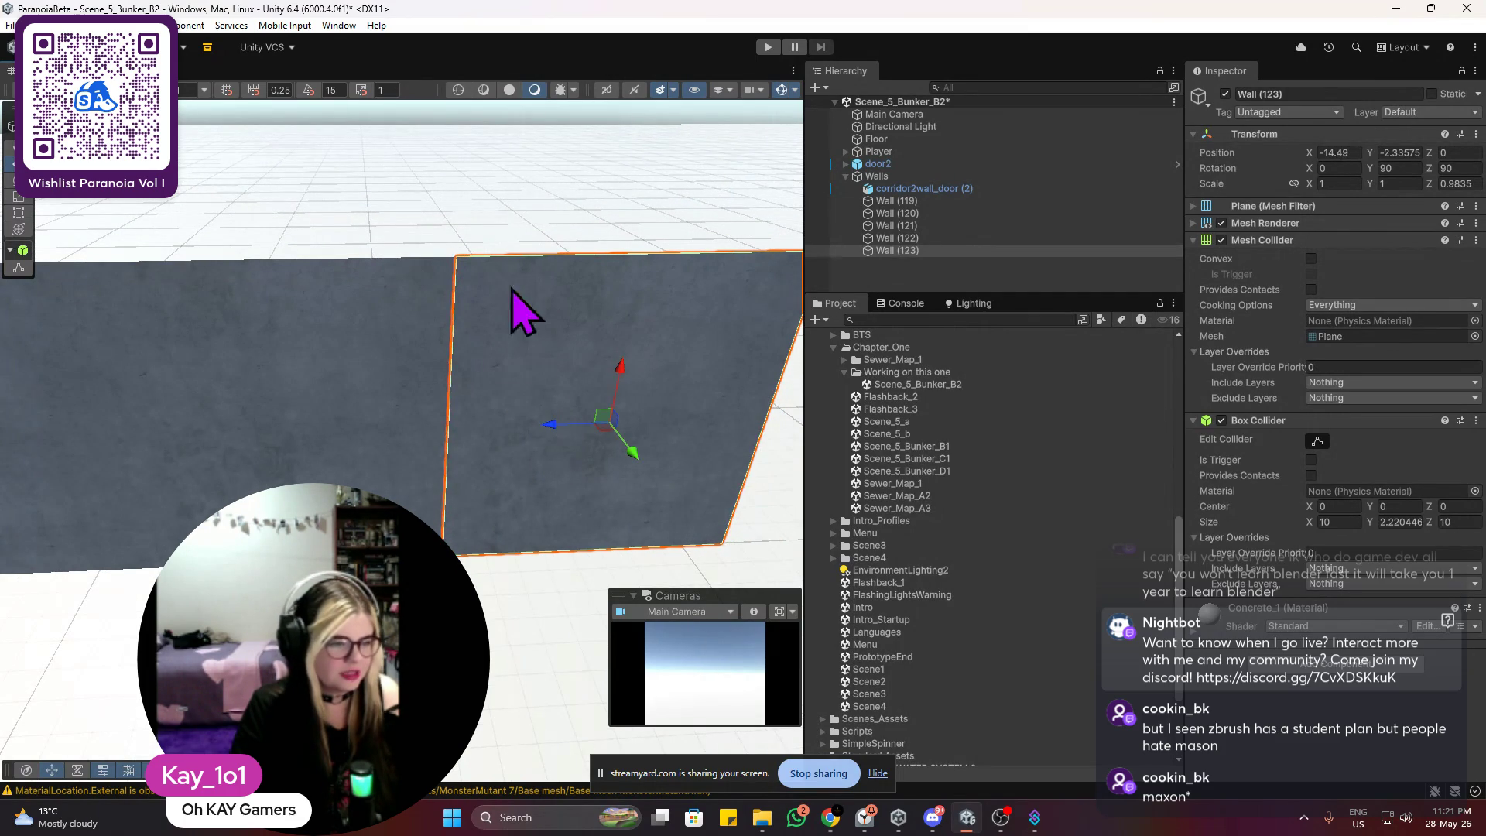
Step: Duplicate Wall (123) into Wall (124) and slide it further along the row
left_click(531, 199)
mouse_move(531, 198)
left_mouse_down()
mouse_move(581, 199)
mouse_move(391, 292)
mouse_move(480, 408)
mouse_move(521, 332)
mouse_move(481, 374)
mouse_move(501, 374)
mouse_move(468, 368)
left_mouse_up()
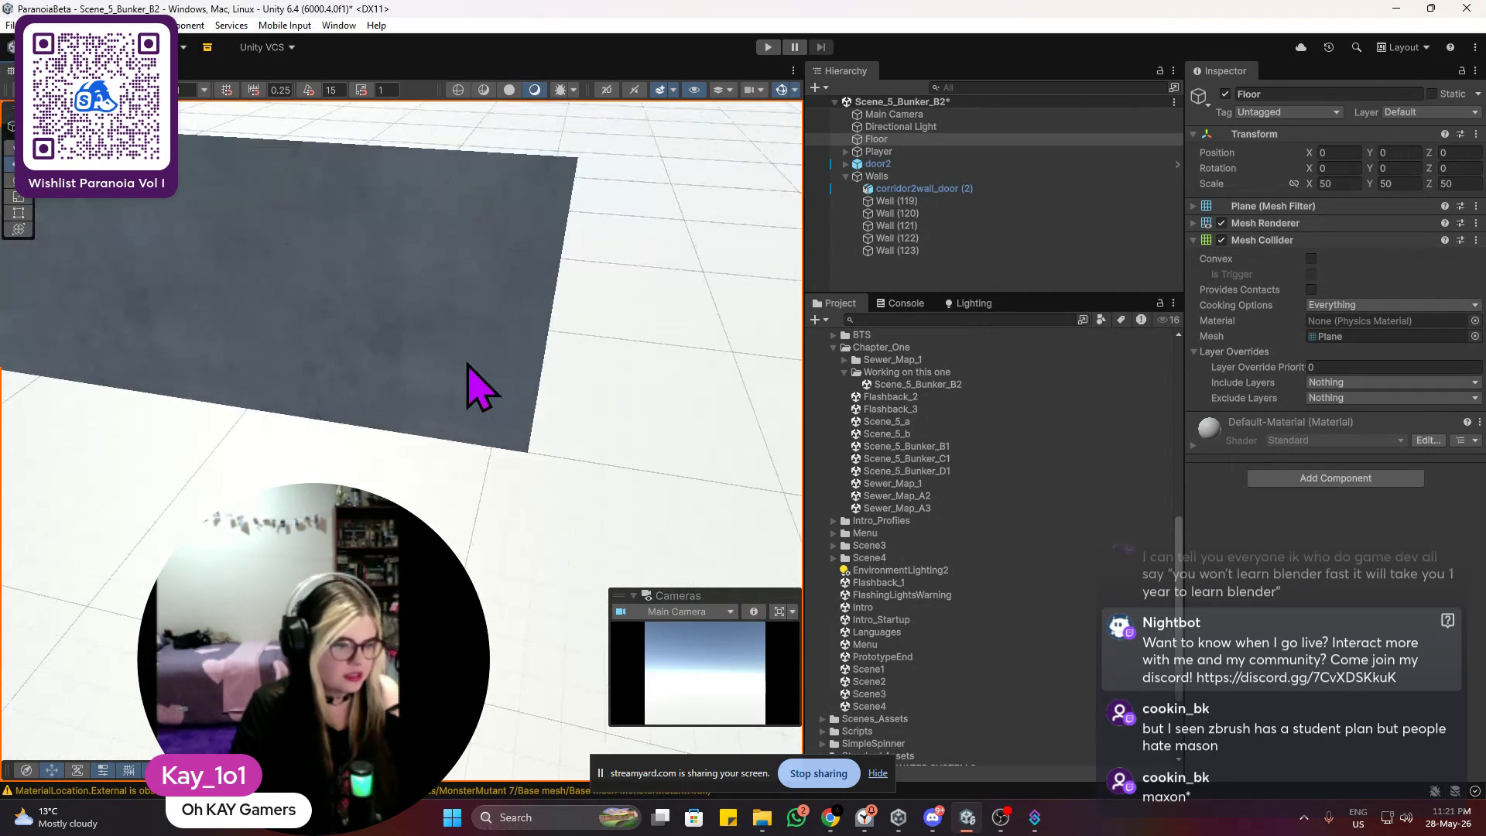
left_click(470, 365)
key("ctrl+d")
mouse_move(348, 309)
left_mouse_down()
mouse_move(673, 351)
mouse_move(650, 345)
mouse_move(654, 325)
mouse_move(660, 341)
mouse_move(644, 350)
left_mouse_up()
Step: Duplicate the last panel as Wall (125) and pull it out sideways to start a corner
left_click(664, 156)
key("f")
mouse_move(664, 156)
left_mouse_down()
mouse_move(588, 275)
mouse_move(464, 253)
mouse_move(564, 332)
left_mouse_up()
left_click(530, 422)
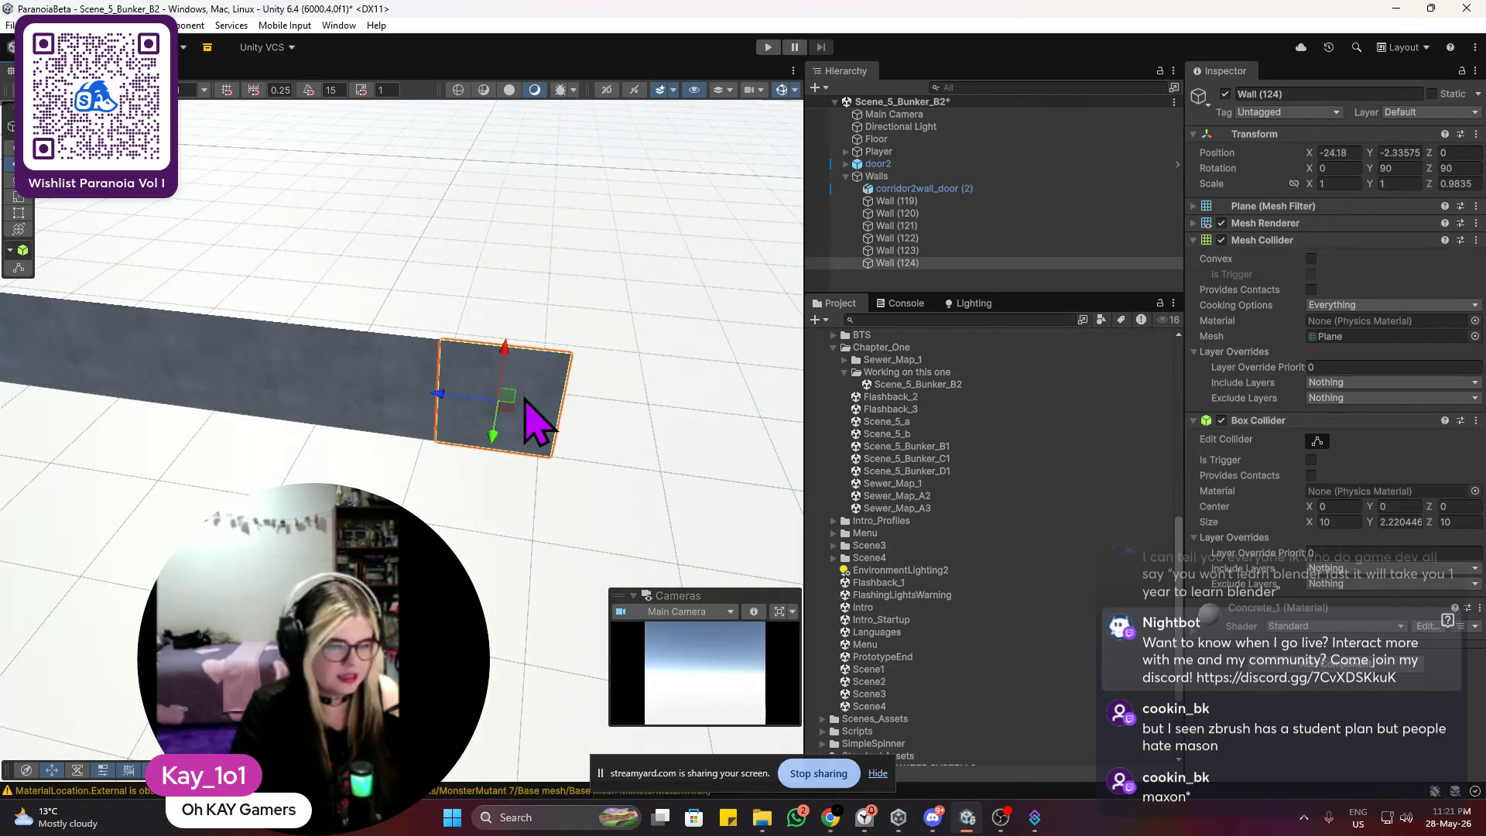
key("ctrl+d")
left_click_drag(490, 433, 477, 540)
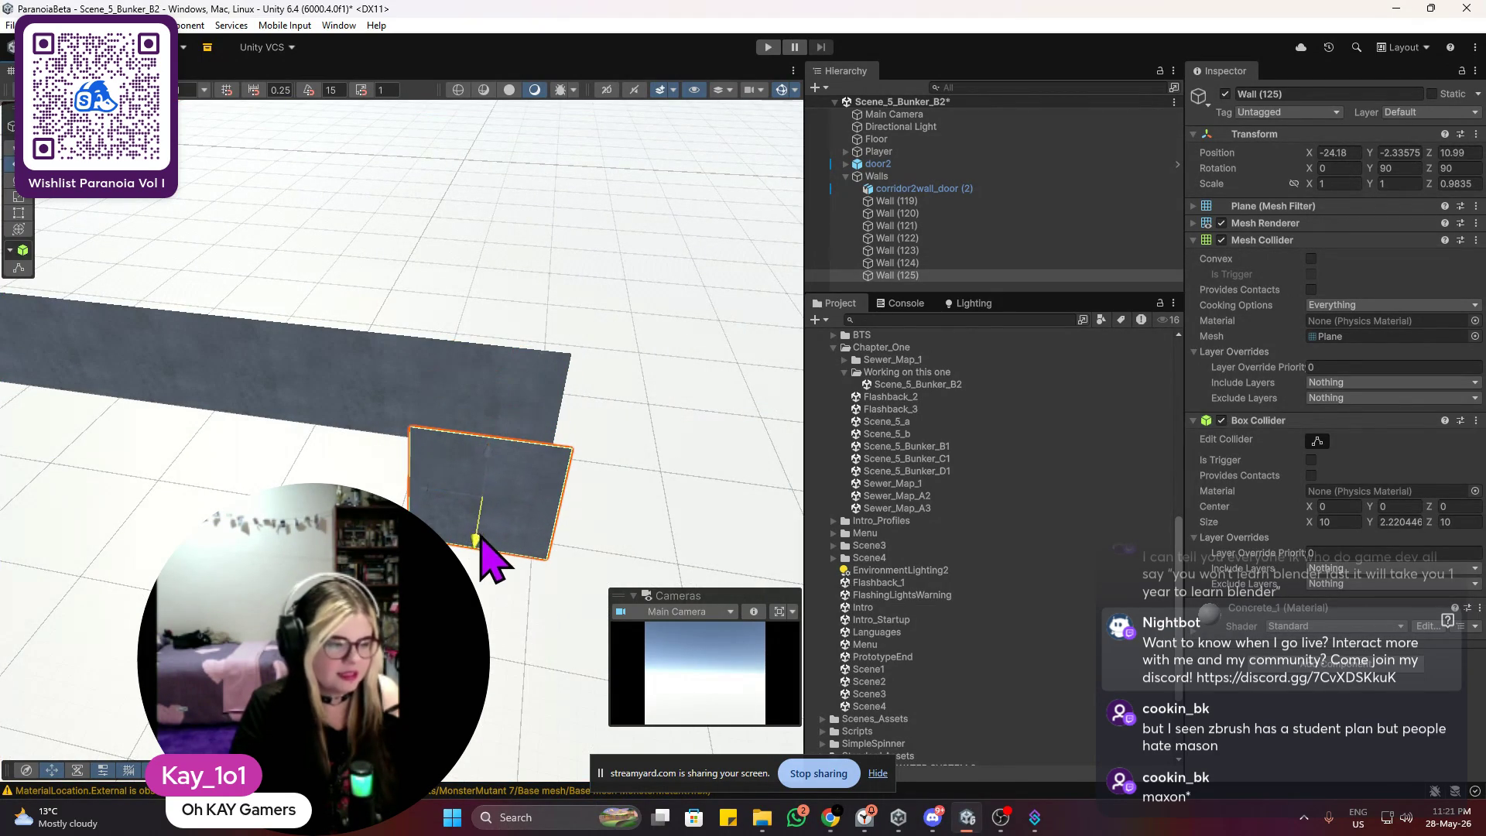
Step: Set Wall (125)'s Y rotation to 180 in the Inspector
left_click(1400, 168)
type("0")
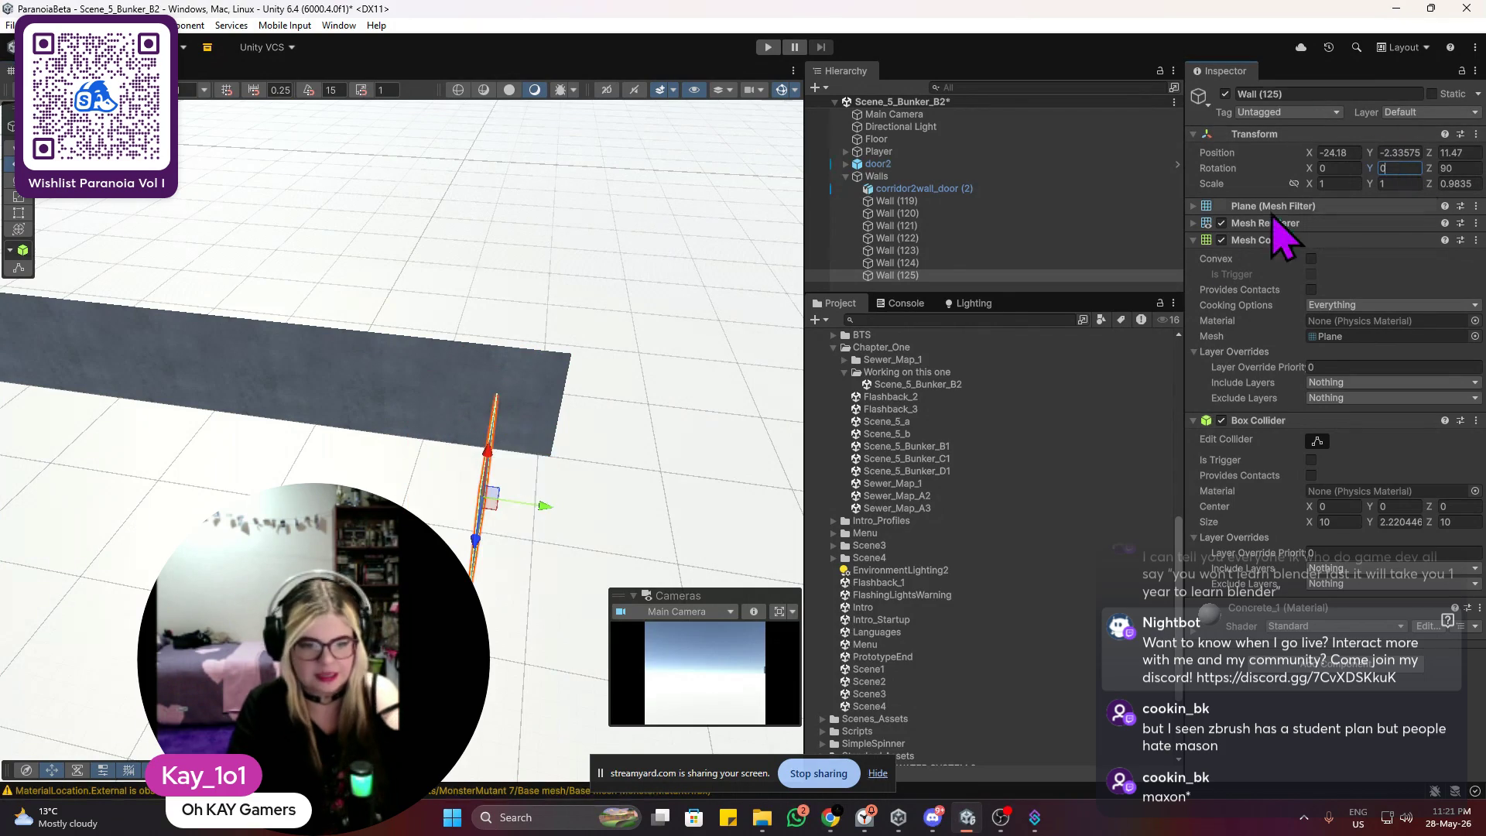
scroll(572, 448, "up", 3)
scroll(572, 449, "down", 2)
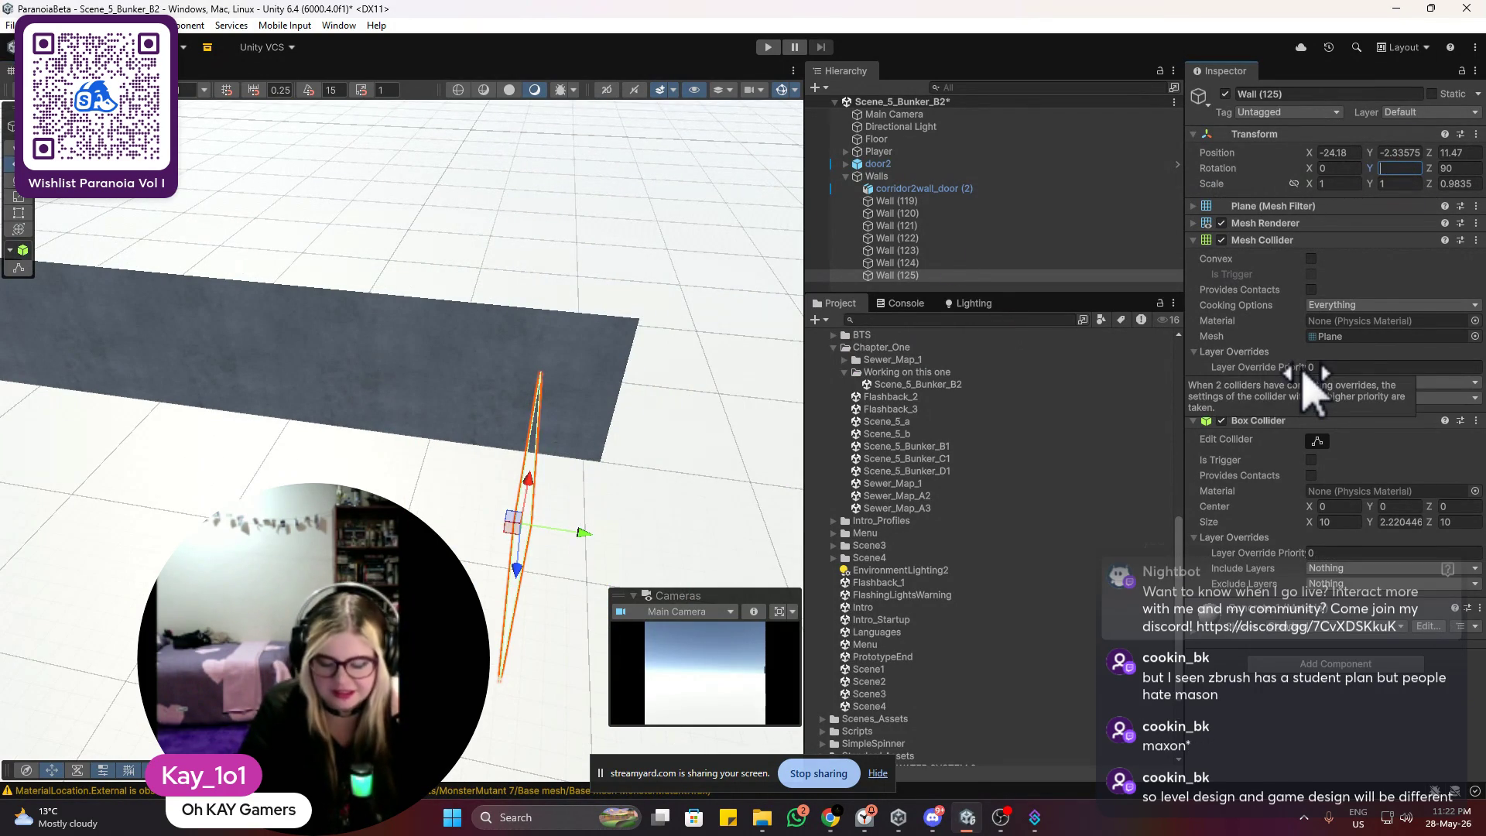
type("-90")
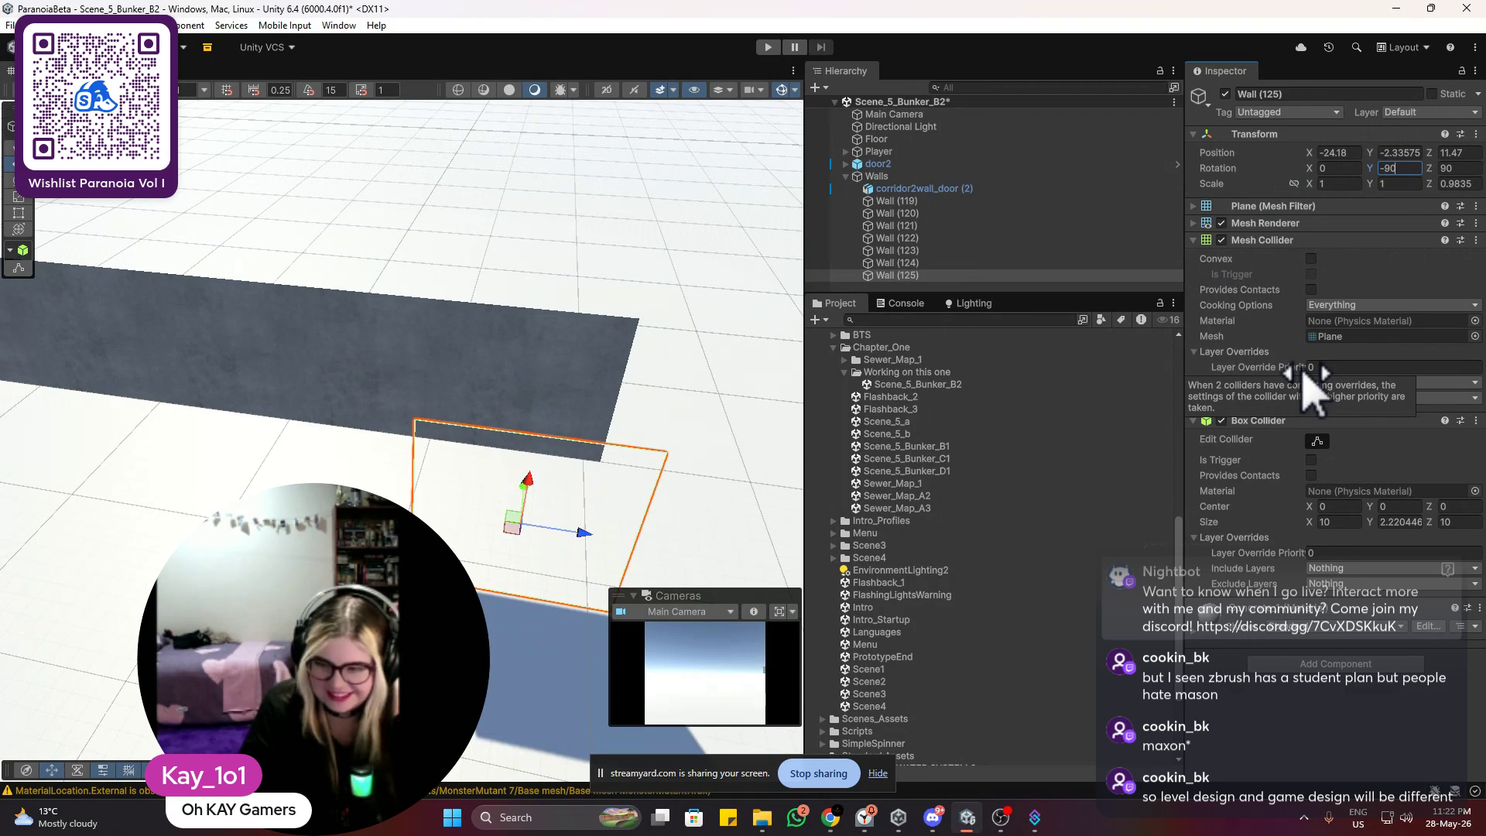
key("BackSpace")
key("BackSpace")
key("BackSpace")
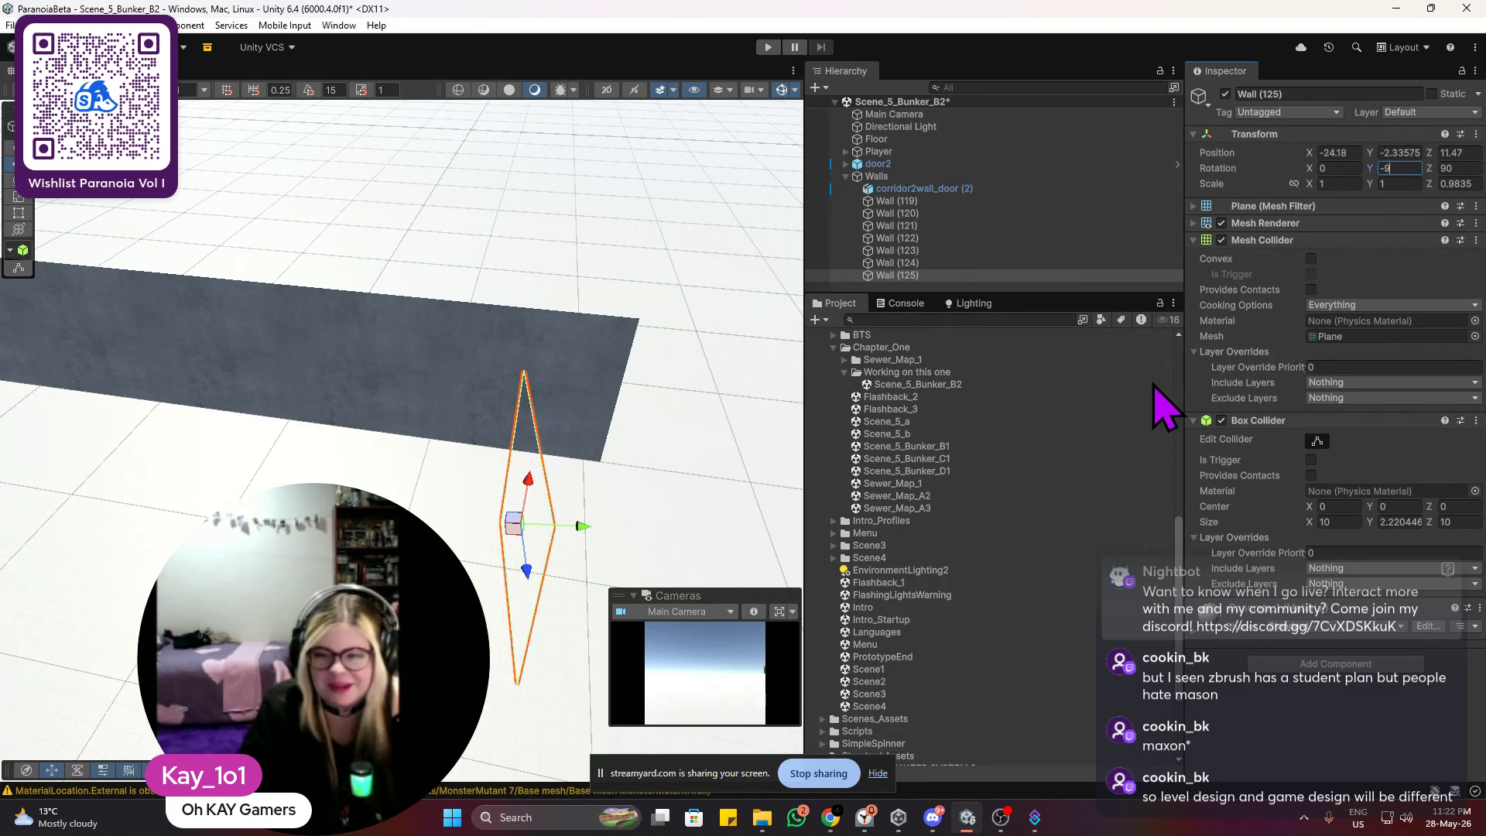
type("180")
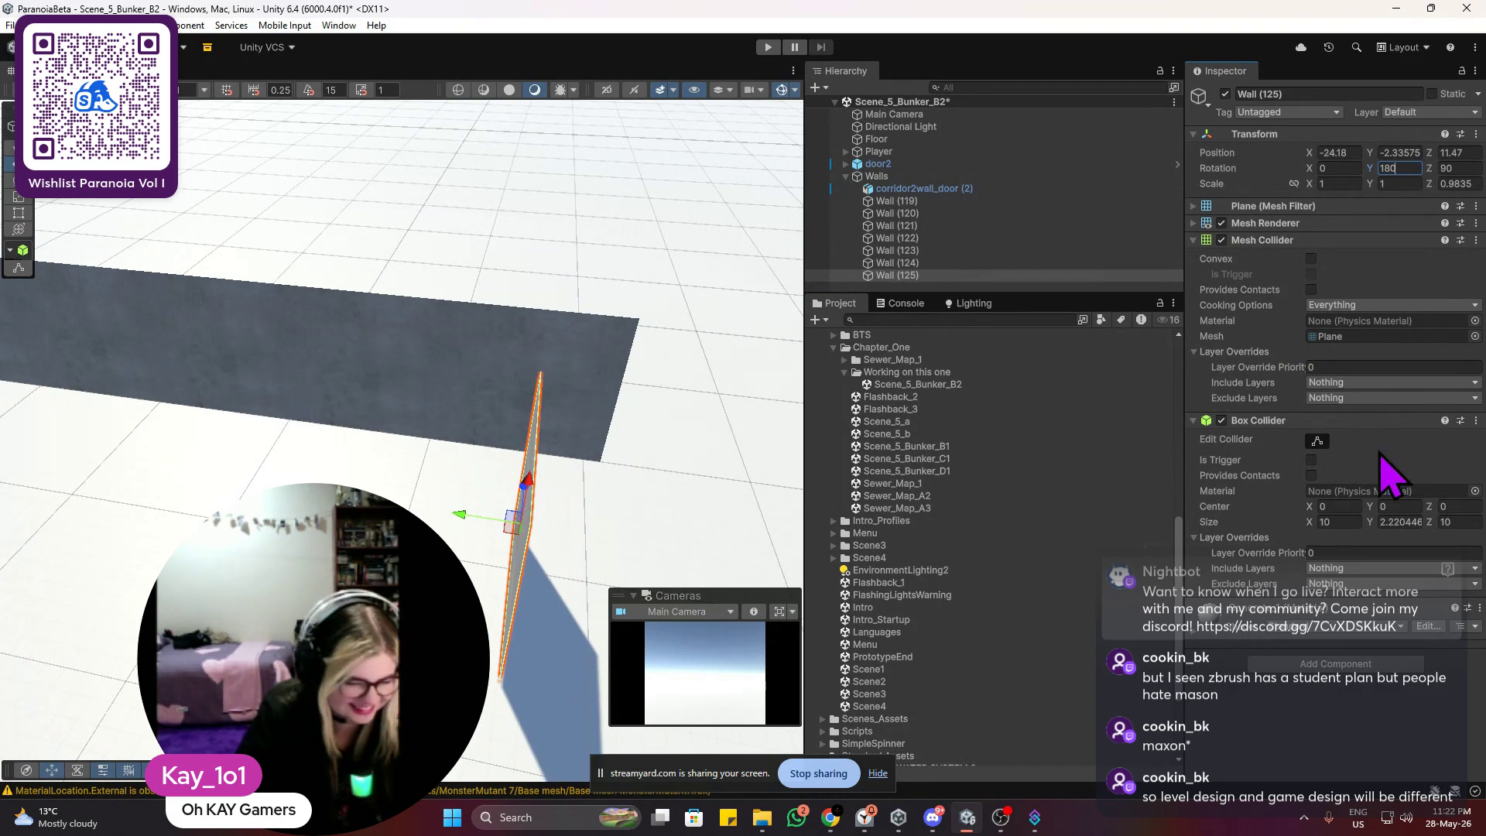
Step: Move the turned panel to the row's end, closing the corner gap
scroll(515, 348, "up", 3)
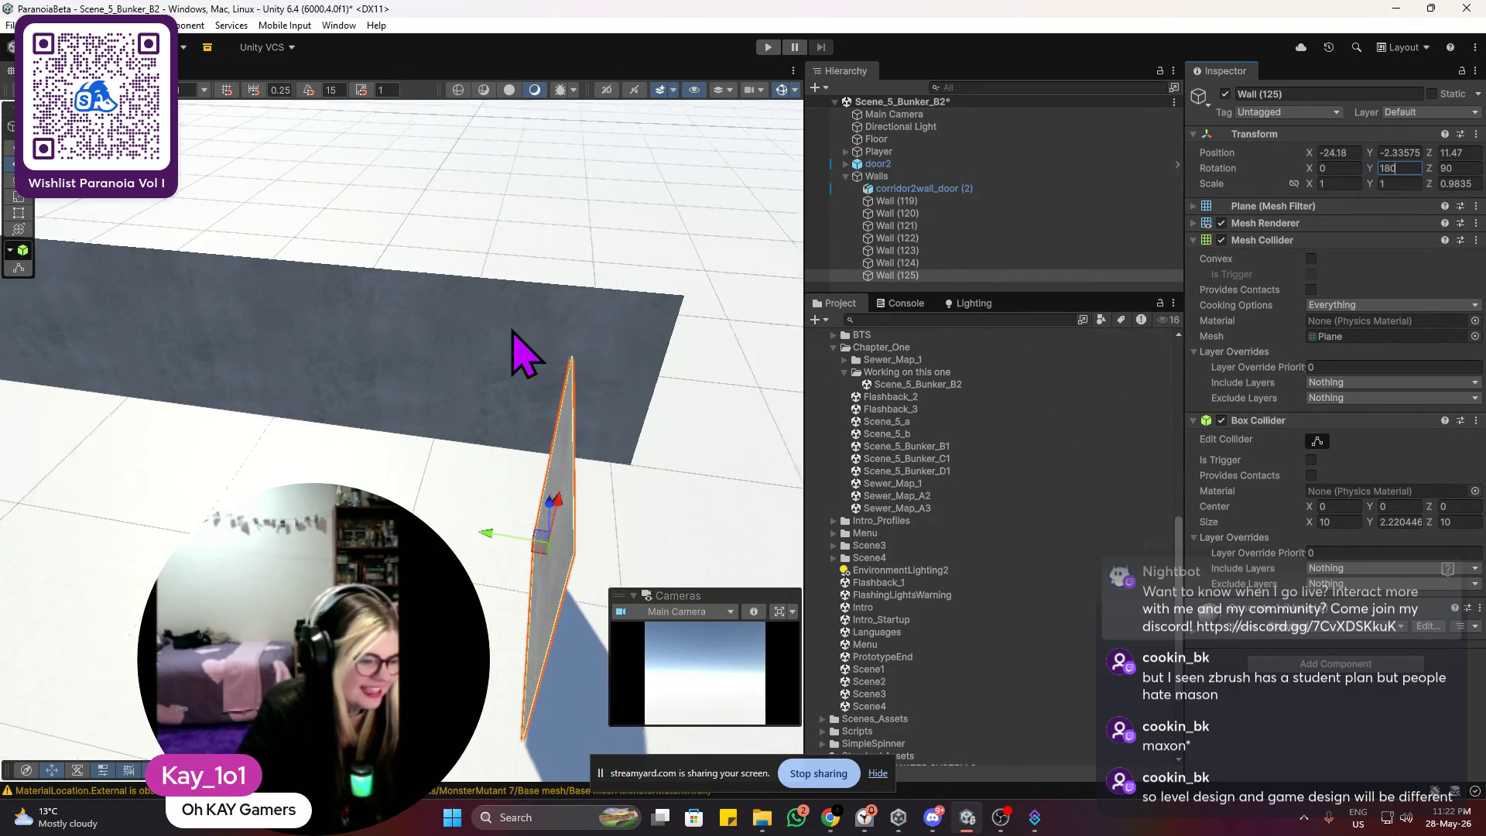
mouse_move(431, 405)
left_mouse_down()
mouse_move(657, 441)
mouse_move(524, 474)
mouse_move(633, 385)
mouse_move(434, 441)
left_mouse_up()
key("f")
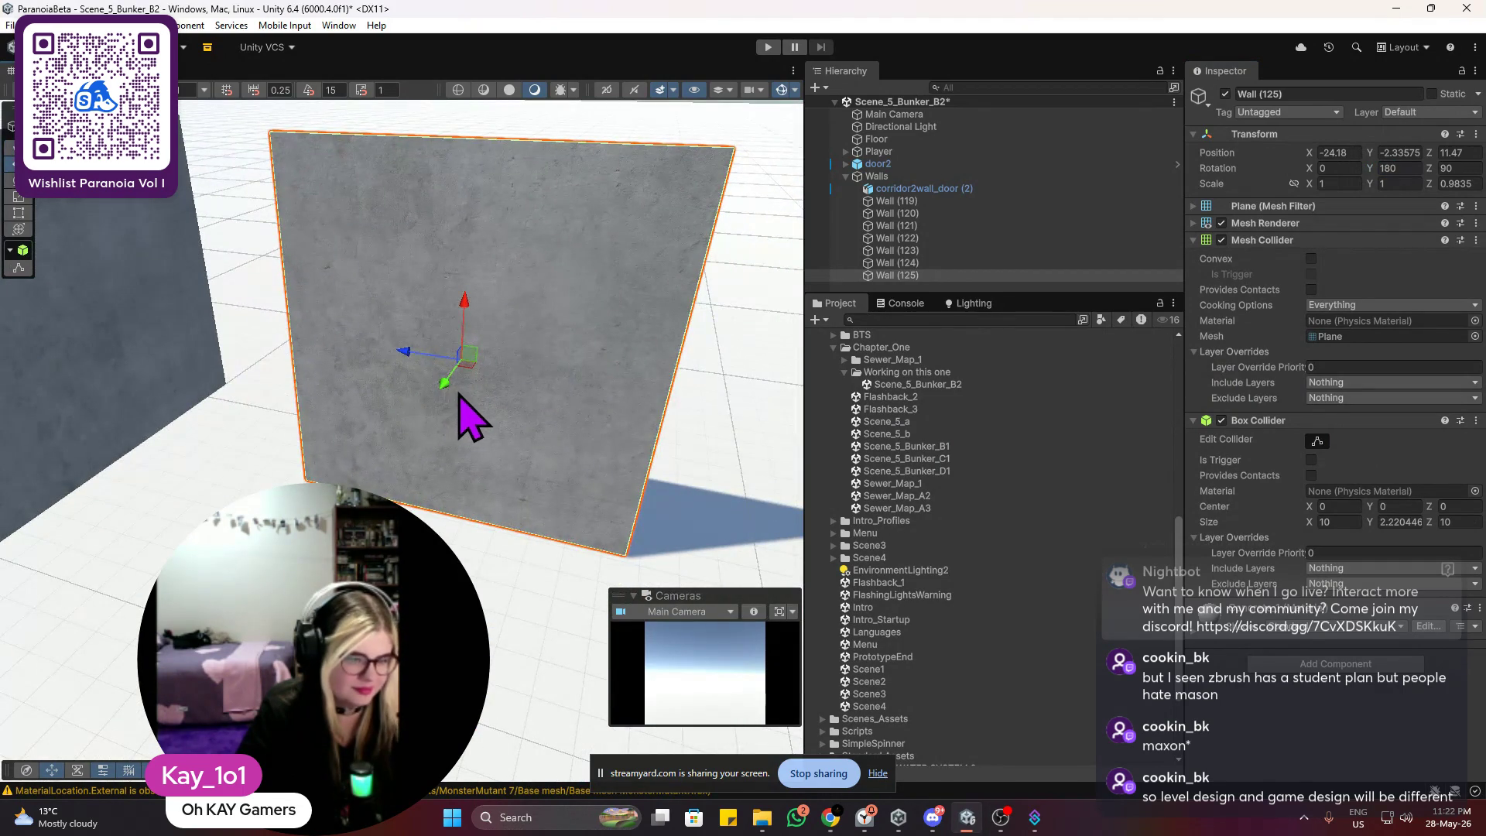
mouse_move(442, 391)
left_mouse_down()
mouse_move(485, 333)
mouse_move(280, 281)
left_mouse_up()
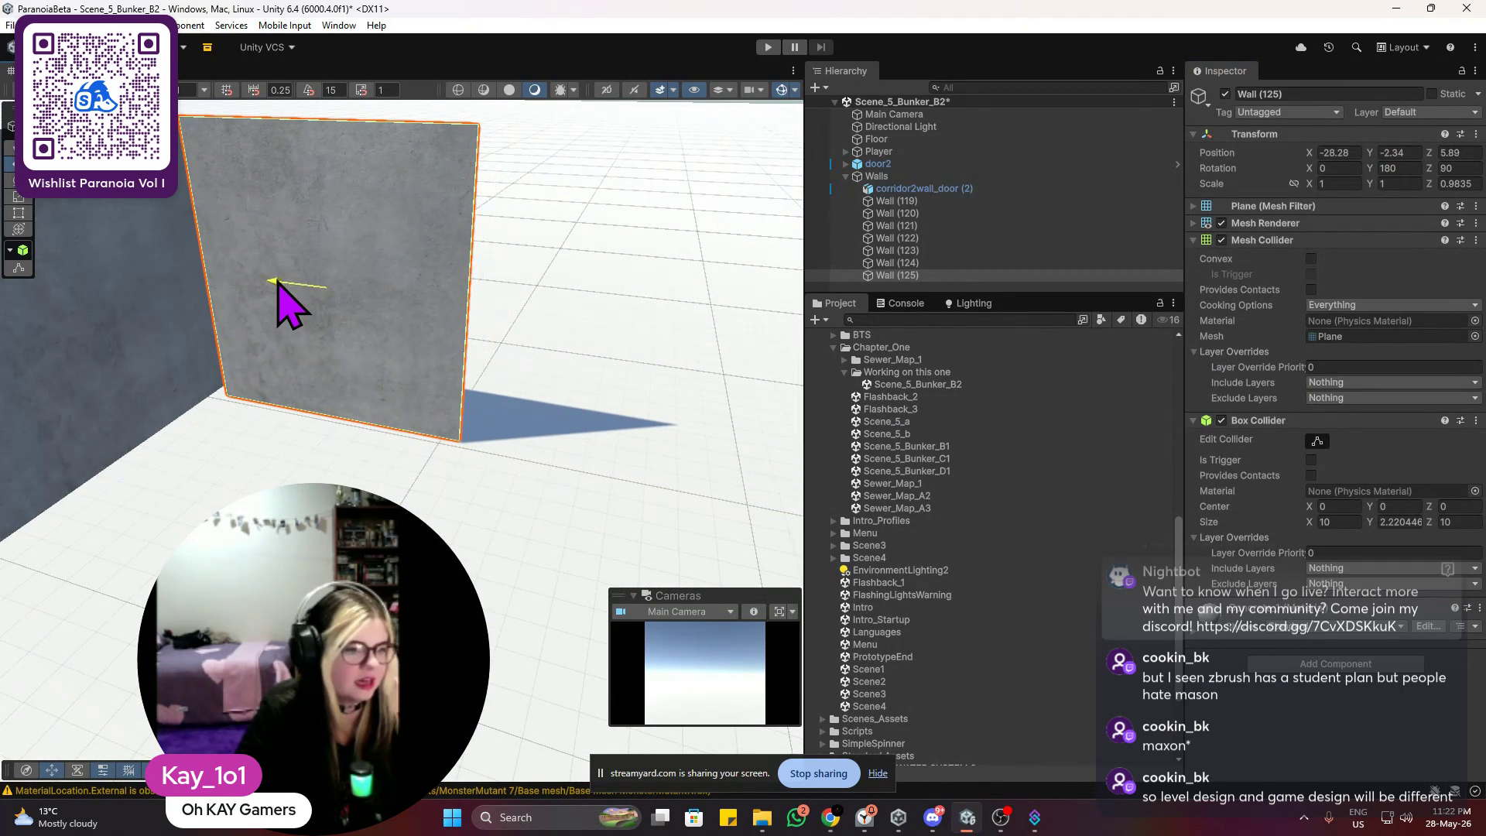
scroll(346, 261, "up", 8)
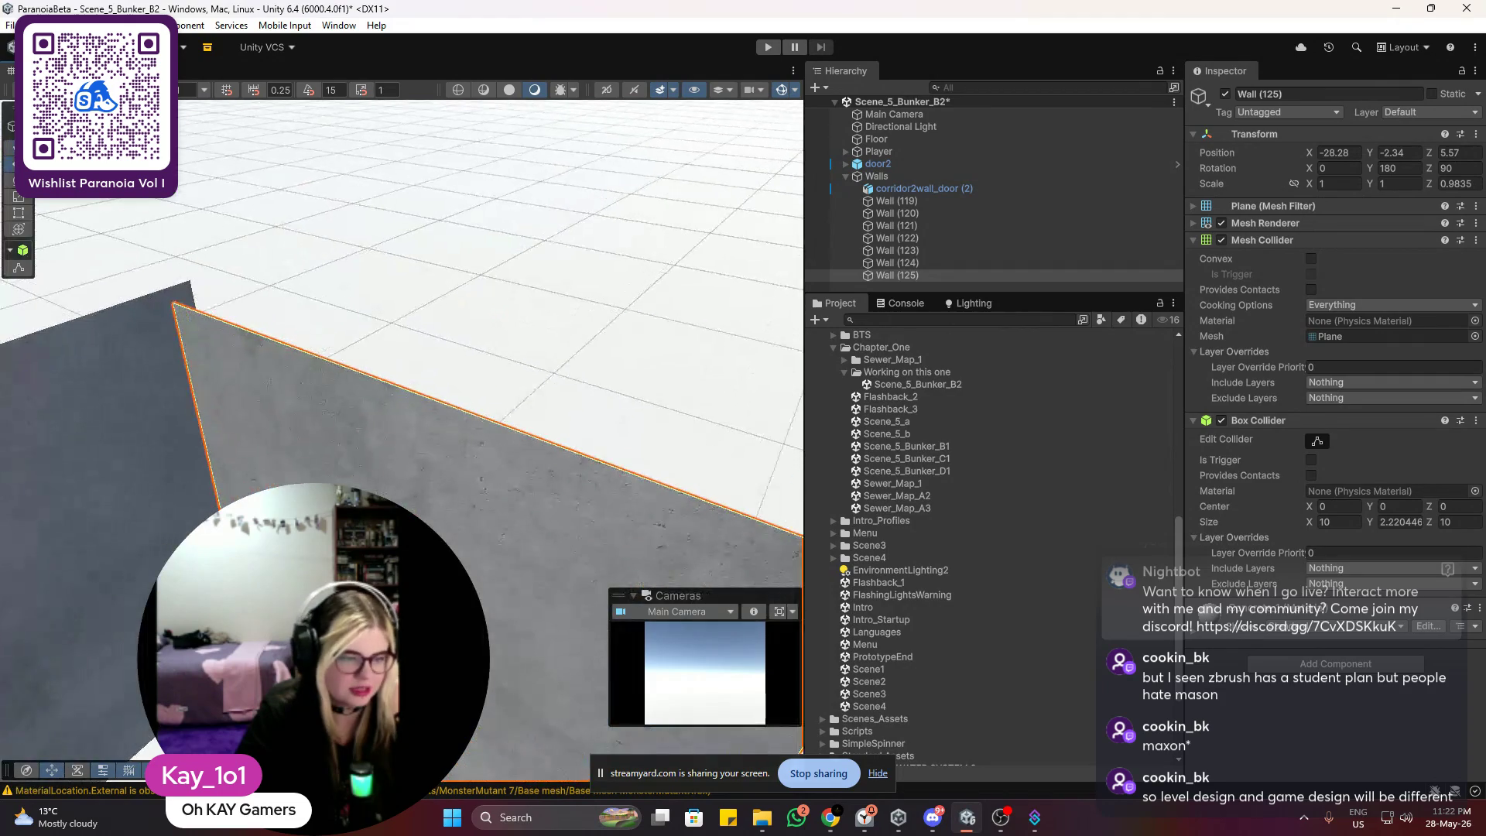
mouse_move(346, 262)
left_mouse_down()
mouse_move(322, 254)
mouse_move(364, 245)
mouse_move(421, 295)
left_mouse_up()
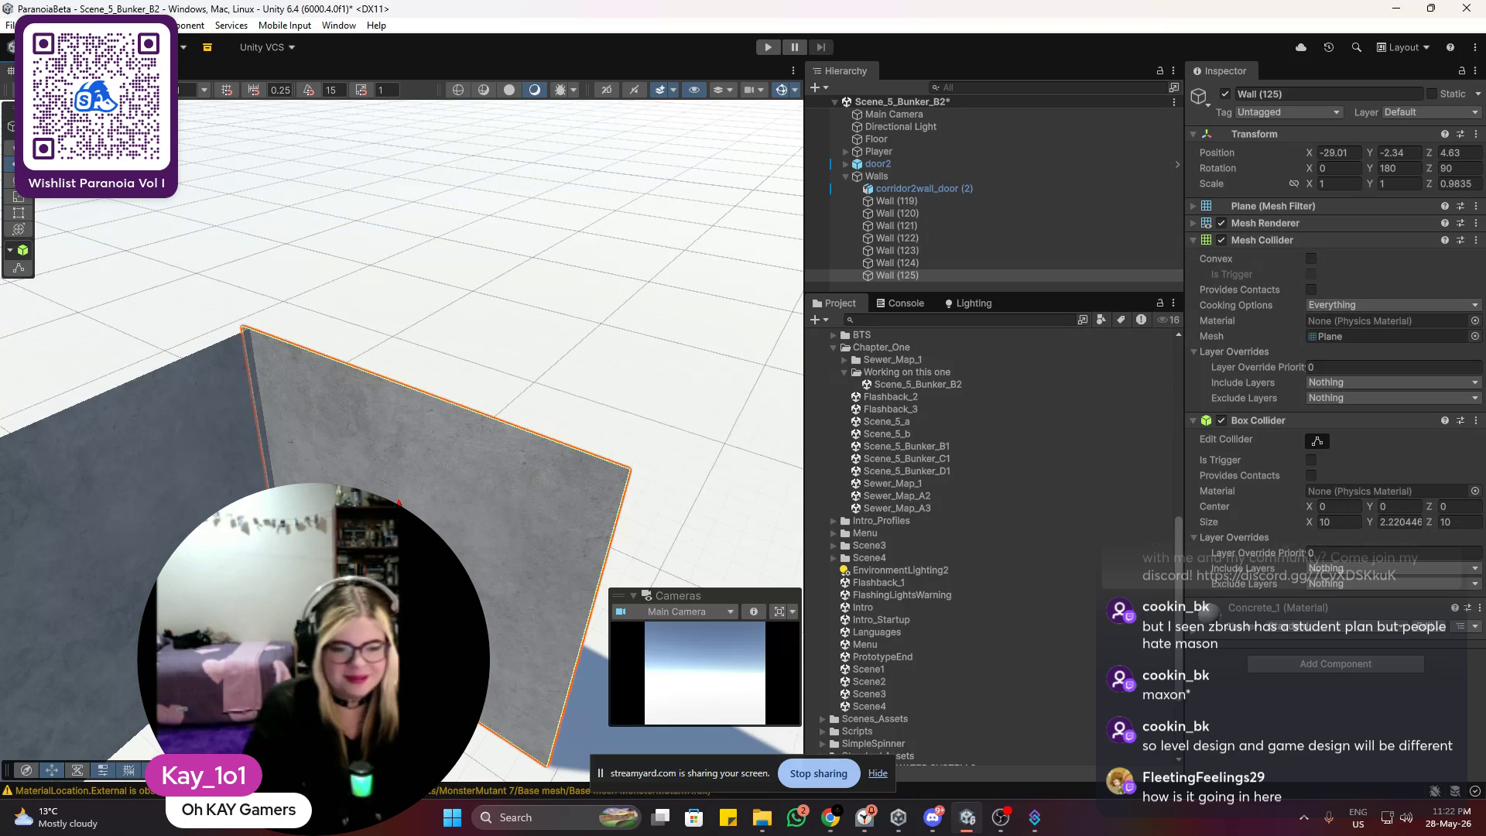
Step: Frame the corner panel and duplicate it as Wall (126)
key("f")
left_click_drag(542, 588, 476, 590)
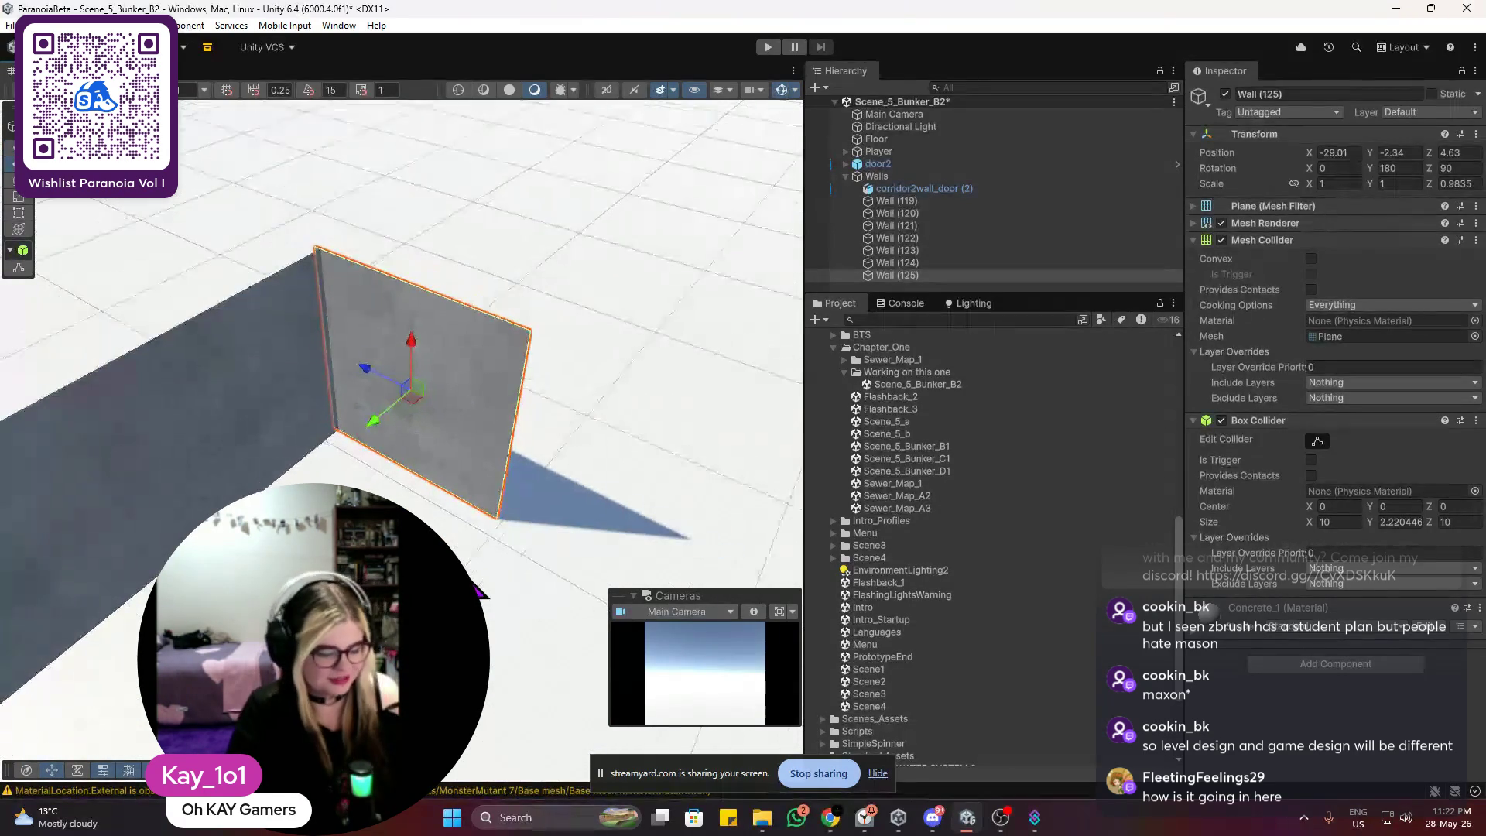
scroll(464, 513, "up", 2)
scroll(405, 392, "up", 3)
scroll(405, 384, "down", 4)
scroll(397, 365, "up", 1)
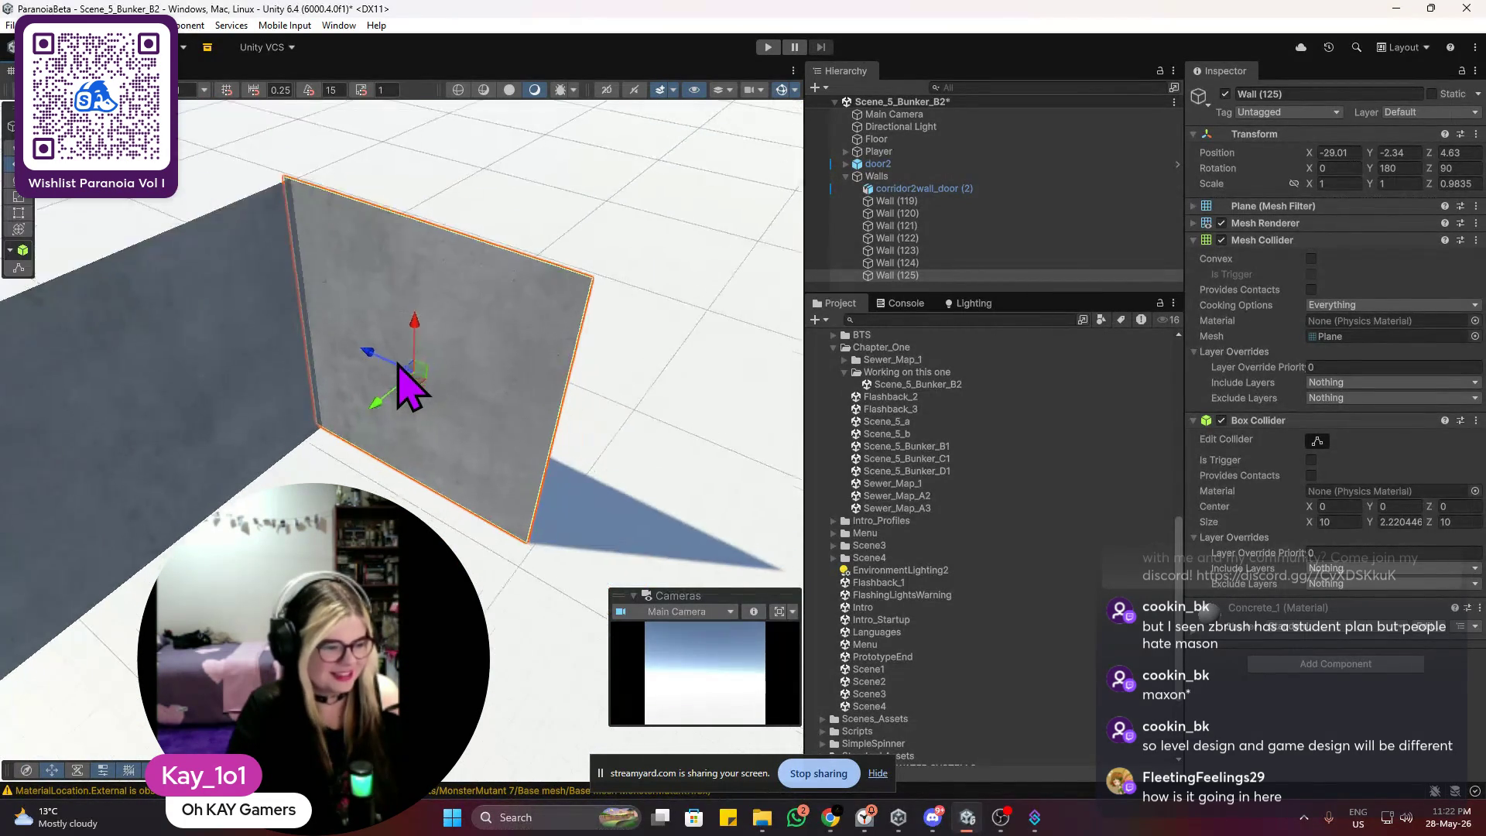
scroll(400, 366, "up", 2)
scroll(399, 369, "down", 1)
key("ctrl+d")
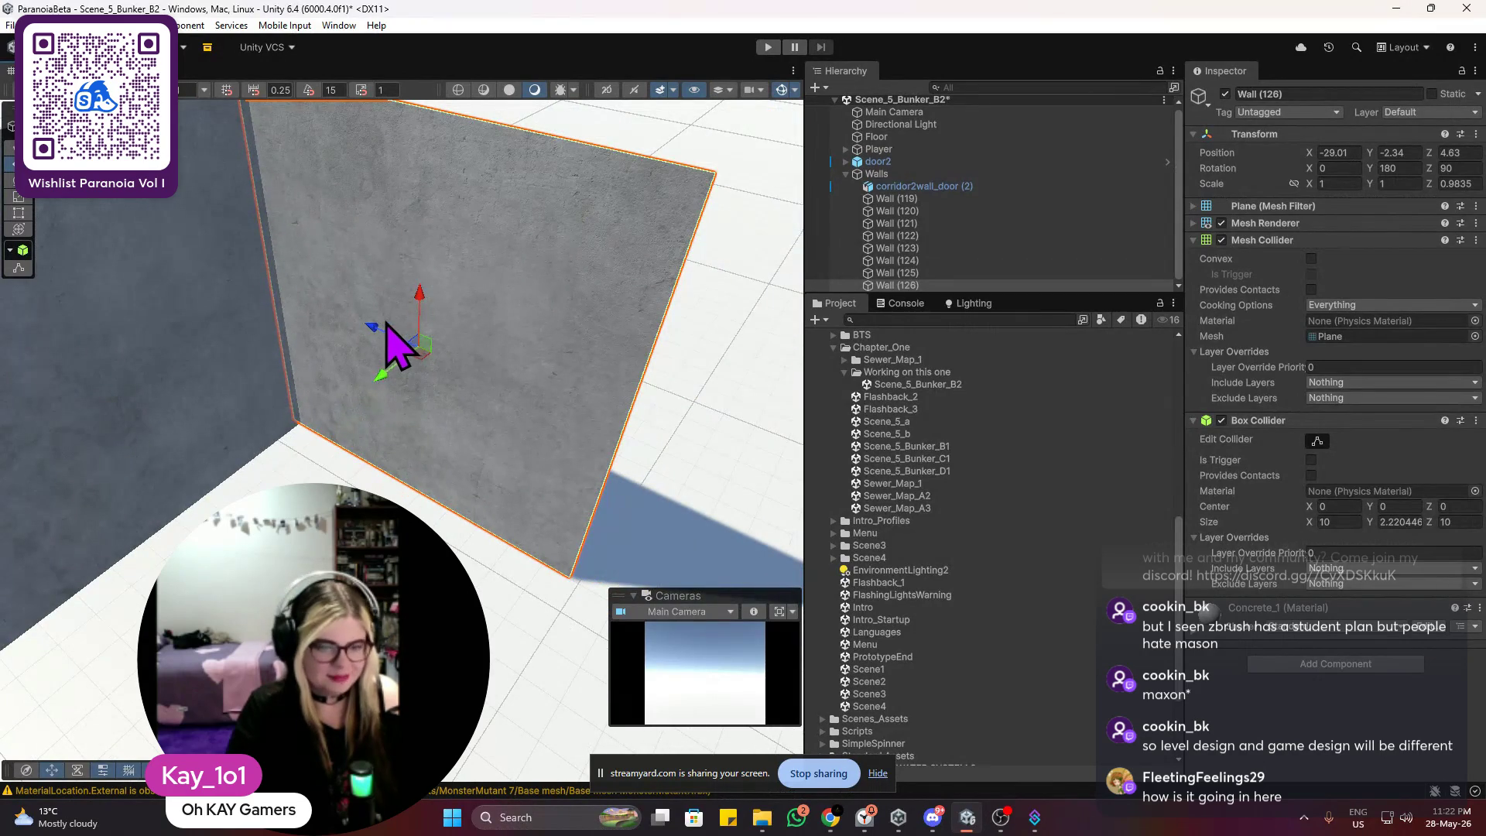
mouse_move(368, 332)
left_mouse_down()
mouse_move(474, 382)
mouse_move(562, 397)
left_mouse_up()
scroll(487, 421, "down", 3)
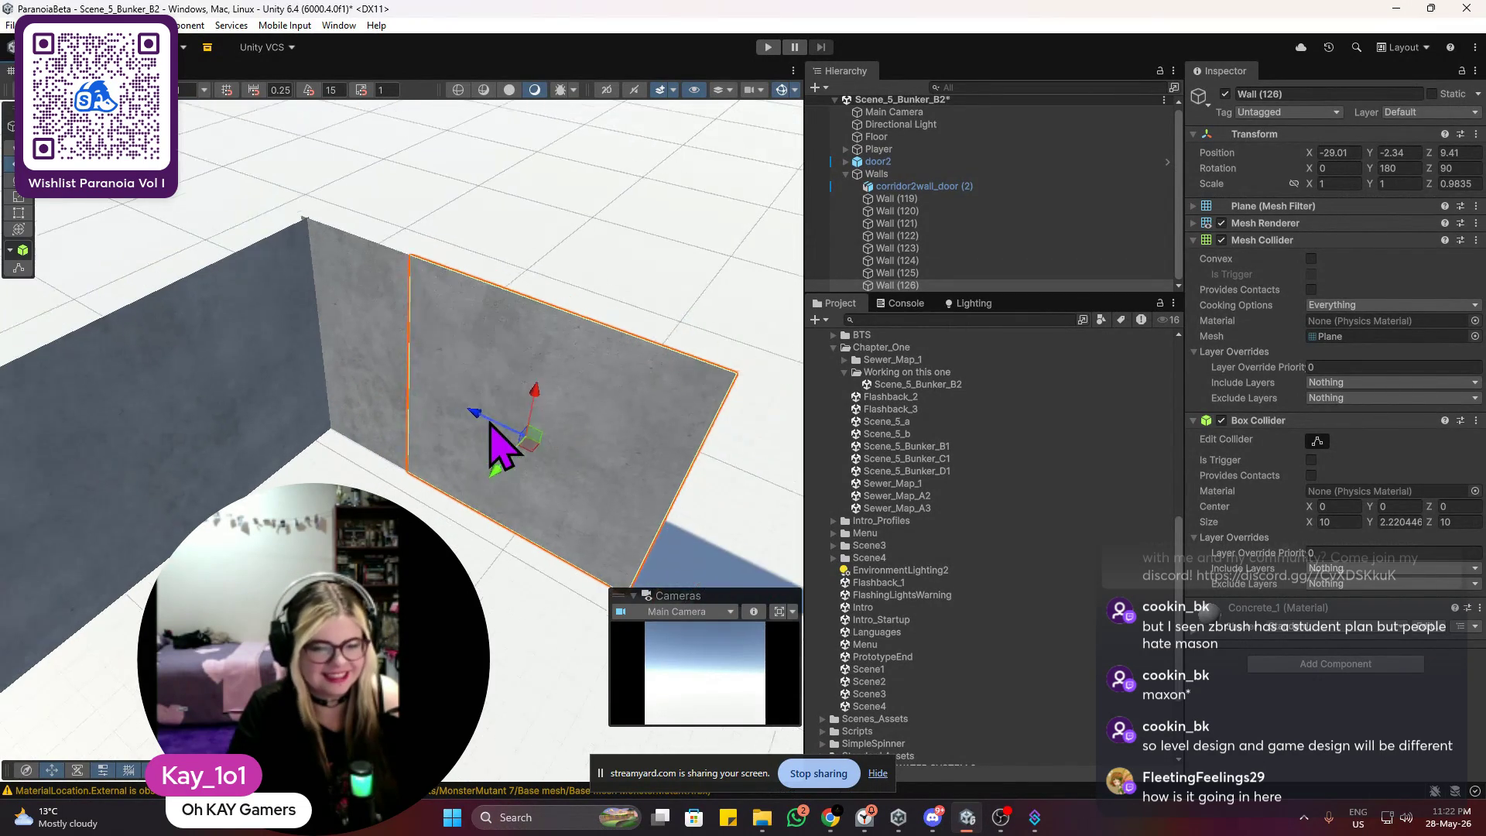
mouse_move(472, 415)
left_mouse_down()
mouse_move(720, 509)
mouse_move(596, 503)
left_mouse_up()
scroll(604, 510, "down", 10)
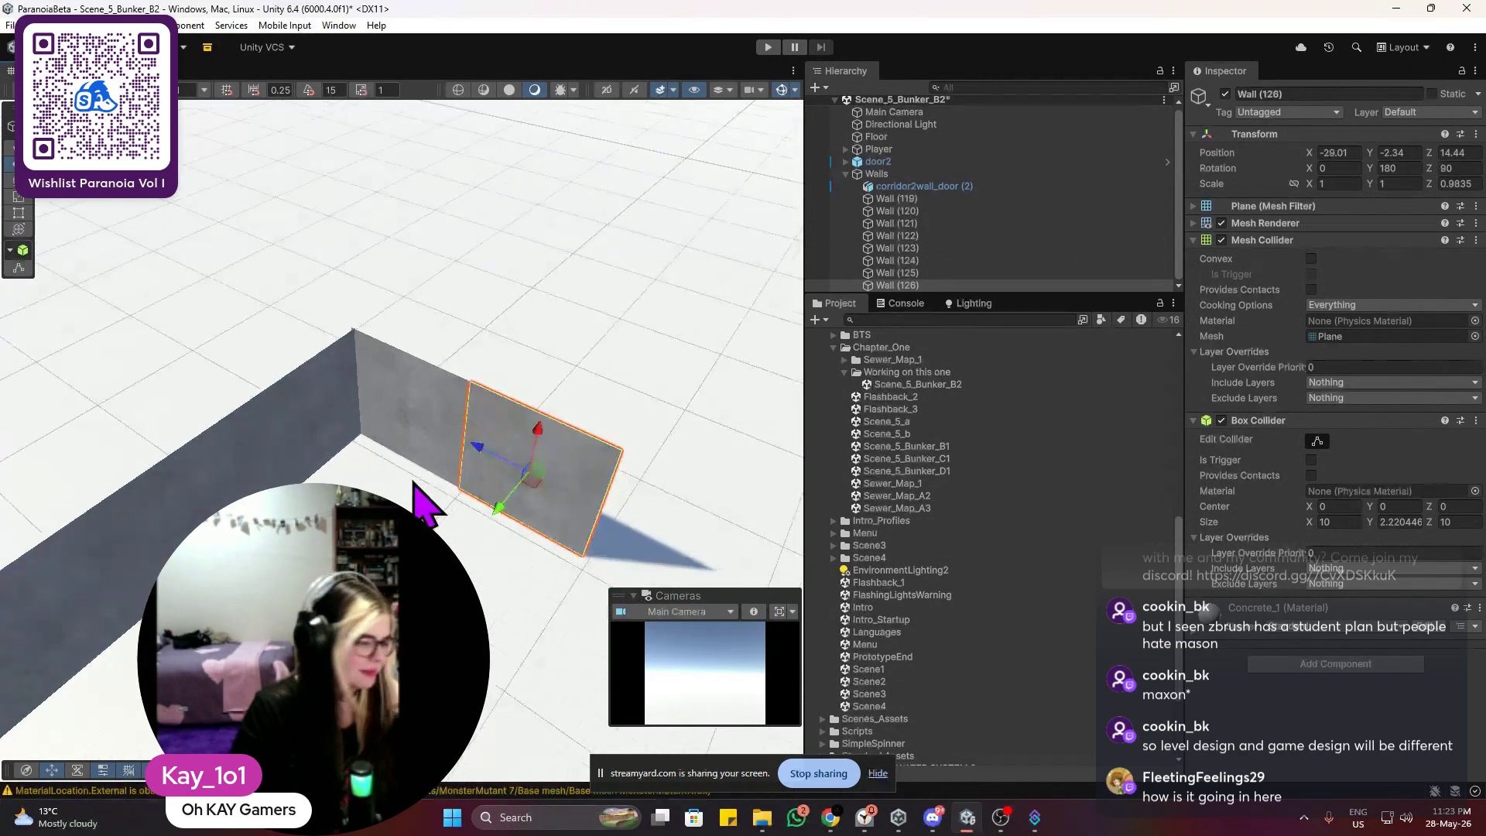
left_click_drag(447, 503, 467, 566)
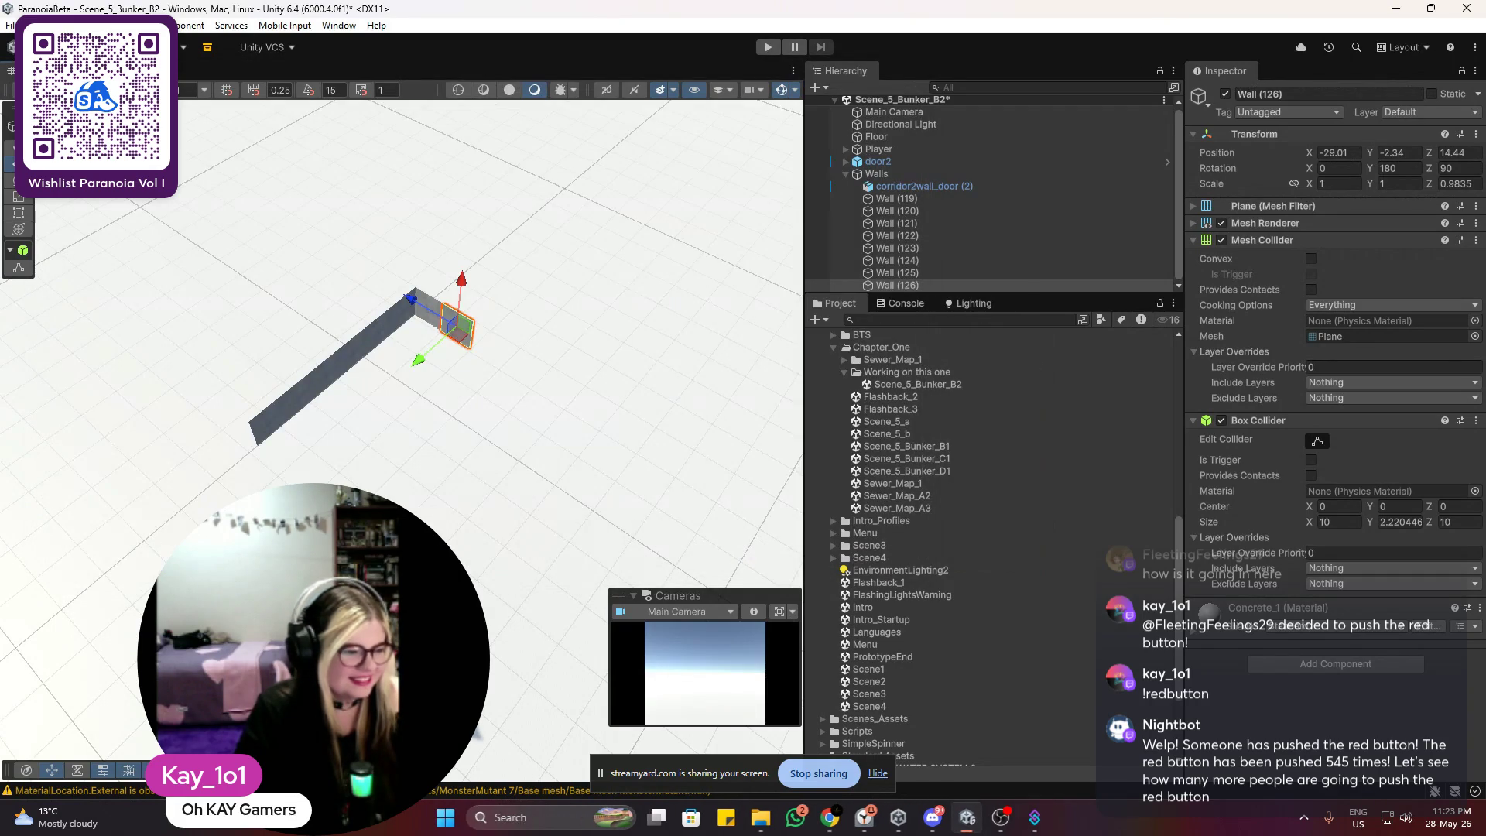
scroll(489, 316, "up", 5)
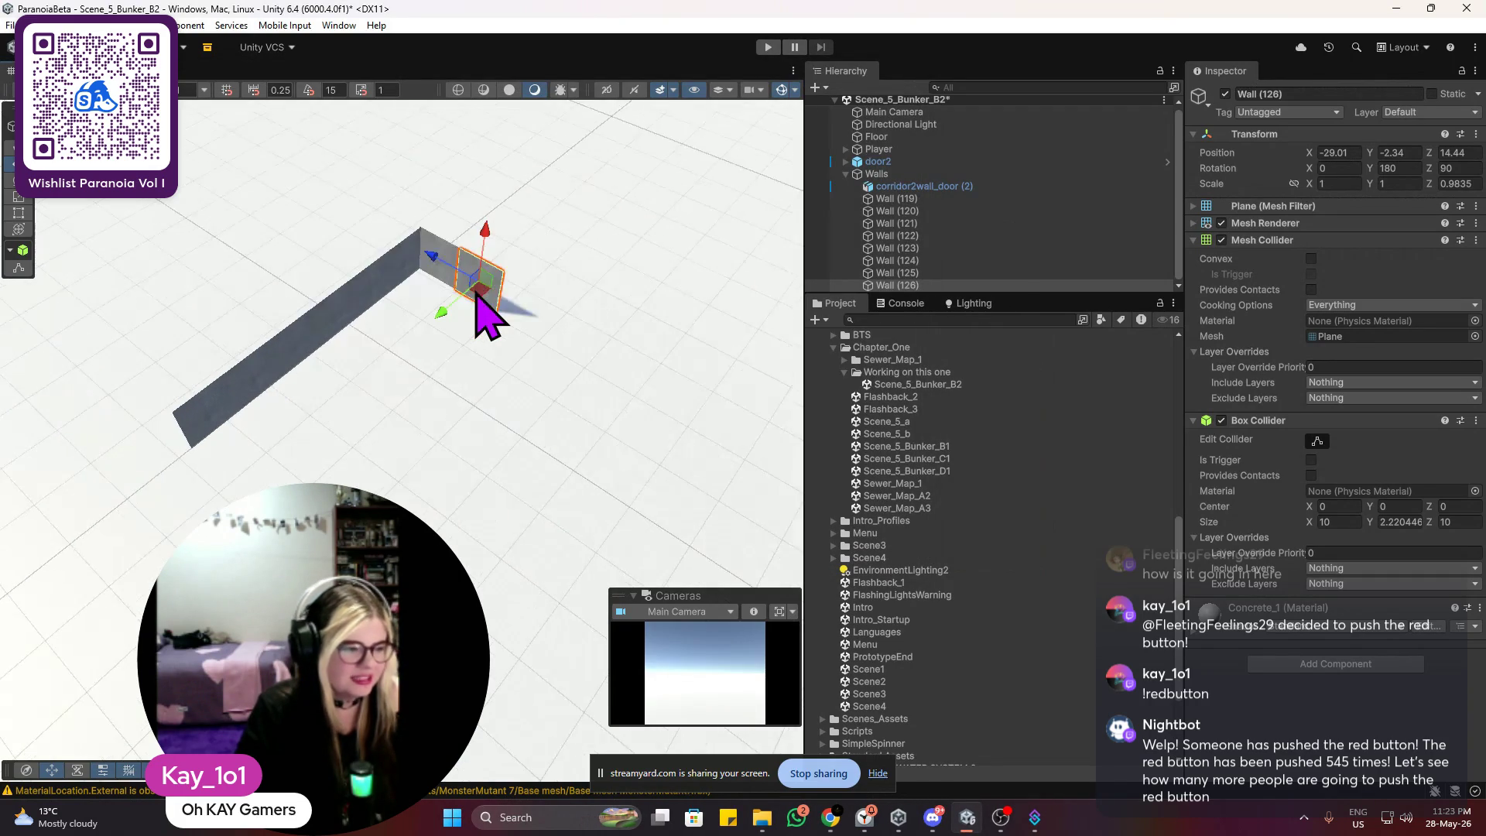
scroll(500, 280, "up", 3)
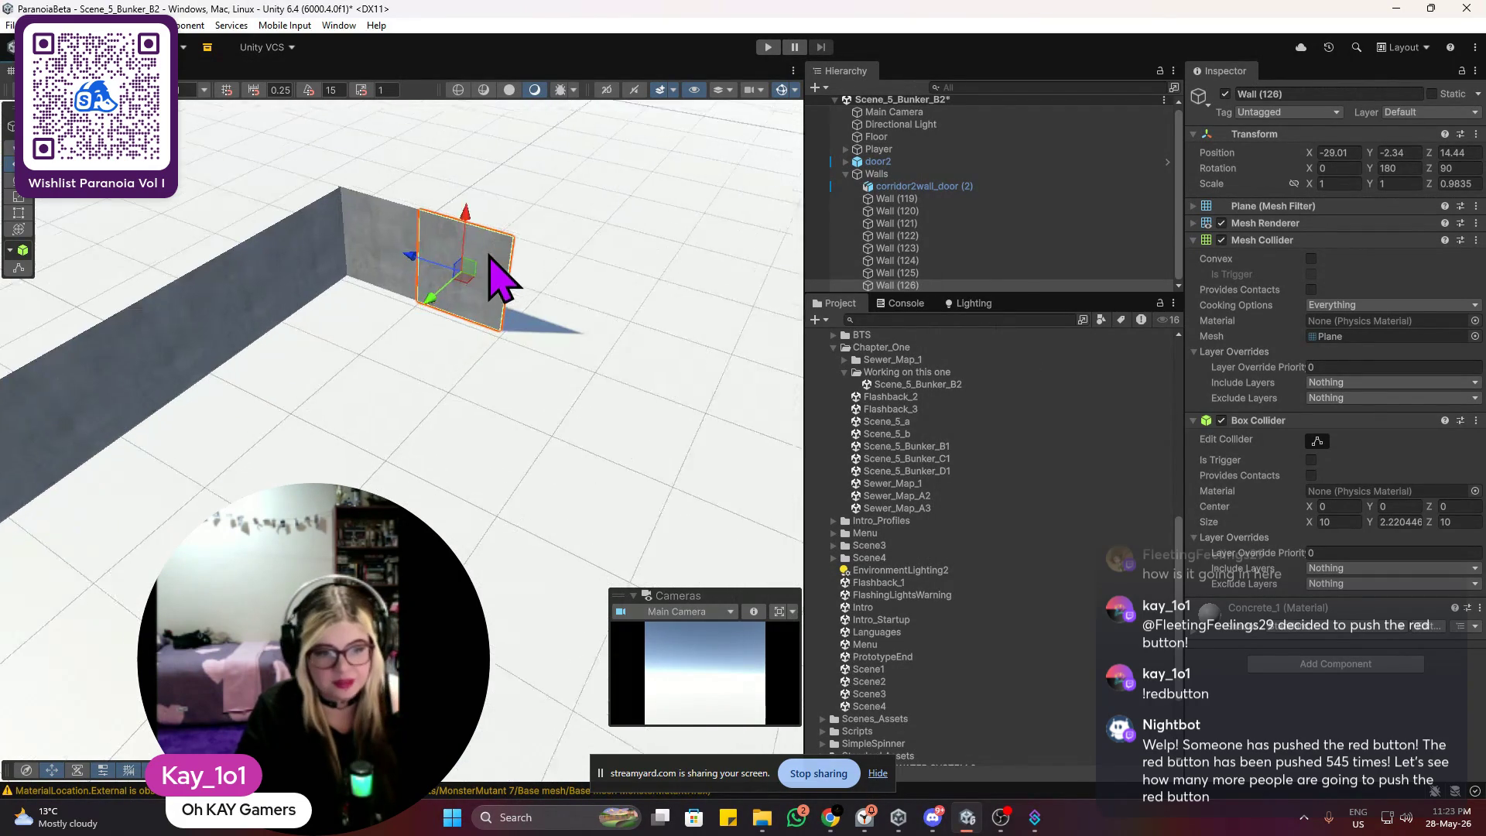
scroll(499, 281, "down", 4)
scroll(487, 286, "up", 3)
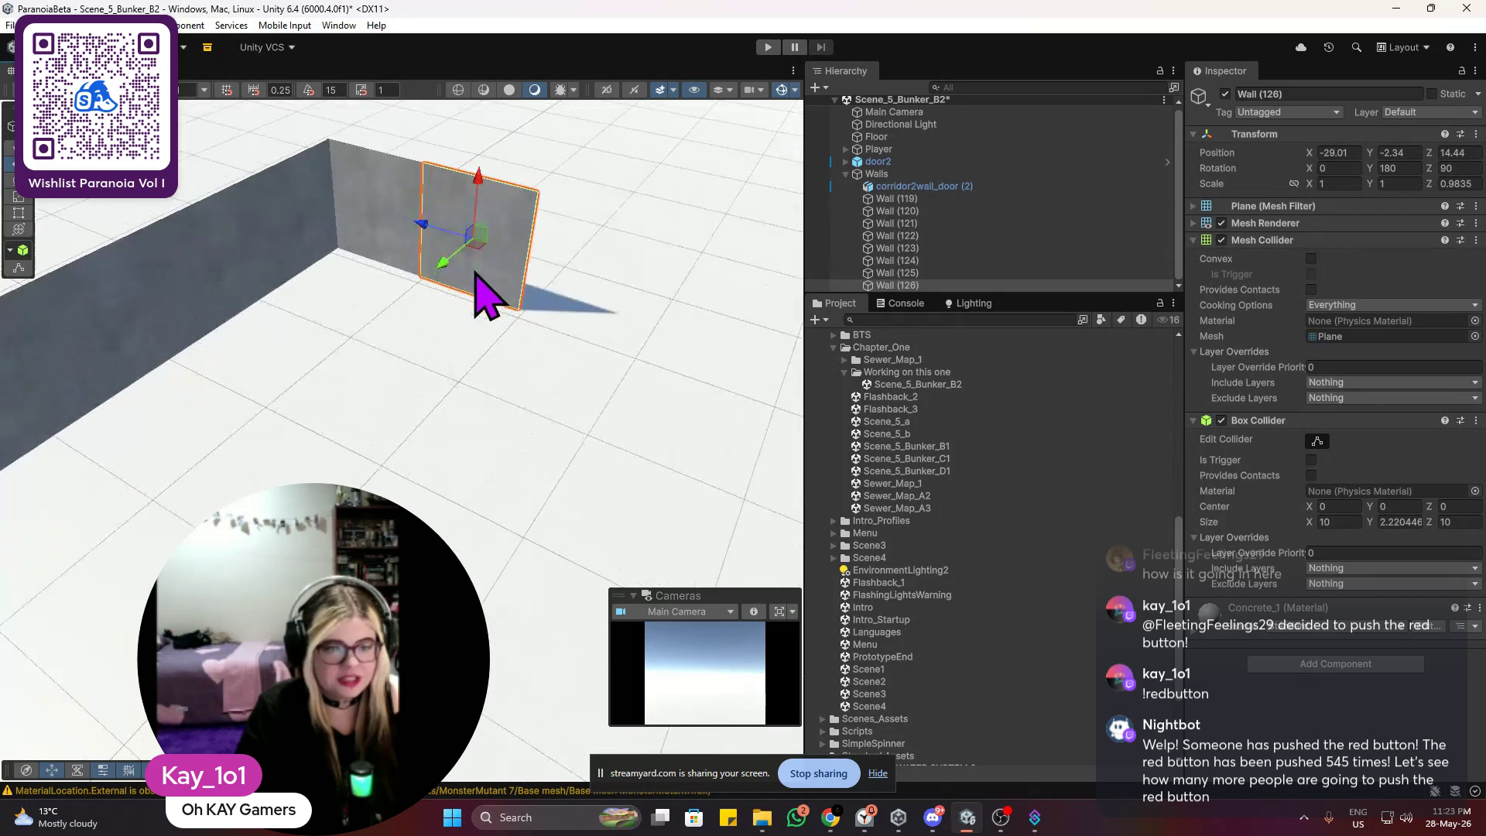
scroll(457, 309, "up", 2)
scroll(488, 309, "up", 5)
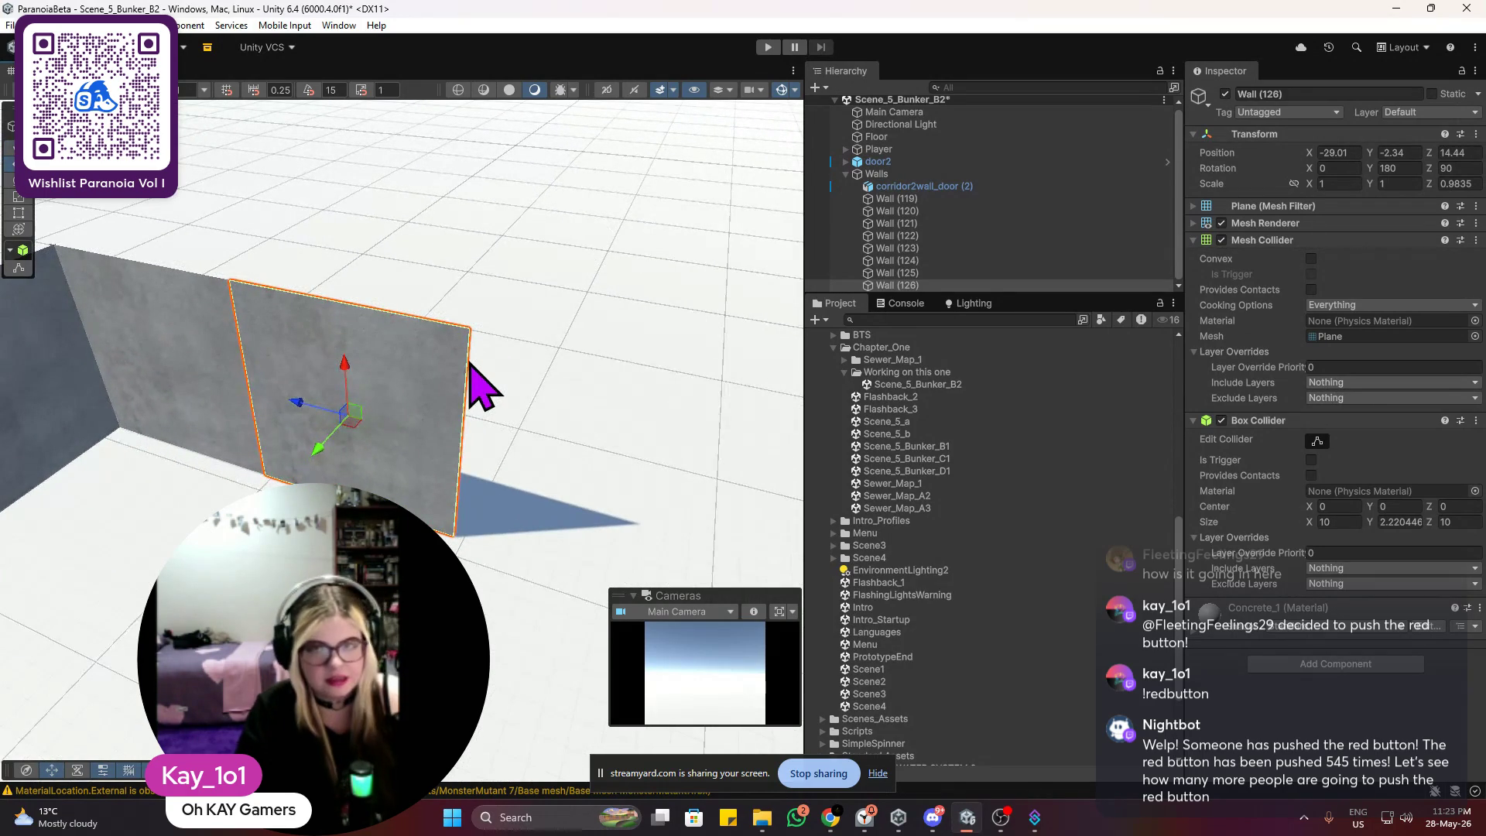
scroll(480, 387, "down", 5)
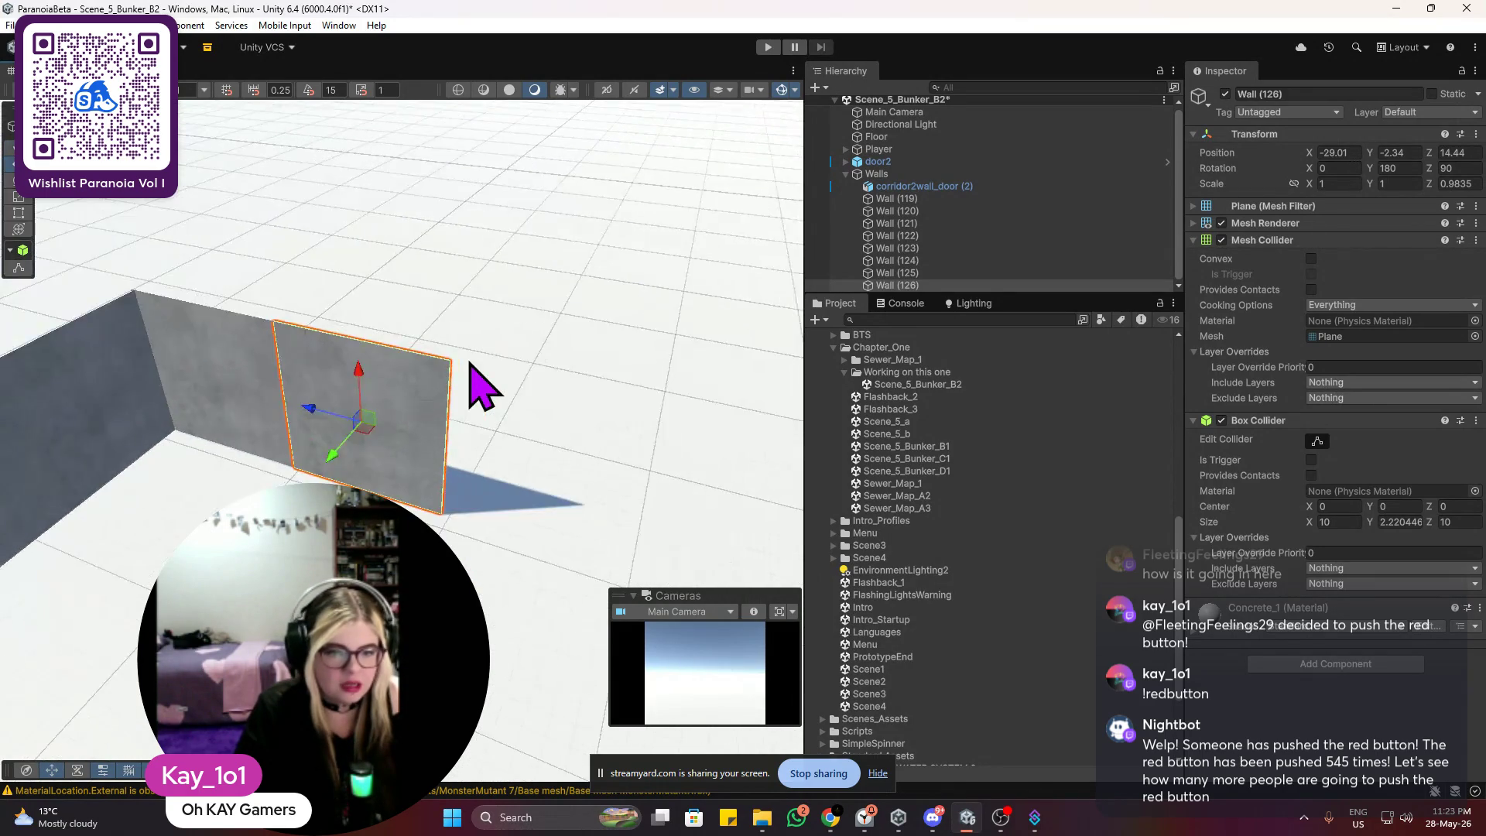
scroll(464, 395, "up", 8)
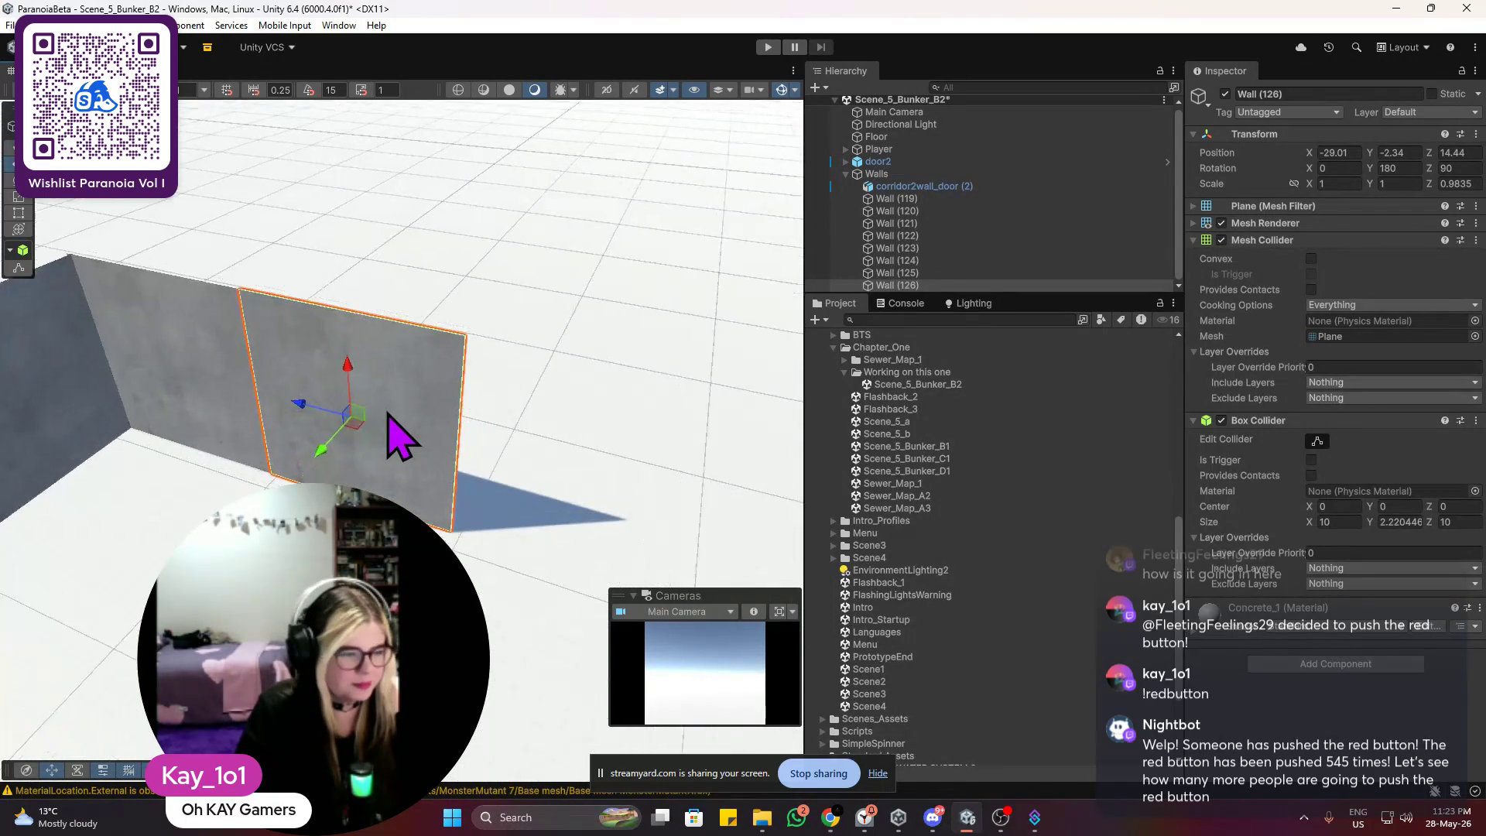
scroll(248, 431, "up", 4)
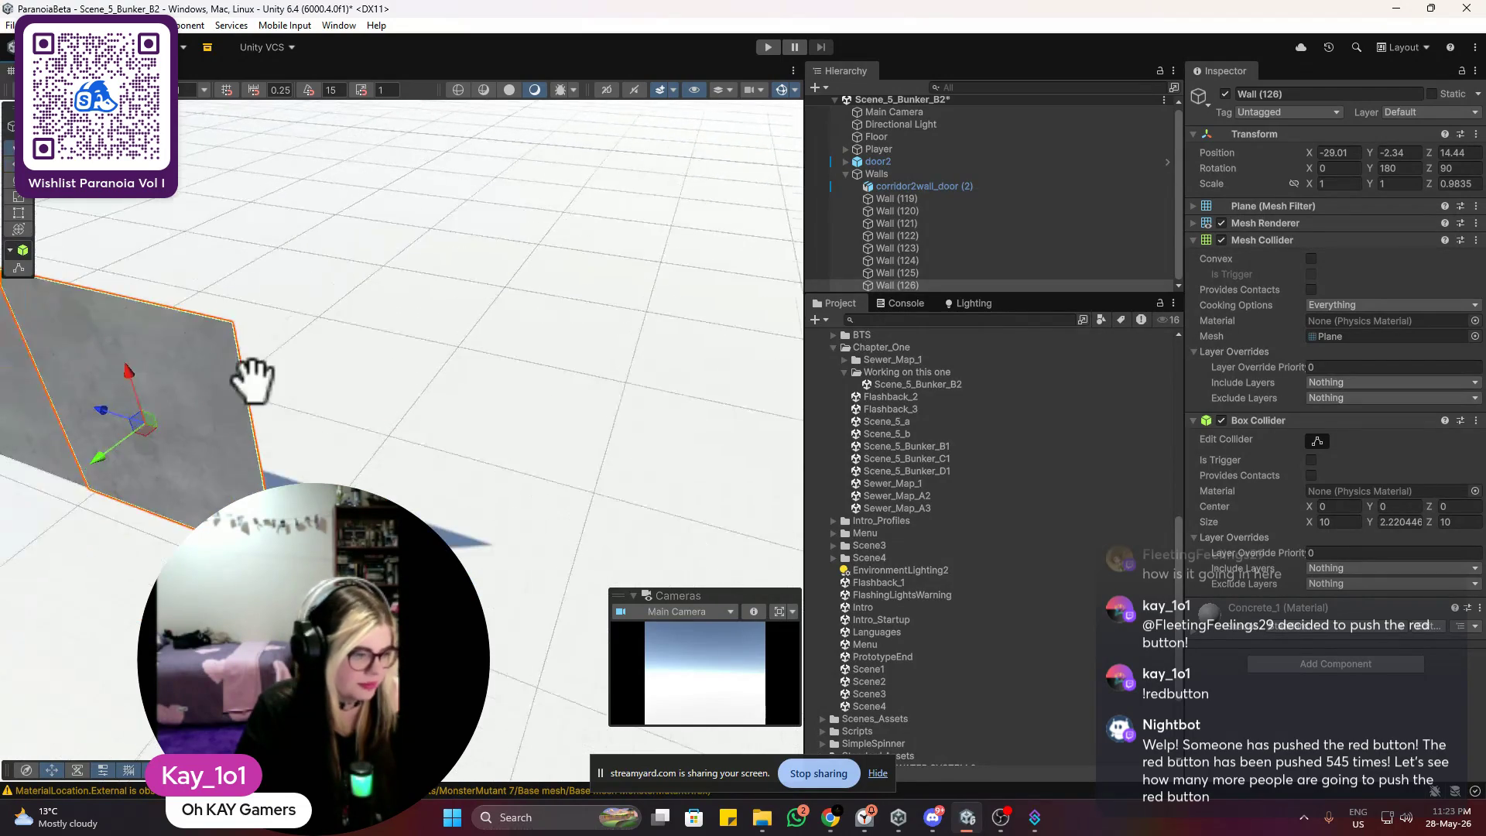
right_click(370, 193)
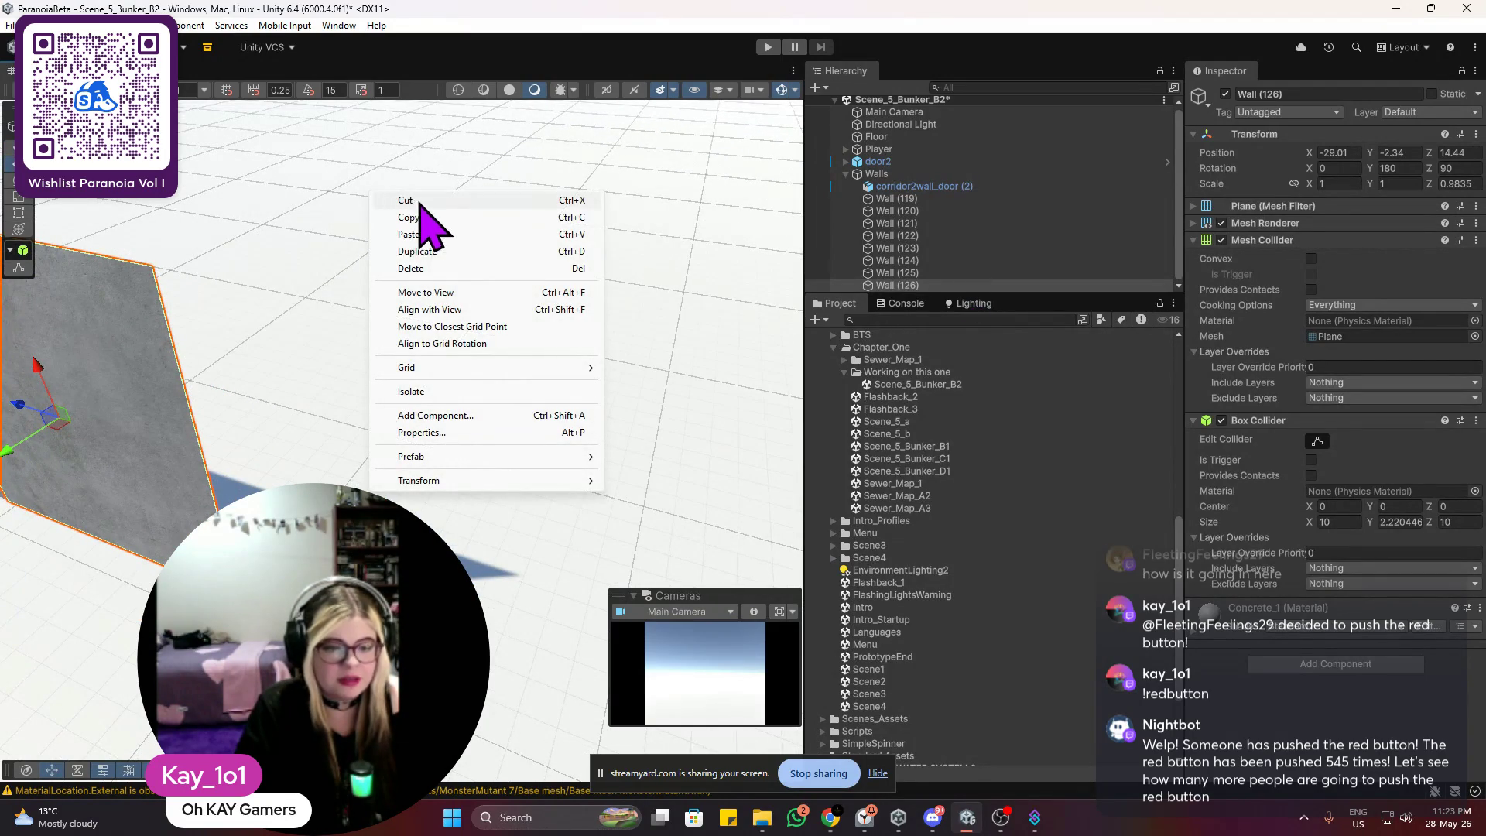
Step: Collapse the Walls group in the Hierarchy and bring up its object-adding context menu
left_click(845, 179)
left_click(846, 175)
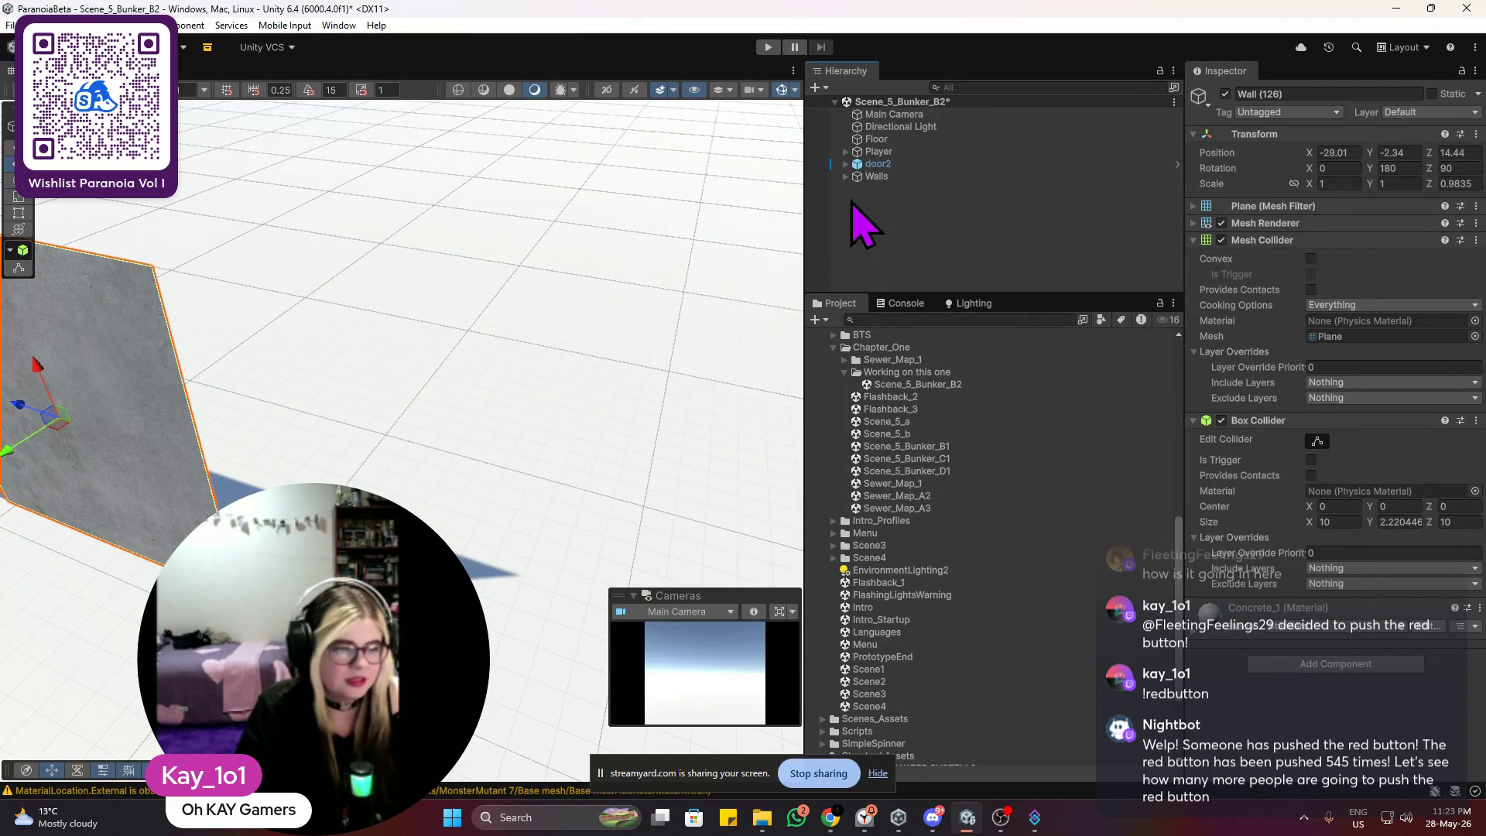
right_click(868, 212)
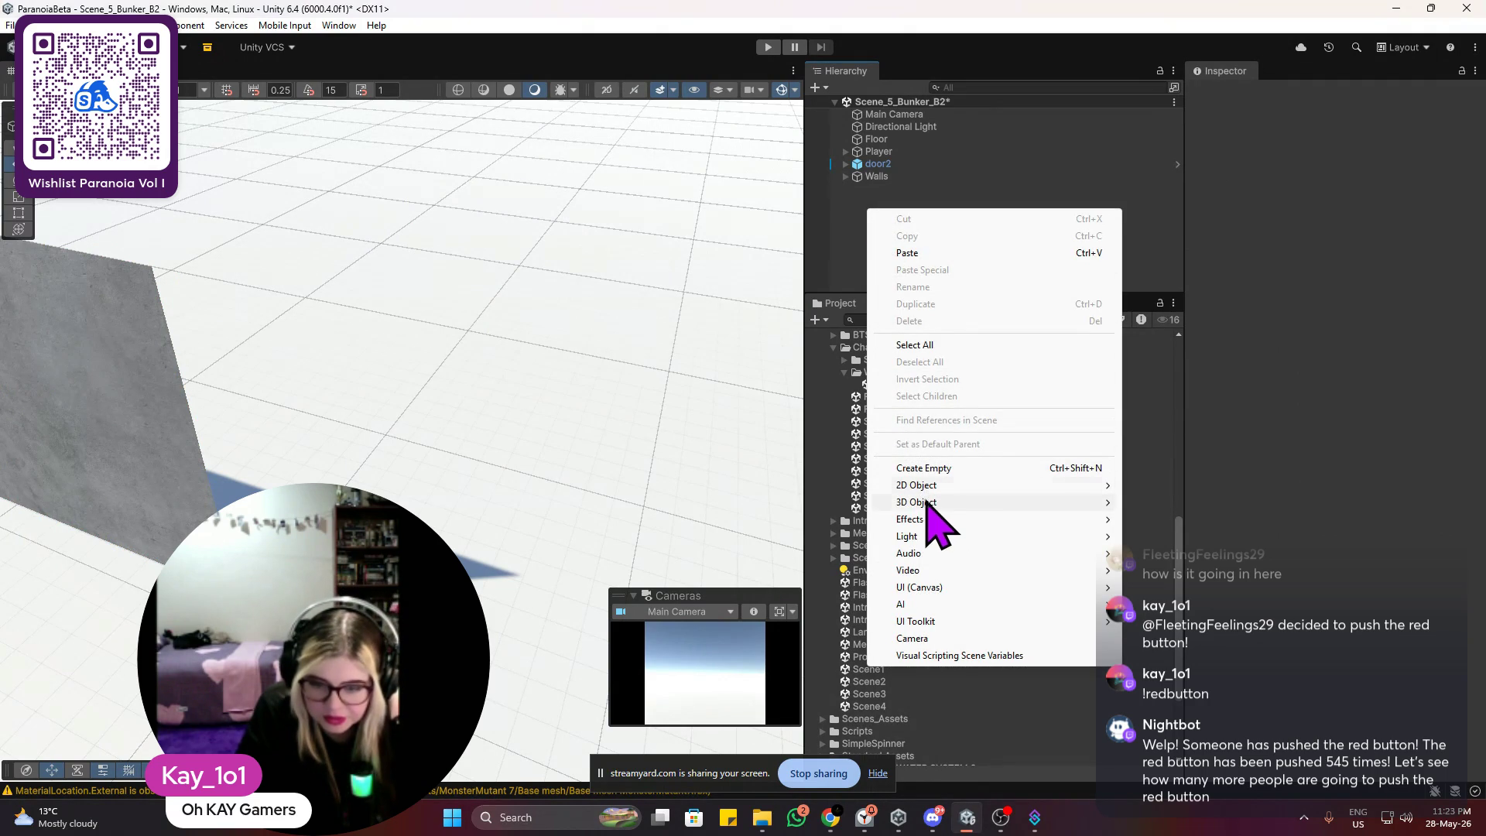
mouse_move(925, 502)
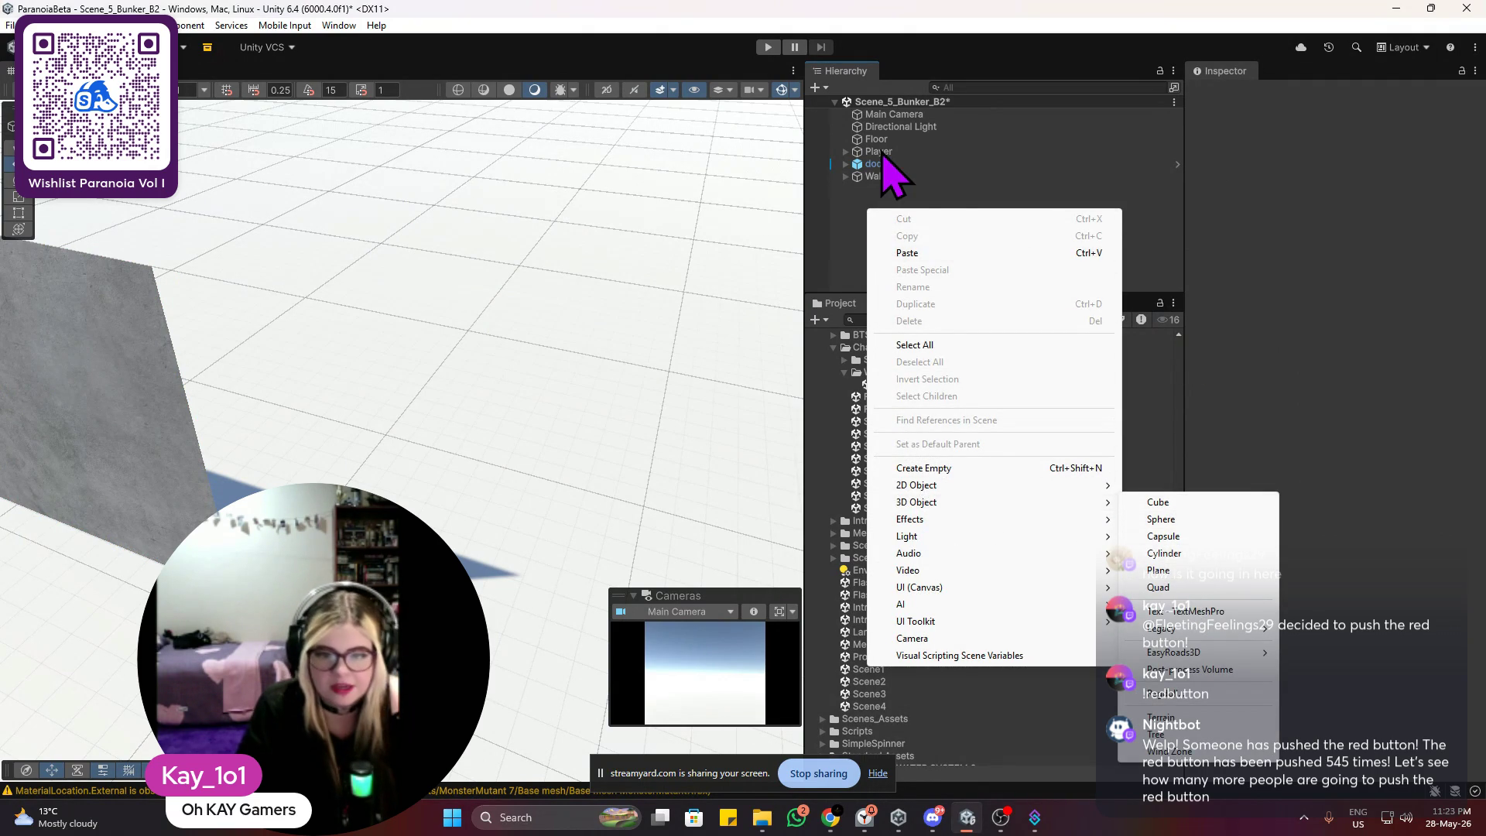
Step: Select Player and frame its capsule in the Scene view to check its placement
left_click(883, 152)
double_click(884, 152)
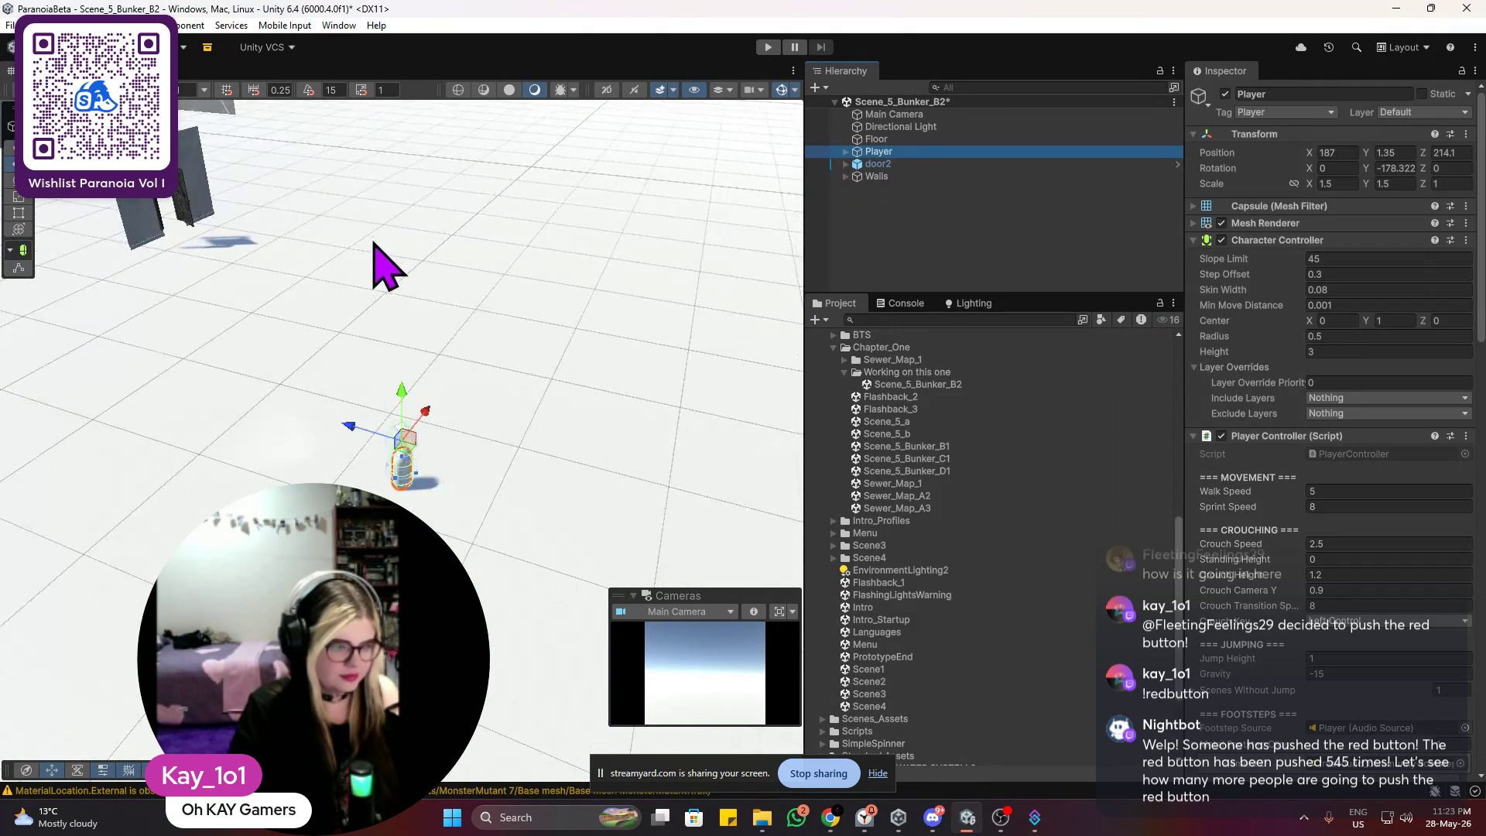
scroll(406, 445, "up", 6)
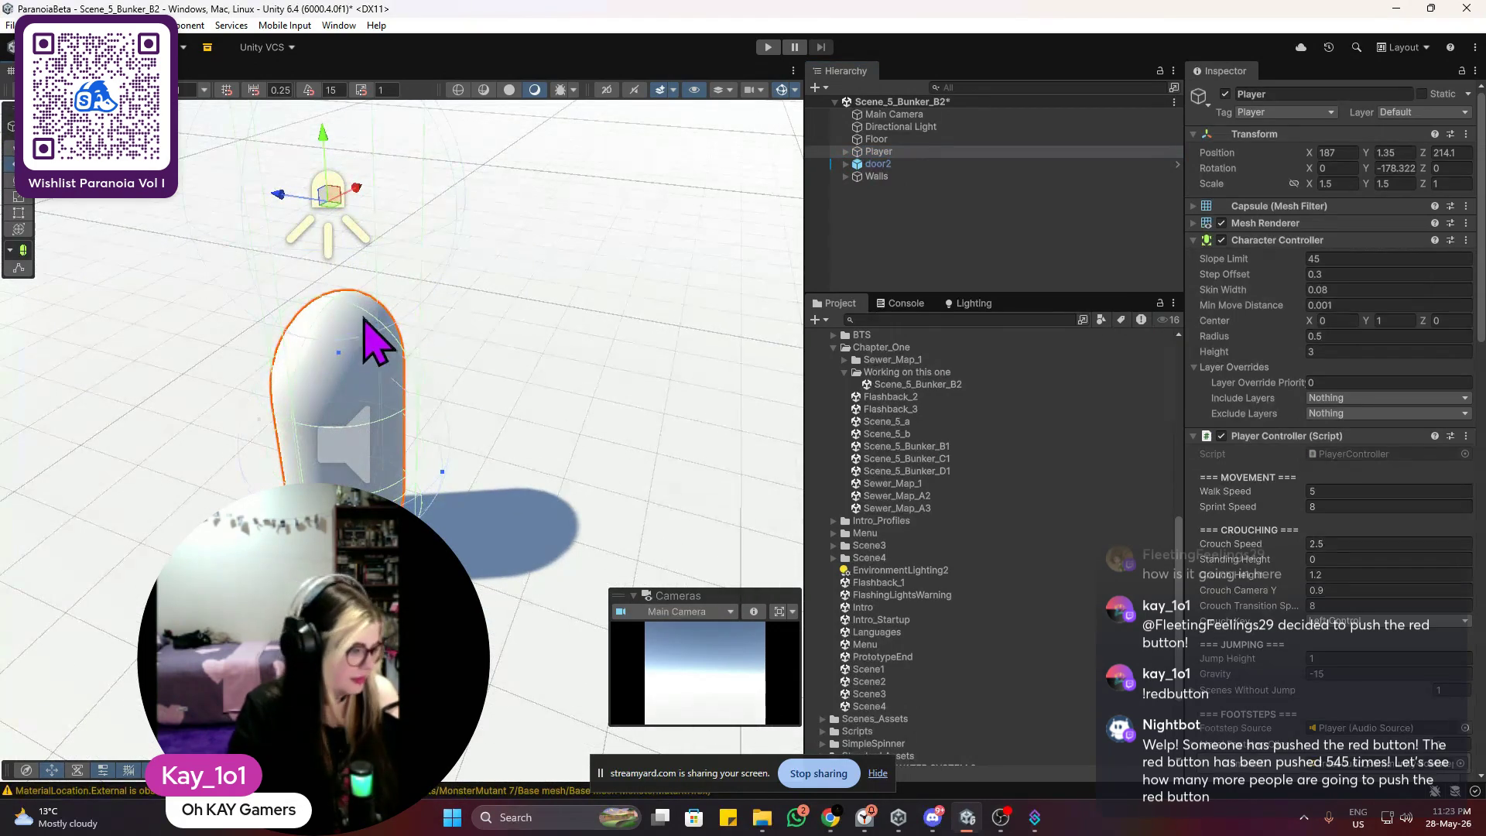
scroll(325, 393, "down", 2)
scroll(325, 393, "down", 2)
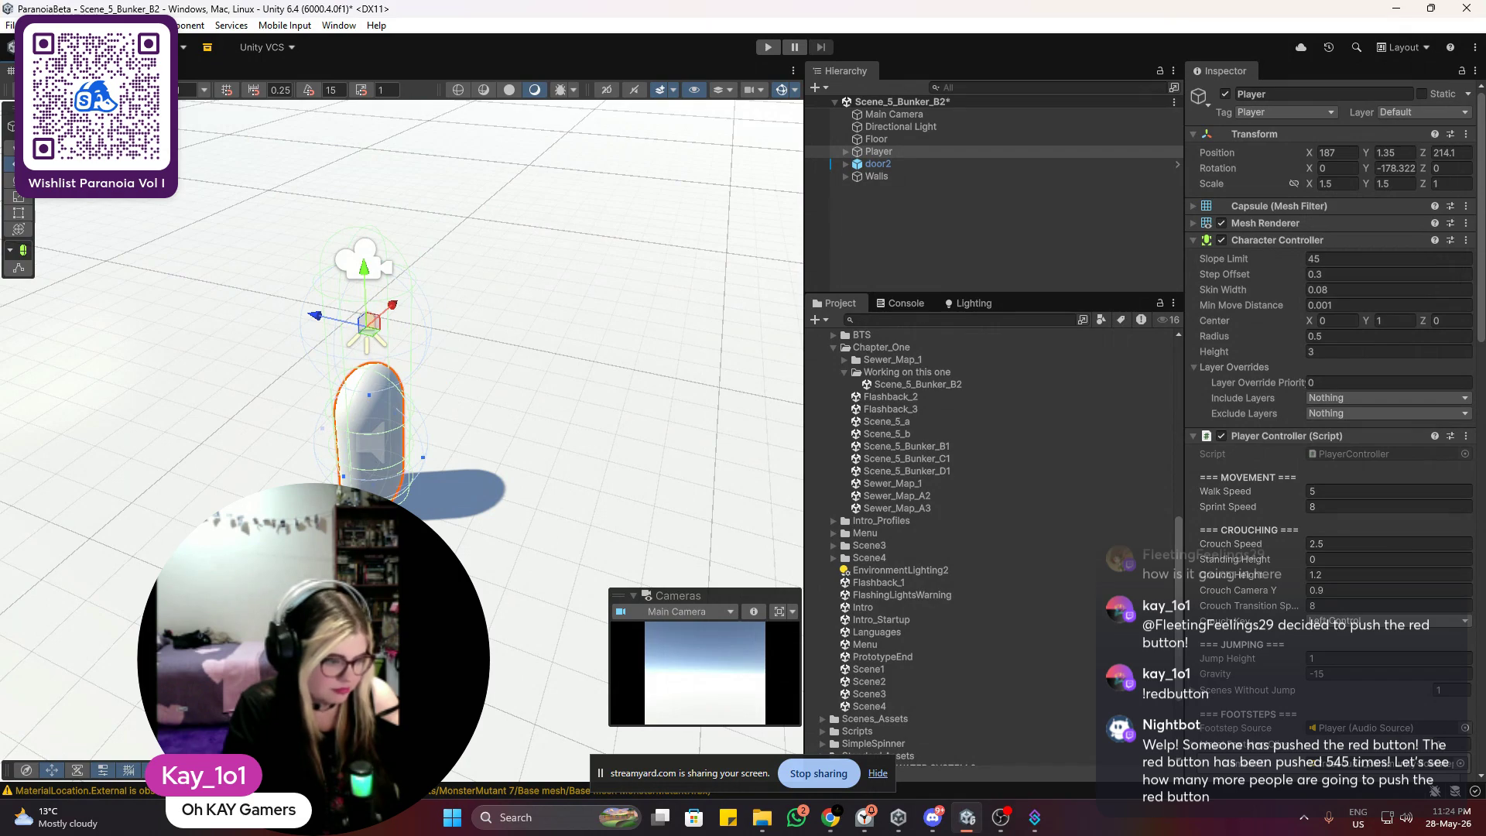
scroll(405, 365, "down", 5)
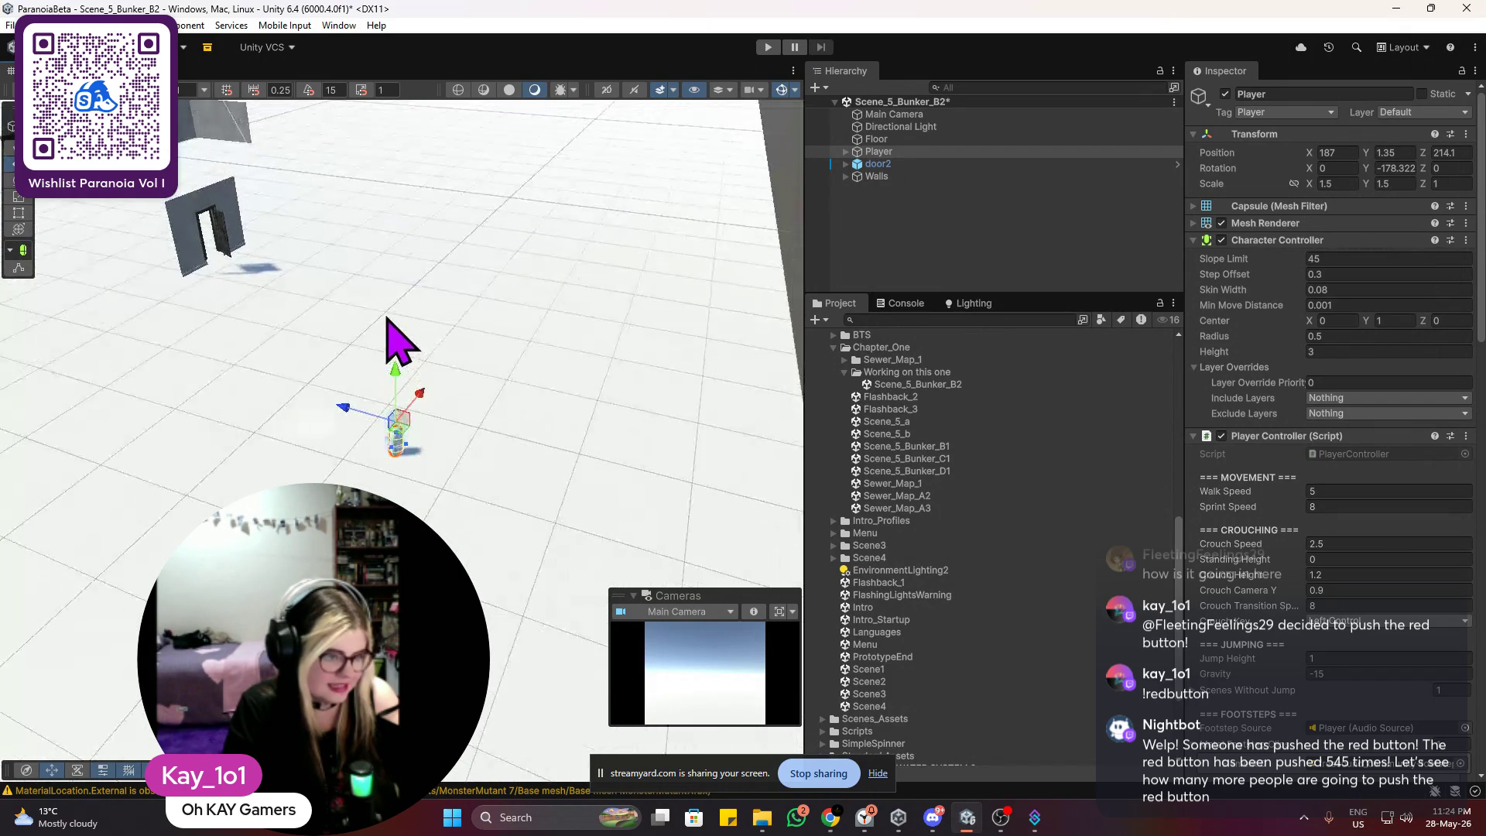
scroll(358, 272, "down", 3)
scroll(531, 557, "up", 5)
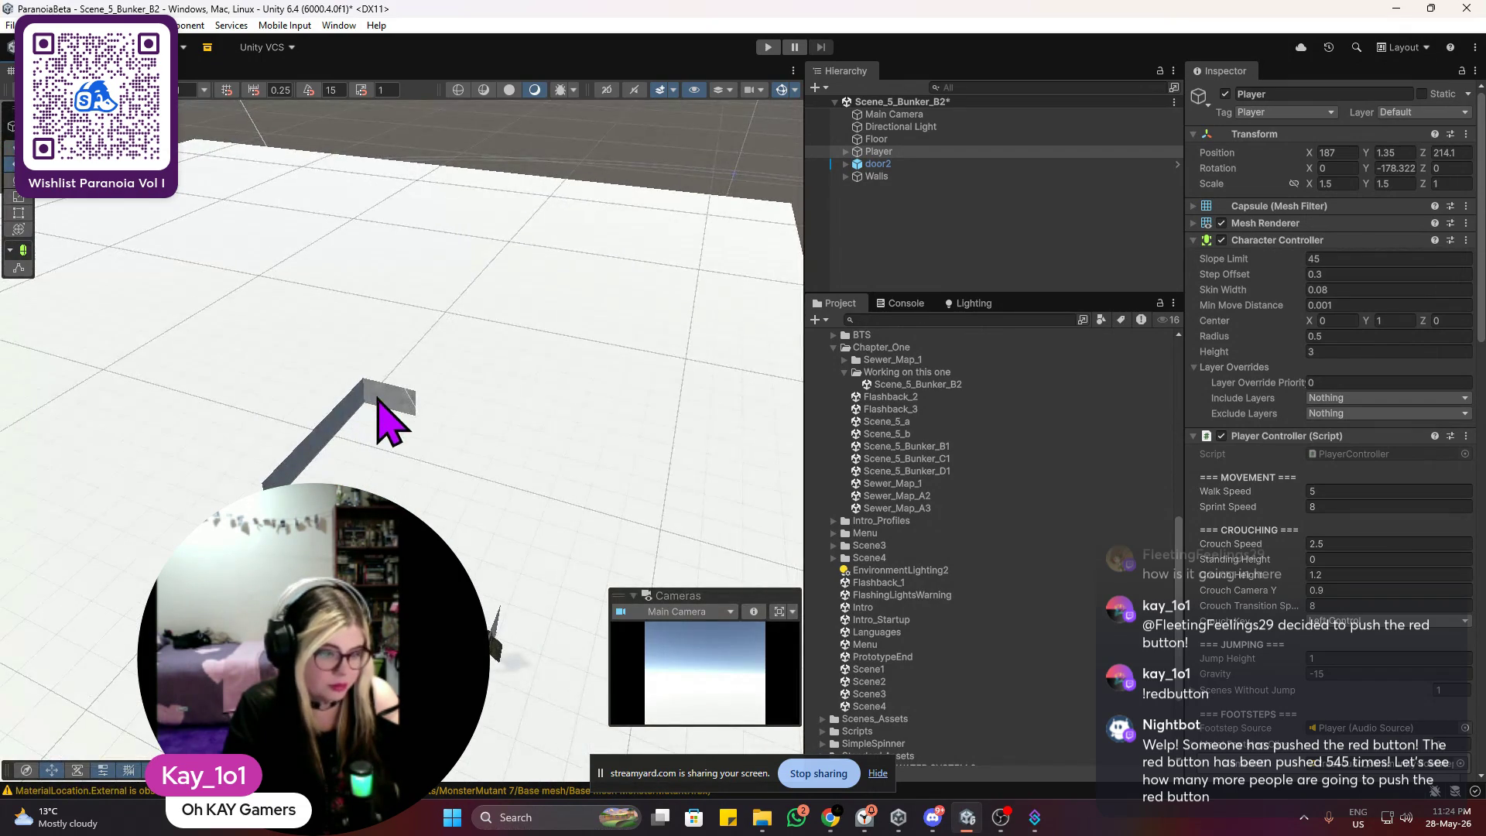
Step: Duplicate Wall (126) into Wall (127) and slide it along Z to continue the wall
left_click(385, 411)
key("f")
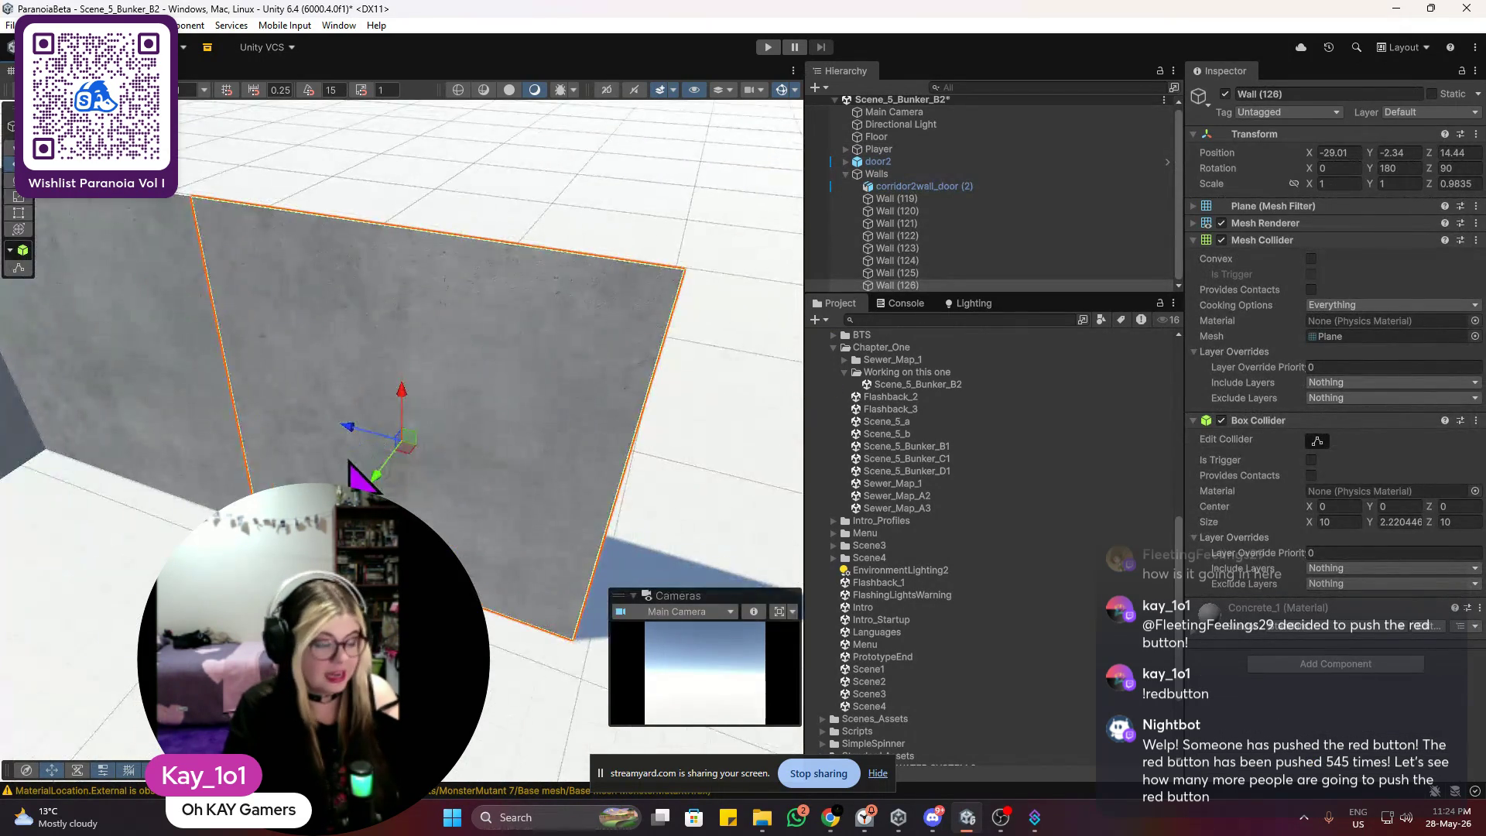
mouse_move(372, 474)
left_mouse_down()
mouse_move(305, 388)
mouse_move(358, 392)
mouse_move(213, 387)
mouse_move(242, 342)
left_mouse_up()
key("ctrl+d")
mouse_move(130, 315)
left_mouse_down()
mouse_move(450, 359)
mouse_move(434, 381)
mouse_move(531, 166)
mouse_move(428, 305)
left_mouse_up()
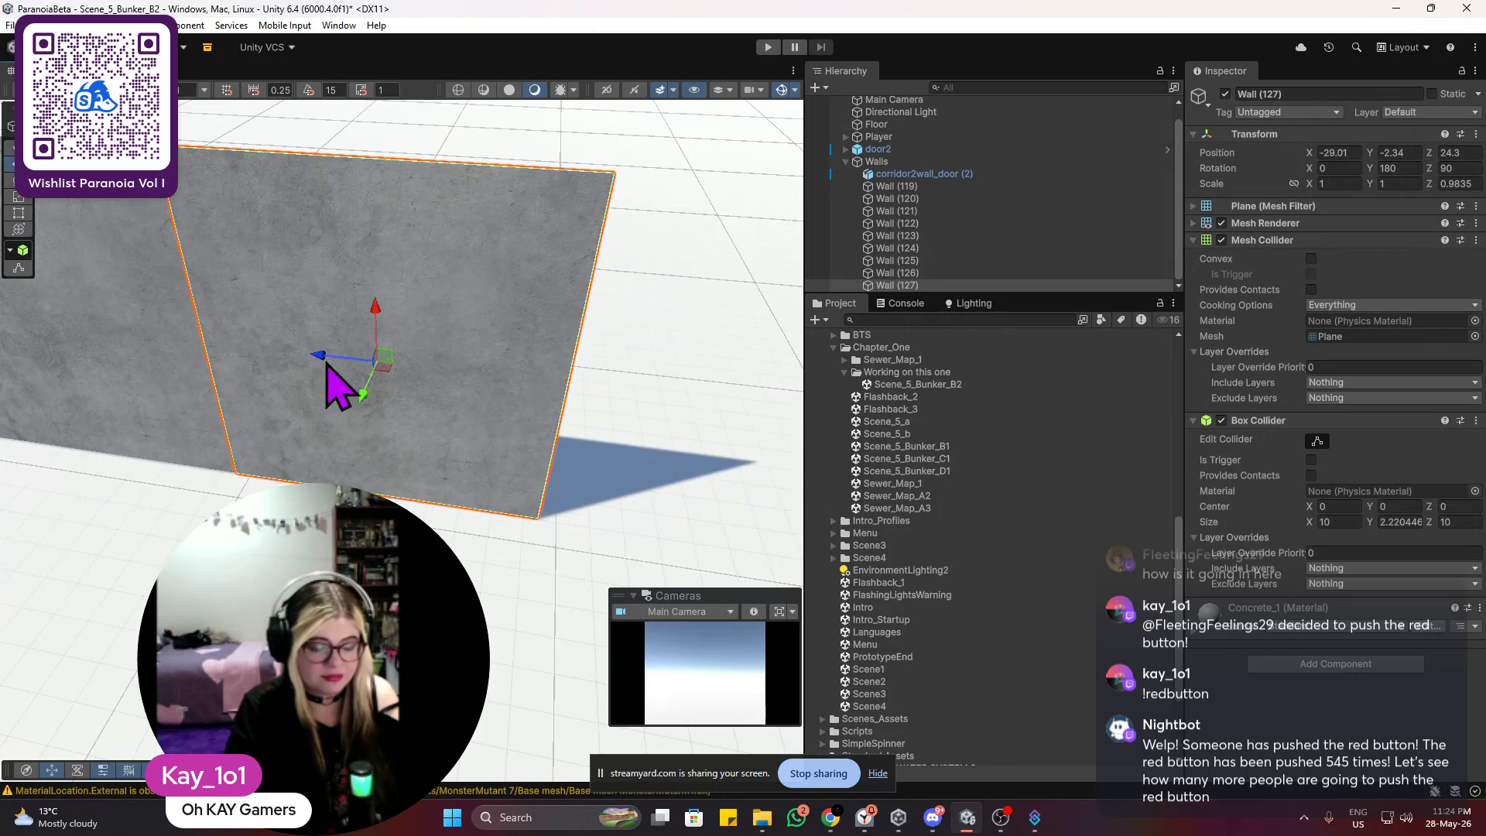
scroll(363, 374, "up", 3)
mouse_move(391, 374)
left_mouse_down()
mouse_move(689, 322)
mouse_move(633, 356)
left_mouse_up()
scroll(690, 336, "up", 2)
scroll(634, 375, "down", 5)
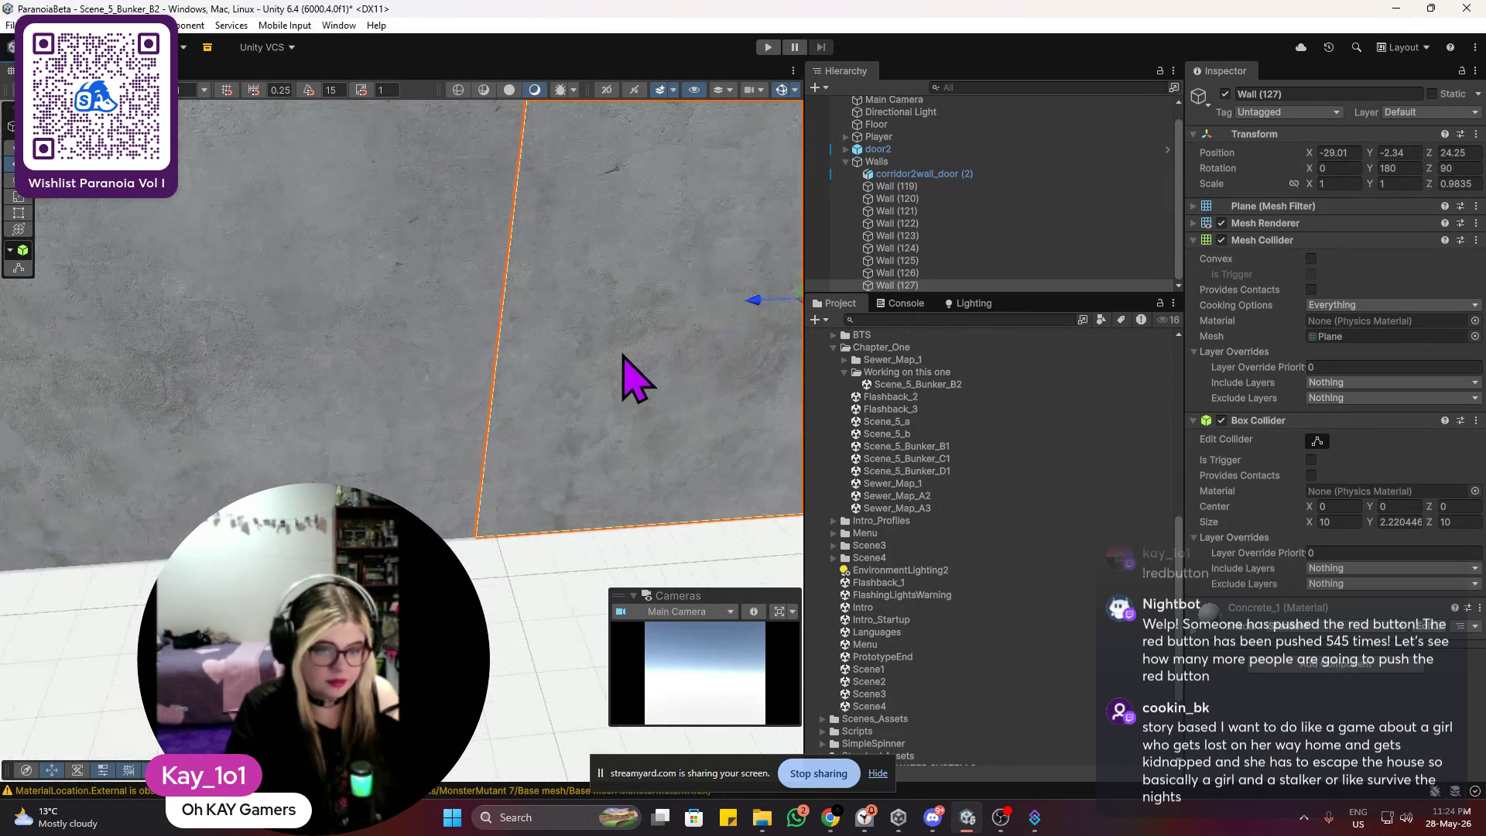
Step: Duplicate Wall (127) into Wall (128), extending the side wall along Z
left_click(561, 246)
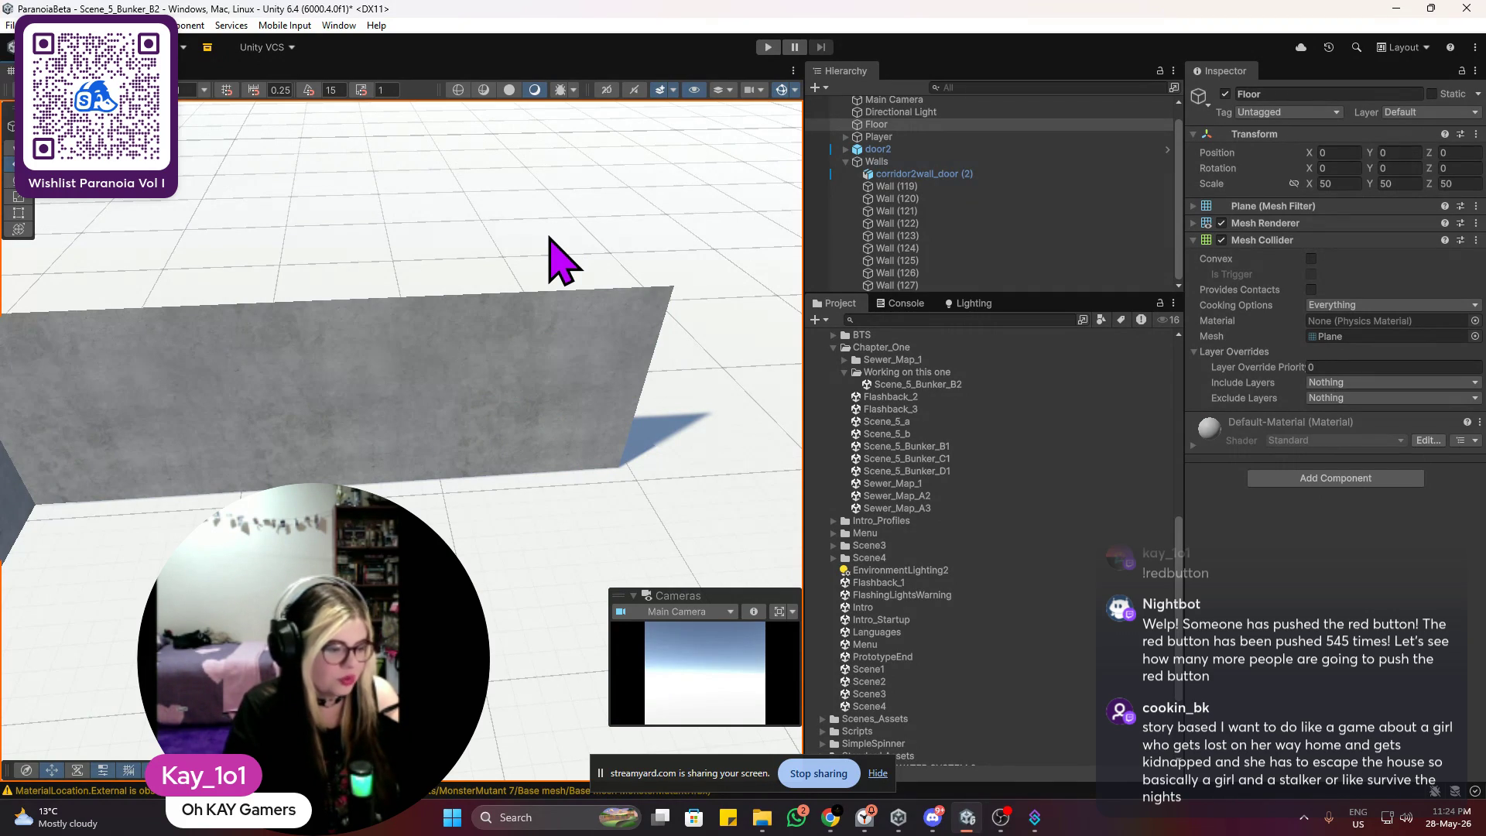
scroll(551, 264, "down", 5)
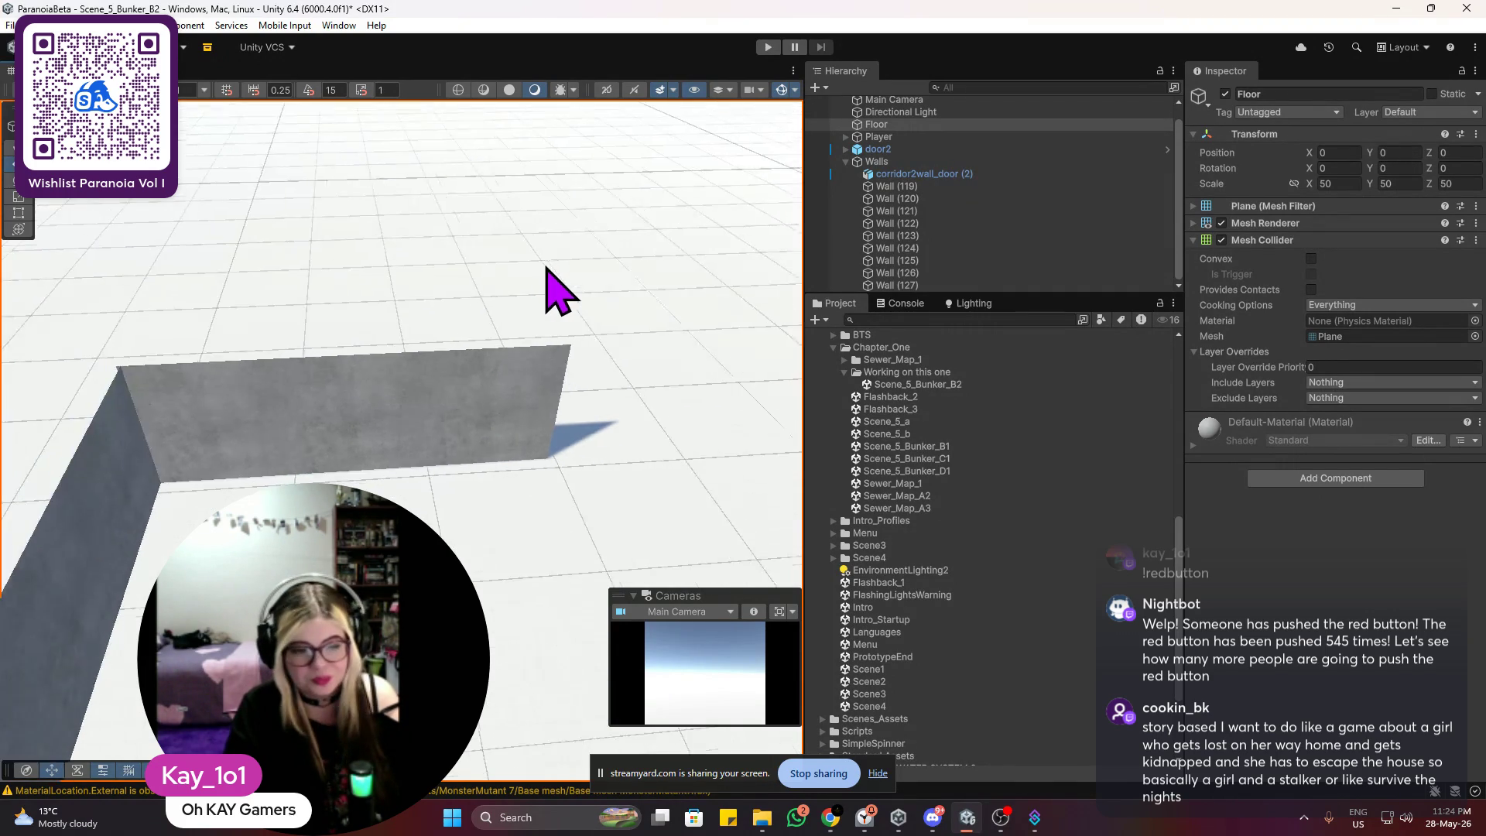
mouse_move(531, 375)
left_mouse_down()
mouse_move(464, 454)
mouse_move(492, 441)
mouse_move(281, 473)
mouse_move(297, 442)
mouse_move(309, 457)
left_mouse_up()
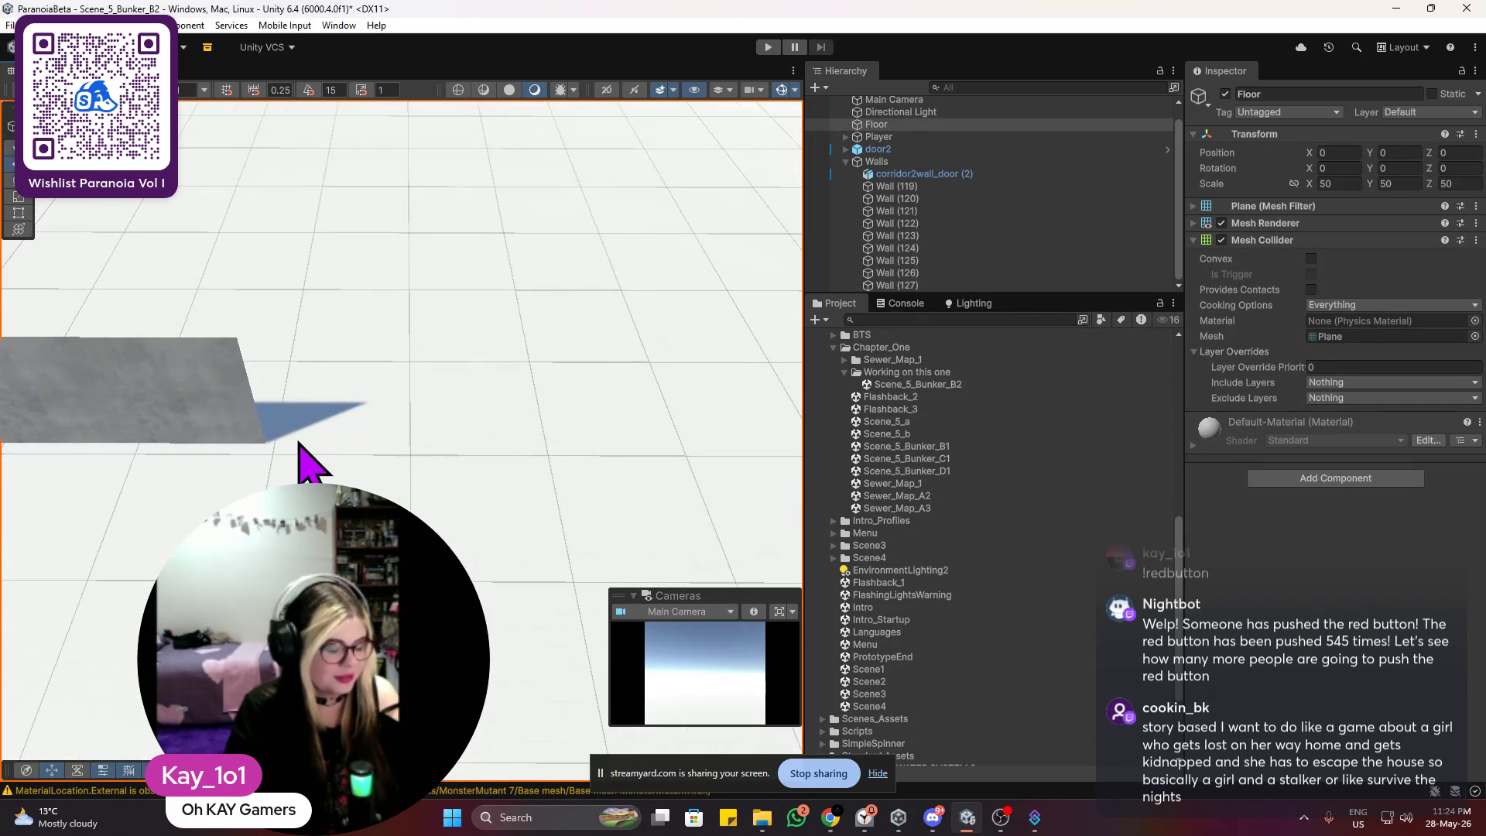
scroll(363, 442, "up", 3)
mouse_move(418, 433)
left_mouse_down()
mouse_move(402, 398)
mouse_move(348, 405)
mouse_move(470, 418)
mouse_move(464, 374)
mouse_move(475, 398)
mouse_move(425, 498)
mouse_move(476, 540)
mouse_move(500, 538)
left_mouse_up()
left_click(365, 391)
key("ctrl+d")
scroll(469, 417, "up", 2)
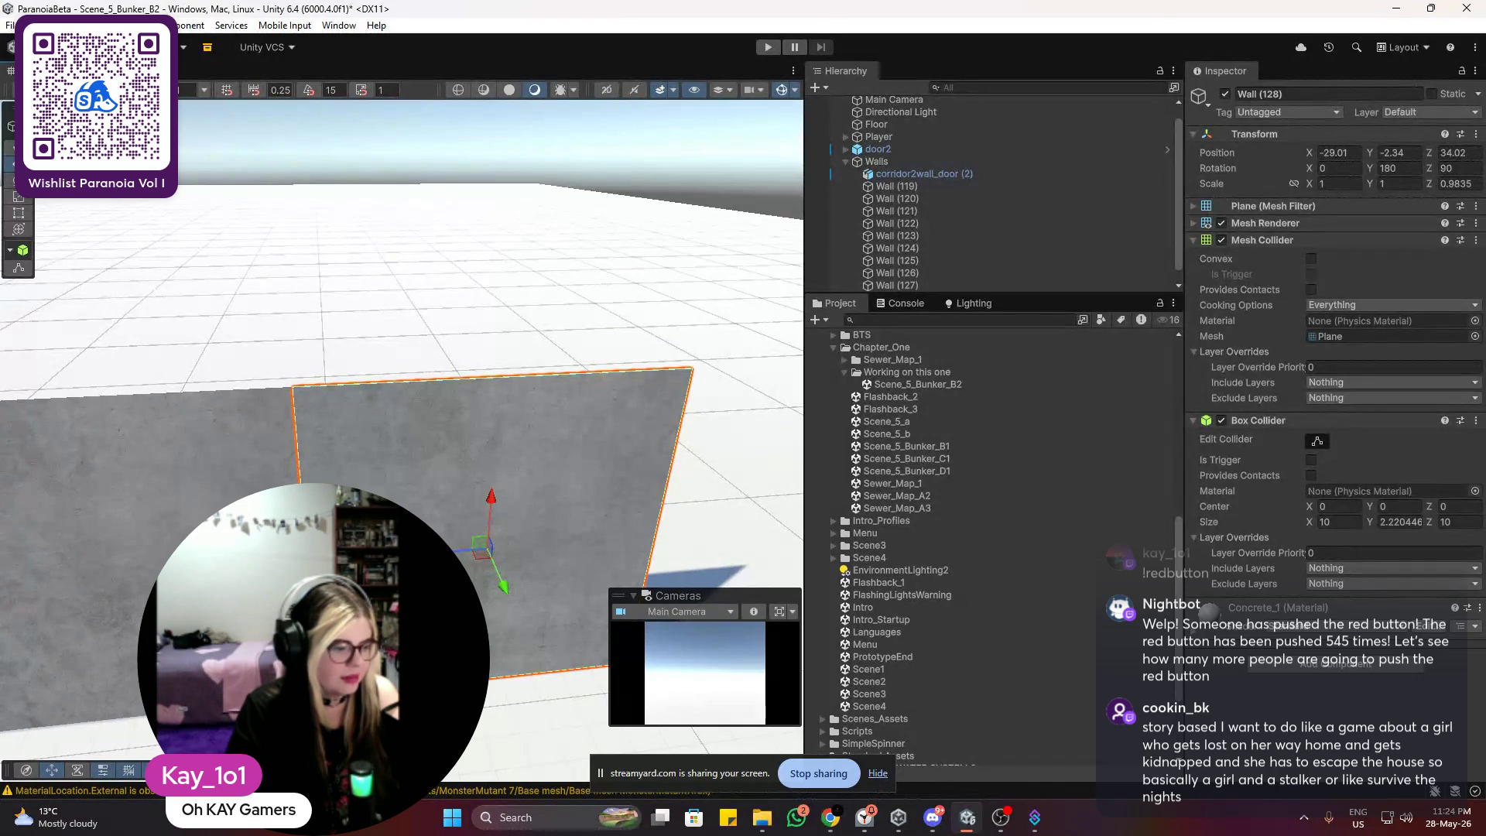
key("alt+Tab")
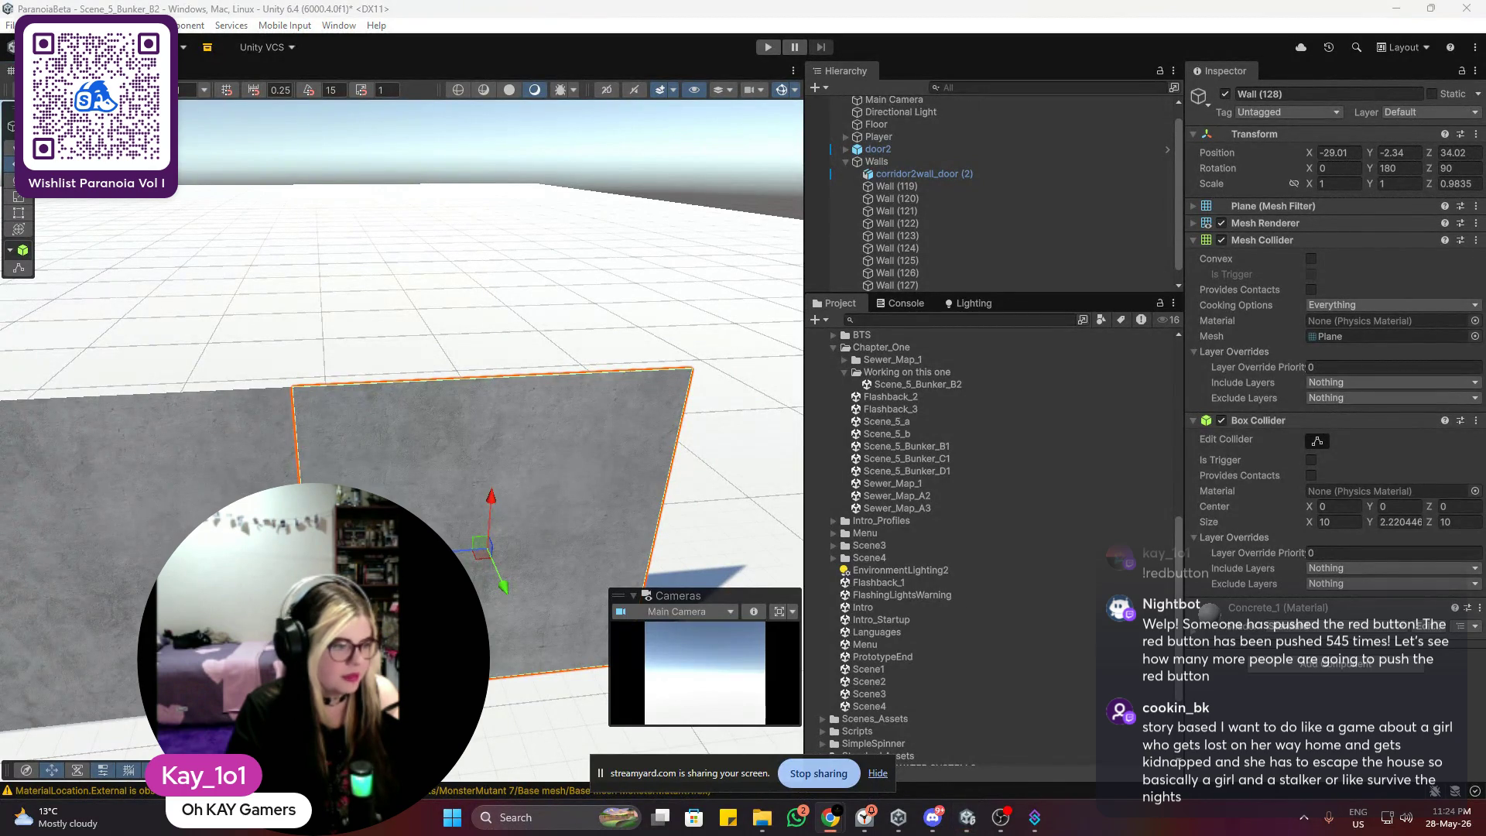
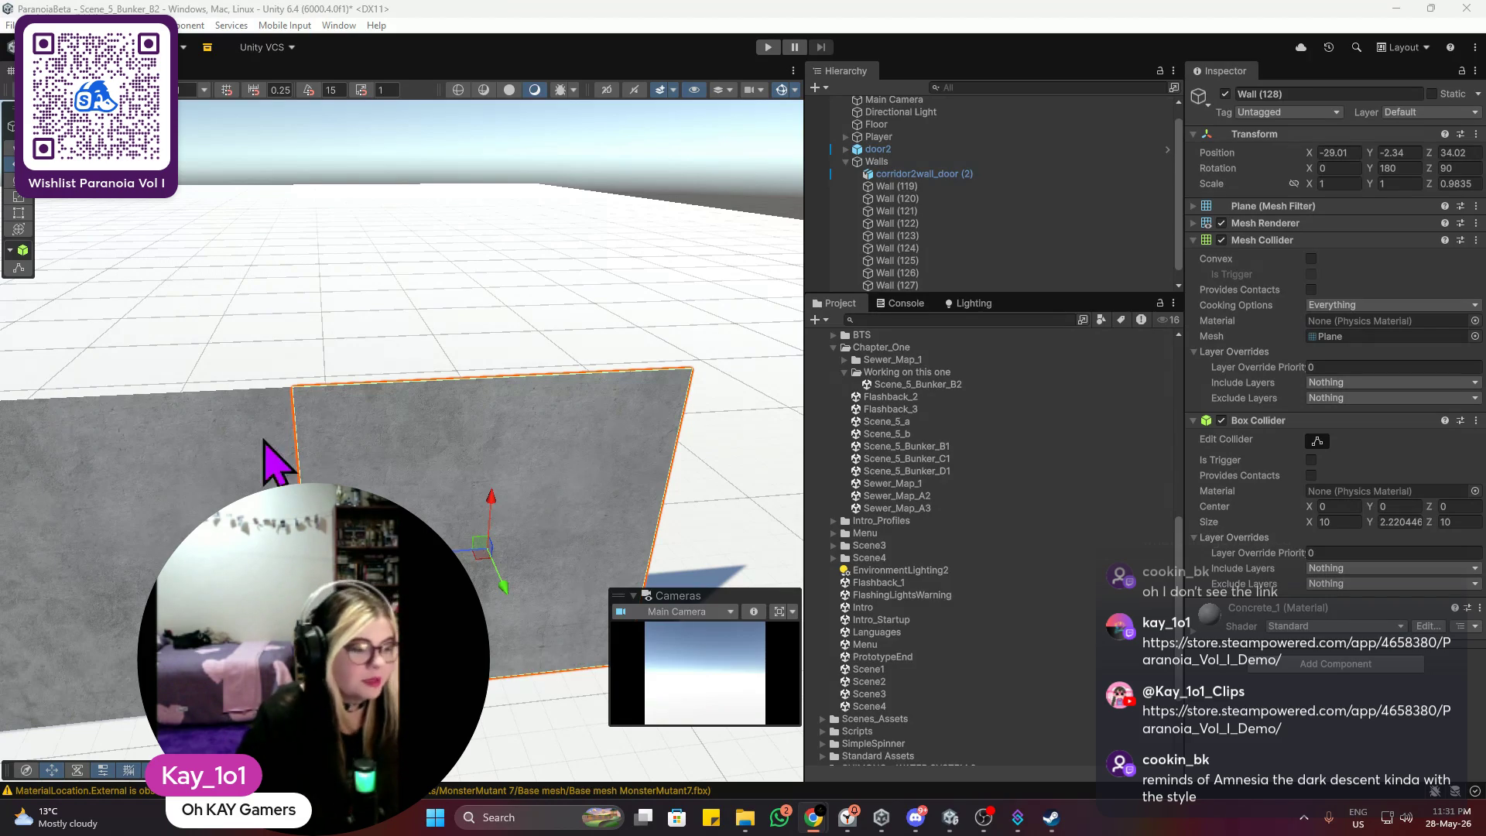
Step: Duplicate the end wall panels twice, sliding each copy along Z to extend the corridor wall
scroll(265, 441, "down", 5)
scroll(381, 425, "down", 3)
mouse_move(381, 425)
left_mouse_down()
mouse_move(266, 464)
mouse_move(322, 504)
mouse_move(471, 449)
mouse_move(368, 483)
left_mouse_up()
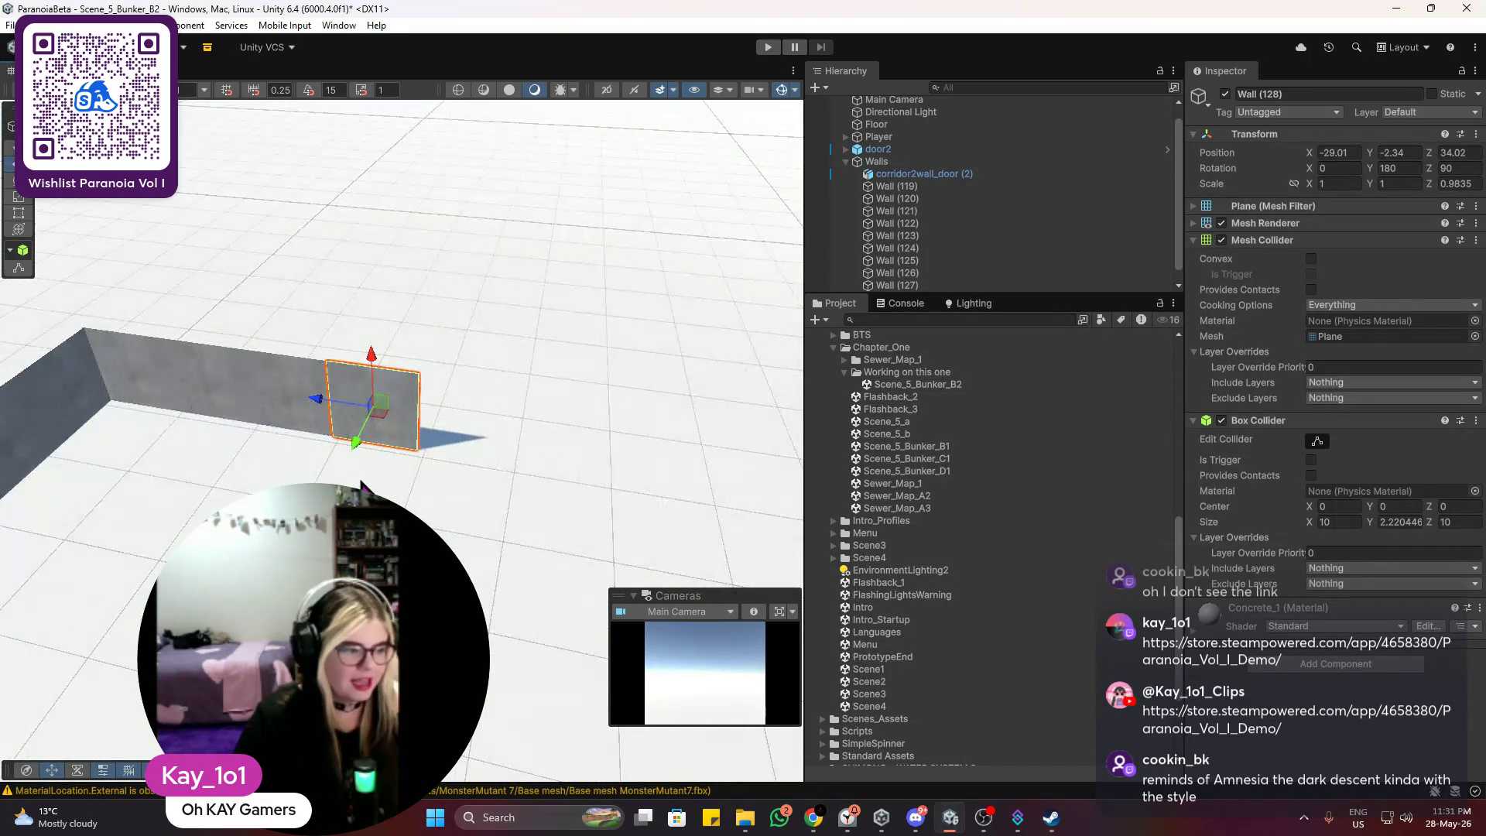
scroll(368, 484, "up", 3)
scroll(387, 475, "up", 2)
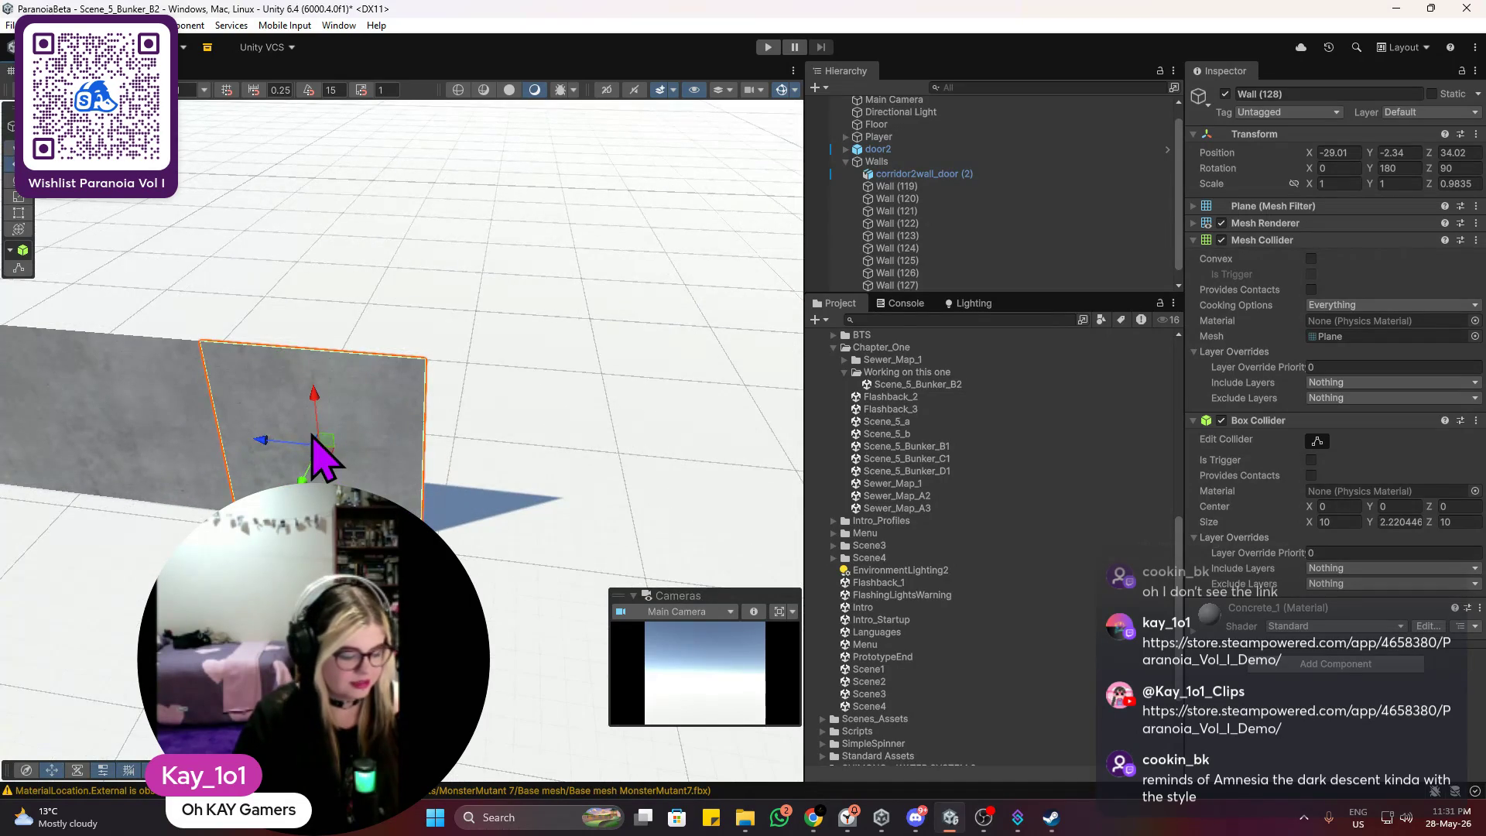
key("ctrl+d")
mouse_move(260, 435)
left_mouse_down()
mouse_move(497, 454)
mouse_move(464, 469)
left_mouse_up()
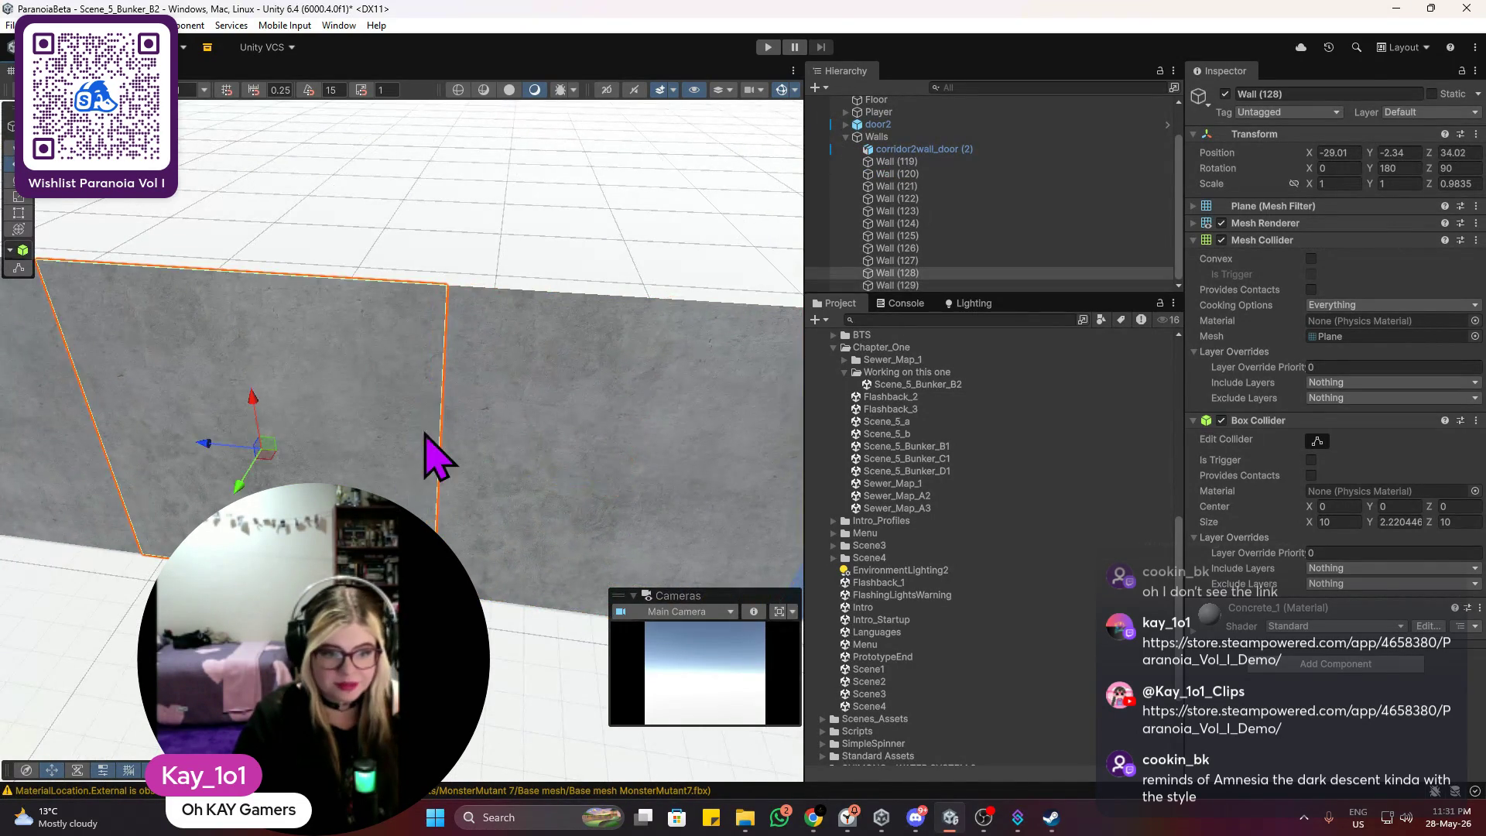
scroll(455, 410, "down", 3)
key("ctrl+d")
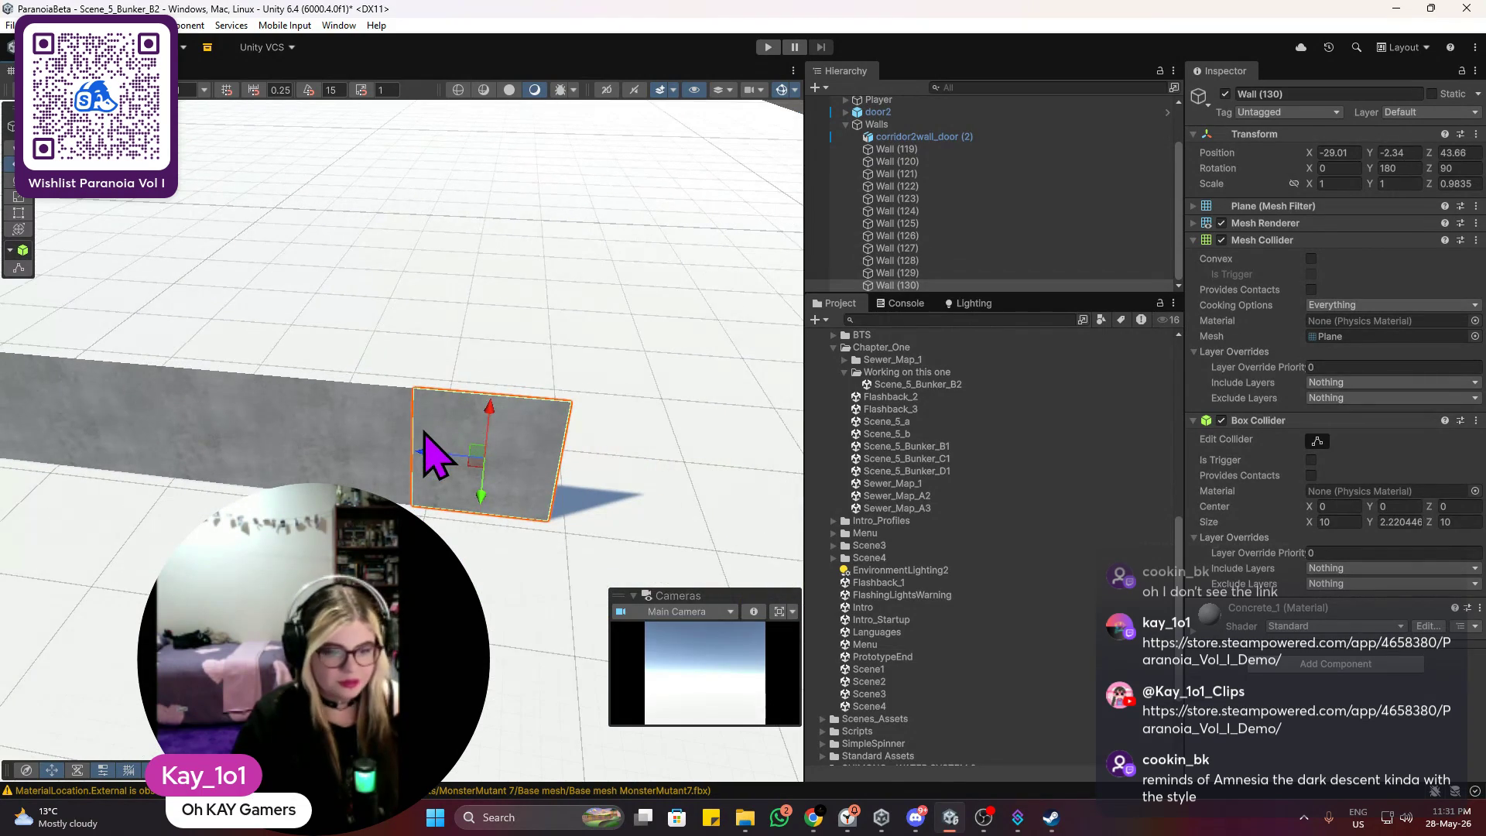
mouse_move(429, 463)
left_mouse_down()
mouse_move(606, 464)
mouse_move(582, 451)
left_mouse_up()
left_click(634, 365)
mouse_move(634, 365)
left_mouse_down()
mouse_move(564, 355)
mouse_move(433, 477)
left_mouse_up()
Step: Nudge the small wall panel, Wall (131), into line and check the wall corner
left_click(457, 514)
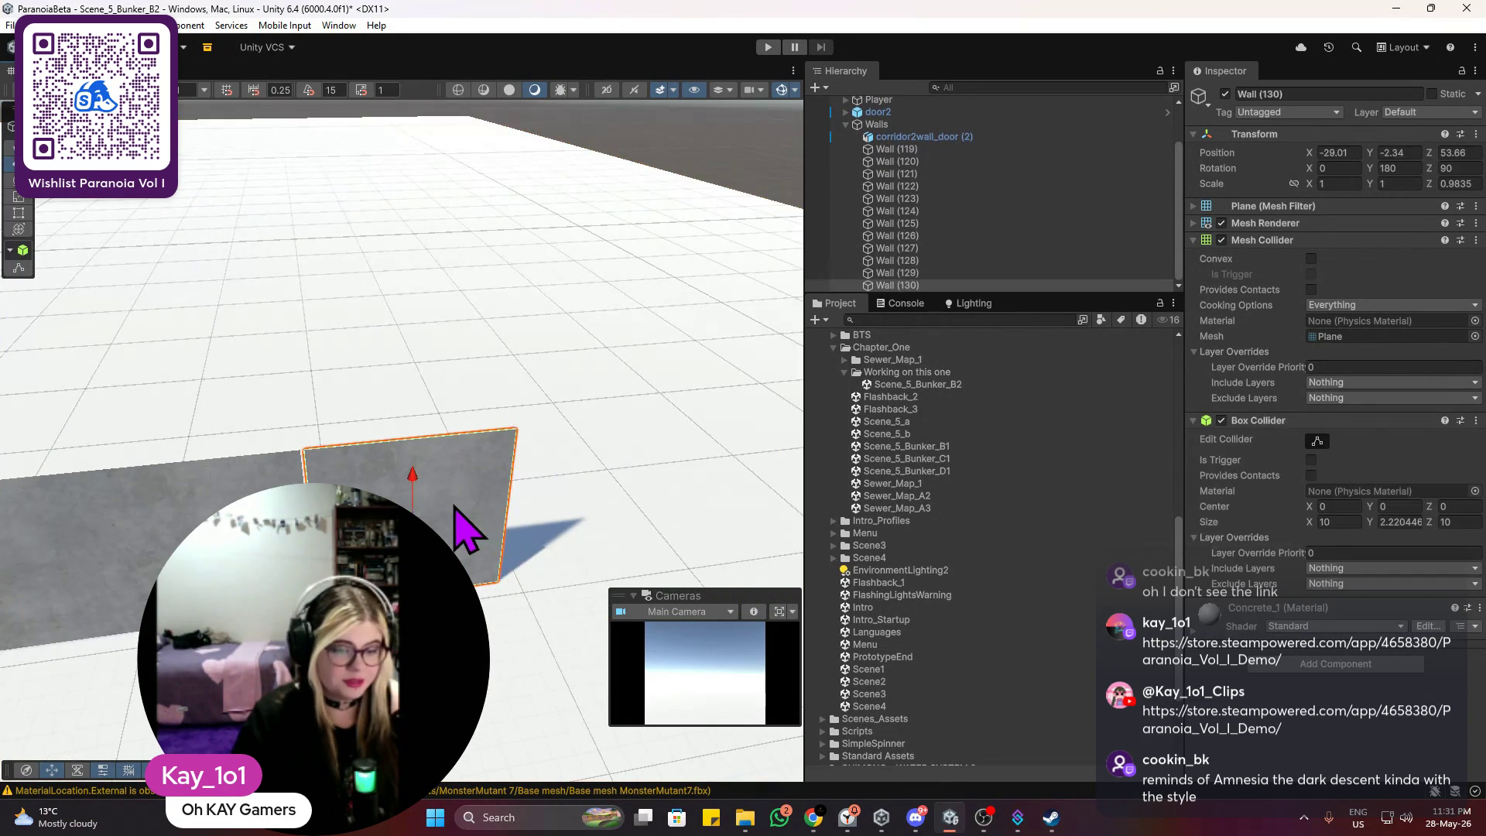
key("f")
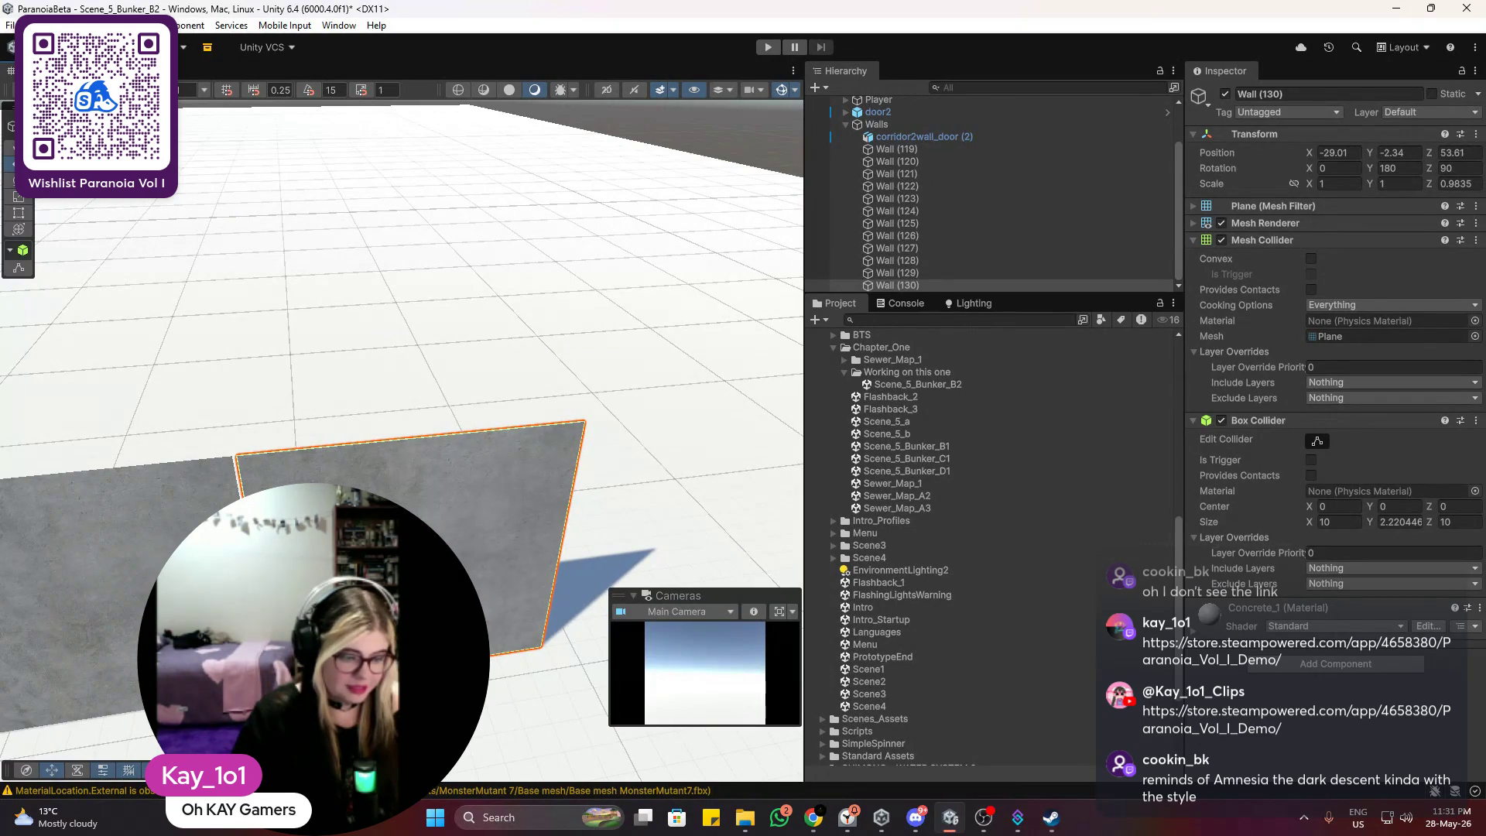
left_click(407, 376)
key("f")
mouse_move(445, 395)
left_mouse_down()
mouse_move(431, 364)
mouse_move(299, 391)
mouse_move(332, 391)
mouse_move(407, 453)
mouse_move(411, 441)
mouse_move(315, 431)
mouse_move(385, 468)
mouse_move(336, 486)
mouse_move(457, 514)
mouse_move(435, 504)
left_mouse_up()
left_click(385, 469)
left_click(528, 354)
mouse_move(528, 353)
left_mouse_down()
mouse_move(302, 375)
mouse_move(421, 345)
mouse_move(341, 398)
mouse_move(373, 405)
mouse_move(415, 475)
mouse_move(441, 487)
mouse_move(536, 452)
left_mouse_up()
right_click(441, 421)
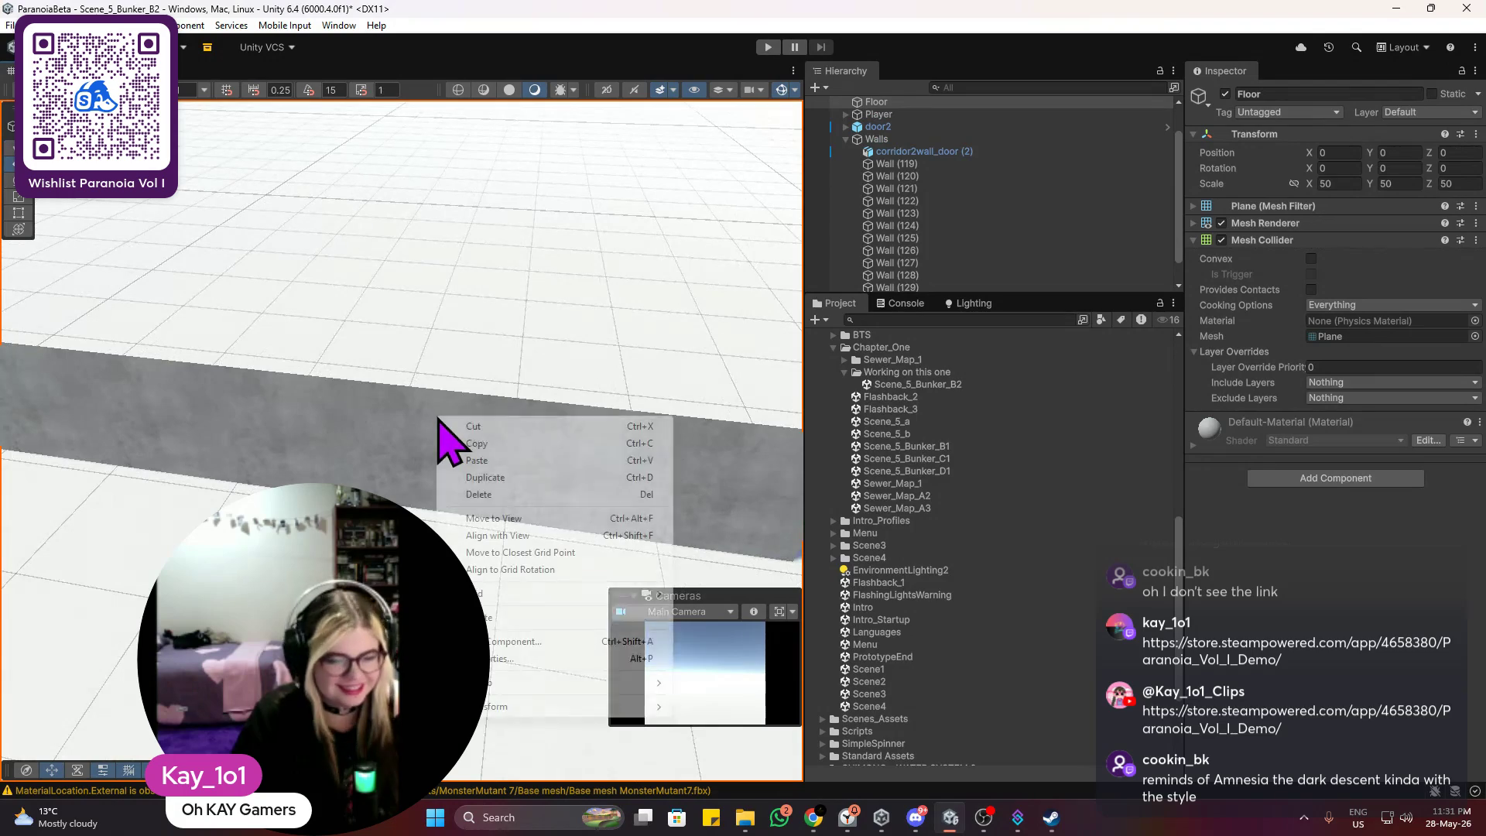
left_click(581, 322)
mouse_move(581, 321)
left_mouse_down()
mouse_move(331, 334)
mouse_move(431, 331)
mouse_move(365, 405)
mouse_move(374, 442)
mouse_move(453, 418)
mouse_move(424, 441)
mouse_move(454, 451)
mouse_move(461, 387)
mouse_move(464, 438)
left_mouse_up()
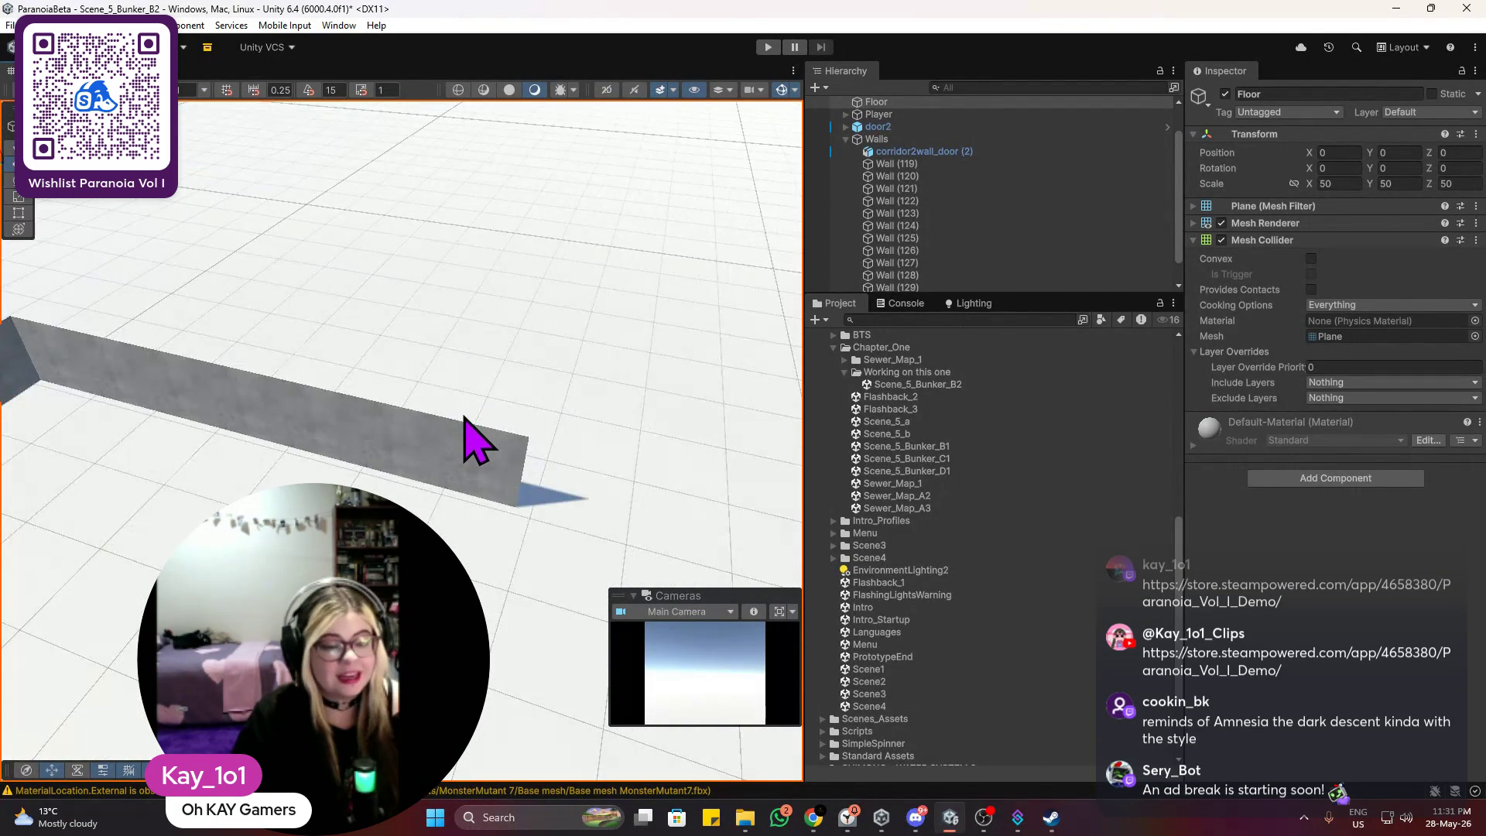
Step: Slide the end panel, Wall (132), further along the corridor on Z
left_click(472, 453)
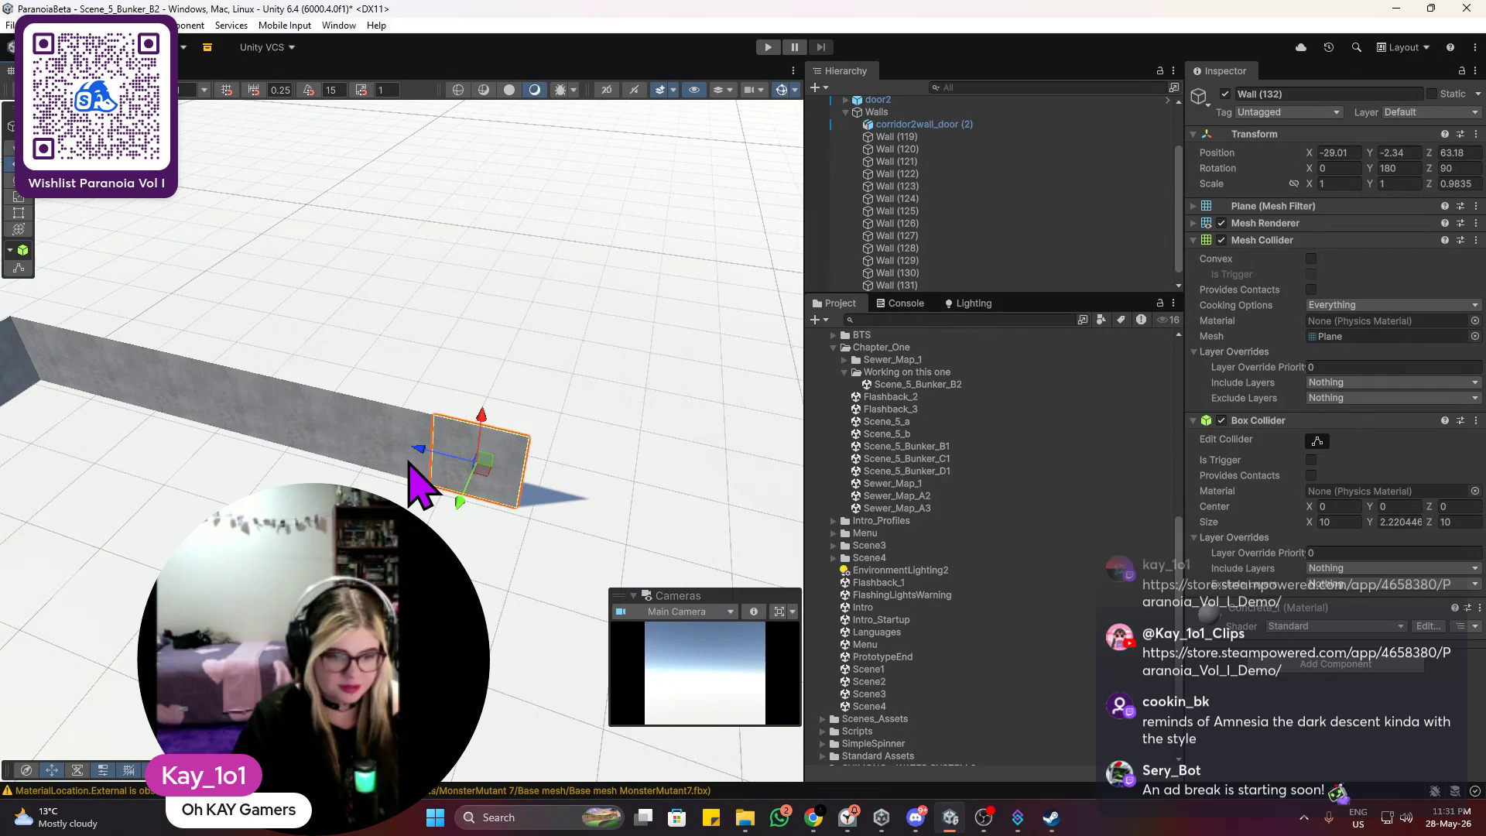
mouse_move(425, 461)
left_mouse_down()
mouse_move(542, 481)
mouse_move(514, 499)
left_mouse_up()
scroll(516, 495, "up", 2)
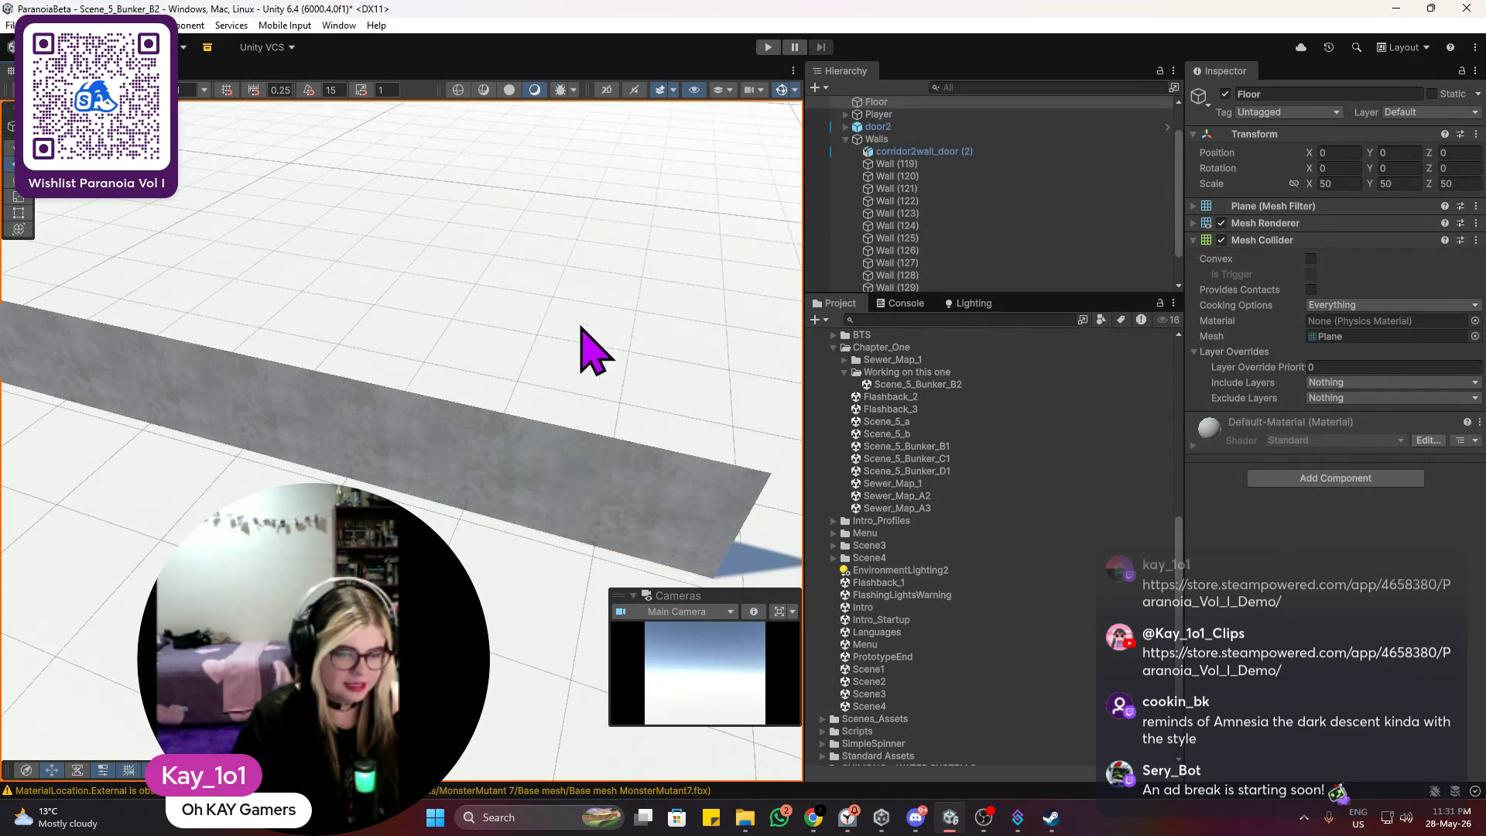
mouse_move(663, 514)
left_mouse_down()
mouse_move(520, 366)
mouse_move(398, 349)
mouse_move(547, 365)
left_mouse_up()
scroll(388, 341, "down", 3)
Step: Duplicate Wall (119) and move the copy along X to extend the opposite wall
left_click(238, 334)
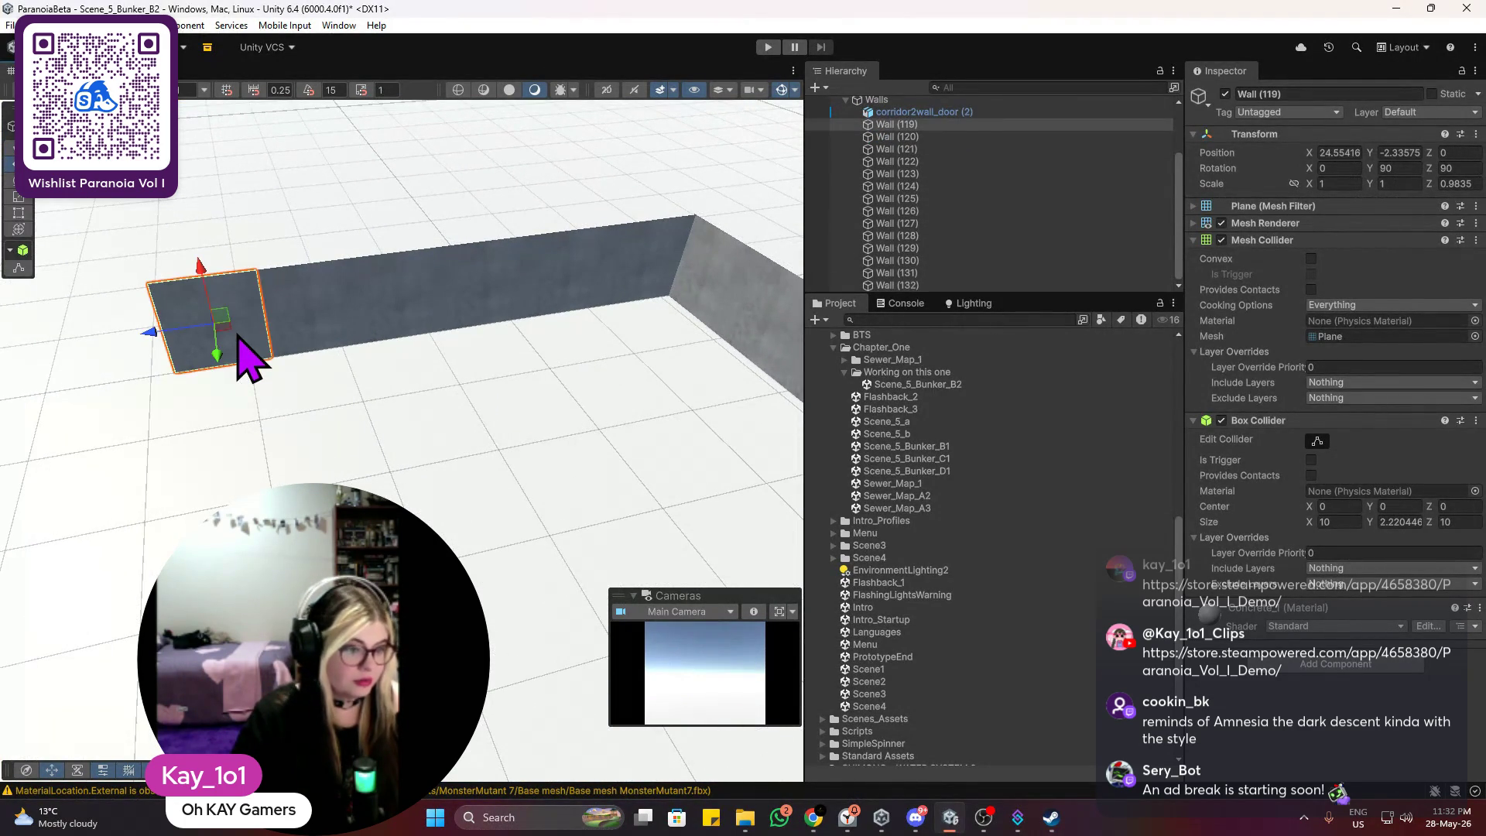
key("f")
key("ctrl+d")
mouse_move(339, 454)
left_mouse_down()
mouse_move(286, 484)
mouse_move(142, 485)
mouse_move(85, 504)
left_mouse_up()
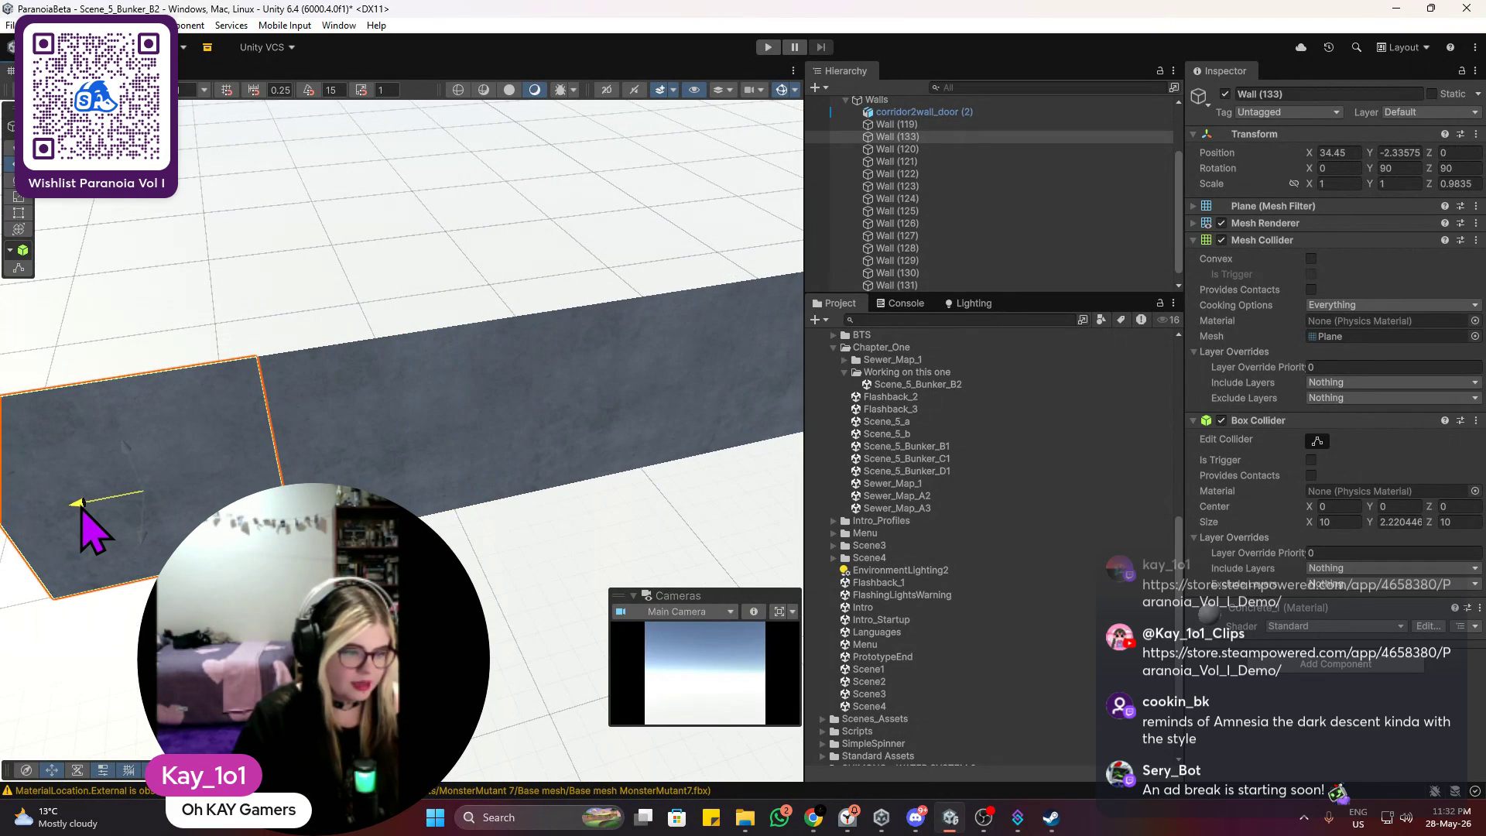
mouse_move(265, 415)
left_mouse_down()
mouse_move(325, 397)
mouse_move(291, 453)
left_mouse_up()
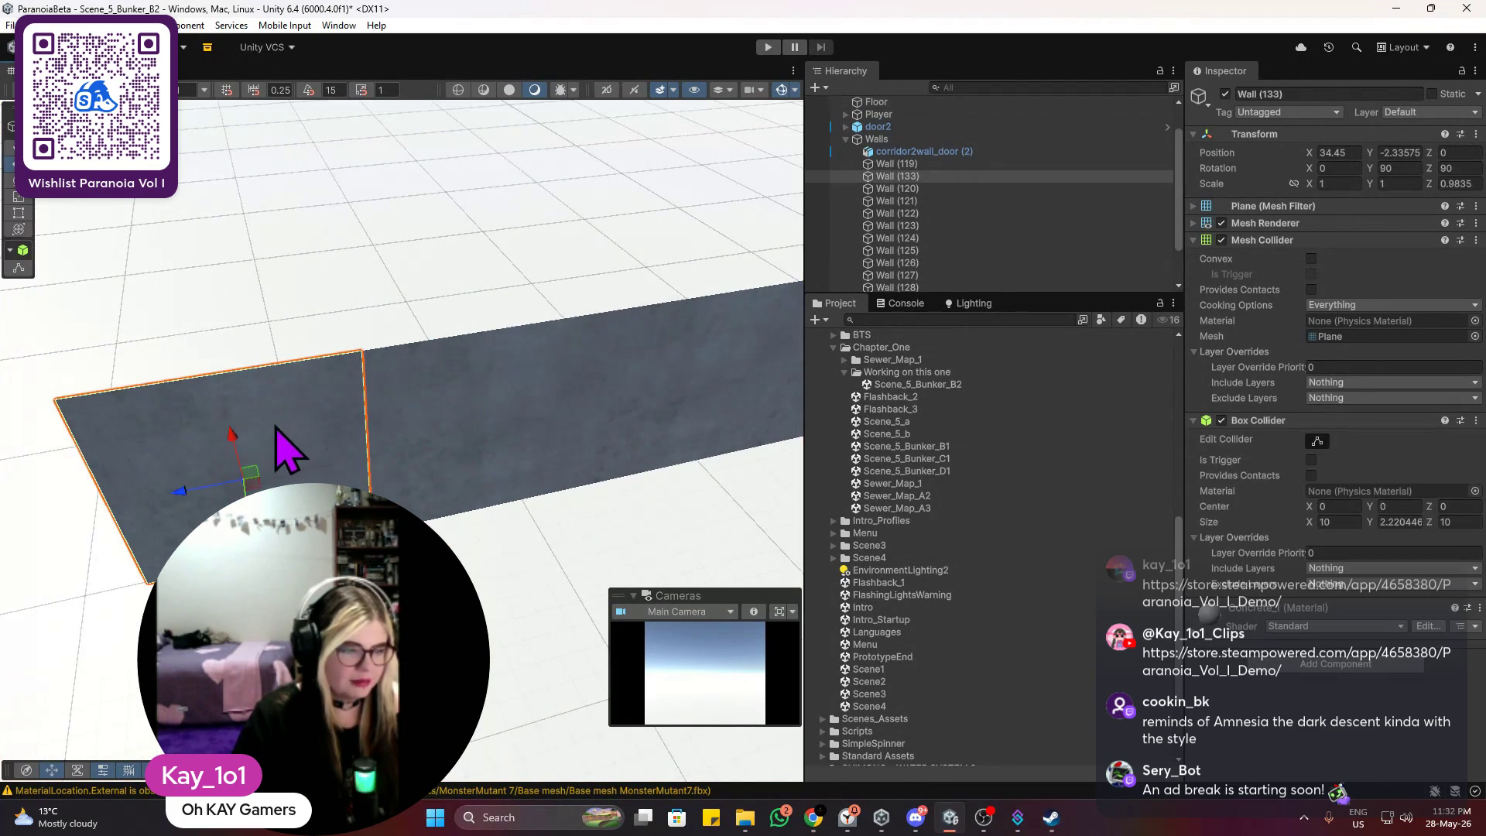
left_click_drag(185, 488, 186, 499)
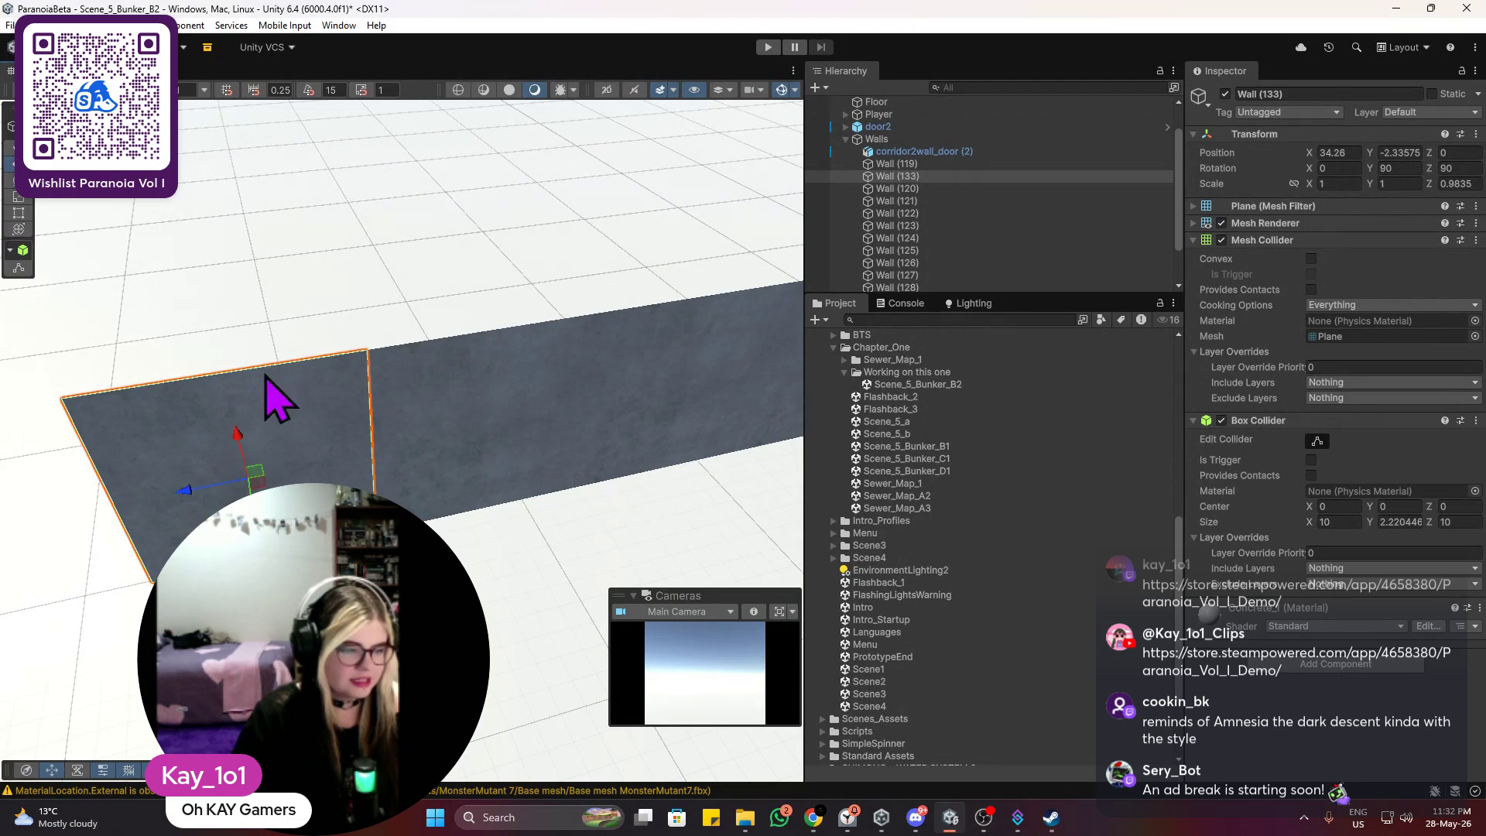
left_click(327, 307)
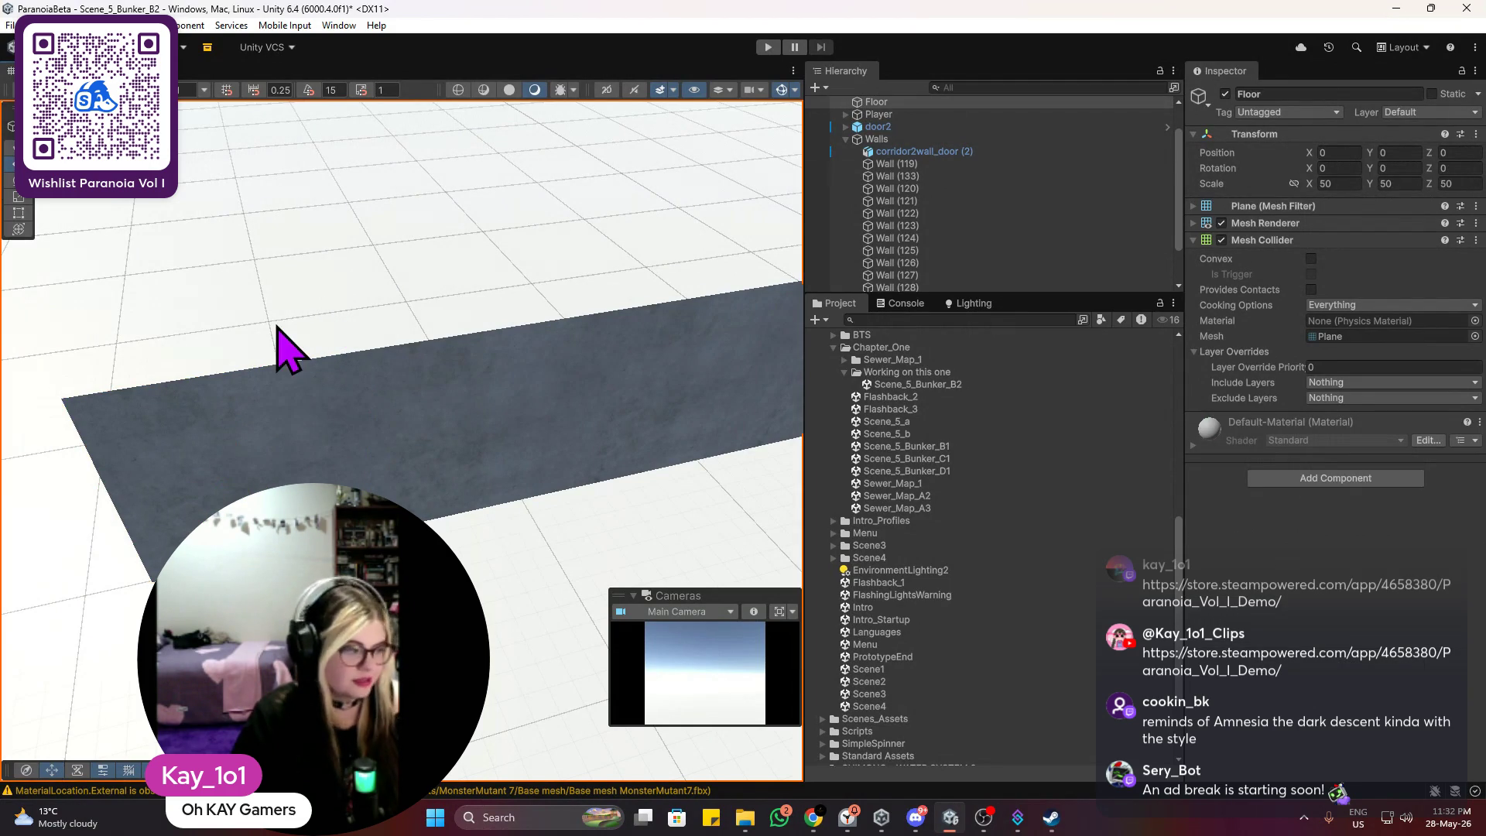
Step: Duplicate Wall (133) and fine-tune the copy end to end along X
left_click(329, 457)
key("ctrl+d")
left_click_drag(215, 486, 101, 523)
mouse_move(305, 467)
left_mouse_down()
mouse_move(225, 469)
mouse_move(152, 501)
mouse_move(217, 493)
left_mouse_up()
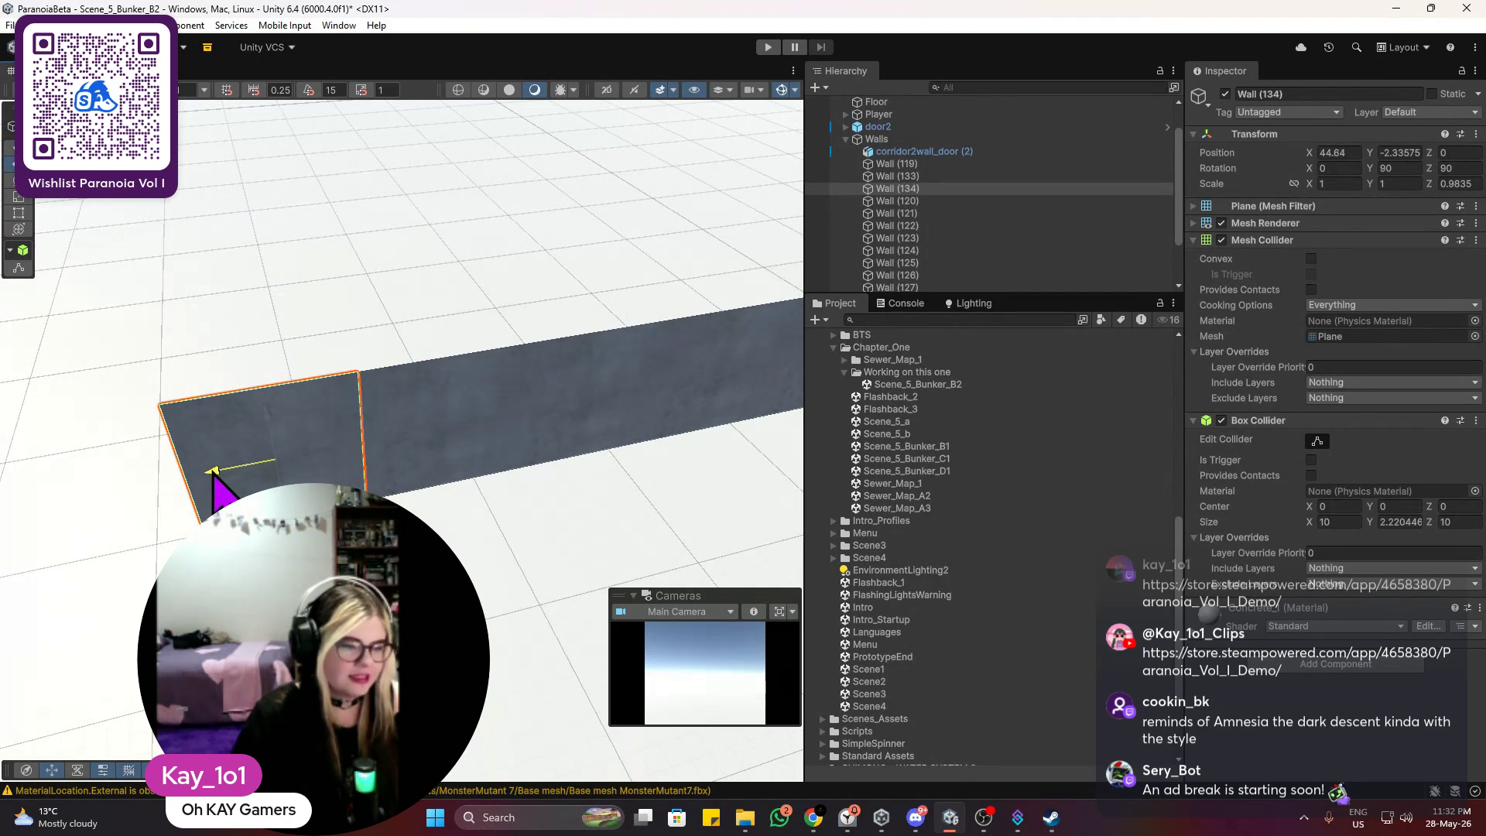
scroll(272, 414, "up", 1)
scroll(277, 422, "up", 3)
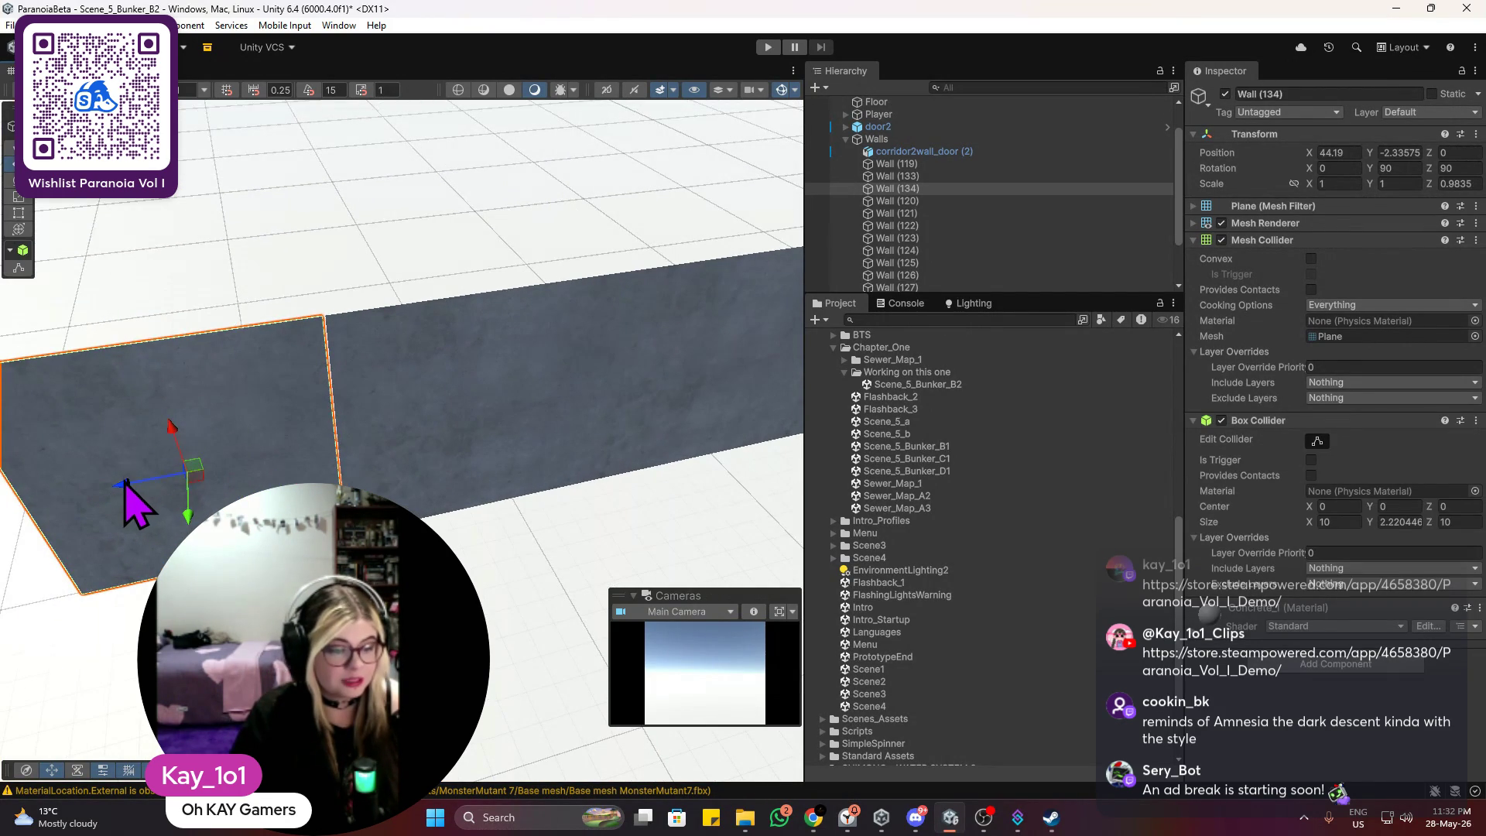
scroll(193, 387, "down", 3)
left_click(314, 303)
mouse_move(315, 305)
left_mouse_down()
mouse_move(345, 354)
mouse_move(498, 299)
mouse_move(630, 332)
mouse_move(663, 315)
mouse_move(537, 397)
mouse_move(514, 448)
mouse_move(574, 414)
mouse_move(33, 282)
left_mouse_up()
scroll(685, 313, "up", 3)
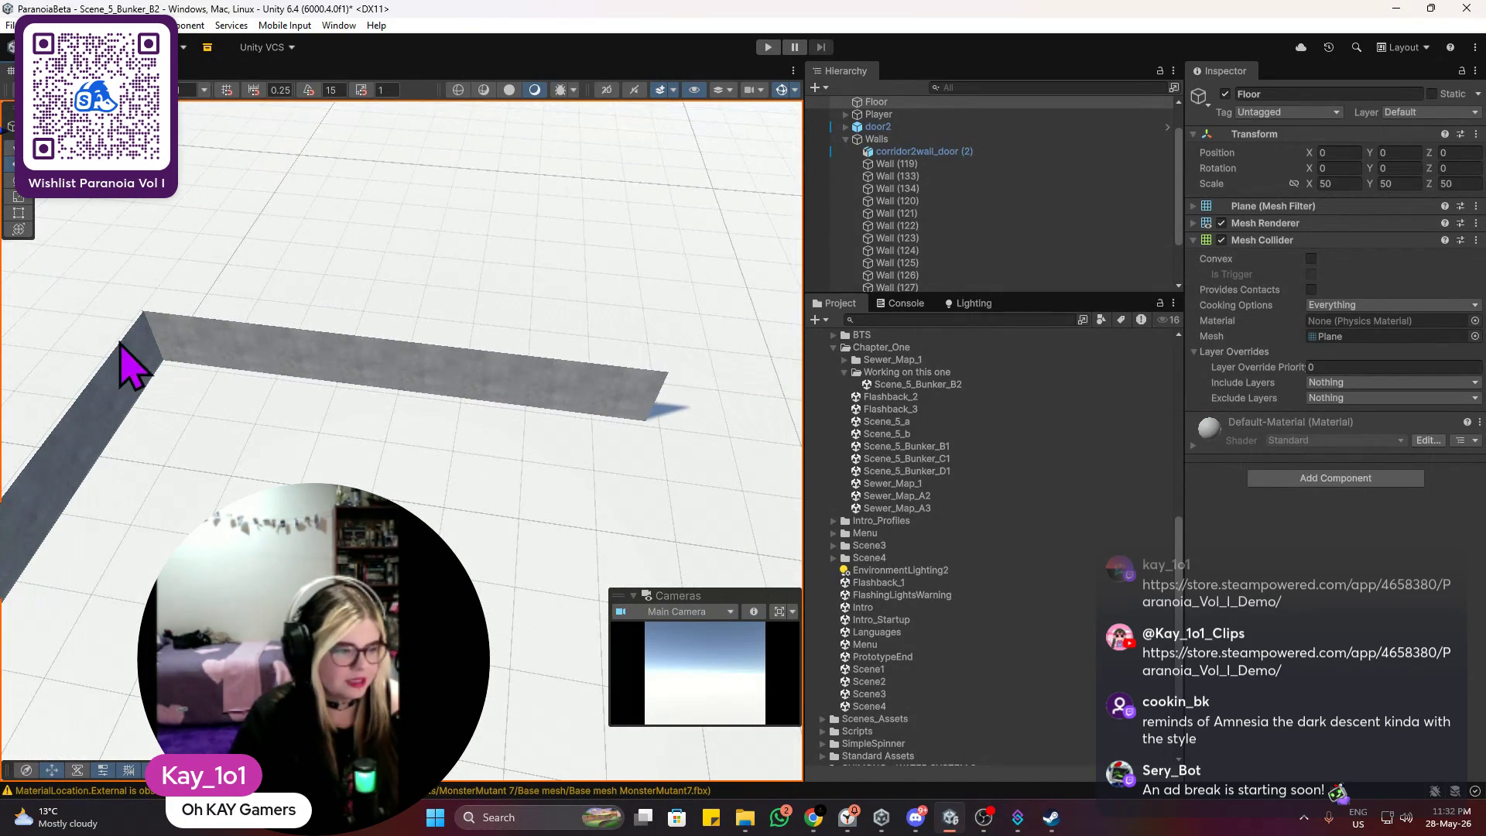
left_click(144, 361)
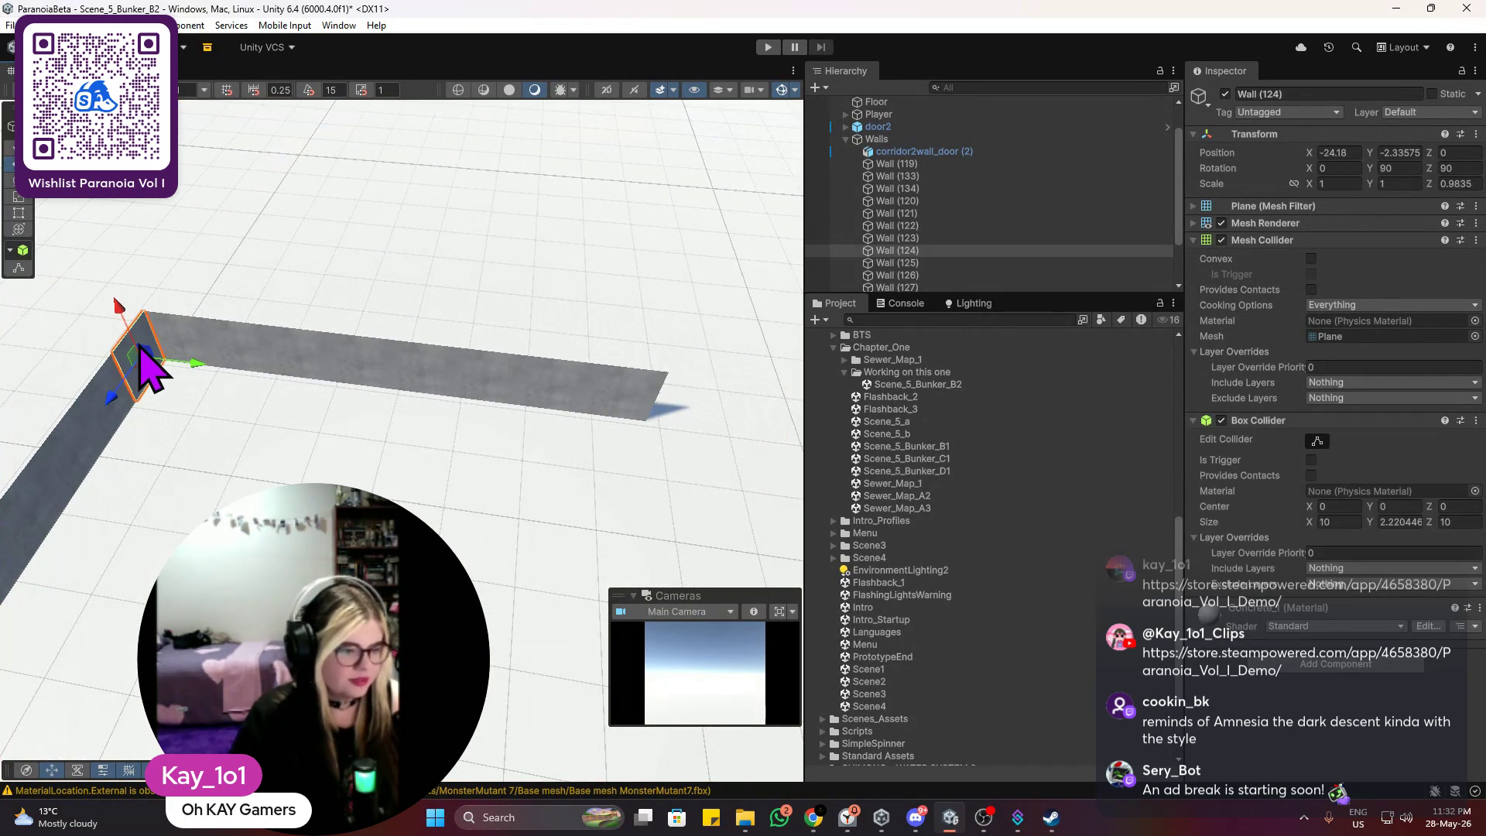
Step: Duplicate Wall (124), slide the copy to Z 77.39, and set its Y rotation to -90
key("ctrl+d")
mouse_move(199, 371)
left_mouse_down()
mouse_move(481, 432)
mouse_move(695, 425)
left_mouse_up()
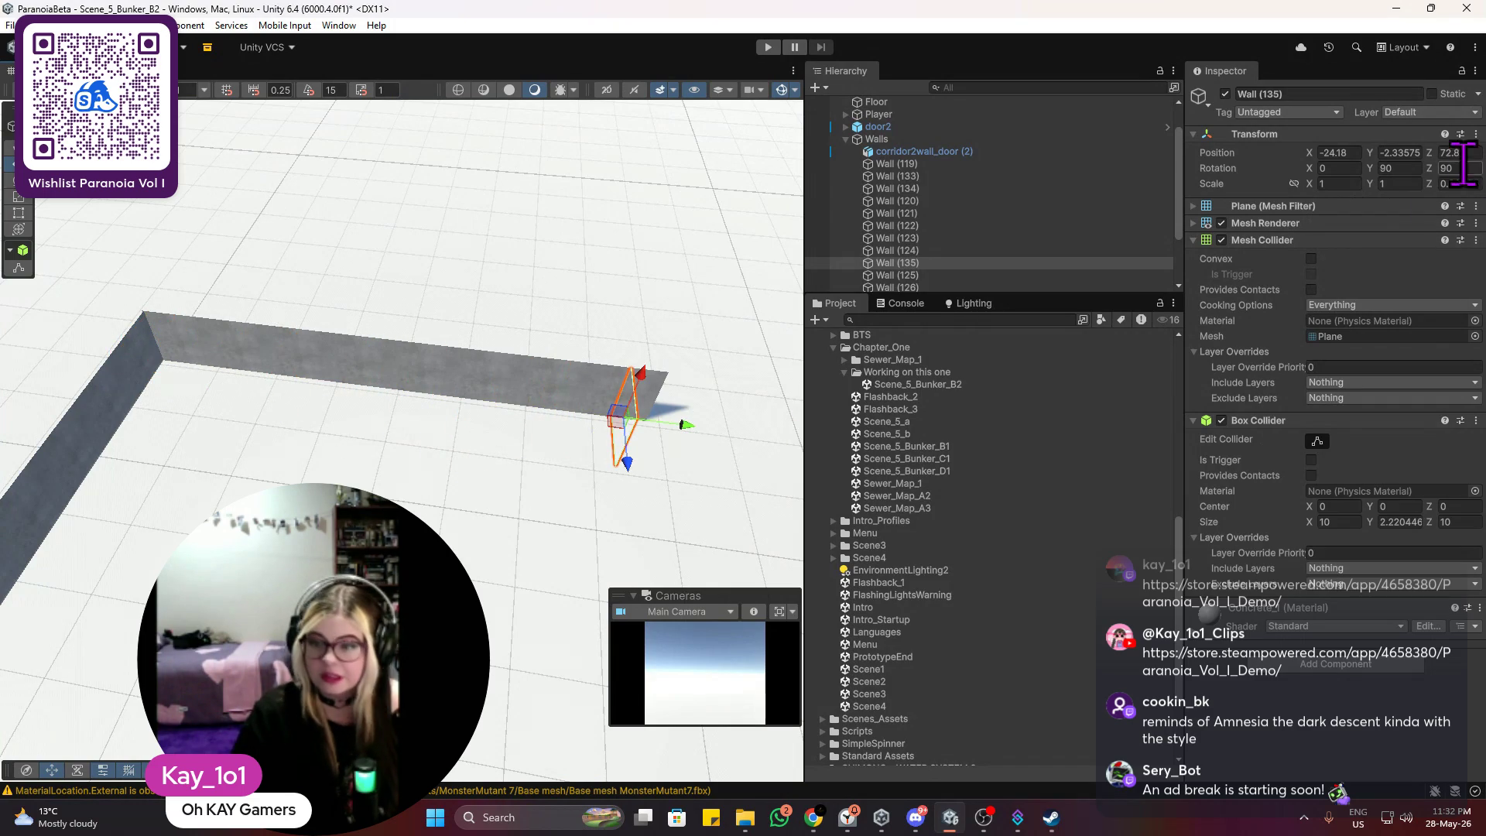
left_click(1412, 169)
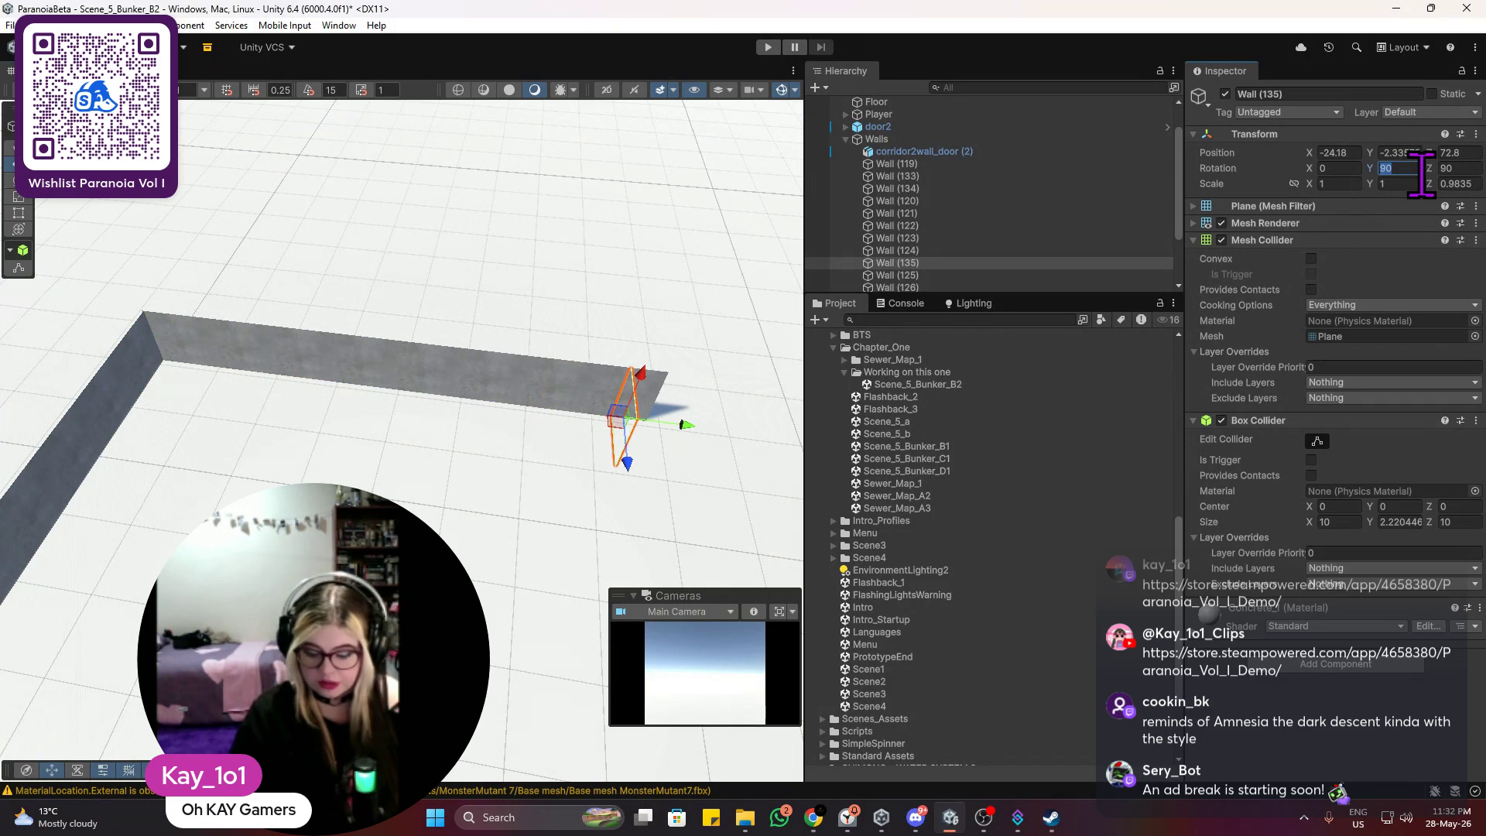
type("0")
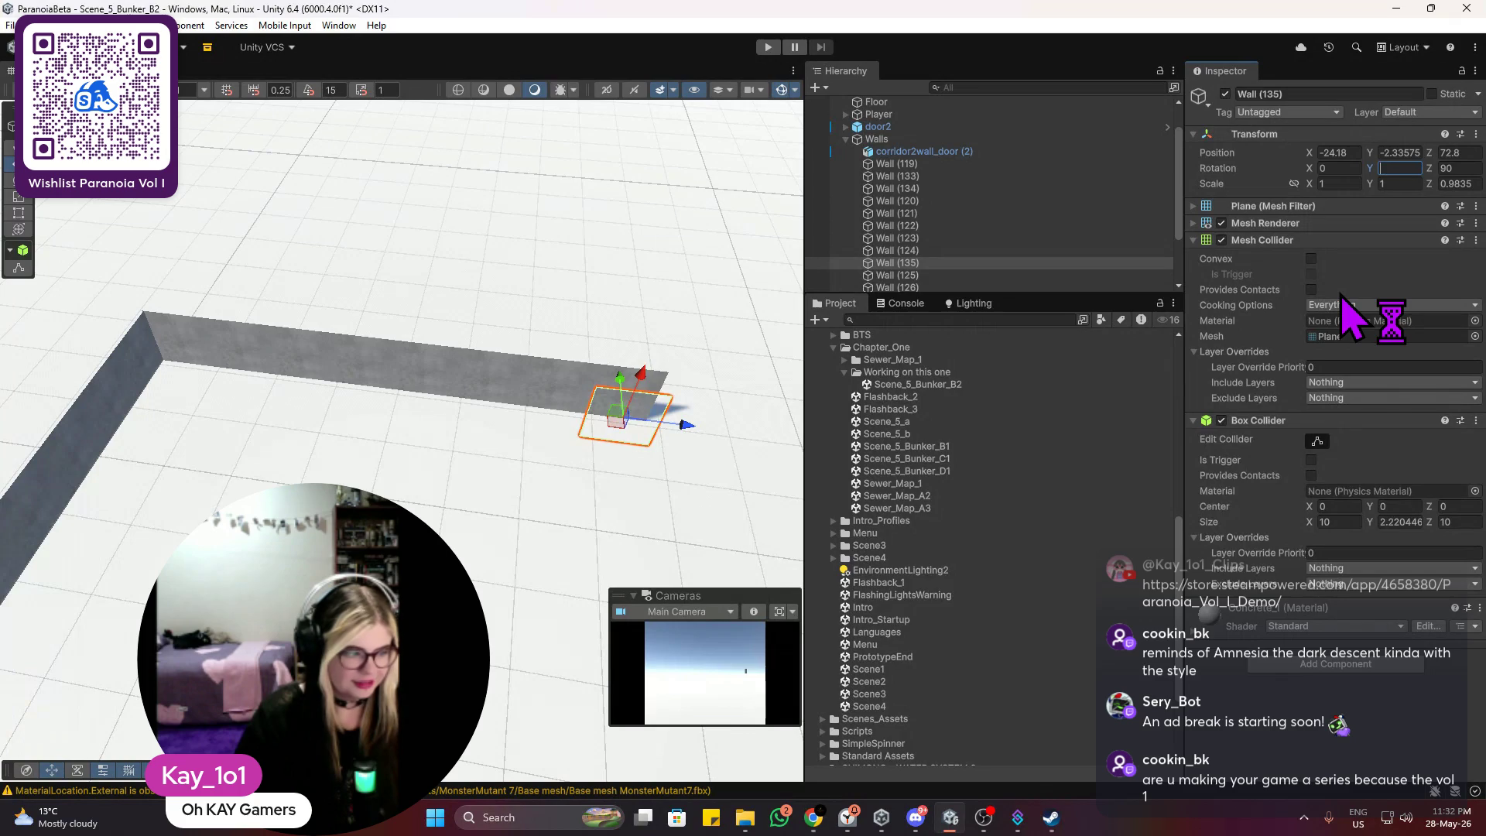
type("90")
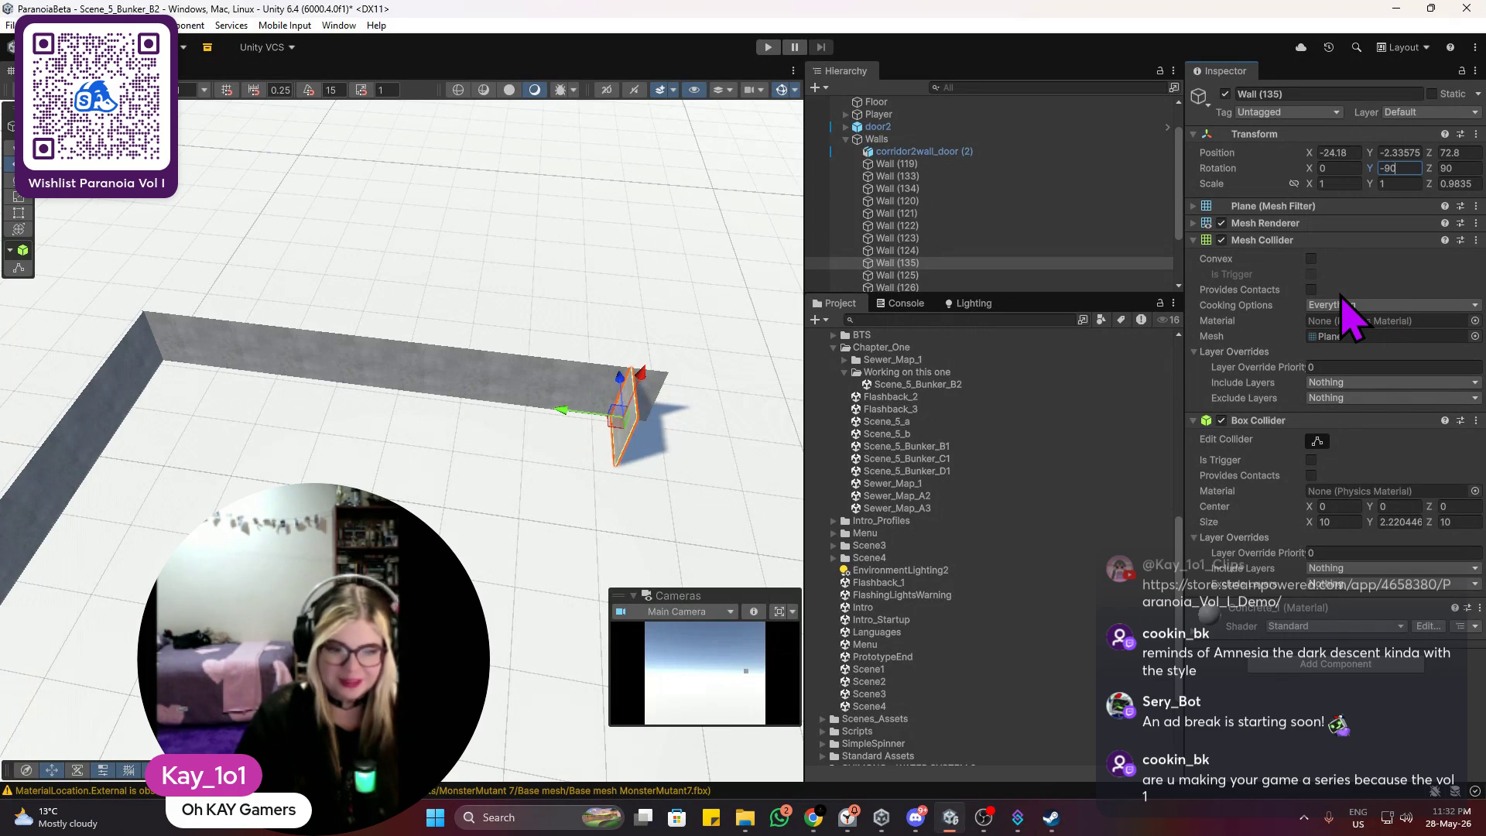
mouse_move(562, 406)
left_mouse_down()
mouse_move(548, 425)
mouse_move(371, 448)
mouse_move(431, 422)
mouse_move(263, 468)
mouse_move(358, 448)
mouse_move(465, 537)
mouse_move(533, 532)
mouse_move(508, 591)
mouse_move(590, 571)
mouse_move(580, 511)
mouse_move(675, 534)
mouse_move(514, 474)
mouse_move(541, 495)
mouse_move(982, 365)
mouse_move(402, 457)
left_mouse_up()
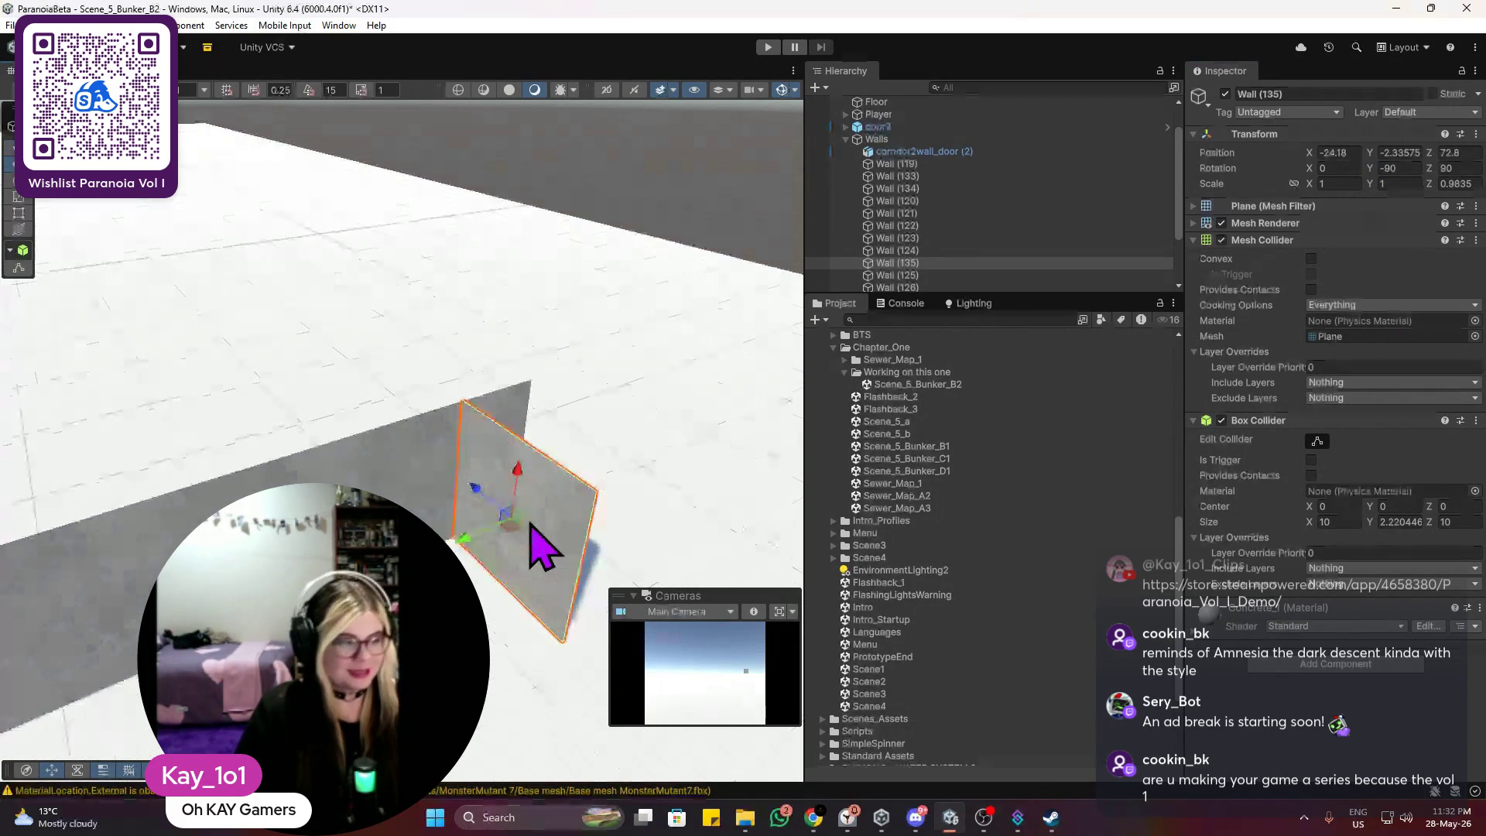
scroll(531, 528, "up", 5)
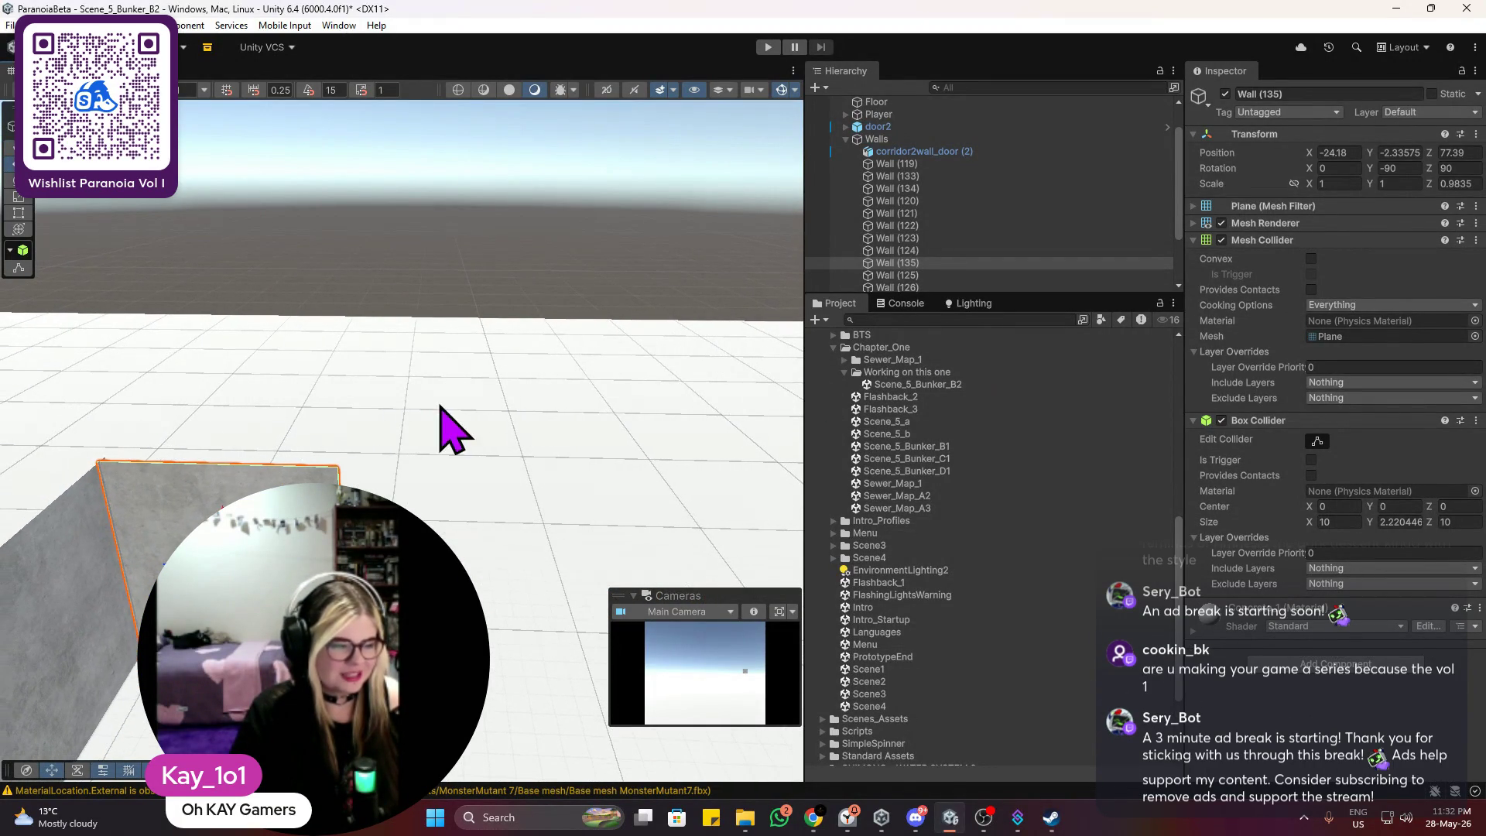
left_click_drag(382, 458, 630, 364)
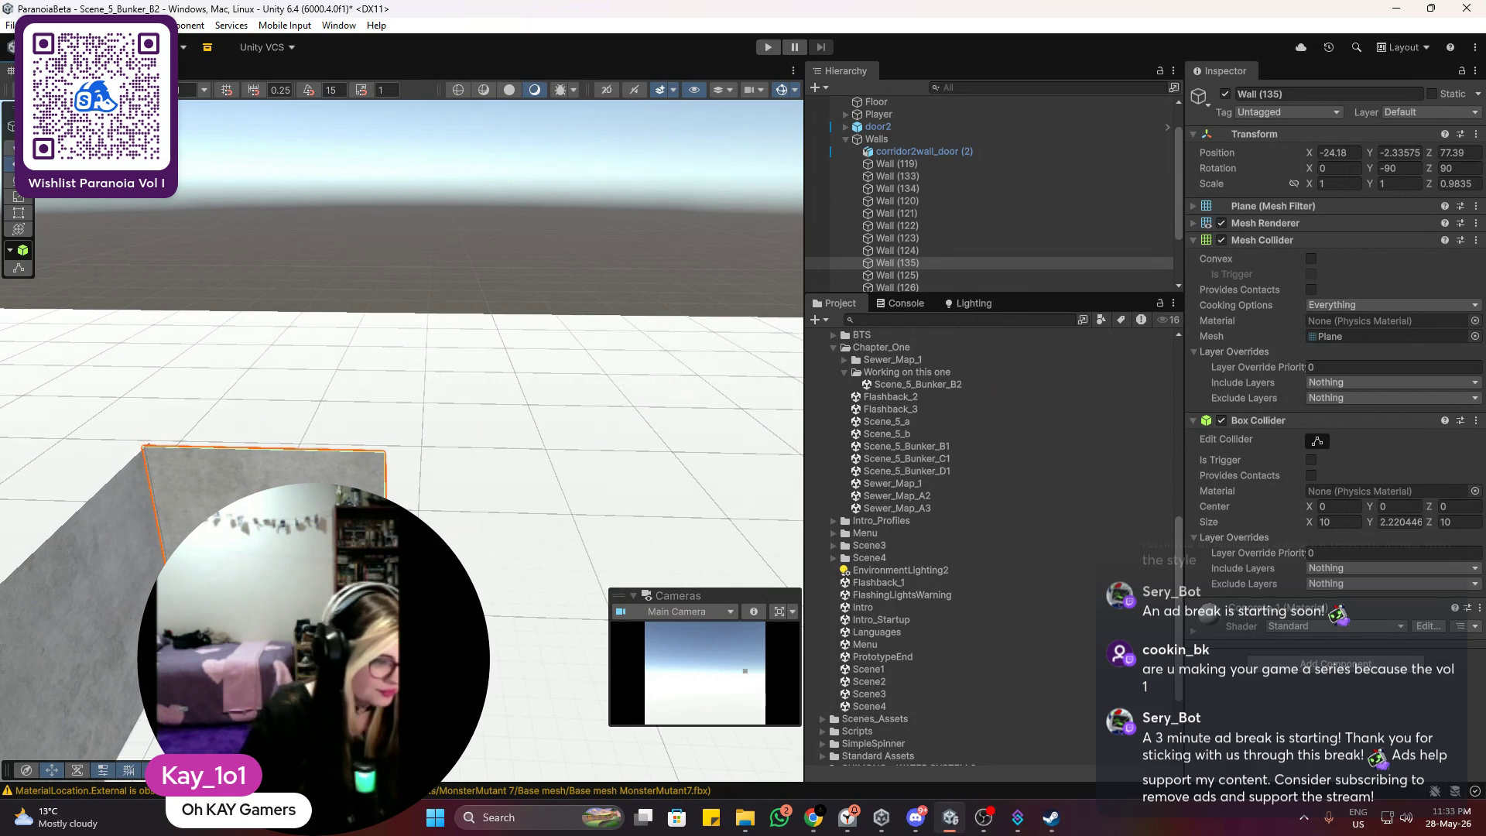
Step: Duplicate the end wall panel and slide the copy 10 units along the corridor
left_click_drag(398, 488, 441, 471)
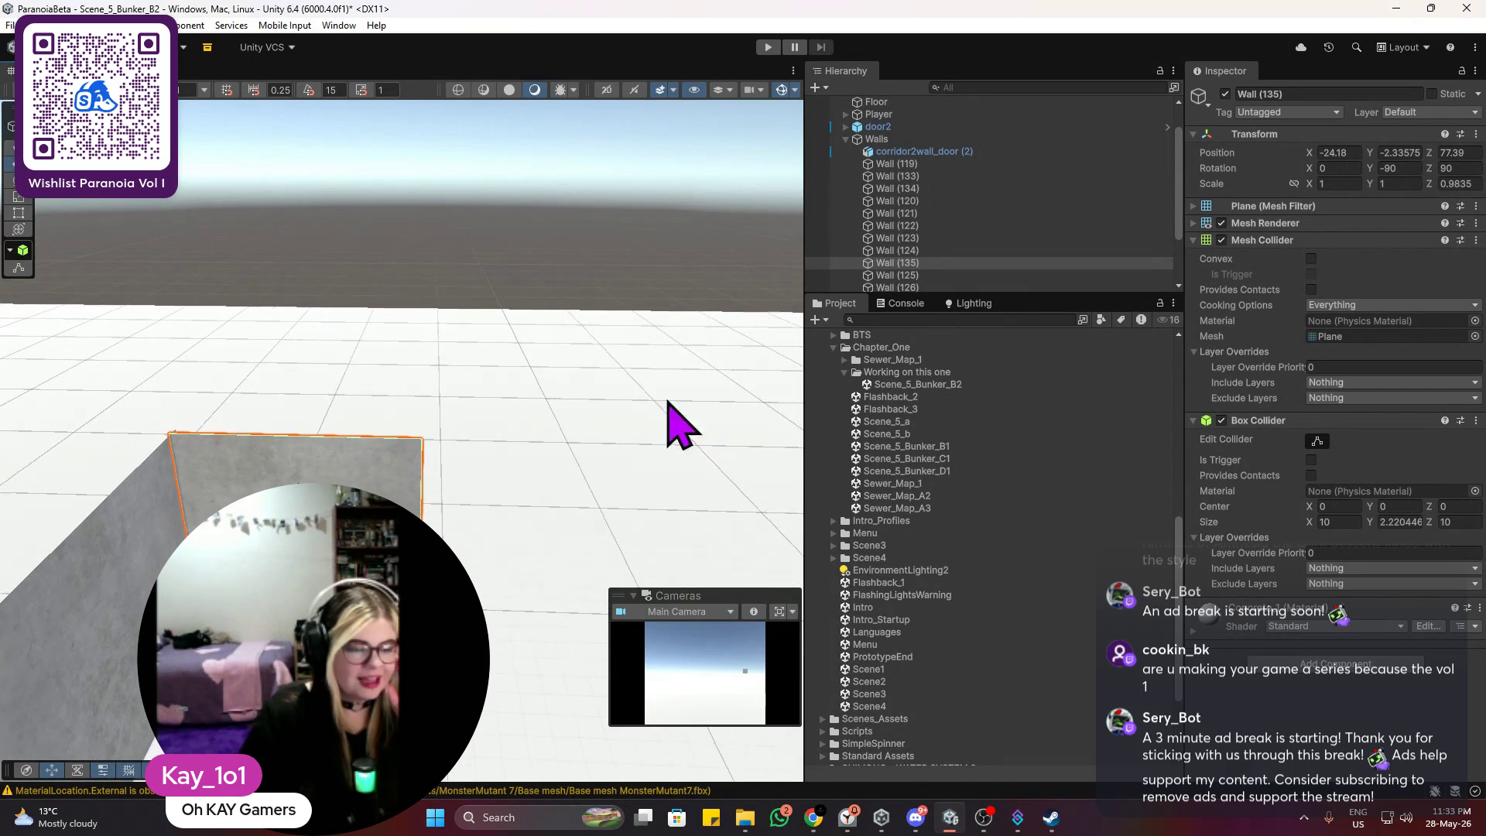
key("f")
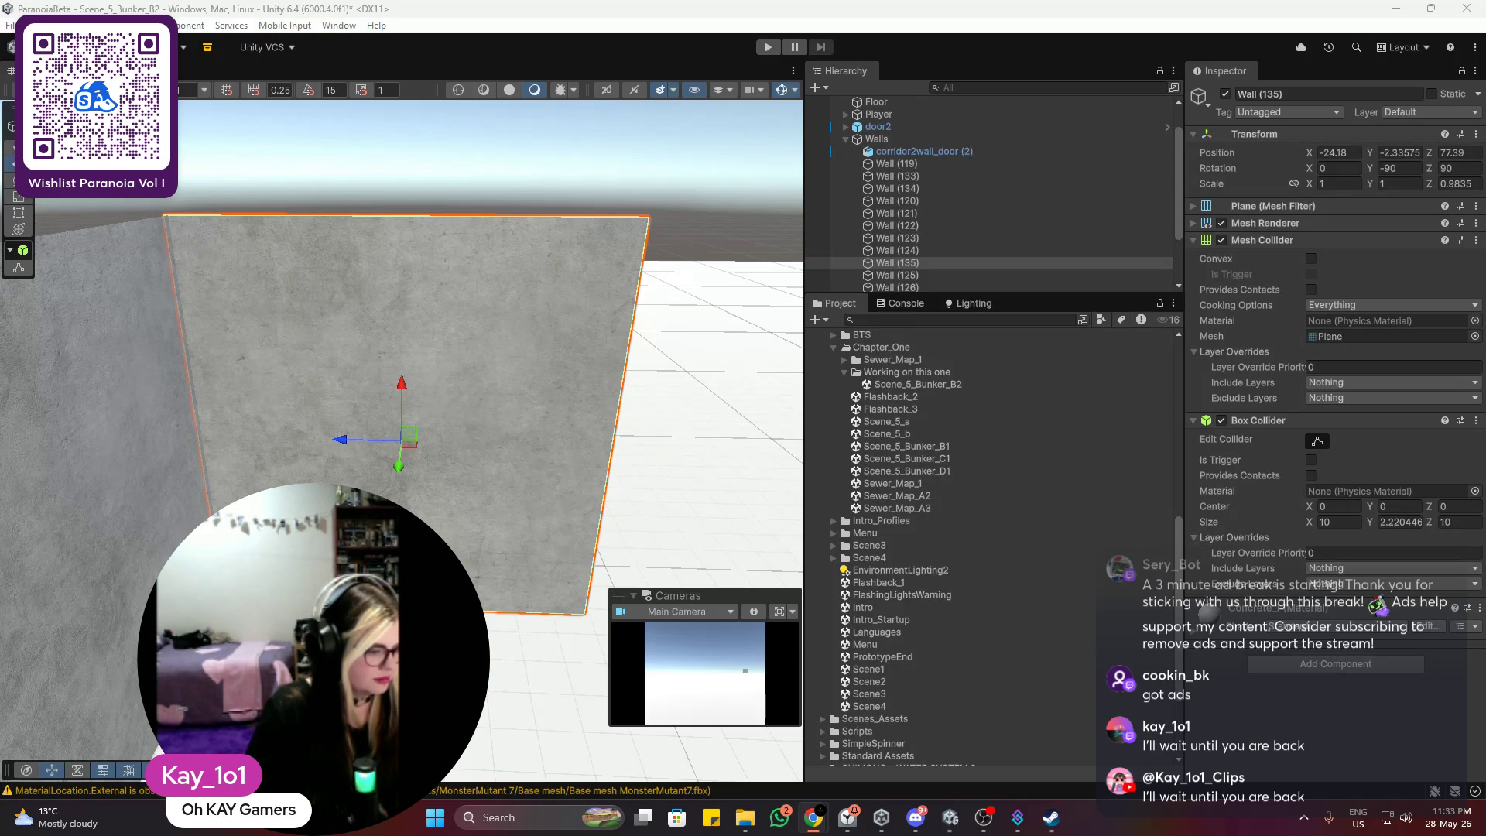
key("alt+Tab")
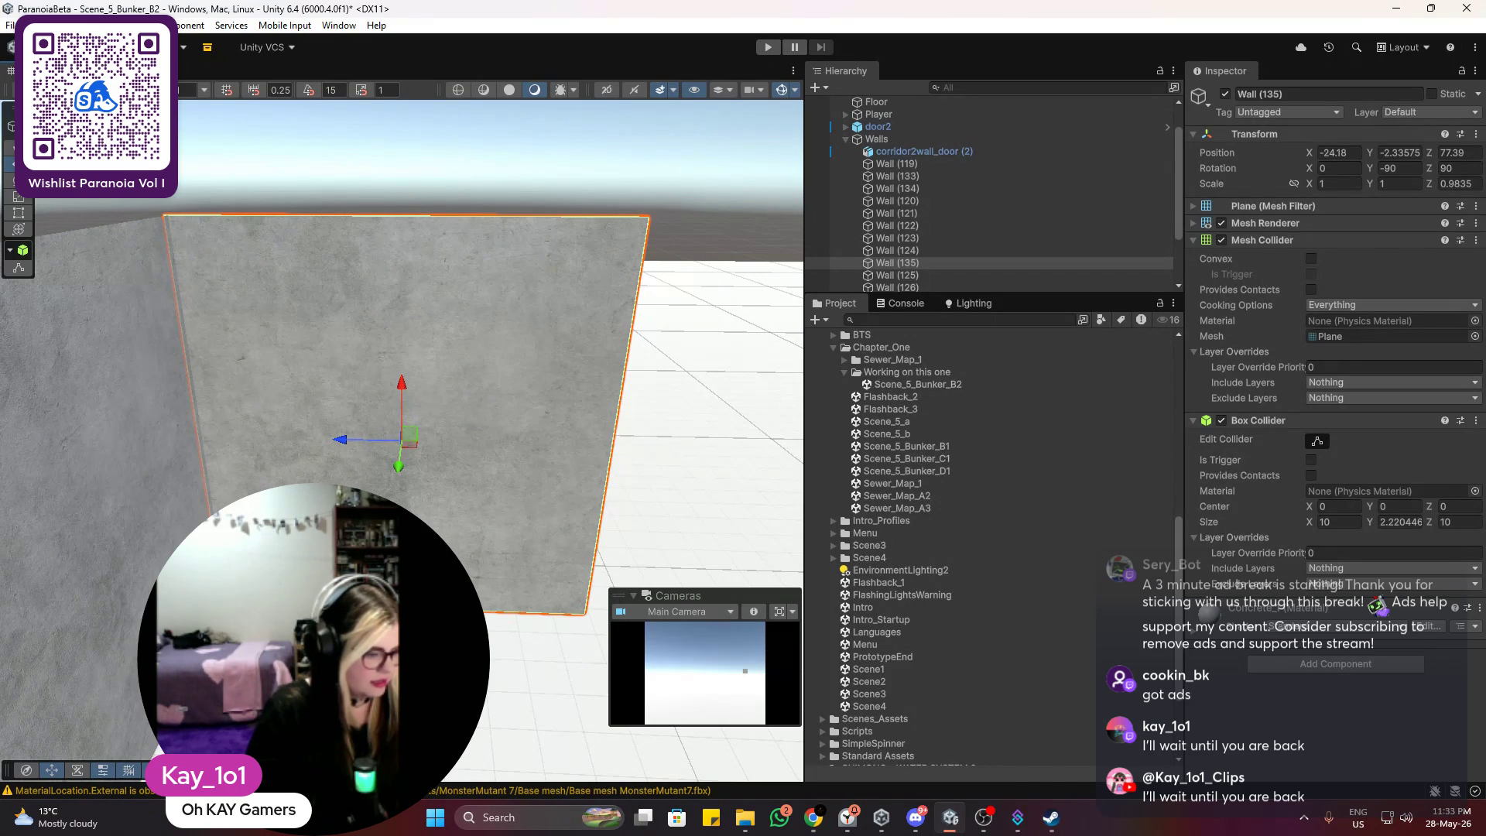
key("alt+Tab")
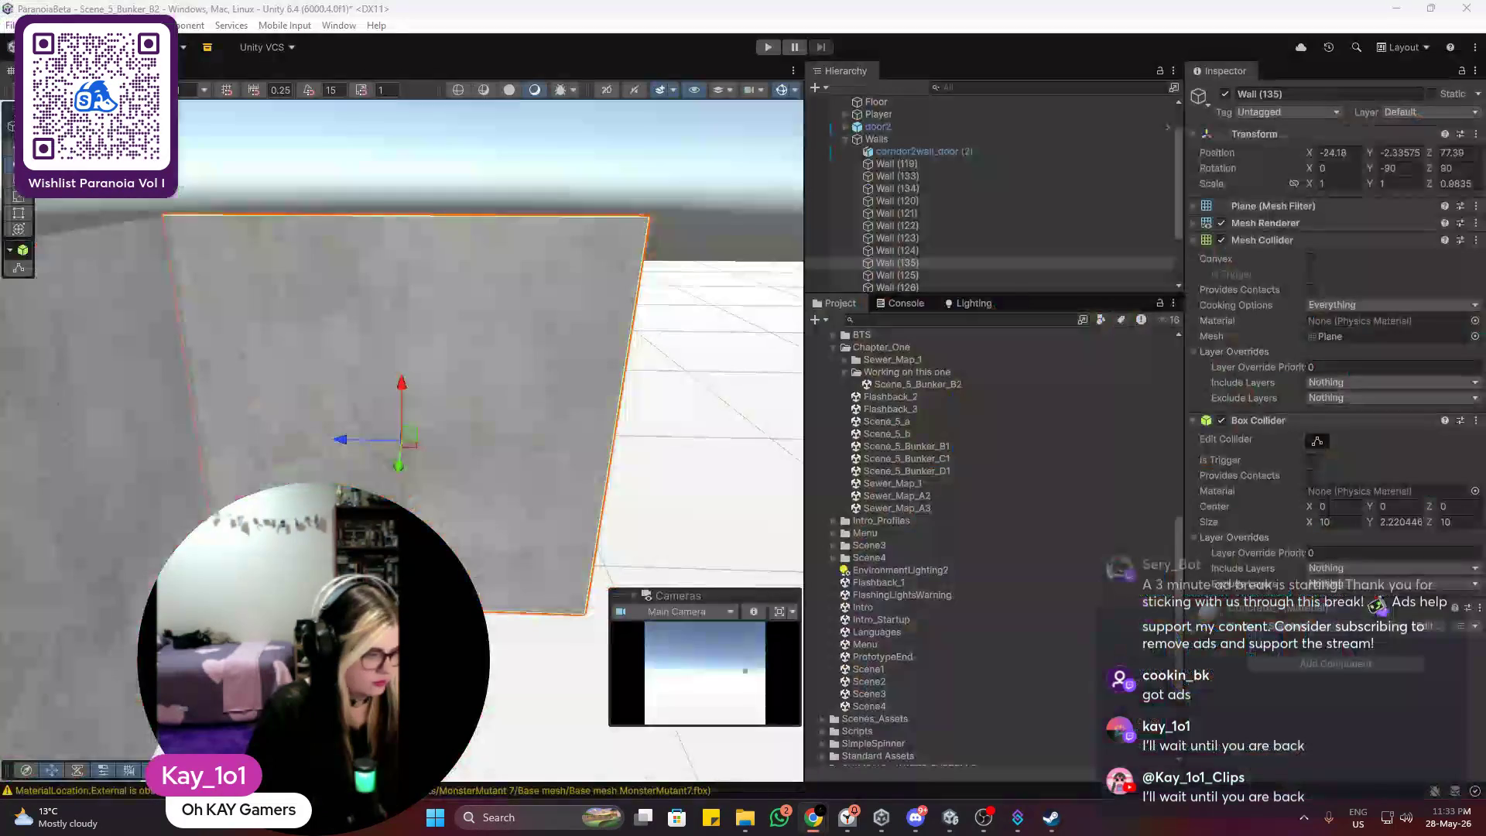
mouse_move(603, 434)
left_mouse_down()
mouse_move(633, 381)
mouse_move(588, 418)
mouse_move(473, 450)
mouse_move(209, 359)
left_mouse_up()
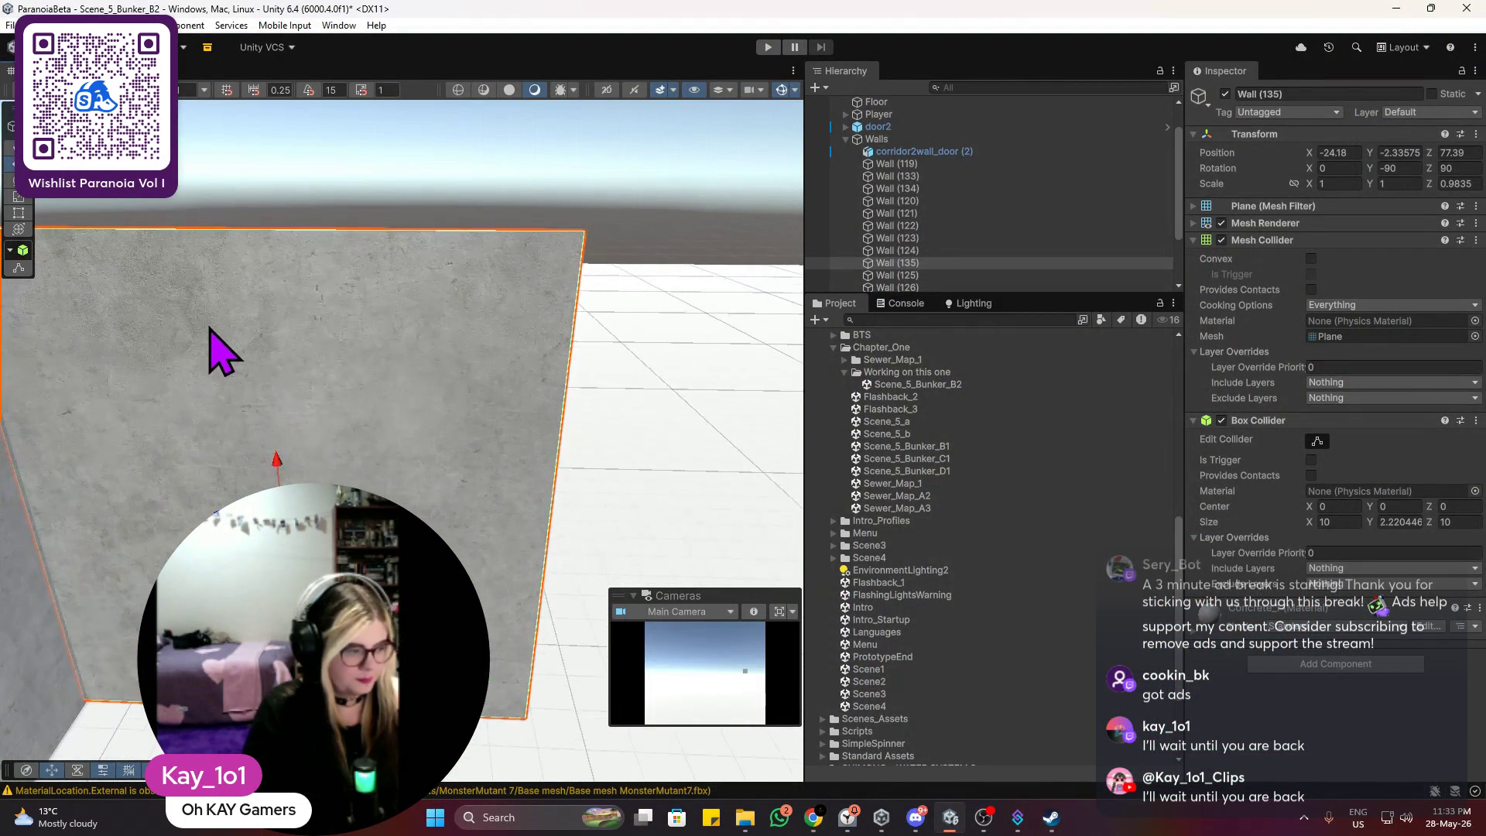
key("ctrl+d")
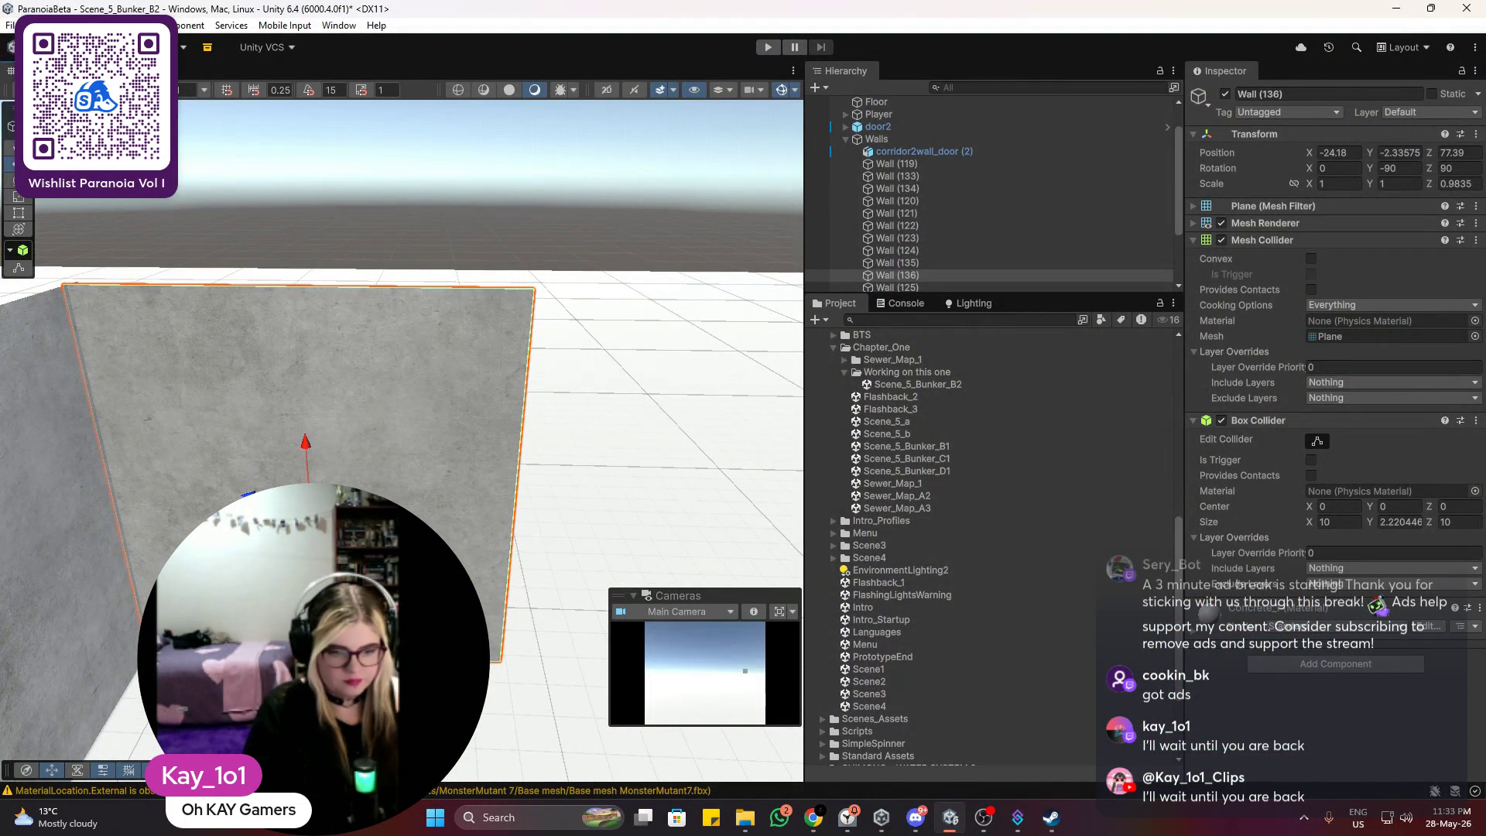
mouse_move(248, 495)
left_mouse_down()
mouse_move(557, 521)
mouse_move(703, 514)
mouse_move(681, 526)
mouse_move(664, 504)
left_mouse_up()
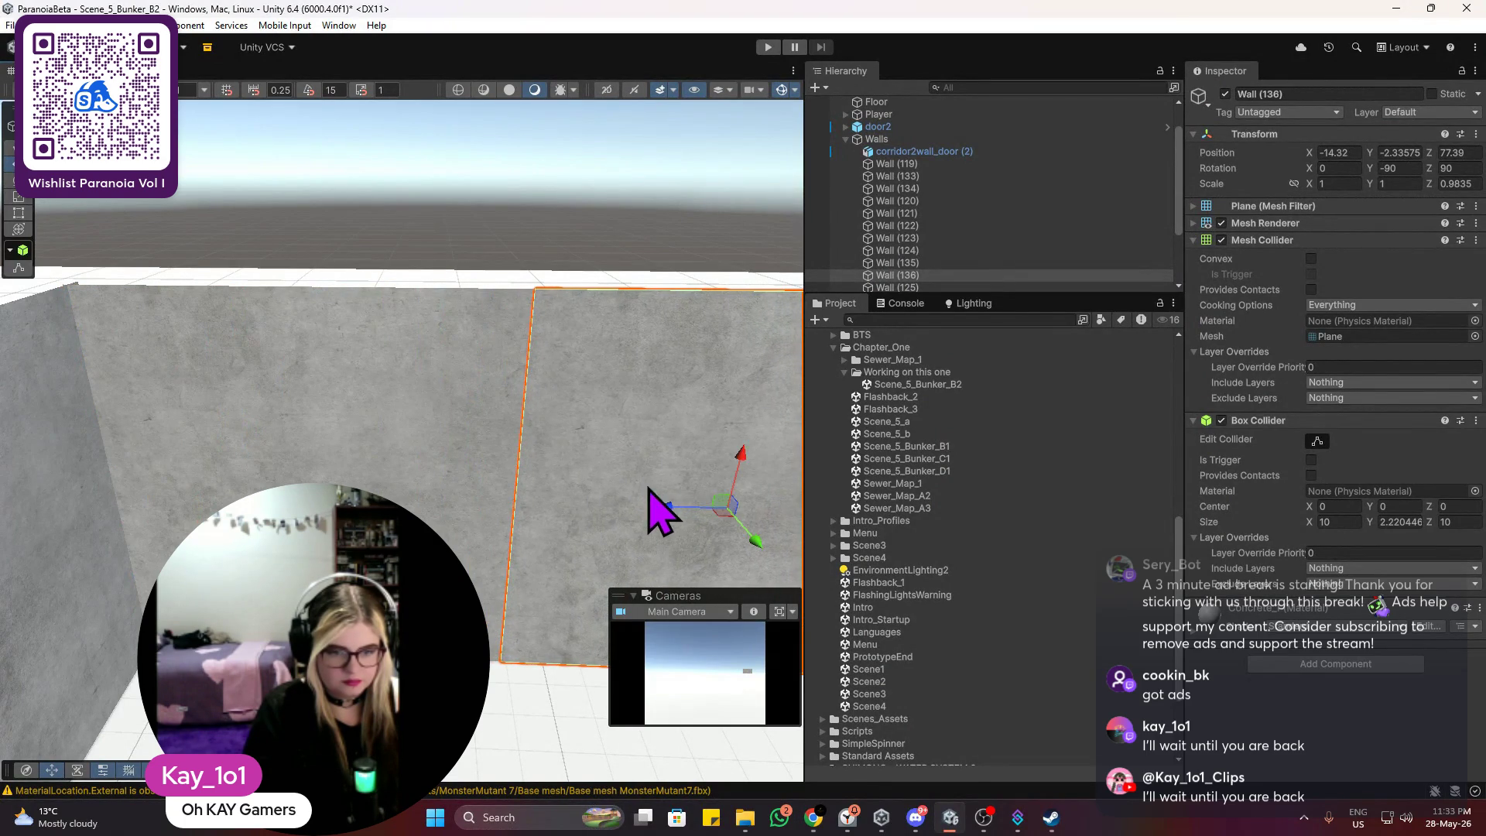
scroll(596, 414, "up", 1)
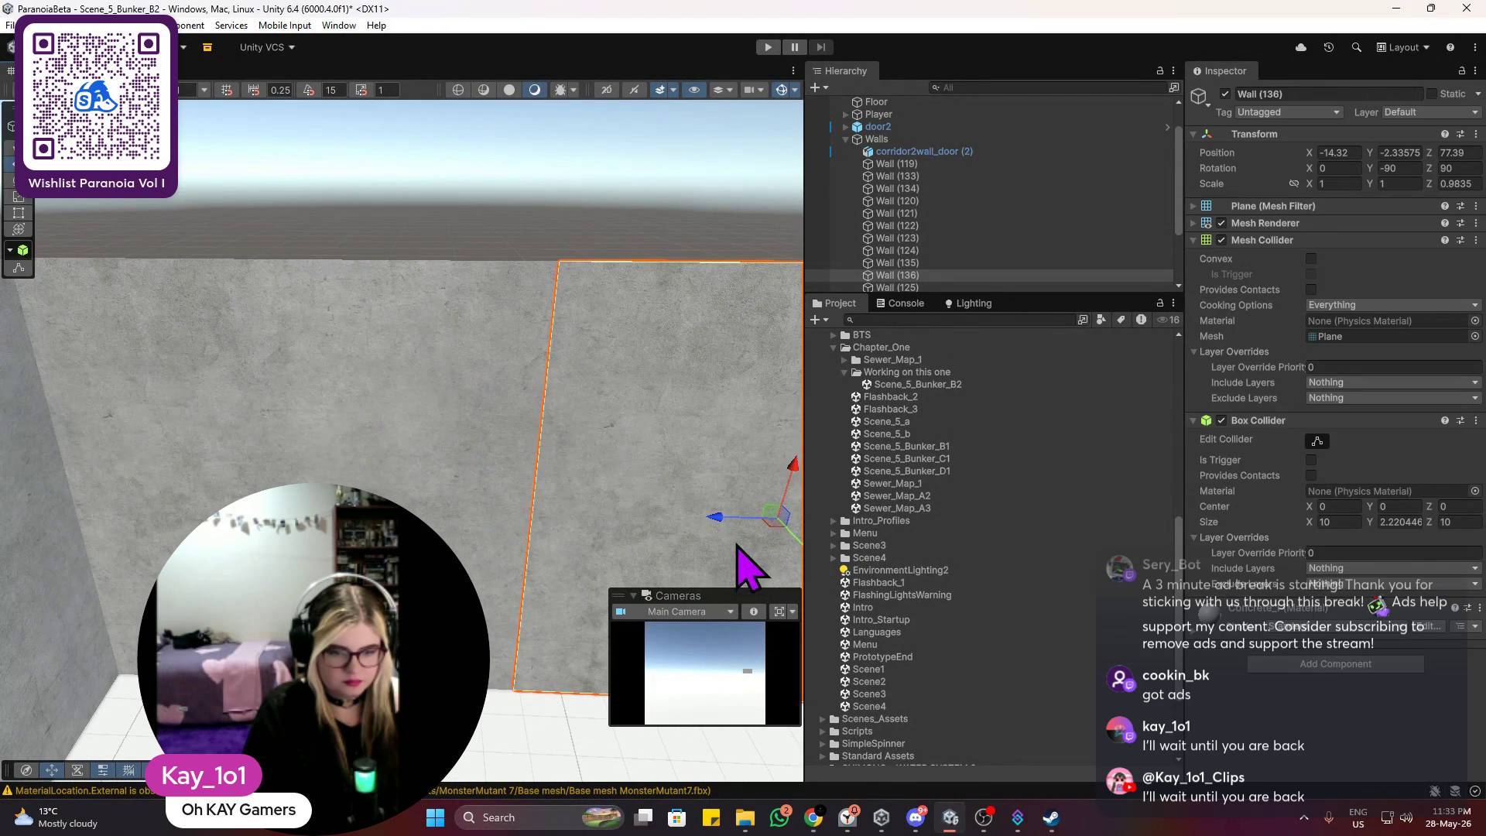
left_click_drag(725, 526, 721, 525)
Step: Add two more panels: Wall (137) at X -4.67 and Wall (138) at X 5.03
left_click(420, 206)
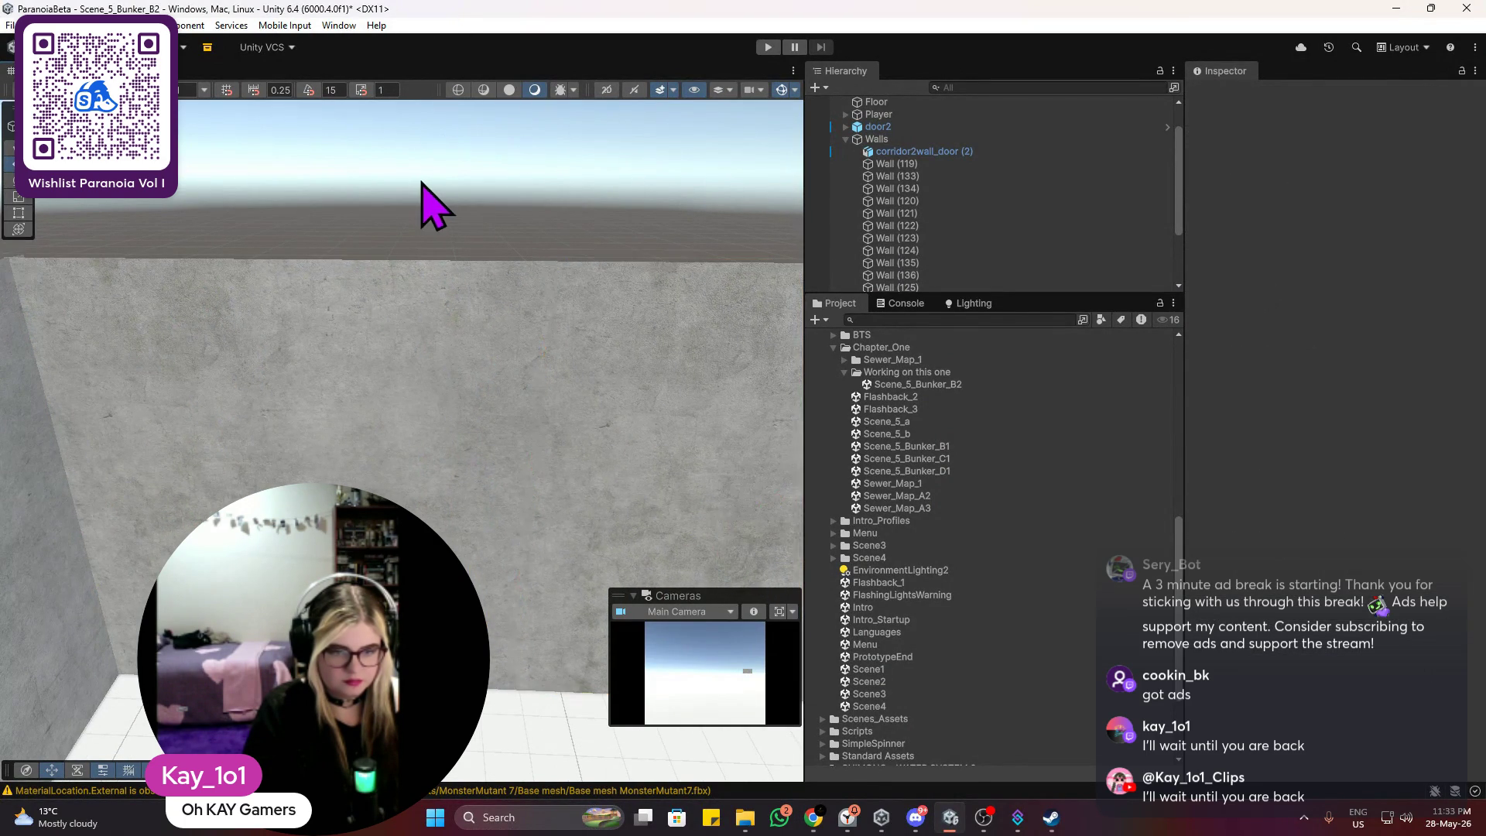
scroll(676, 451, "down", 3)
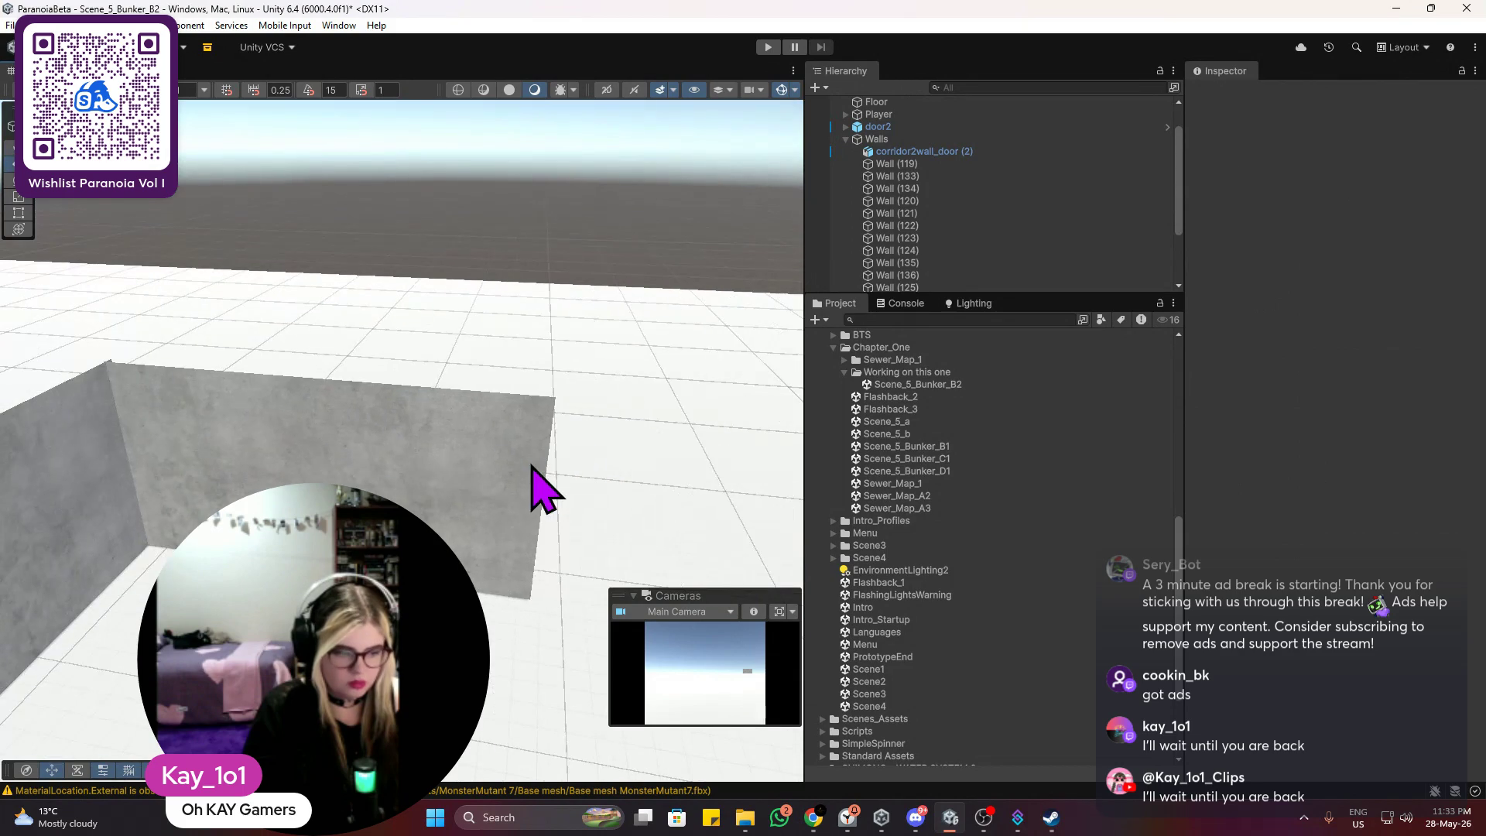
key("ctrl+v")
mouse_move(369, 487)
left_mouse_down()
mouse_move(624, 497)
mouse_move(597, 504)
left_mouse_up()
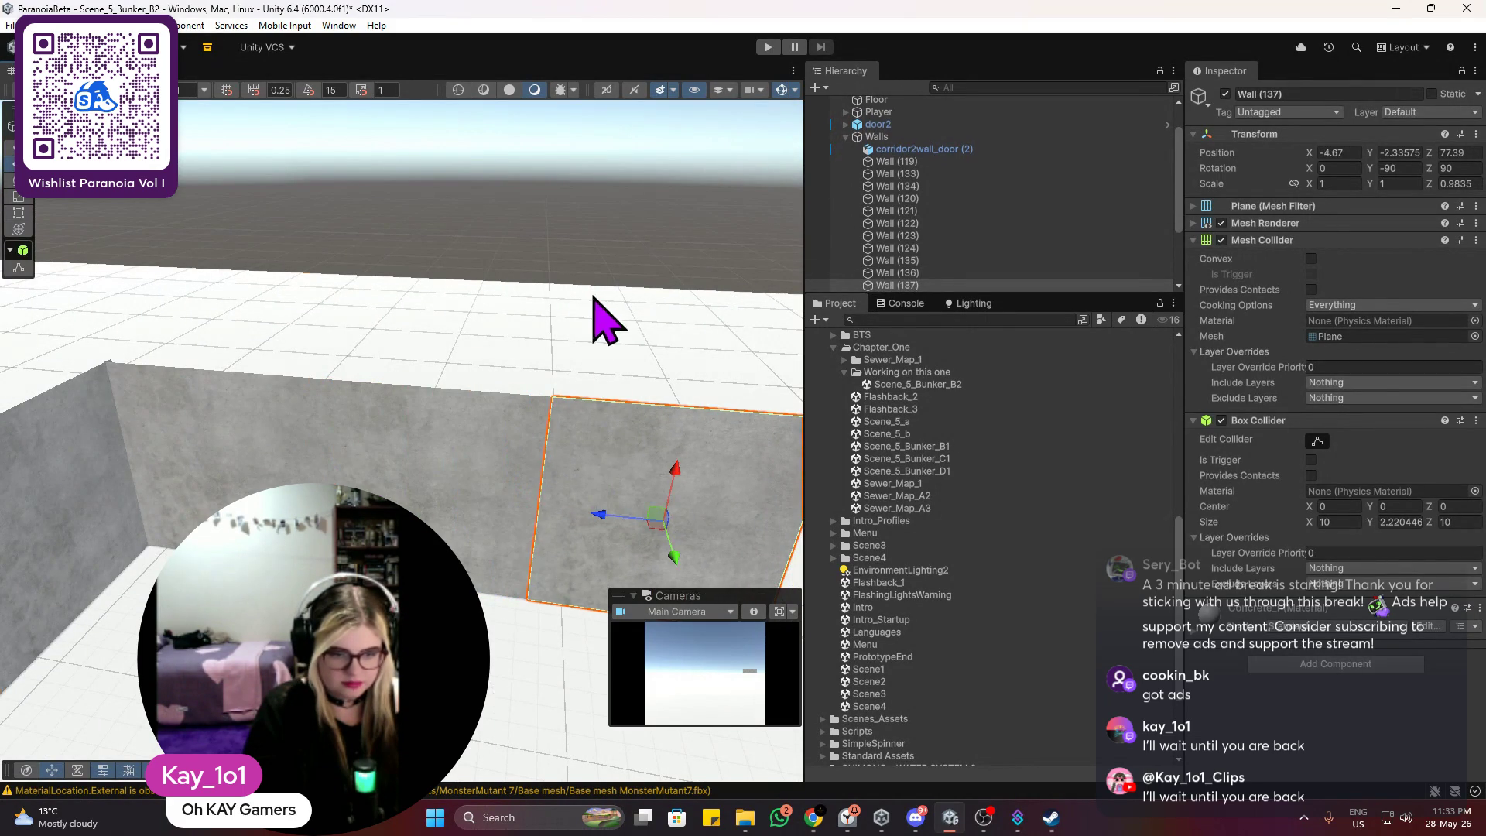
scroll(588, 441, "down", 3)
mouse_move(580, 441)
left_mouse_down()
mouse_move(398, 464)
mouse_move(457, 450)
mouse_move(401, 474)
mouse_move(471, 491)
mouse_move(689, 428)
mouse_move(443, 509)
mouse_move(491, 541)
mouse_move(433, 480)
mouse_move(335, 420)
mouse_move(425, 431)
mouse_move(647, 374)
mouse_move(248, 332)
mouse_move(1378, 368)
mouse_move(31, 352)
mouse_move(480, 356)
left_mouse_up()
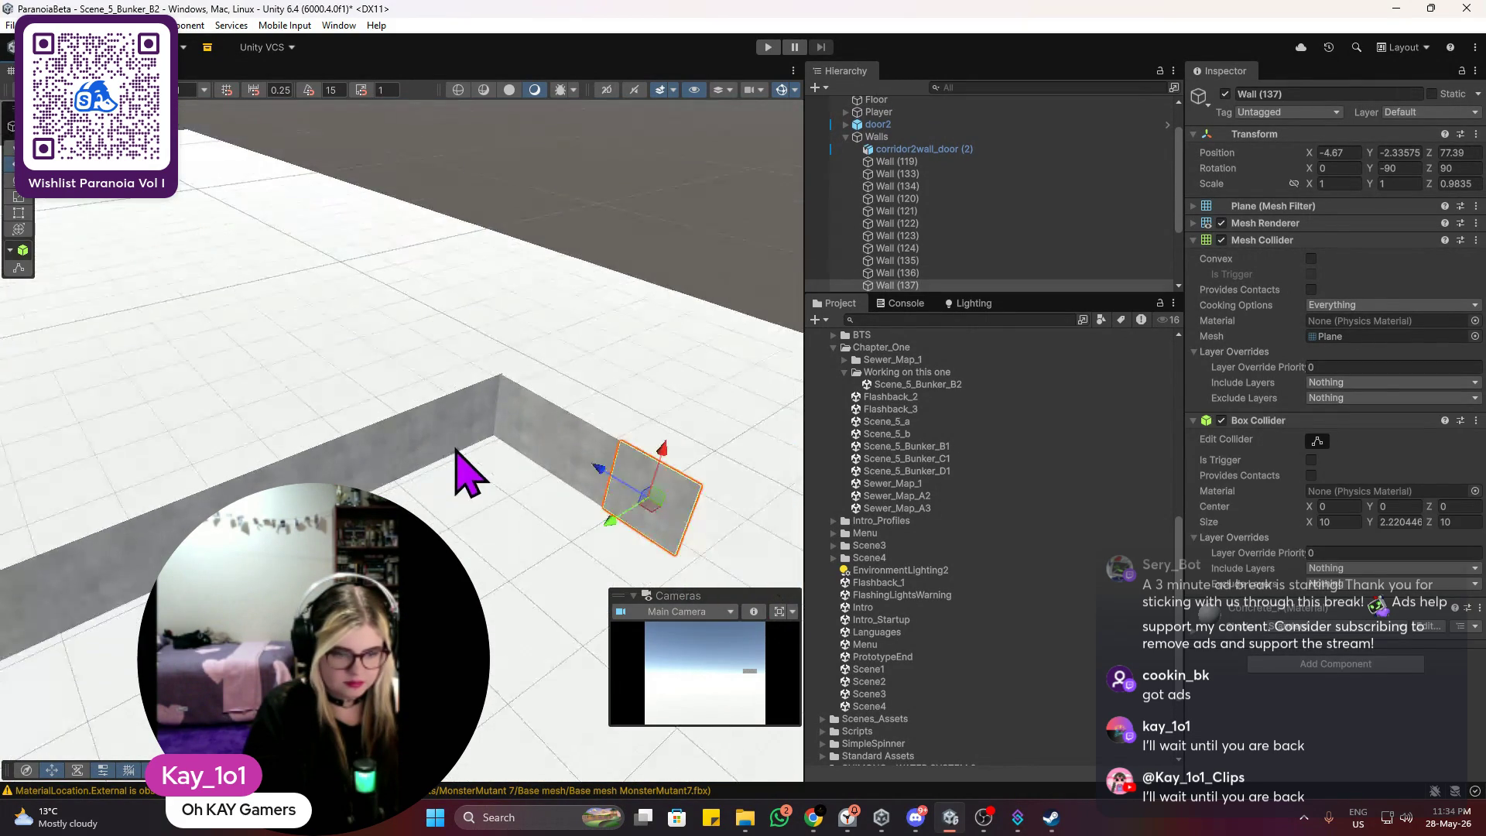
key("ctrl+d")
mouse_move(601, 310)
left_mouse_down()
mouse_move(739, 364)
mouse_move(723, 398)
mouse_move(674, 397)
mouse_move(558, 457)
mouse_move(590, 435)
mouse_move(431, 391)
mouse_move(441, 448)
left_mouse_up()
Step: Duplicate the wall panel again and position the copy to close the gap
scroll(689, 398, "down", 5)
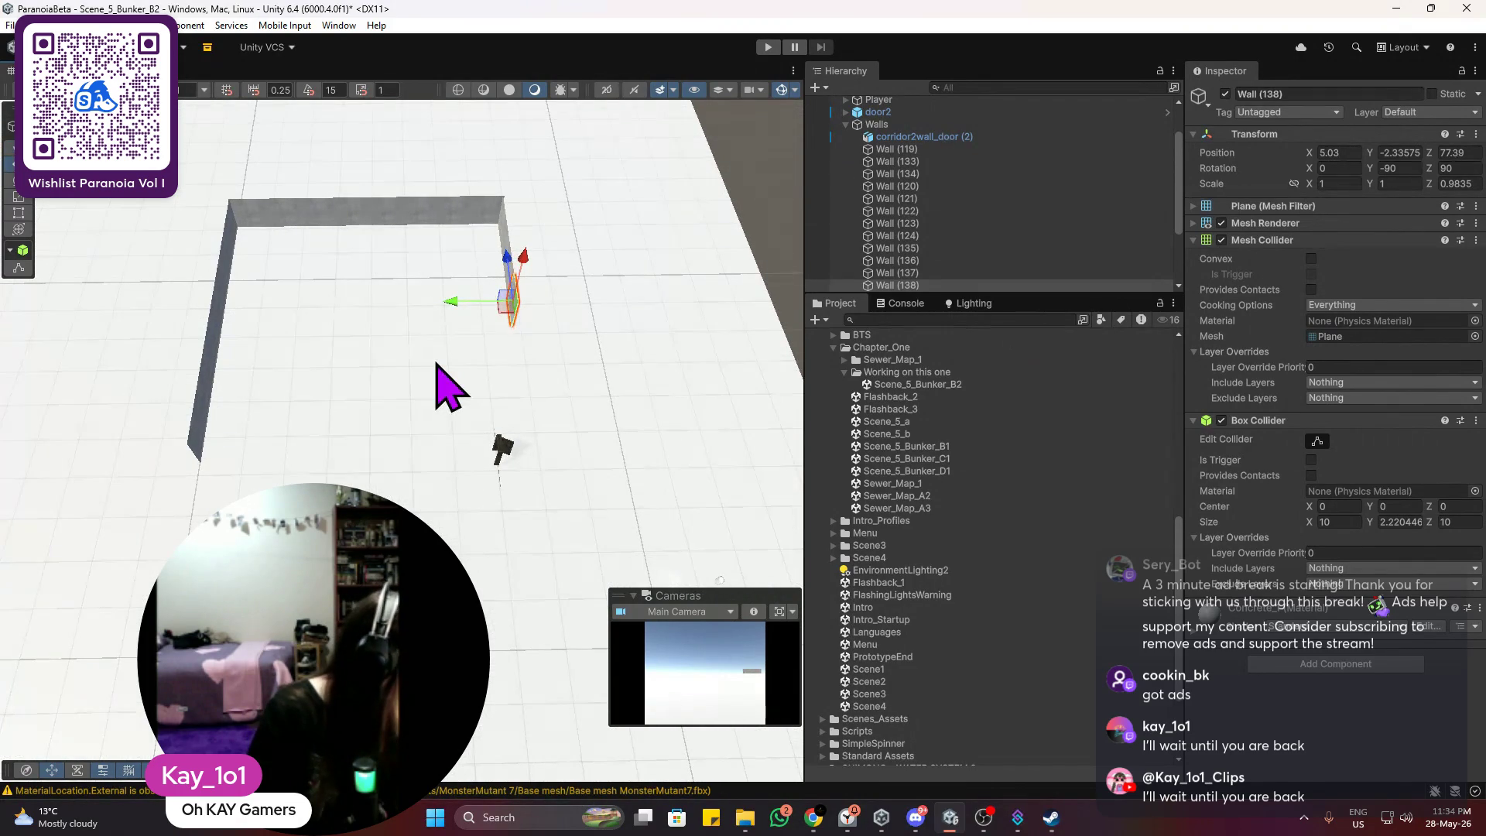
scroll(451, 355, "up", 3)
mouse_move(465, 379)
left_mouse_down()
mouse_move(381, 388)
mouse_move(464, 374)
mouse_move(391, 441)
mouse_move(481, 355)
left_mouse_up()
key("ctrl+d")
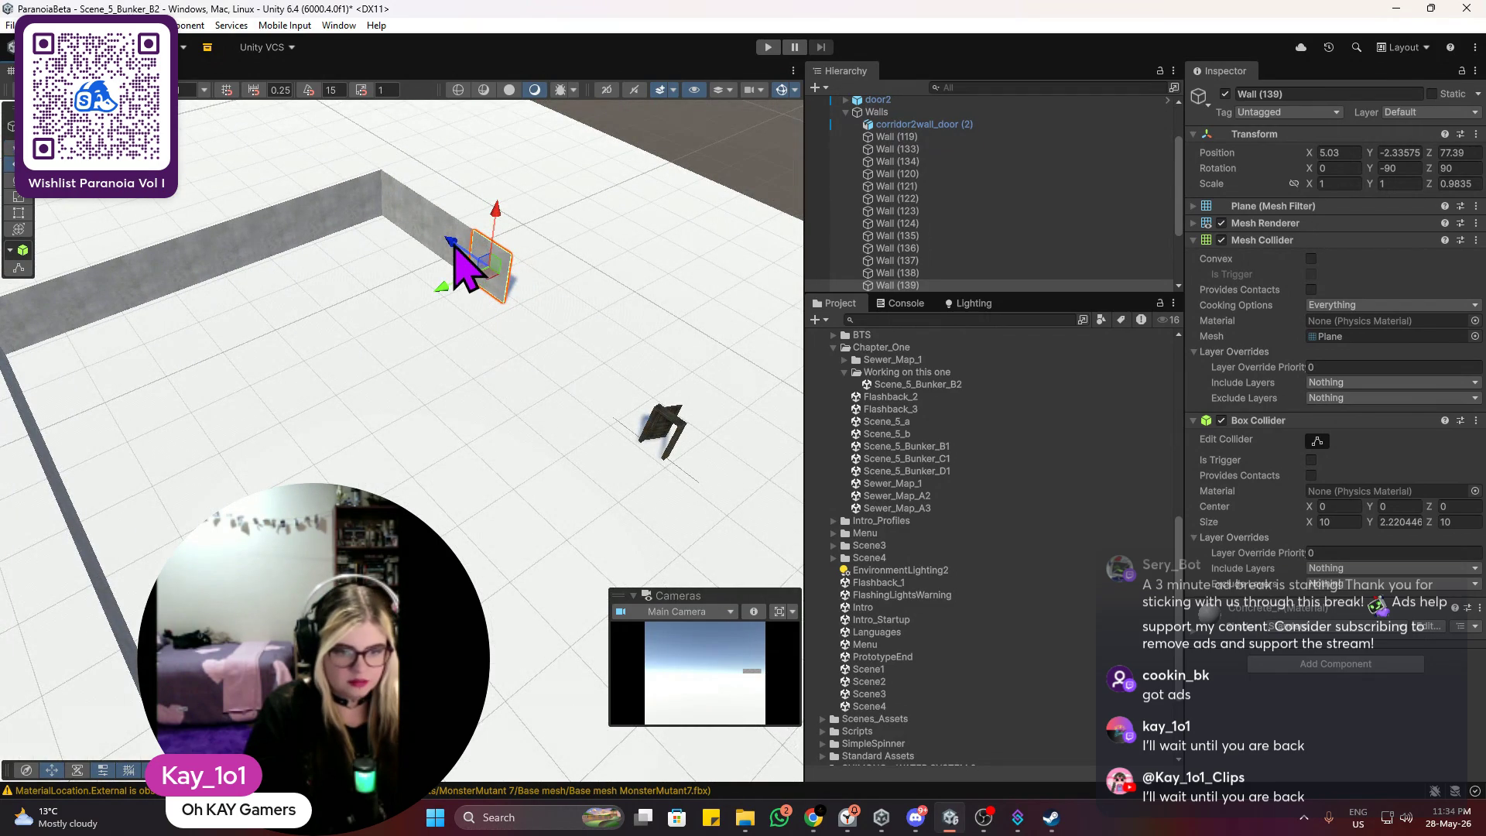
mouse_move(464, 267)
left_mouse_down()
mouse_move(513, 315)
mouse_move(497, 315)
left_mouse_up()
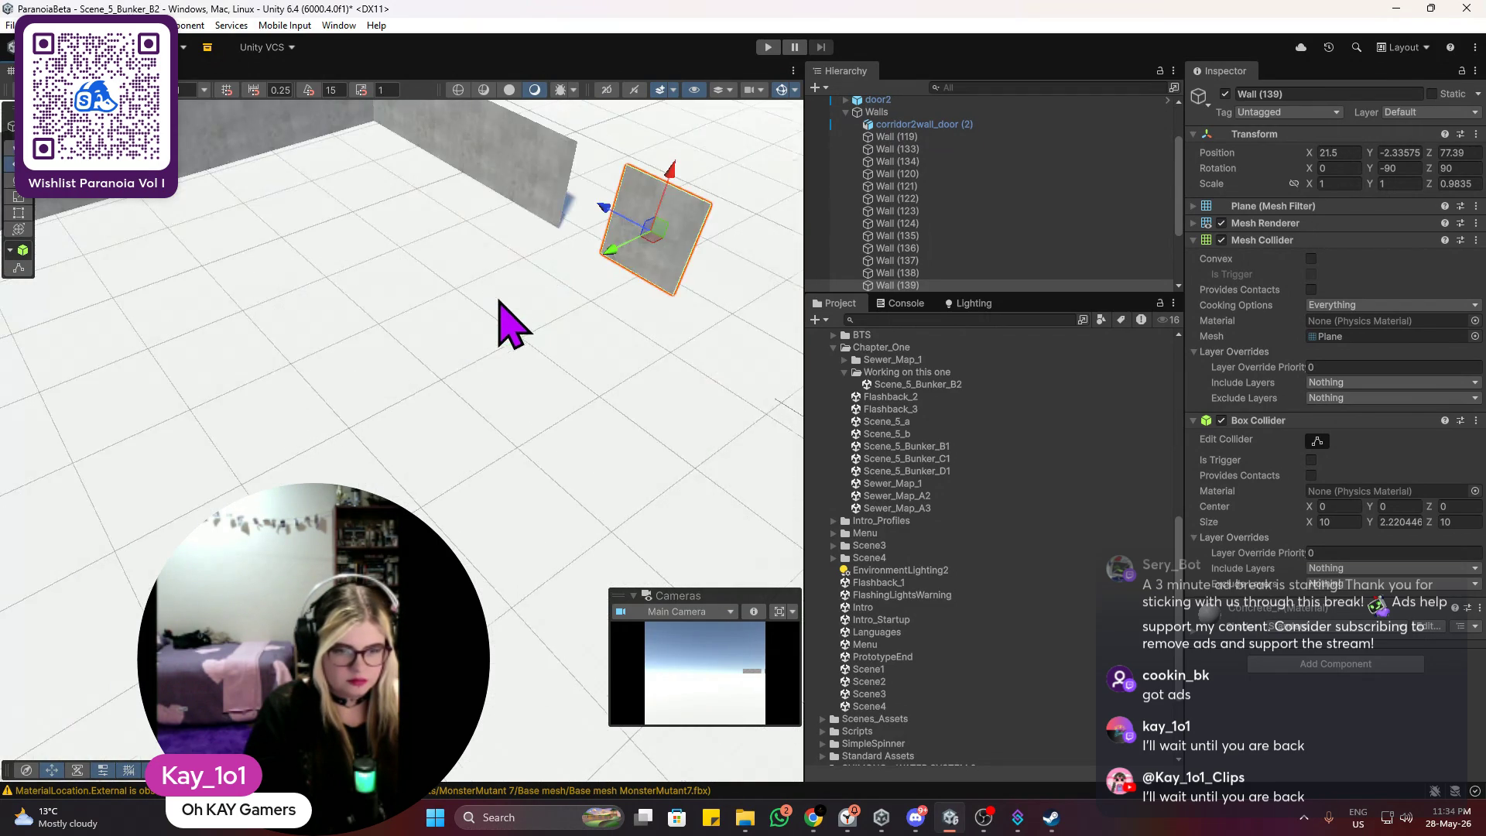
key("f")
left_click_drag(481, 372, 401, 343)
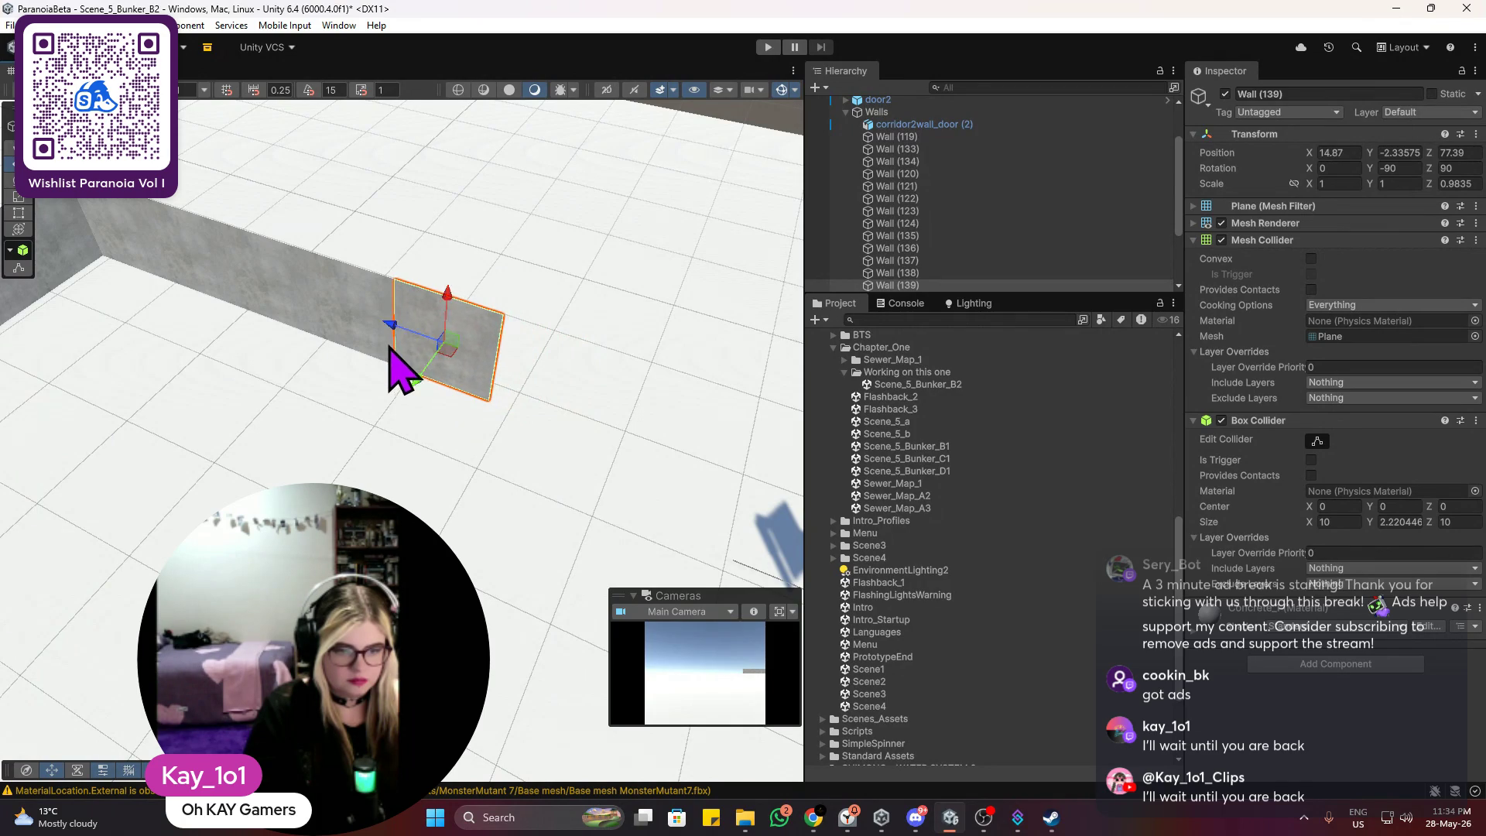
left_click(448, 288)
left_click(451, 302)
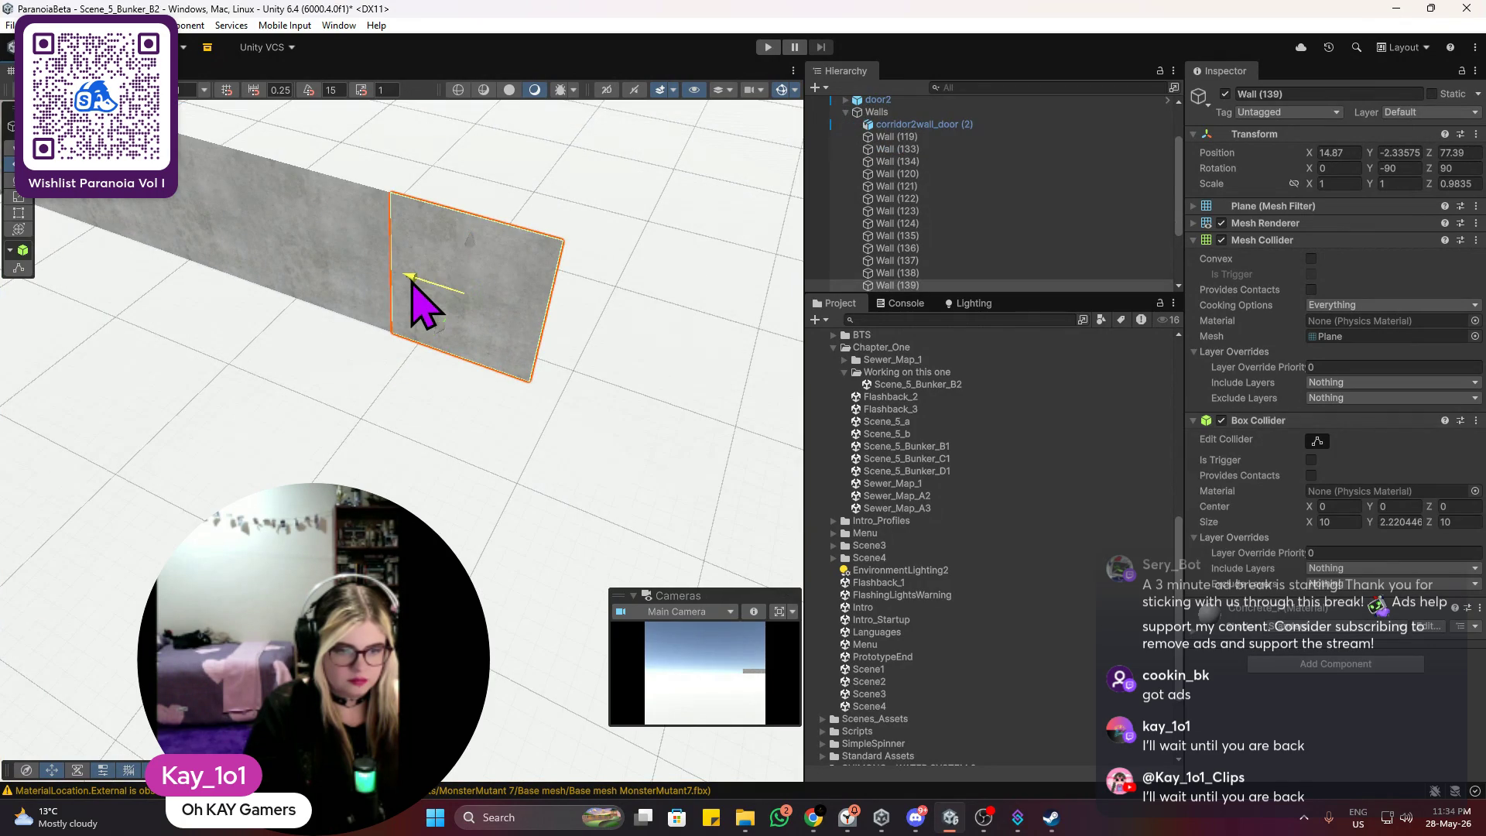
left_click_drag(411, 281, 410, 283)
Step: Add one more panel copy at the wall's end
mouse_move(486, 217)
left_mouse_down()
mouse_move(421, 272)
mouse_move(474, 272)
mouse_move(508, 219)
mouse_move(465, 229)
left_mouse_up()
key("ctrl+d")
mouse_move(356, 399)
left_mouse_down()
mouse_move(562, 422)
mouse_move(542, 423)
left_mouse_up()
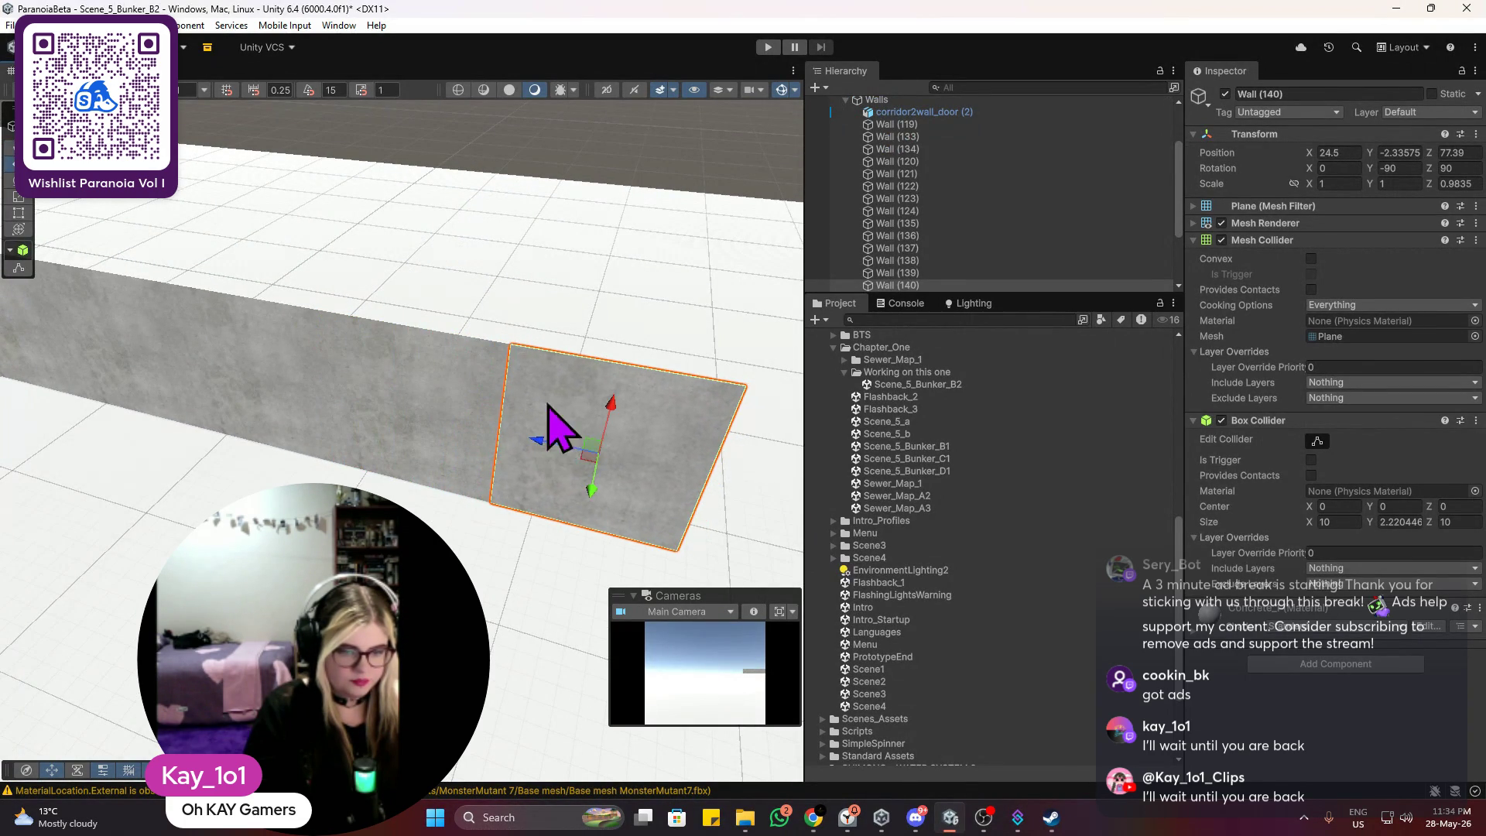
left_click(549, 304)
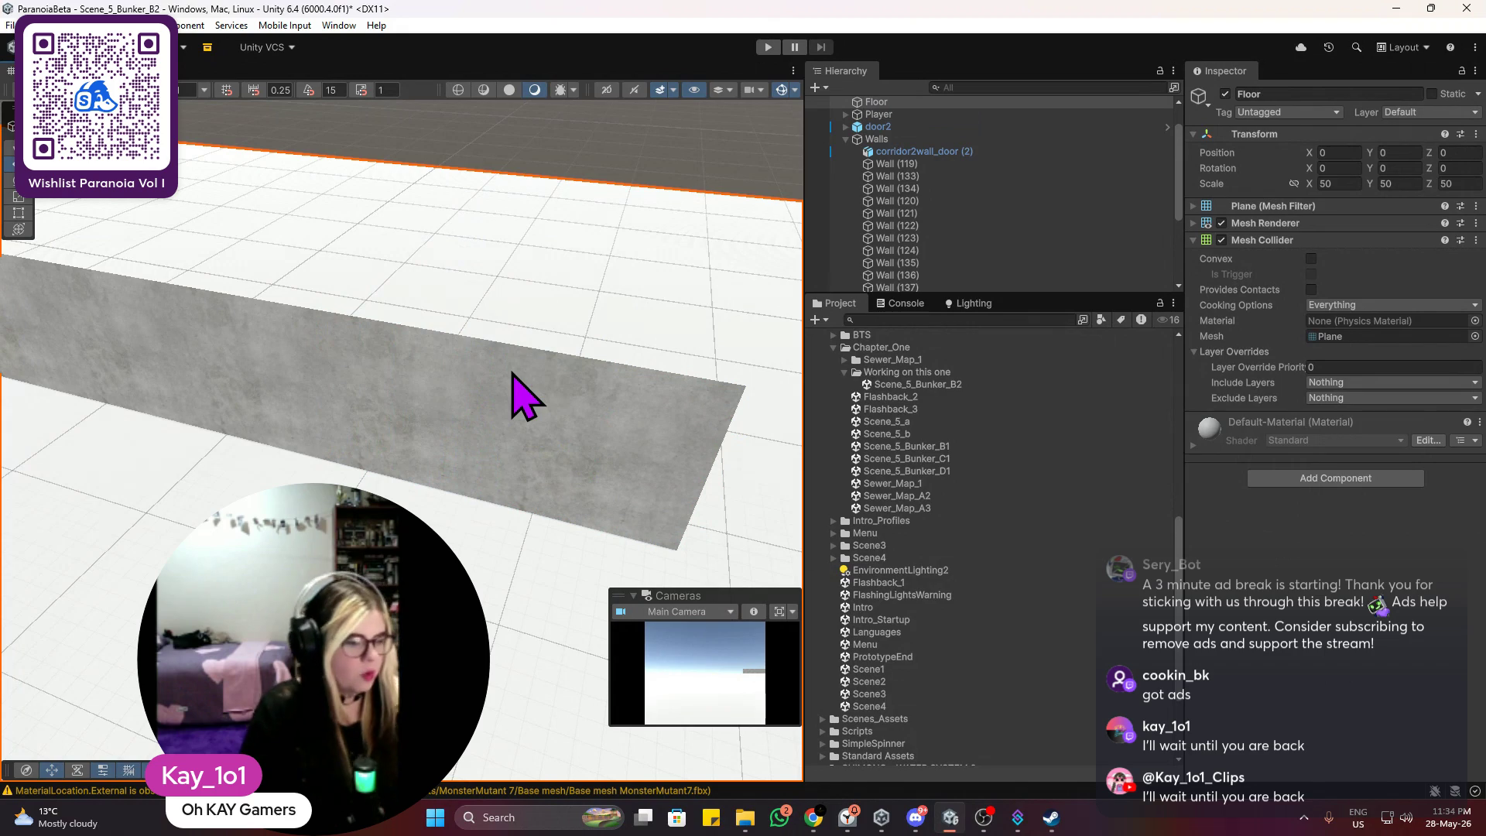
Step: Copy Wall (125) to the opposite side as Wall (141) at X 24.9, Z 4.63, rotation reset
scroll(526, 396, "down", 5)
mouse_move(531, 388)
left_mouse_down()
mouse_move(574, 348)
mouse_move(425, 398)
mouse_move(702, 431)
mouse_move(550, 475)
mouse_move(438, 343)
mouse_move(564, 375)
mouse_move(272, 387)
mouse_move(358, 355)
mouse_move(299, 330)
mouse_move(351, 341)
mouse_move(381, 305)
mouse_move(374, 392)
mouse_move(590, 438)
mouse_move(471, 441)
mouse_move(514, 464)
mouse_move(490, 469)
mouse_move(504, 471)
mouse_move(673, 359)
mouse_move(570, 372)
mouse_move(407, 250)
left_mouse_up()
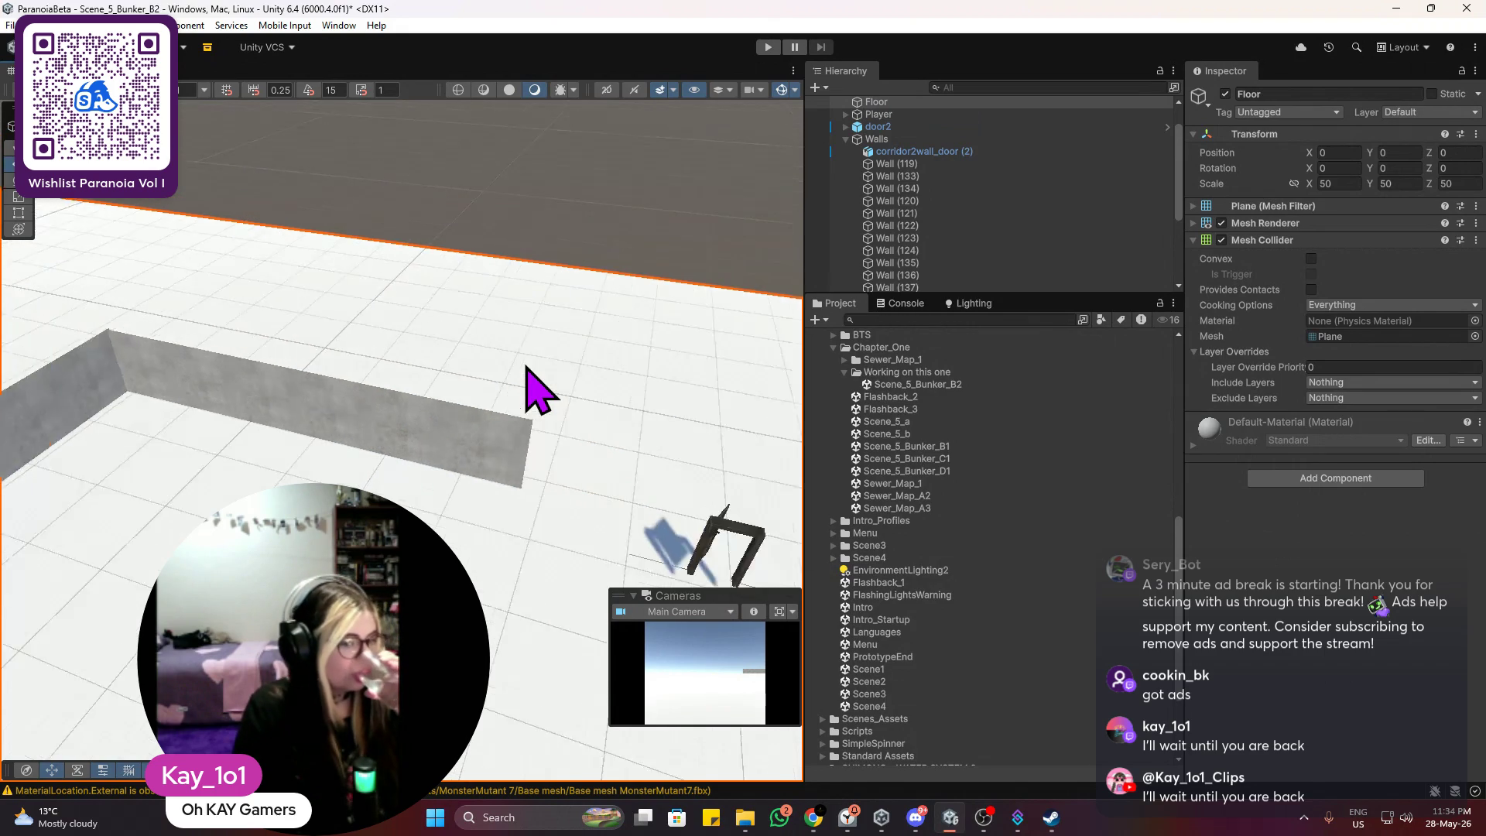
left_click(375, 410)
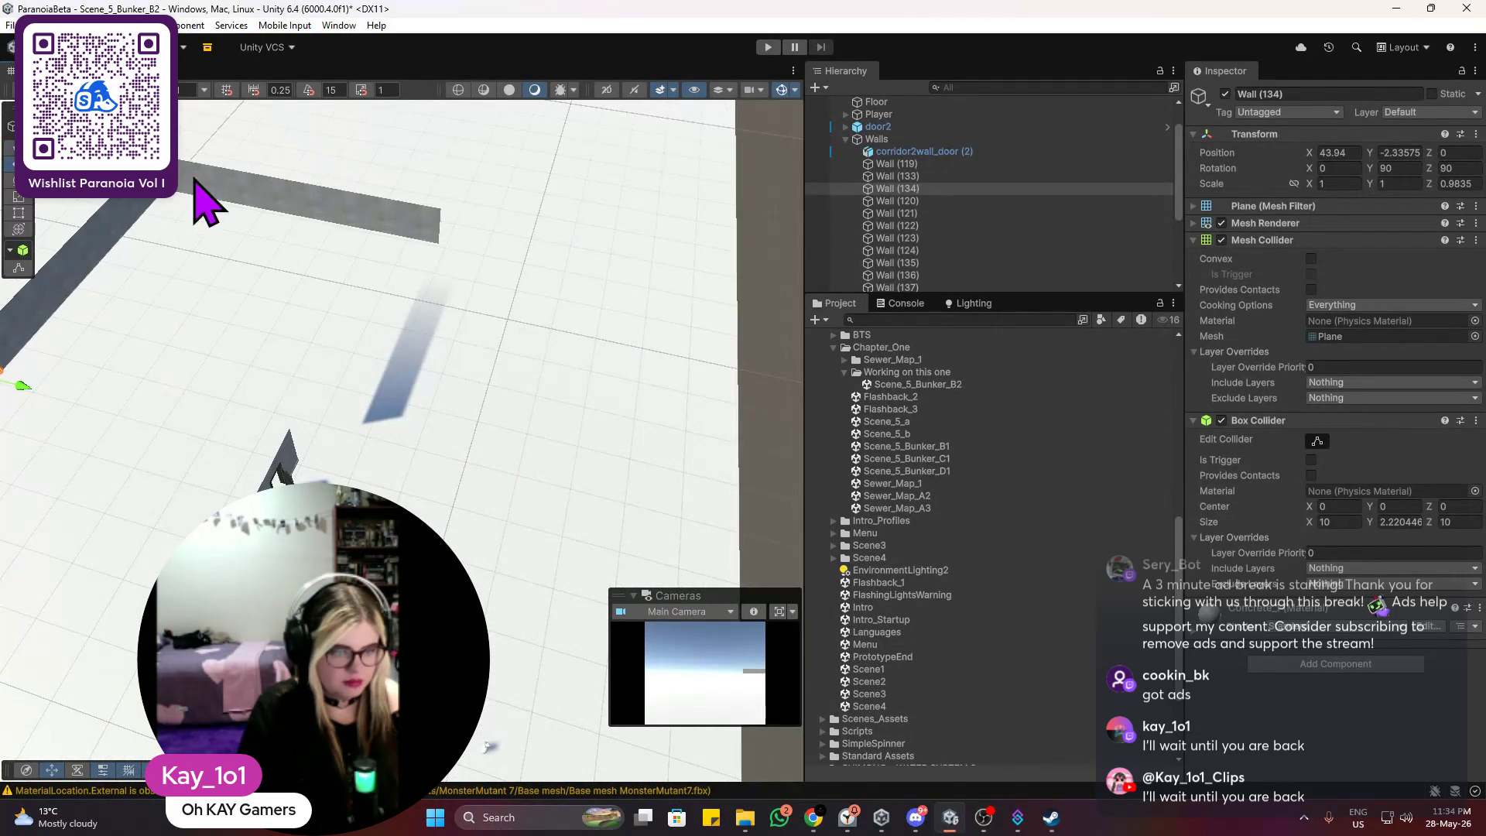
left_click(184, 191)
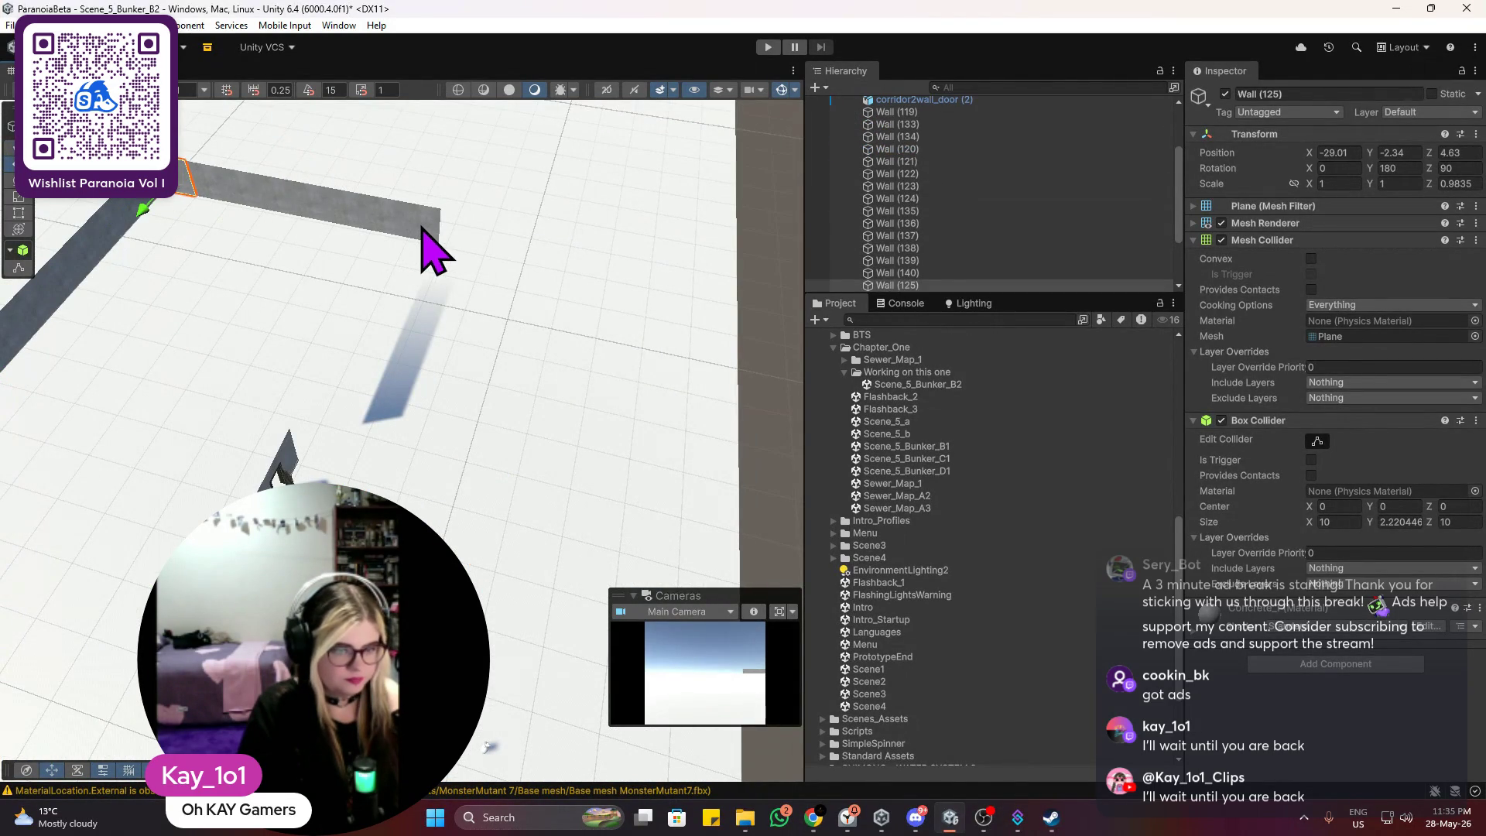
key("ctrl+d")
left_click_drag(299, 249, 199, 206)
left_click(203, 188)
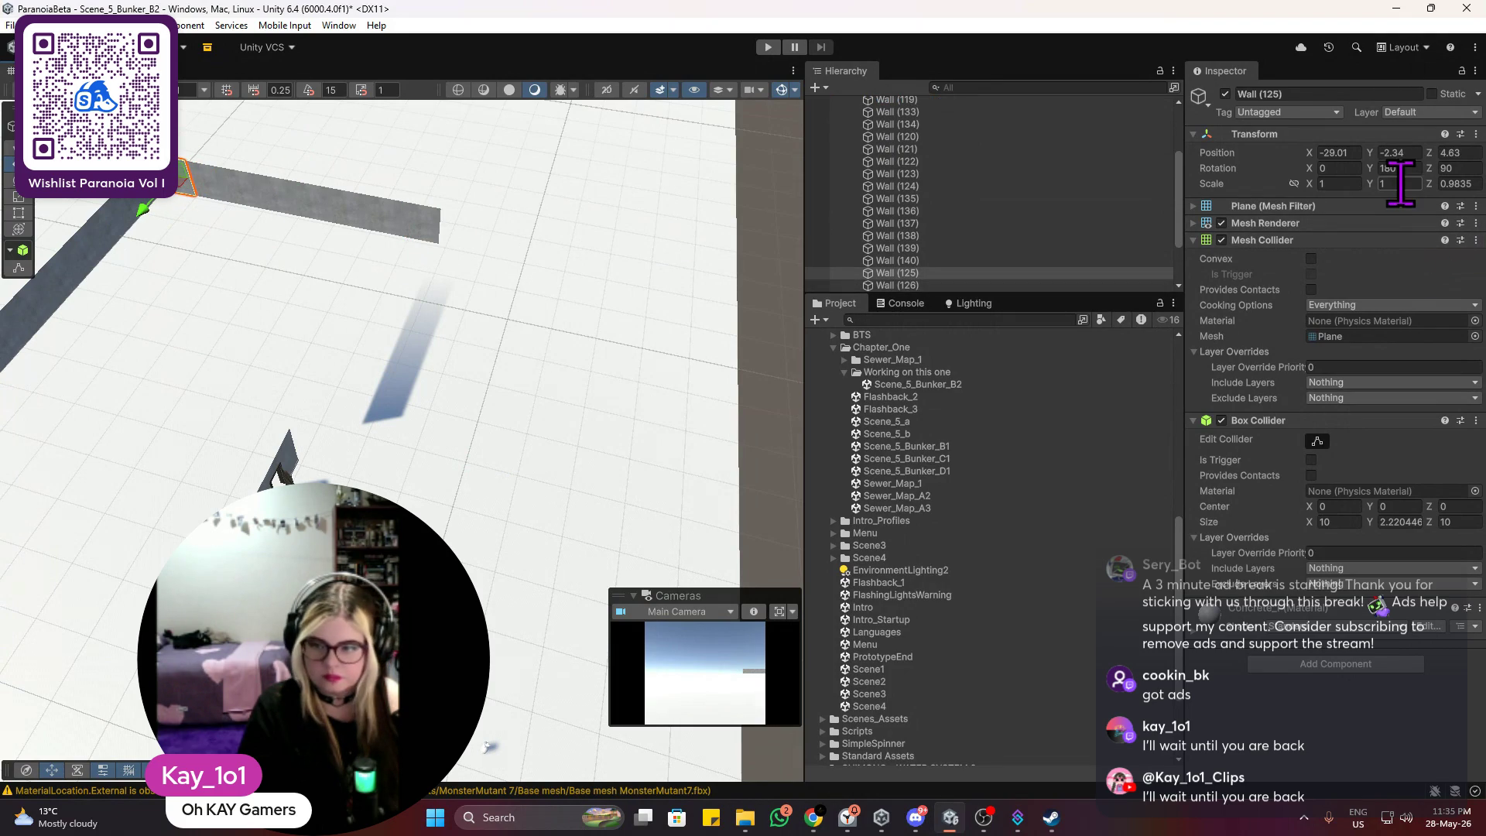
key("ctrl+d")
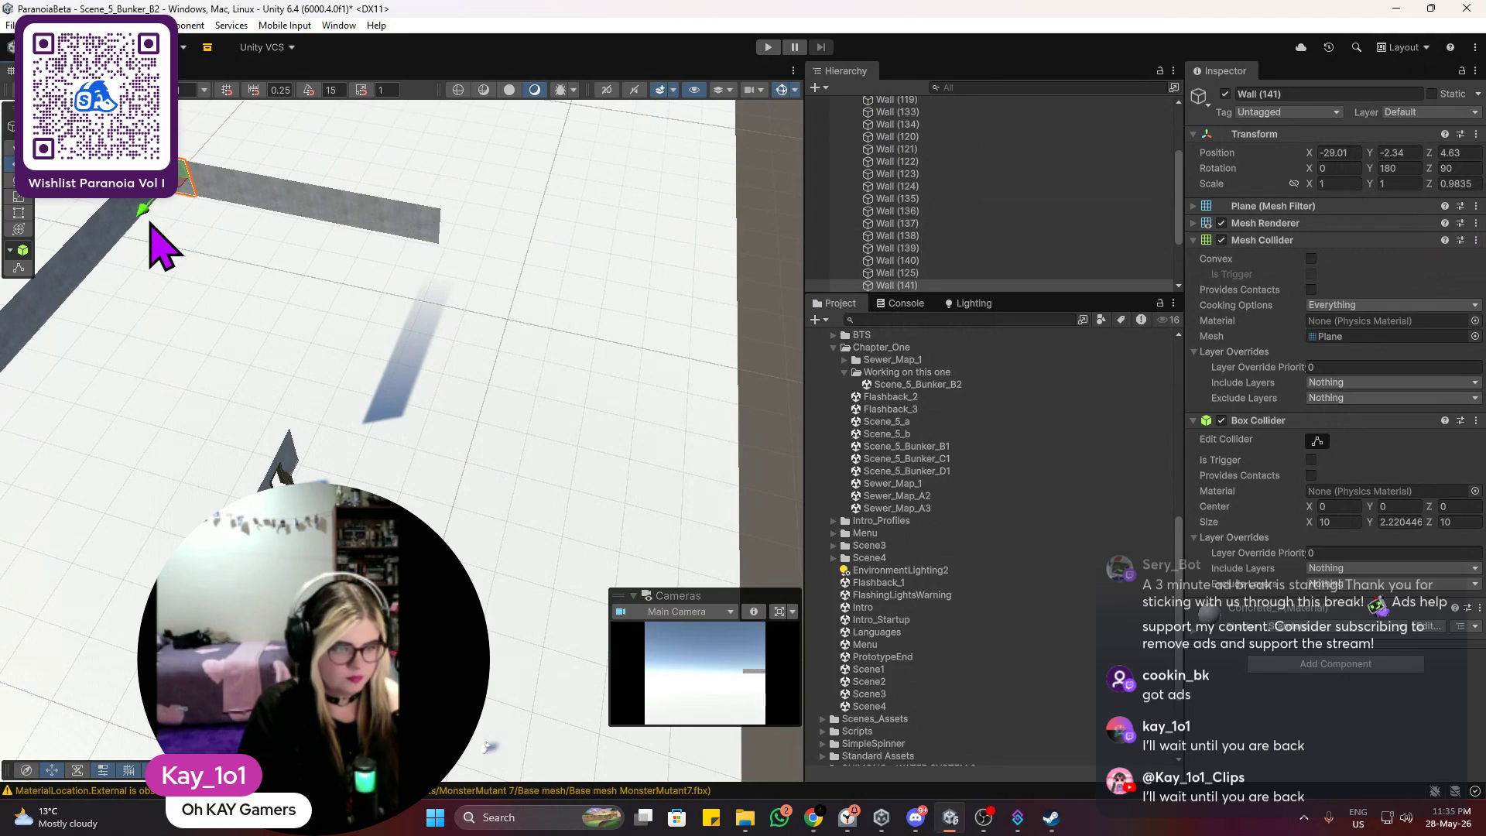
mouse_move(154, 247)
left_mouse_down()
mouse_move(116, 263)
mouse_move(139, 372)
mouse_move(215, 308)
left_mouse_up()
type("-180")
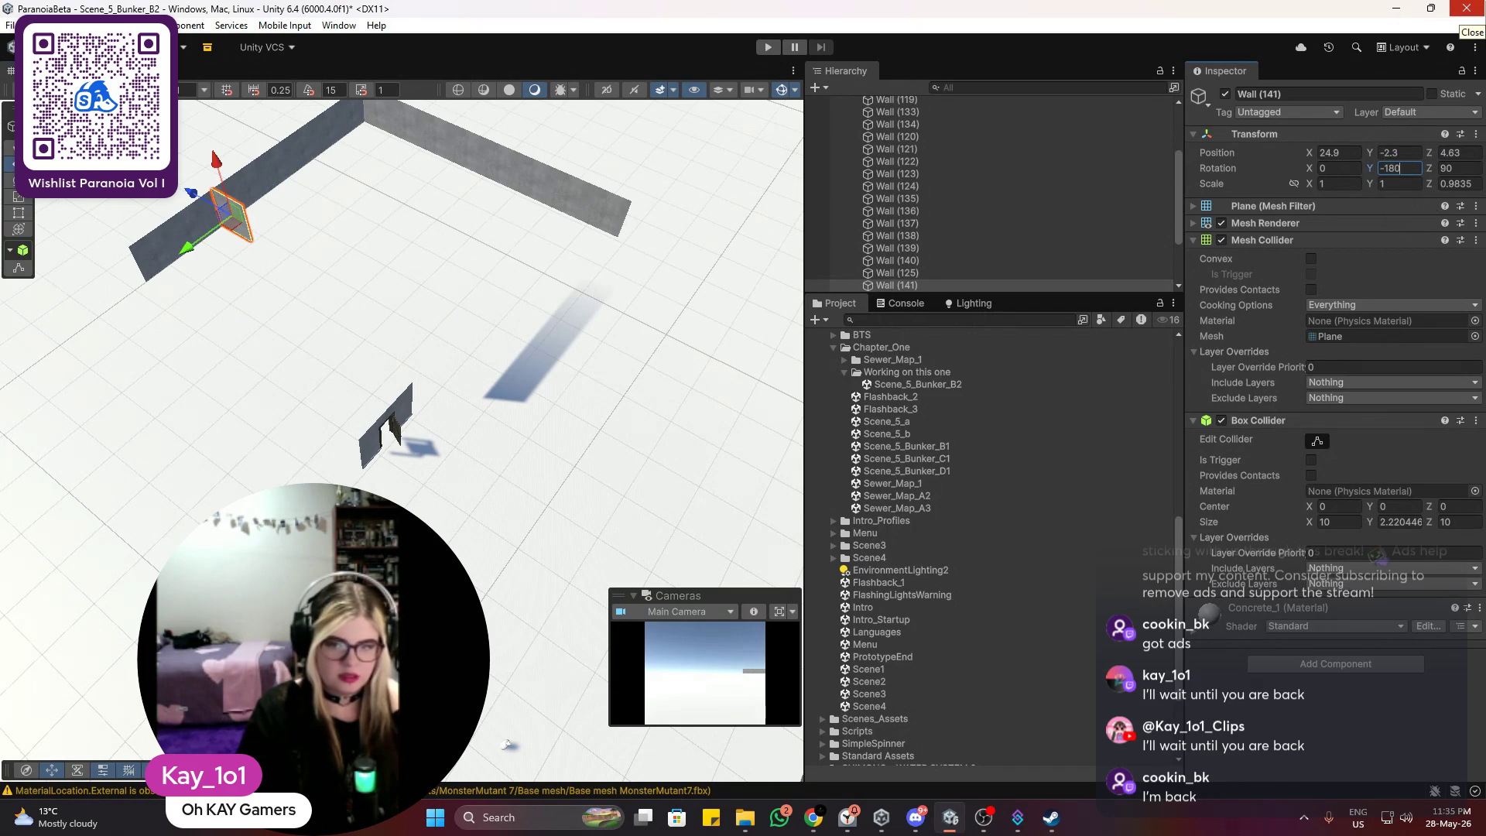
key("BackSpace")
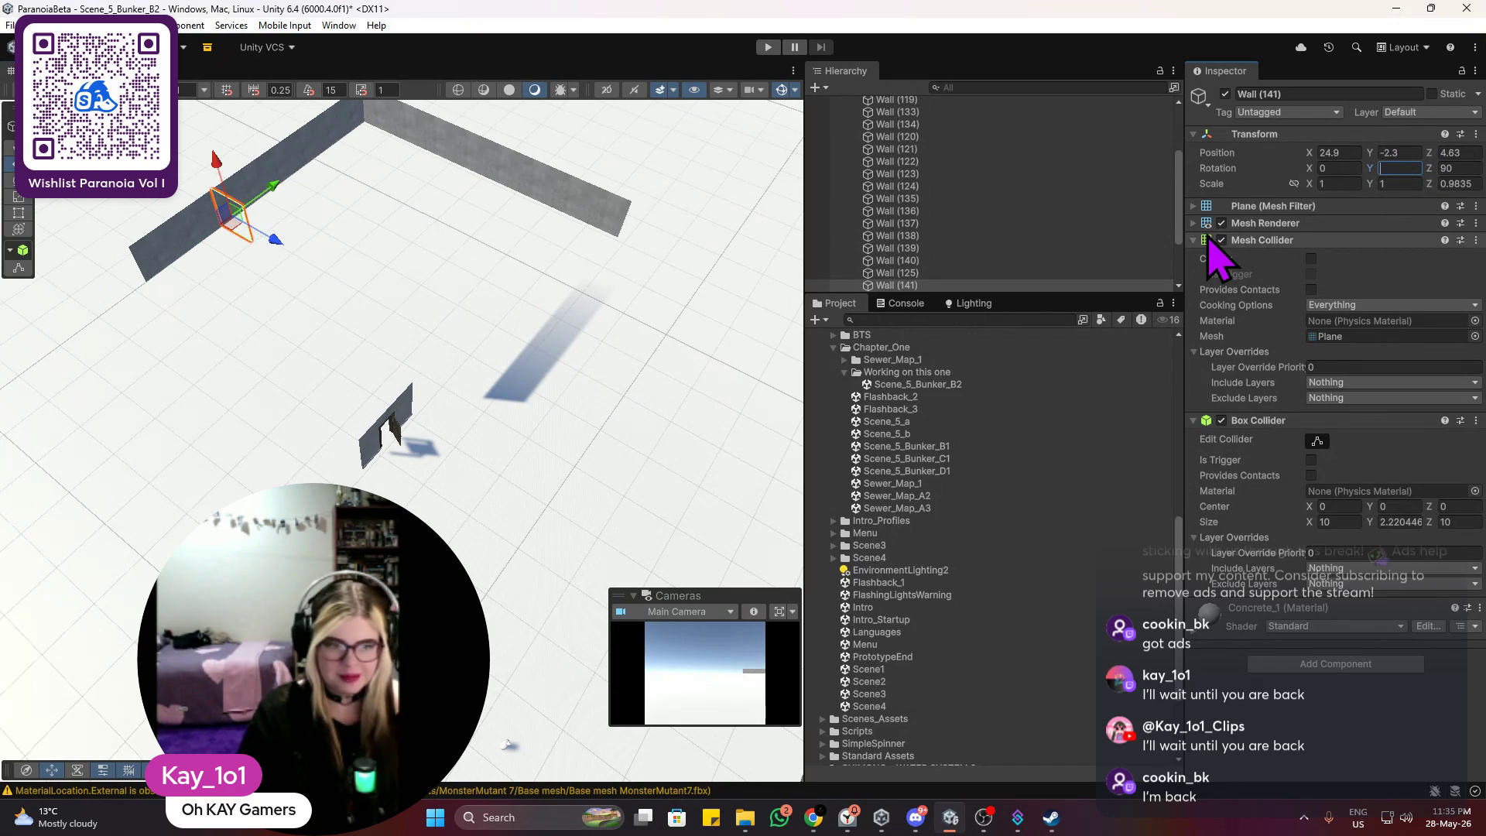
Step: Move the wall panel to the end of the long wall at X 48.37
scroll(475, 239, "up", 3)
mouse_move(475, 239)
left_mouse_down()
mouse_move(395, 198)
mouse_move(331, 322)
left_mouse_up()
scroll(441, 348, "up", 5)
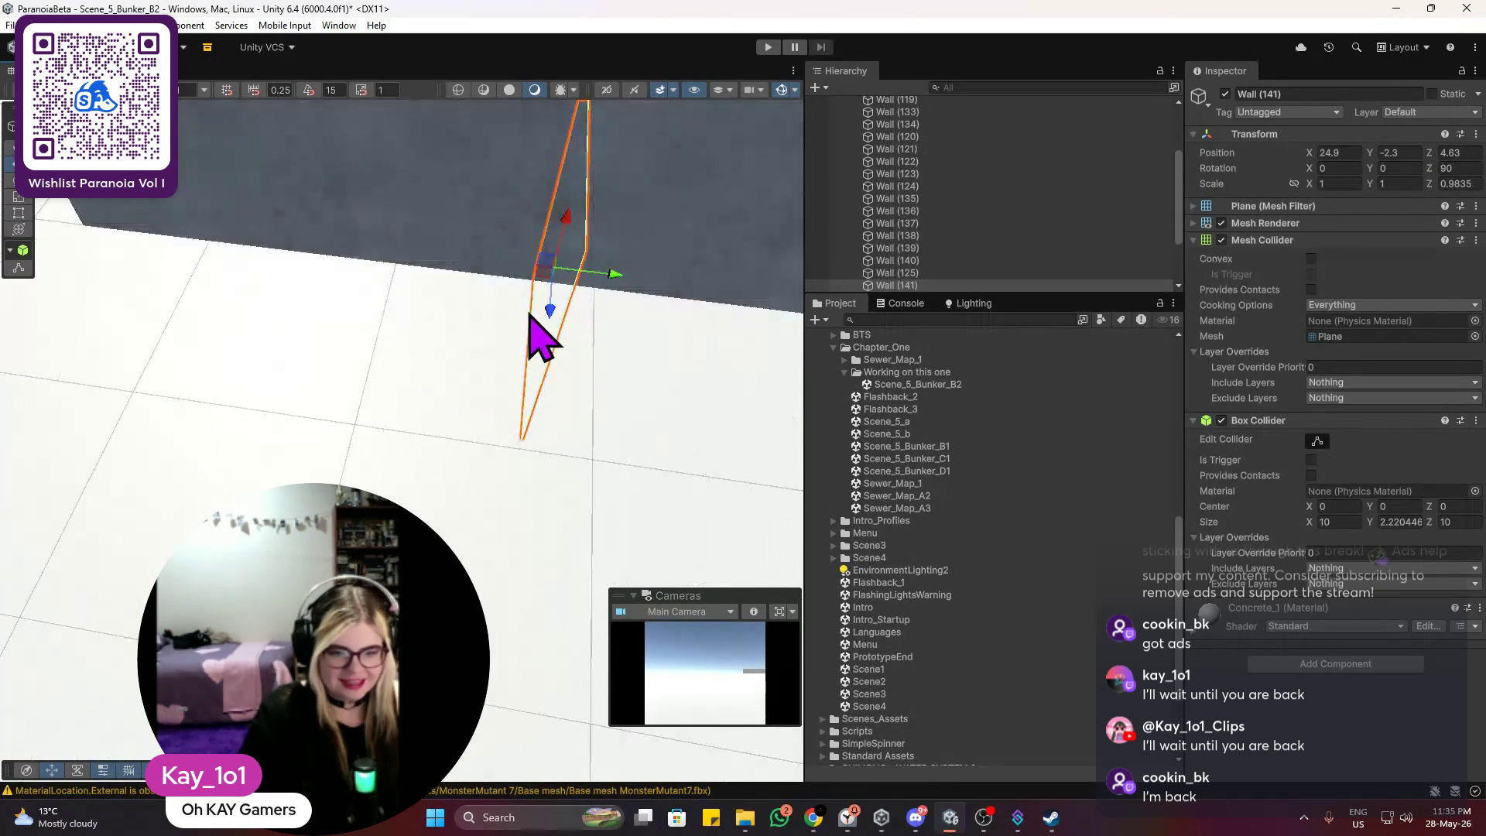
mouse_move(531, 317)
left_mouse_down()
mouse_move(570, 322)
mouse_move(495, 305)
mouse_move(592, 352)
mouse_move(557, 508)
mouse_move(591, 345)
mouse_move(565, 364)
left_mouse_up()
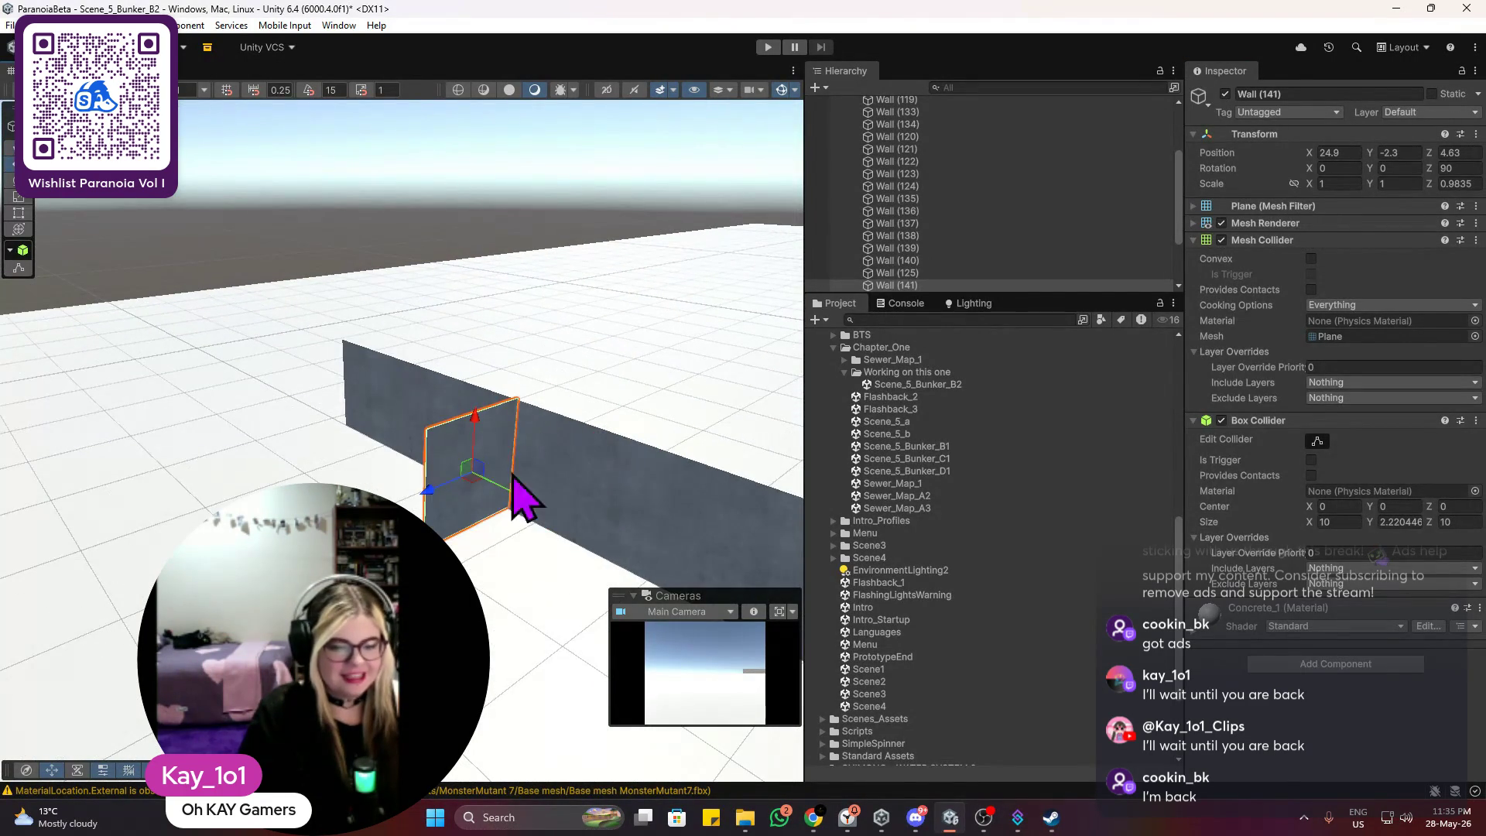
left_click_drag(517, 495, 368, 473)
scroll(375, 472, "up", 3)
scroll(356, 418, "down", 2)
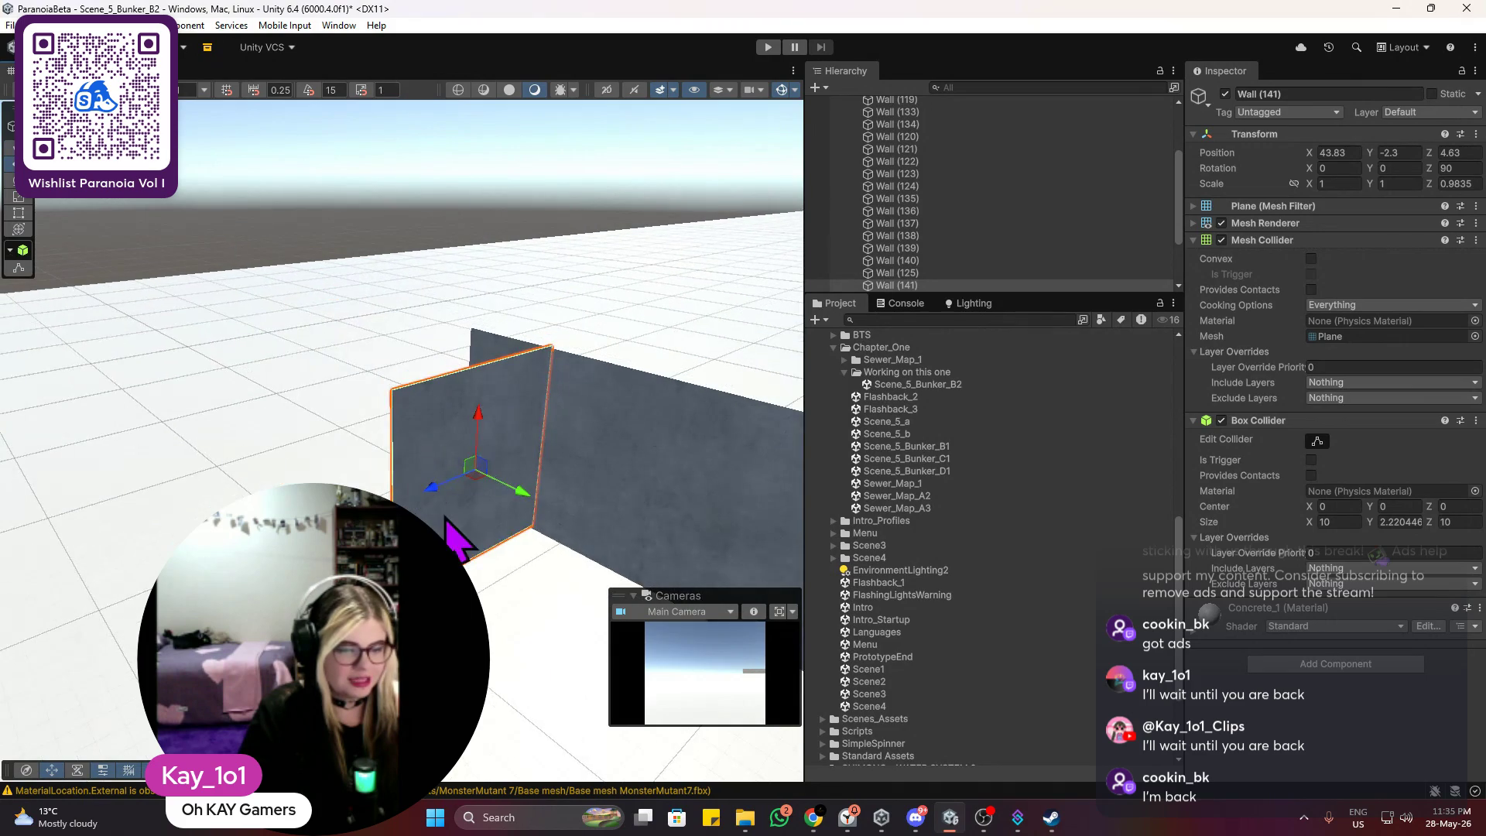
mouse_move(528, 501)
left_mouse_down()
mouse_move(441, 504)
mouse_move(462, 508)
left_mouse_up()
scroll(570, 464, "down", 2)
mouse_move(570, 465)
left_mouse_down()
mouse_move(464, 453)
mouse_move(403, 500)
mouse_move(441, 513)
mouse_move(404, 491)
mouse_move(488, 441)
mouse_move(534, 281)
mouse_move(531, 249)
mouse_move(503, 280)
mouse_move(515, 314)
mouse_move(521, 232)
mouse_move(448, 464)
mouse_move(420, 489)
left_mouse_up()
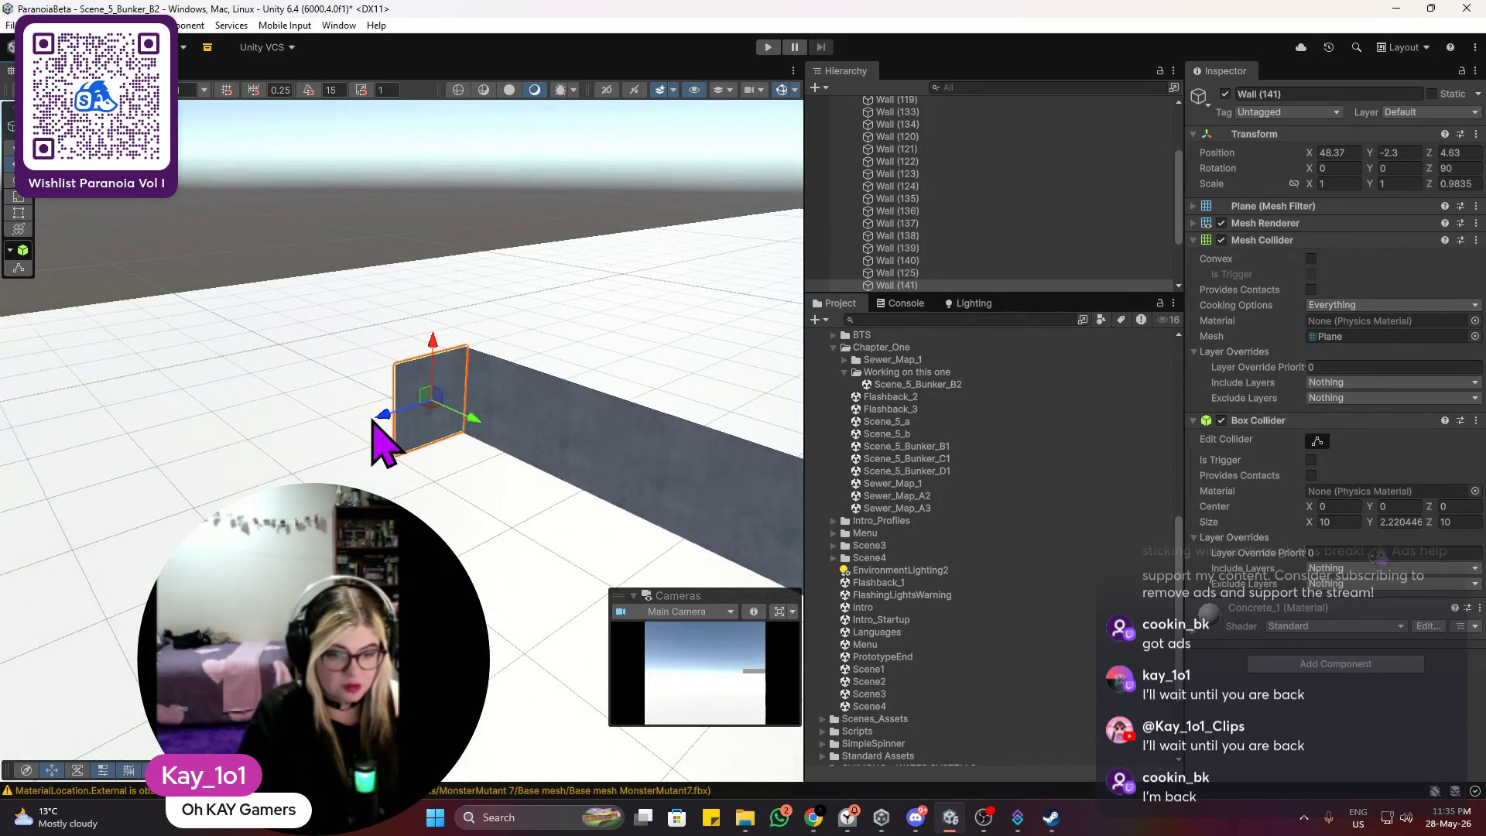
Step: Slide successive wall copies further along the side corridor
mouse_move(384, 419)
left_mouse_down()
mouse_move(293, 458)
mouse_move(307, 450)
left_mouse_up()
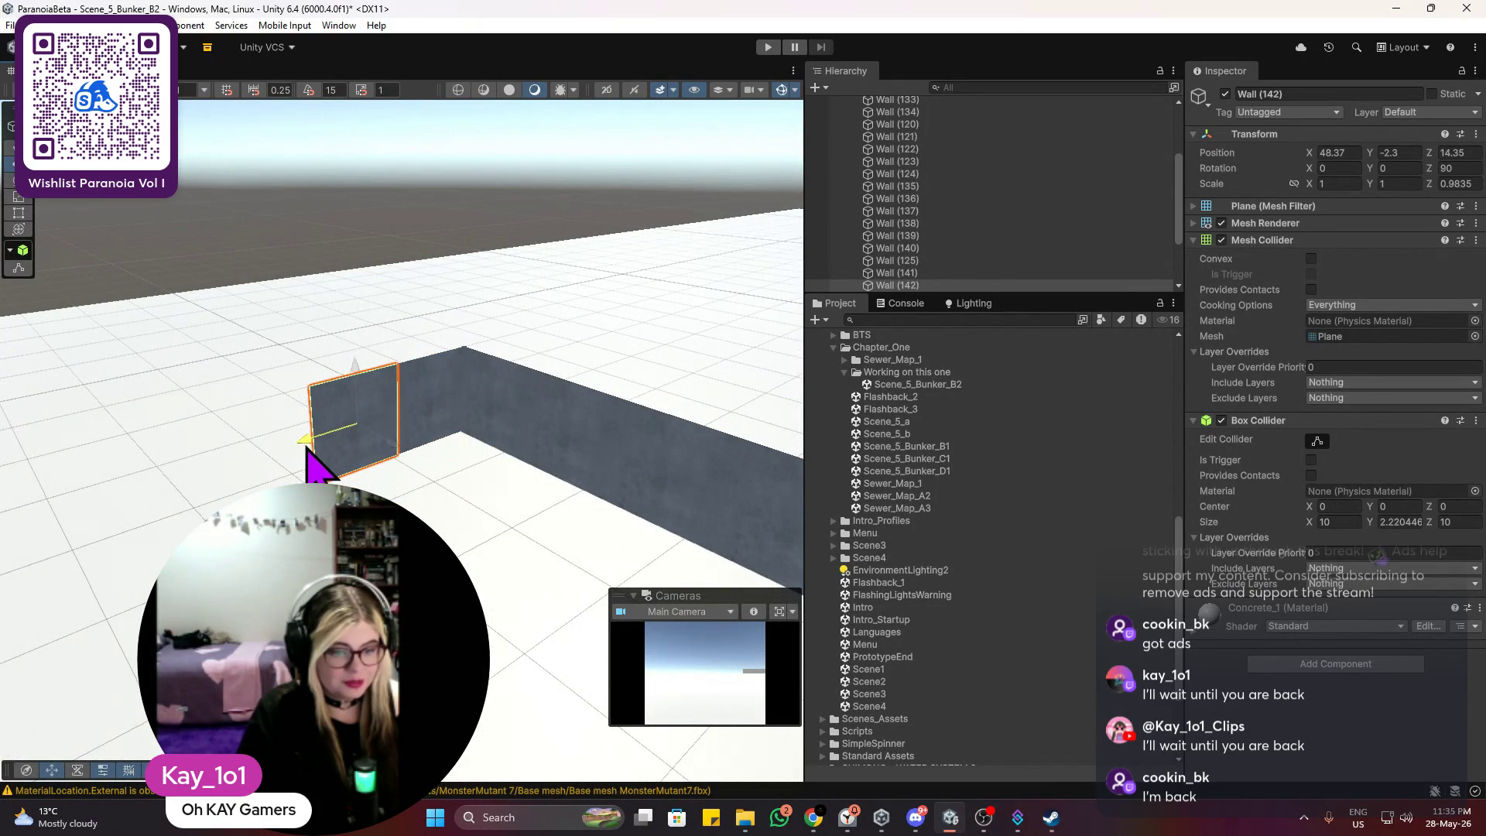
left_click(370, 329)
left_click(402, 419)
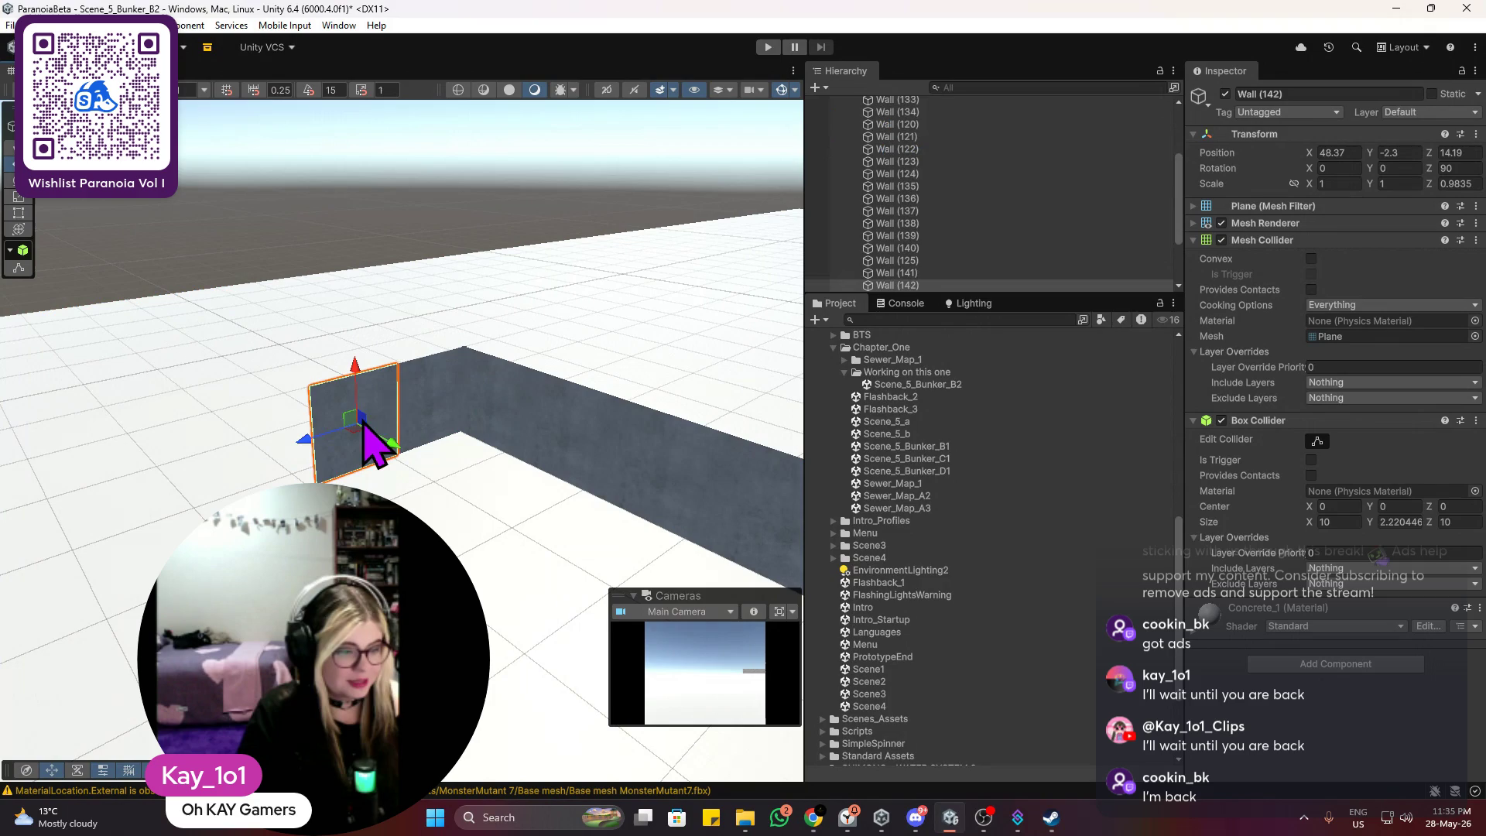
left_click_drag(311, 446, 211, 492)
left_click(319, 350)
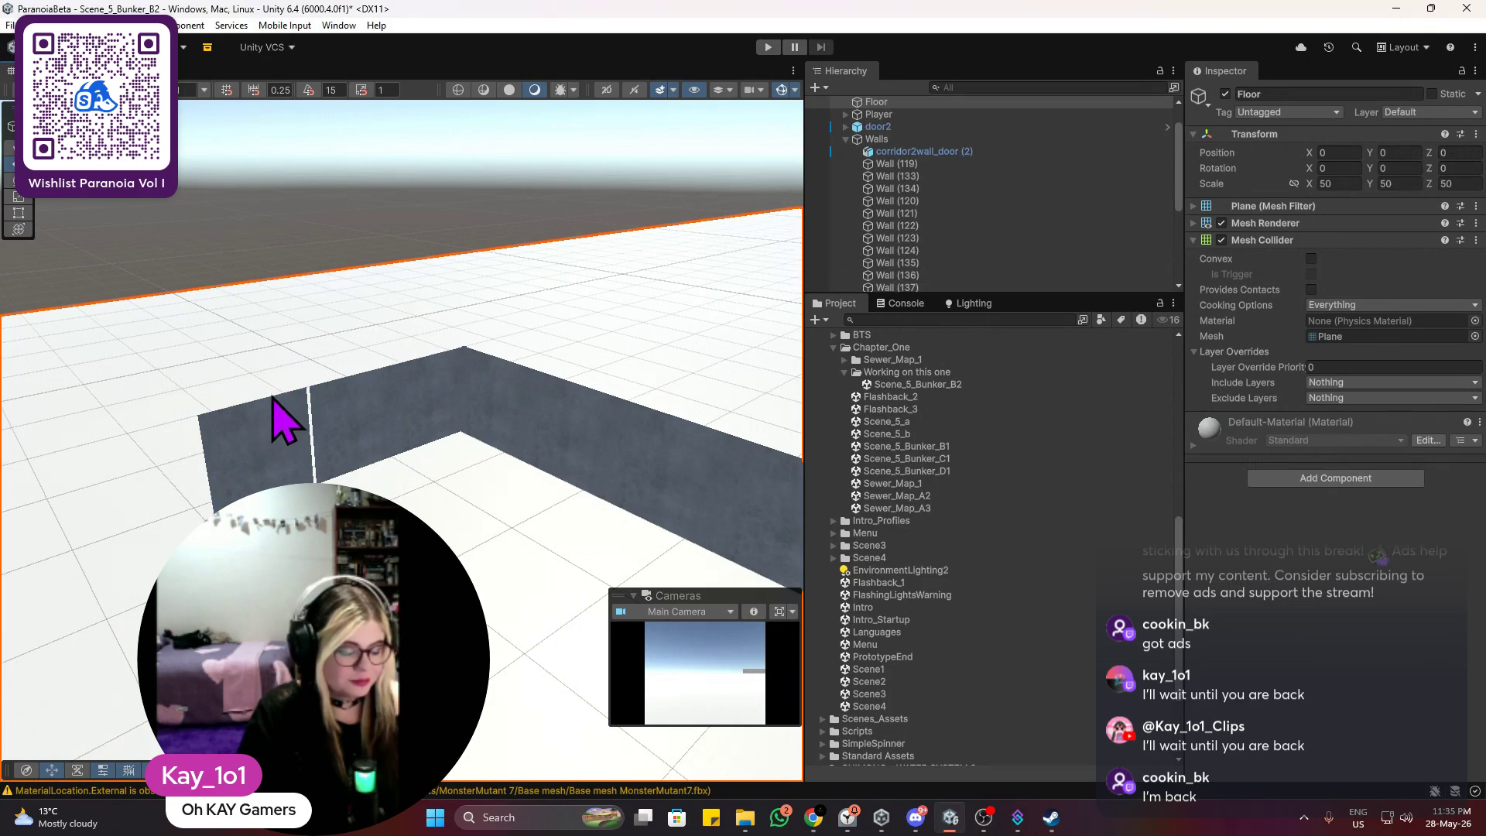
left_click(267, 418)
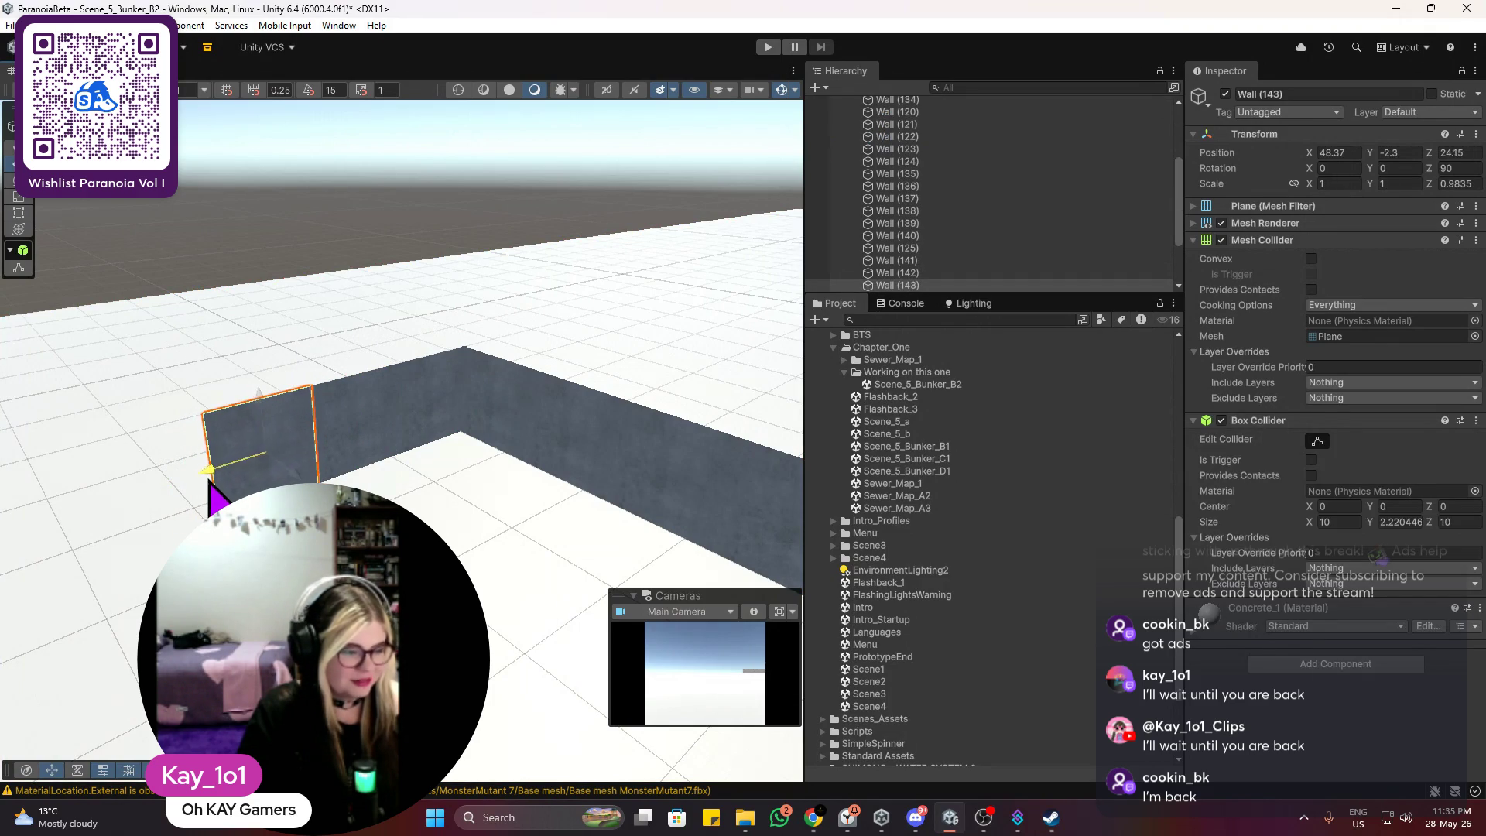
left_click(279, 379)
scroll(488, 371, "up", 3)
left_click(591, 358)
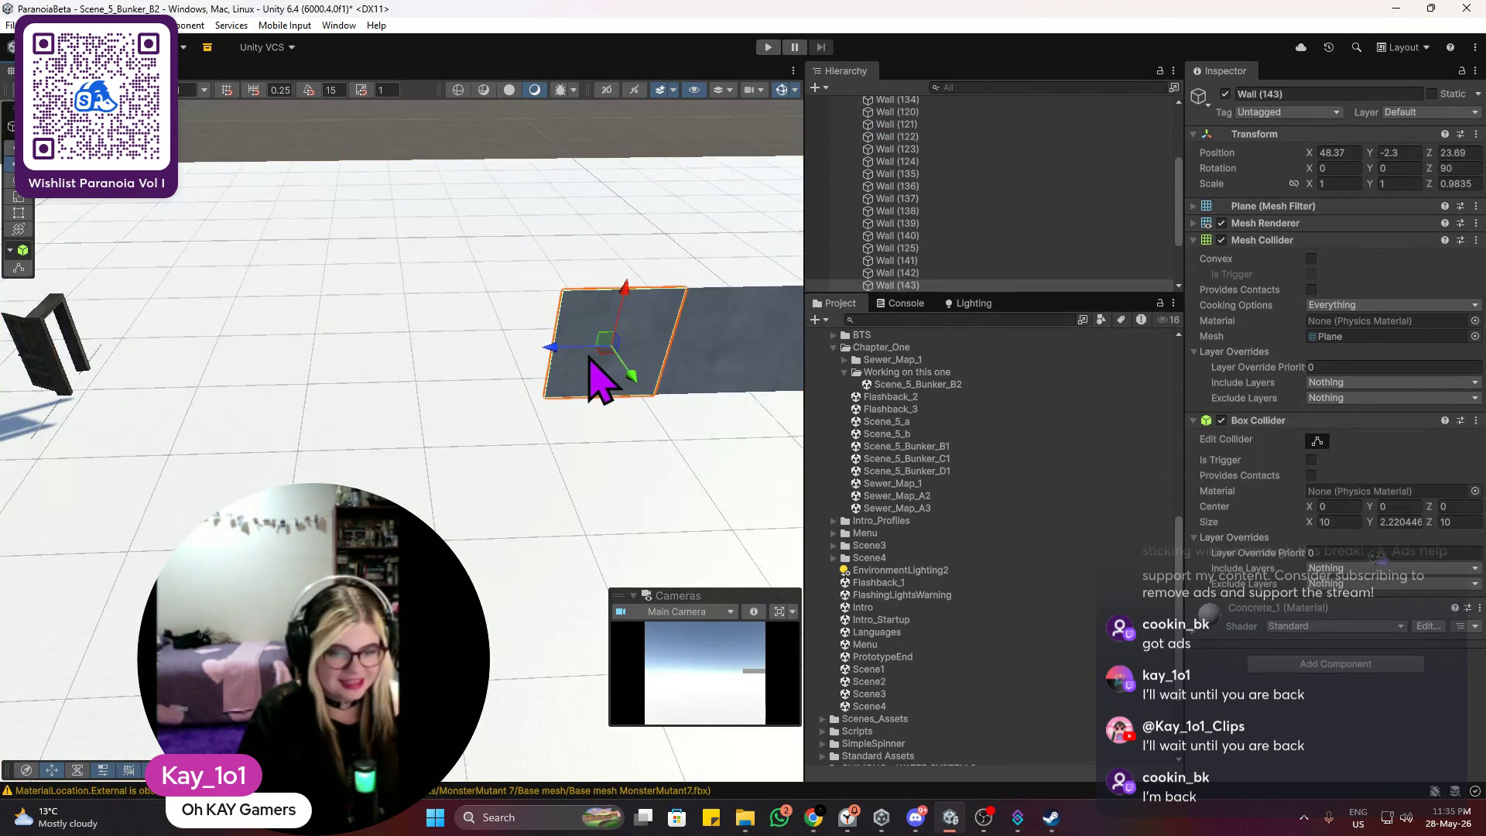
left_click_drag(550, 352, 433, 370)
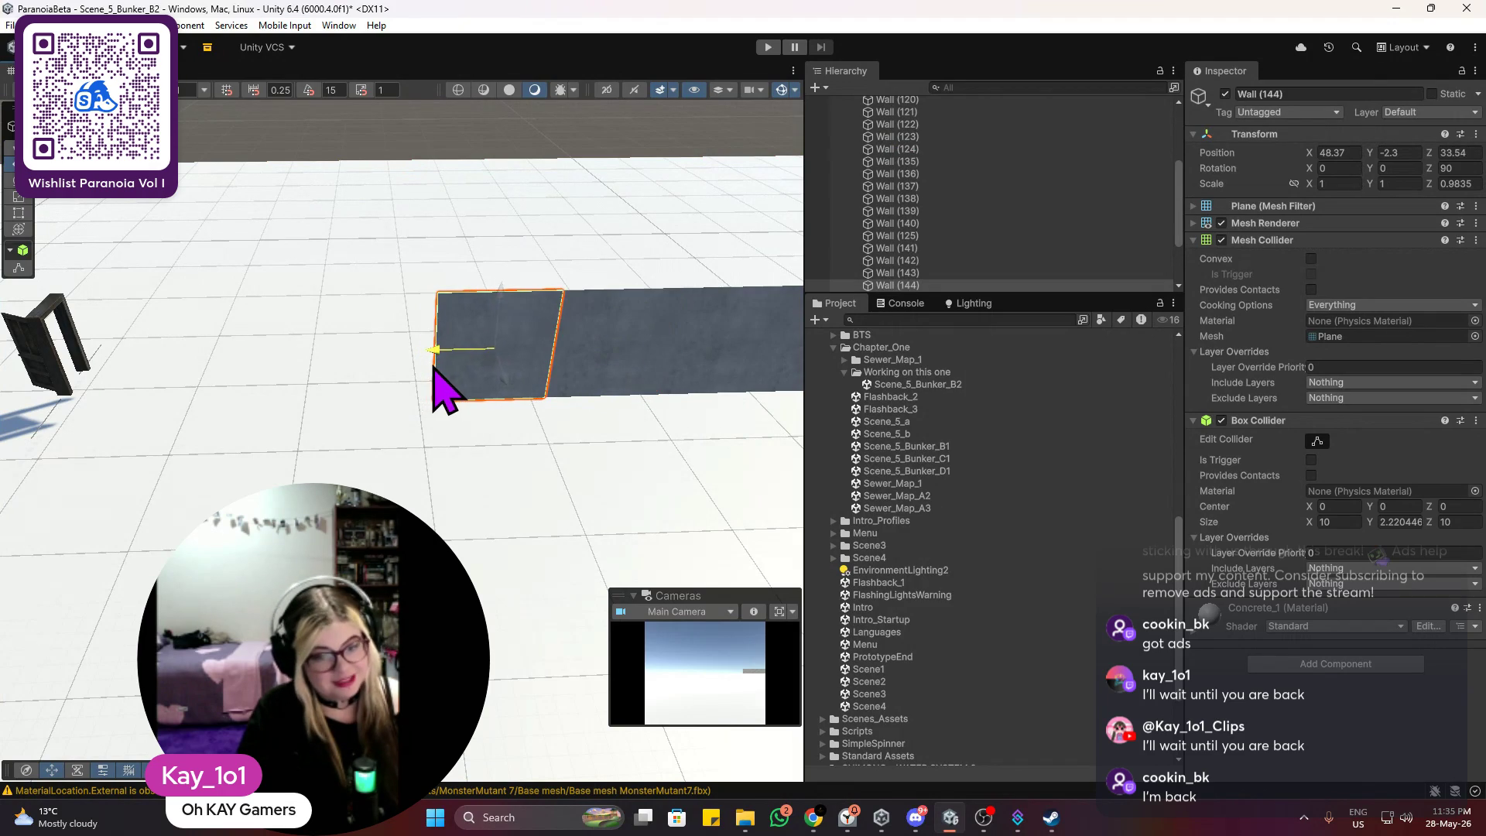
Step: Line up the last copy, Wall (146), at Z 53.84 and inspect the corner
scroll(548, 224, "up", 4)
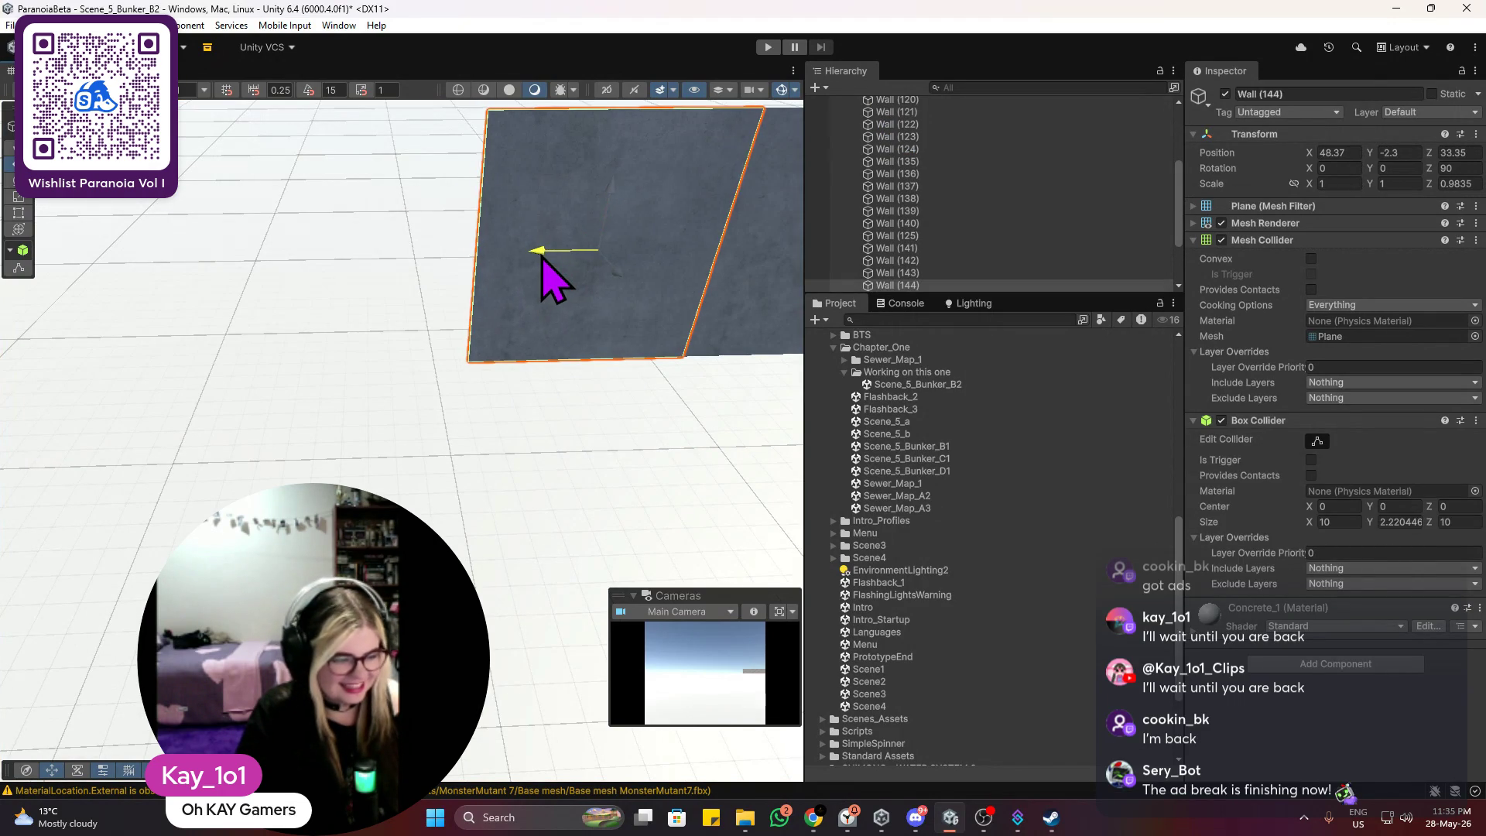
scroll(547, 275, "down", 5)
left_click(534, 267)
mouse_move(531, 265)
left_mouse_down()
mouse_move(422, 242)
mouse_move(503, 319)
left_mouse_up()
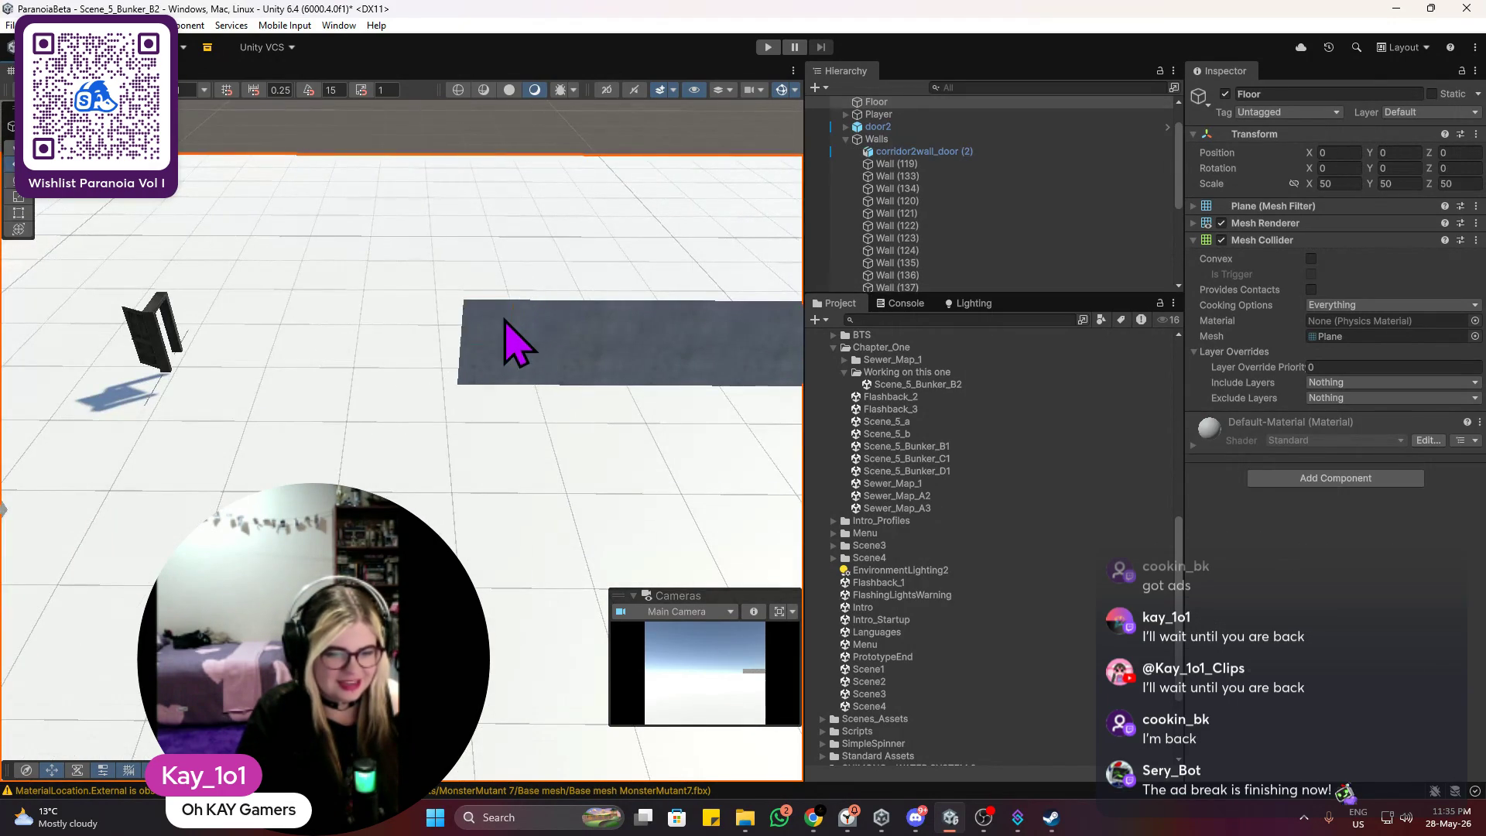
left_click(499, 321)
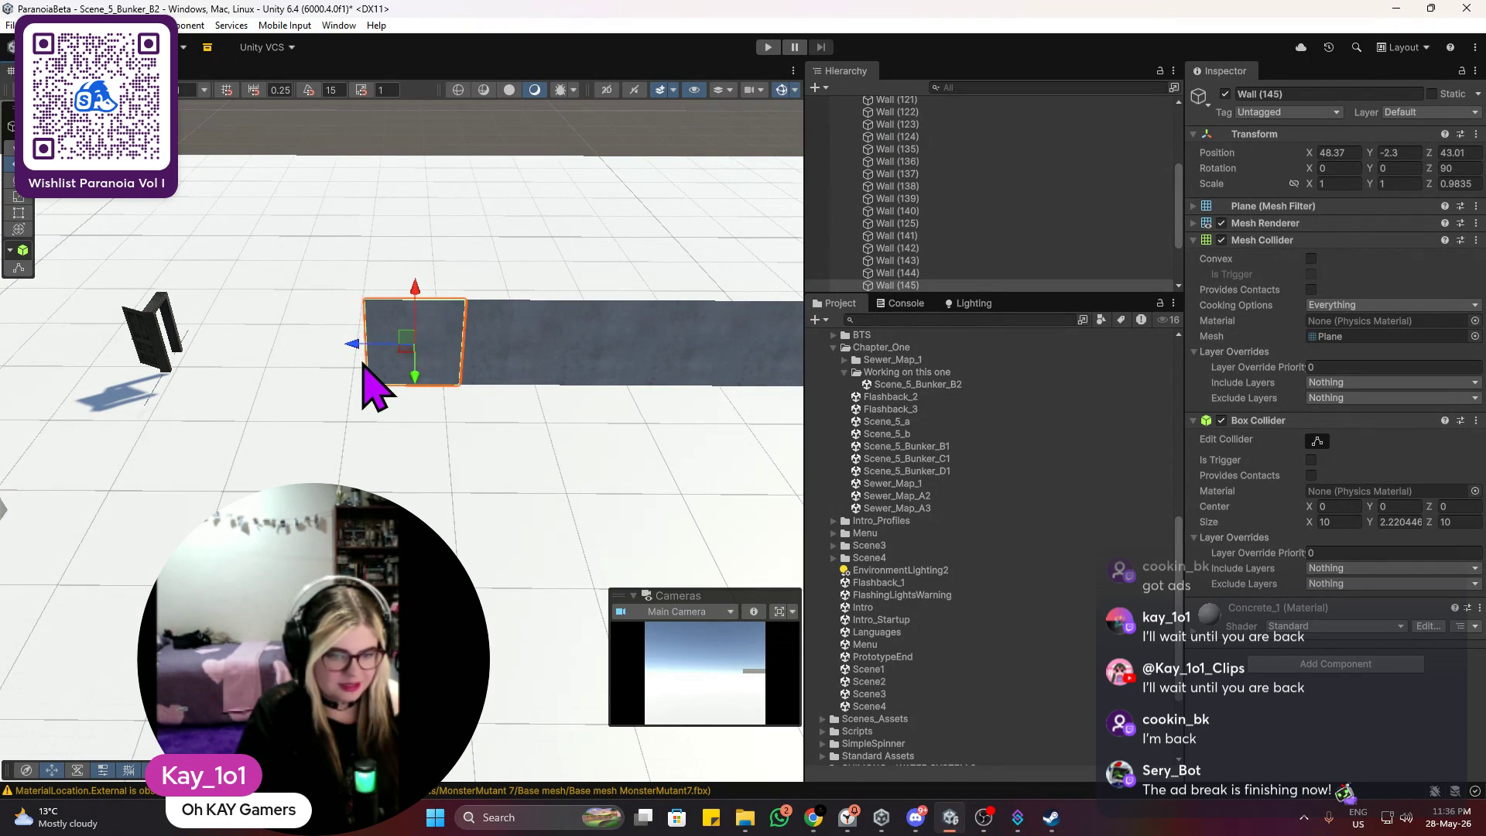
left_click(487, 232)
mouse_move(487, 232)
left_mouse_down()
mouse_move(457, 299)
mouse_move(577, 305)
mouse_move(428, 306)
mouse_move(365, 341)
mouse_move(498, 305)
mouse_move(374, 350)
mouse_move(398, 359)
mouse_move(382, 365)
mouse_move(395, 331)
left_mouse_up()
left_click(483, 314)
left_click(431, 202)
mouse_move(431, 202)
left_mouse_down()
mouse_move(421, 272)
mouse_move(869, 305)
mouse_move(606, 358)
mouse_move(484, 363)
left_mouse_up()
scroll(484, 391, "up", 8)
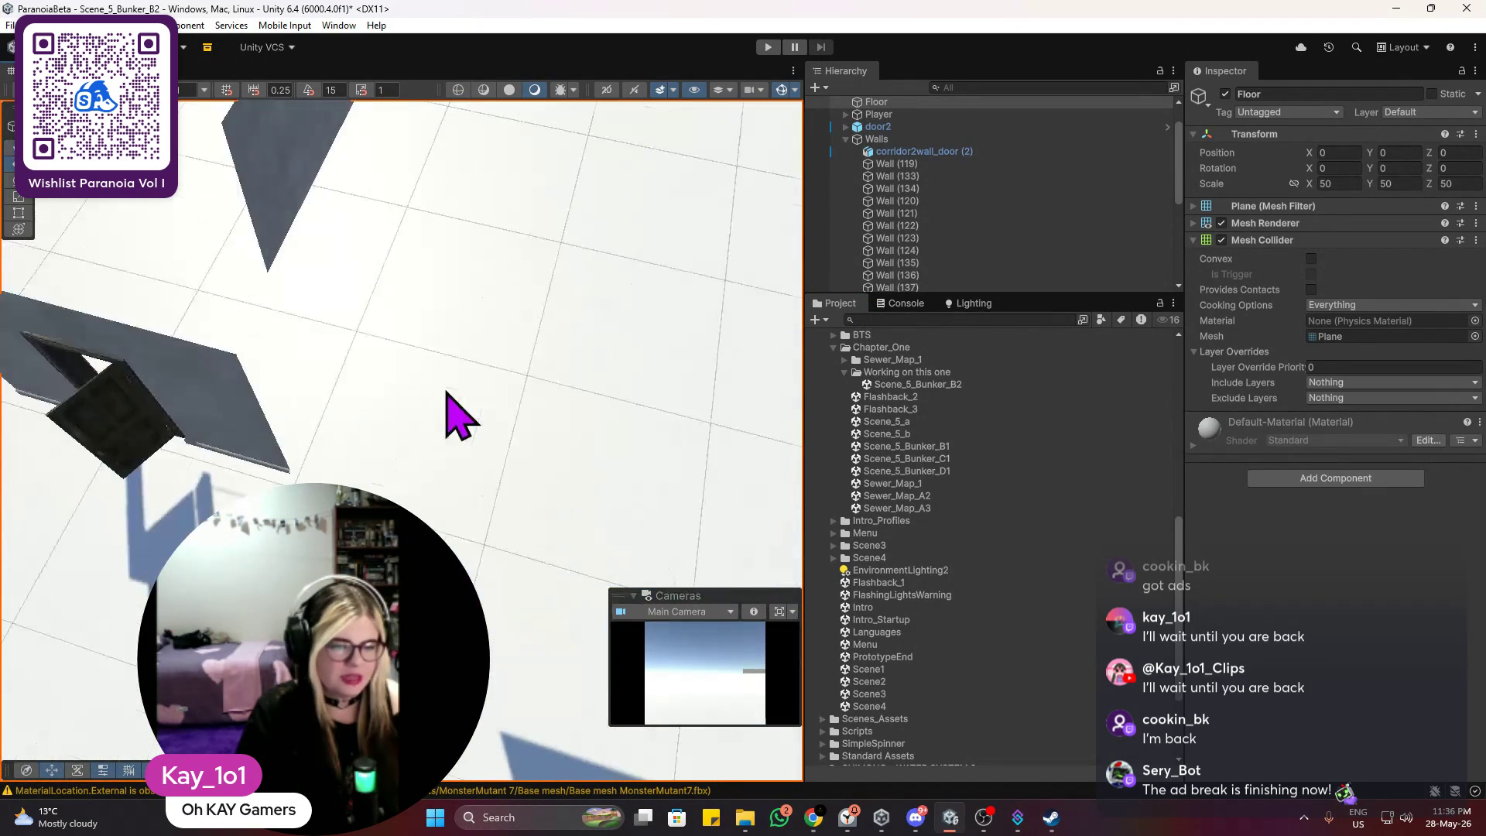
scroll(460, 387, "down", 3)
Step: Select both doorway pieces and move them across the floor
left_click(224, 414)
left_click(213, 422, "shift")
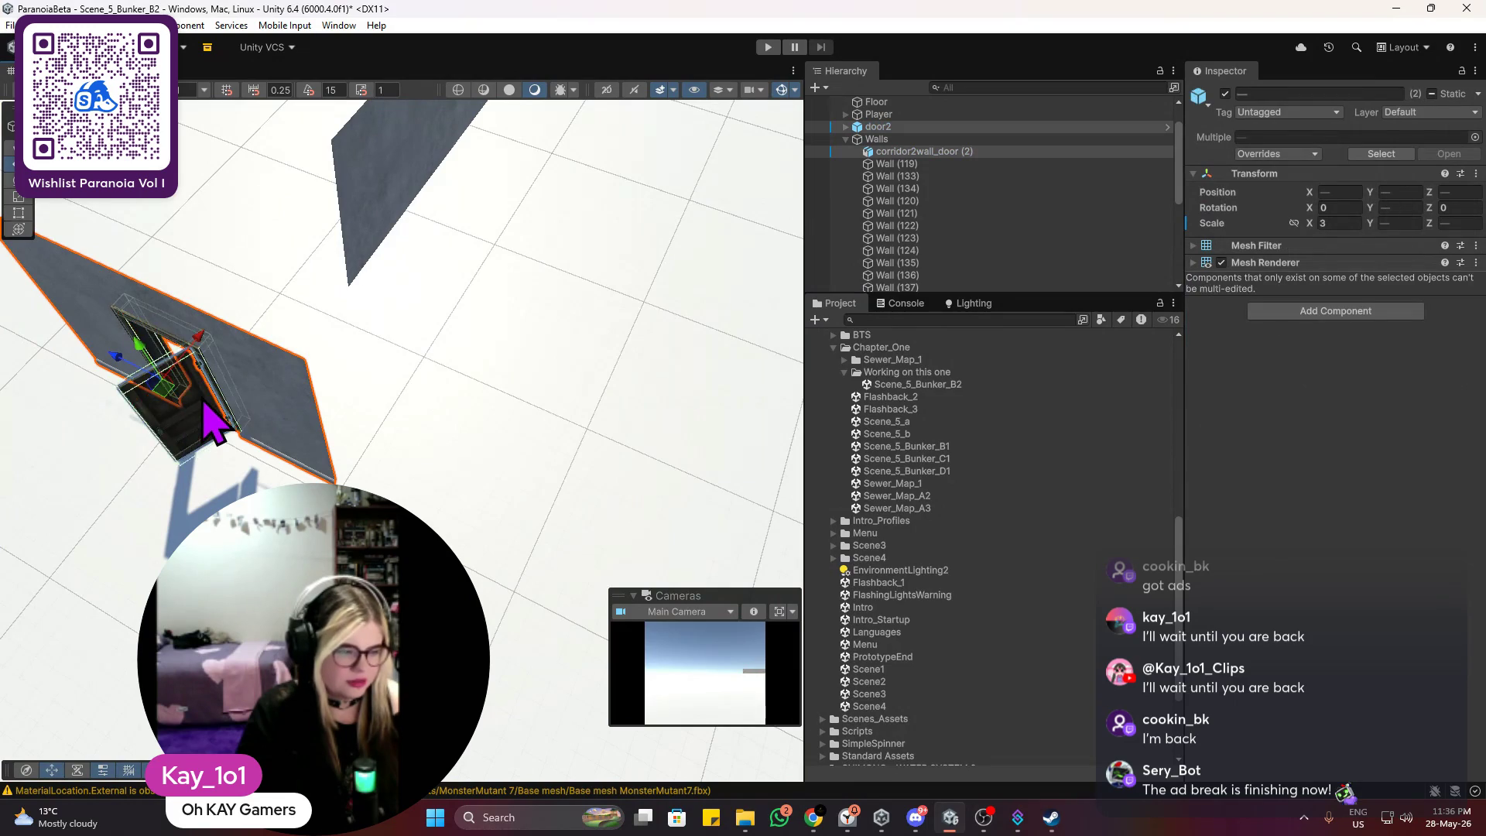
scroll(208, 418, "down", 3)
mouse_move(263, 393)
left_mouse_down()
mouse_move(265, 412)
mouse_move(431, 470)
mouse_move(498, 475)
mouse_move(503, 458)
left_mouse_up()
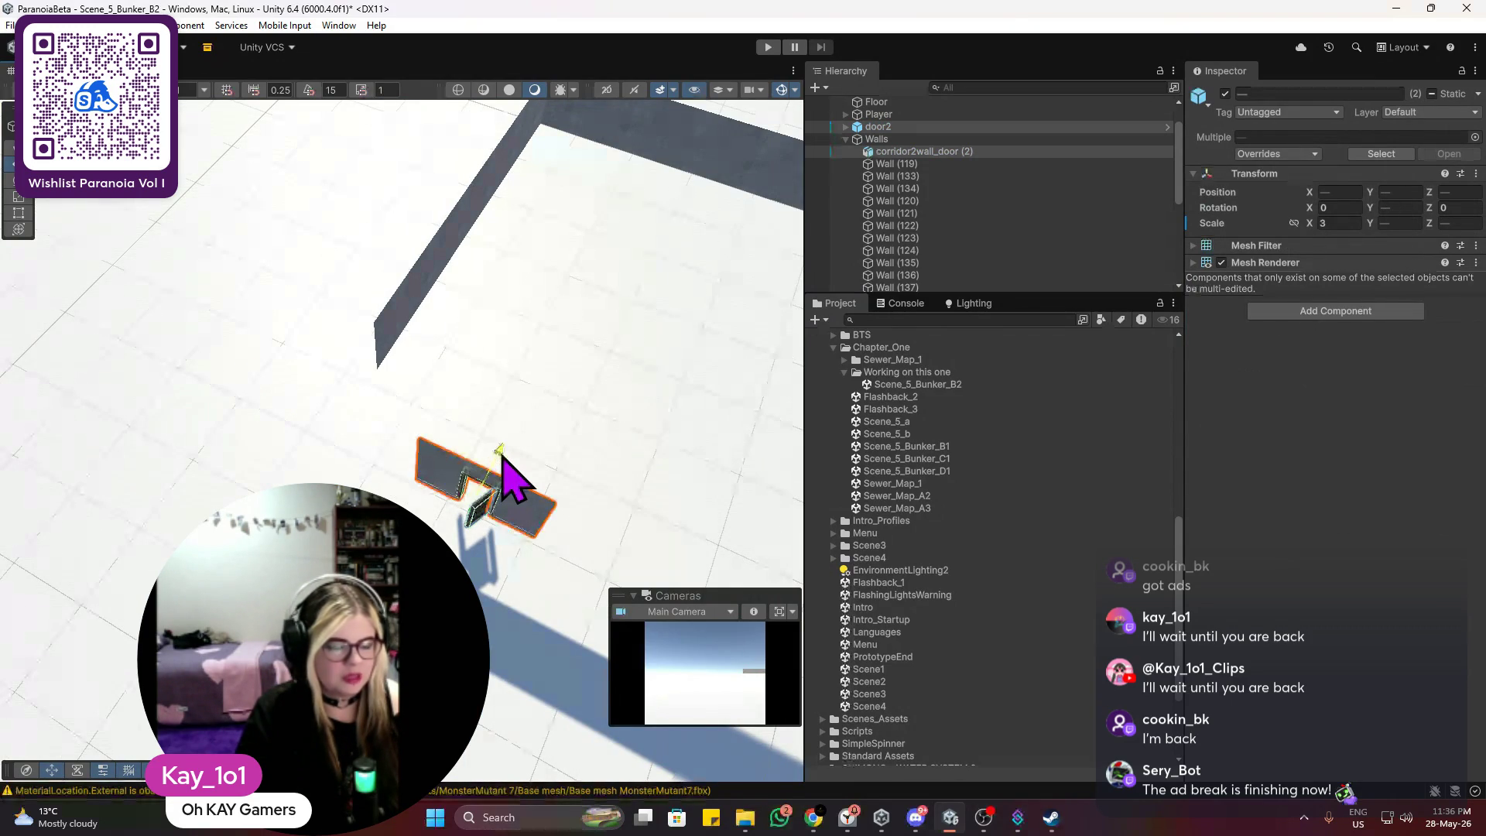
Step: Slide a concrete wall section, Wall (147), along the corridor to Z 62.05
scroll(404, 331, "up", 8)
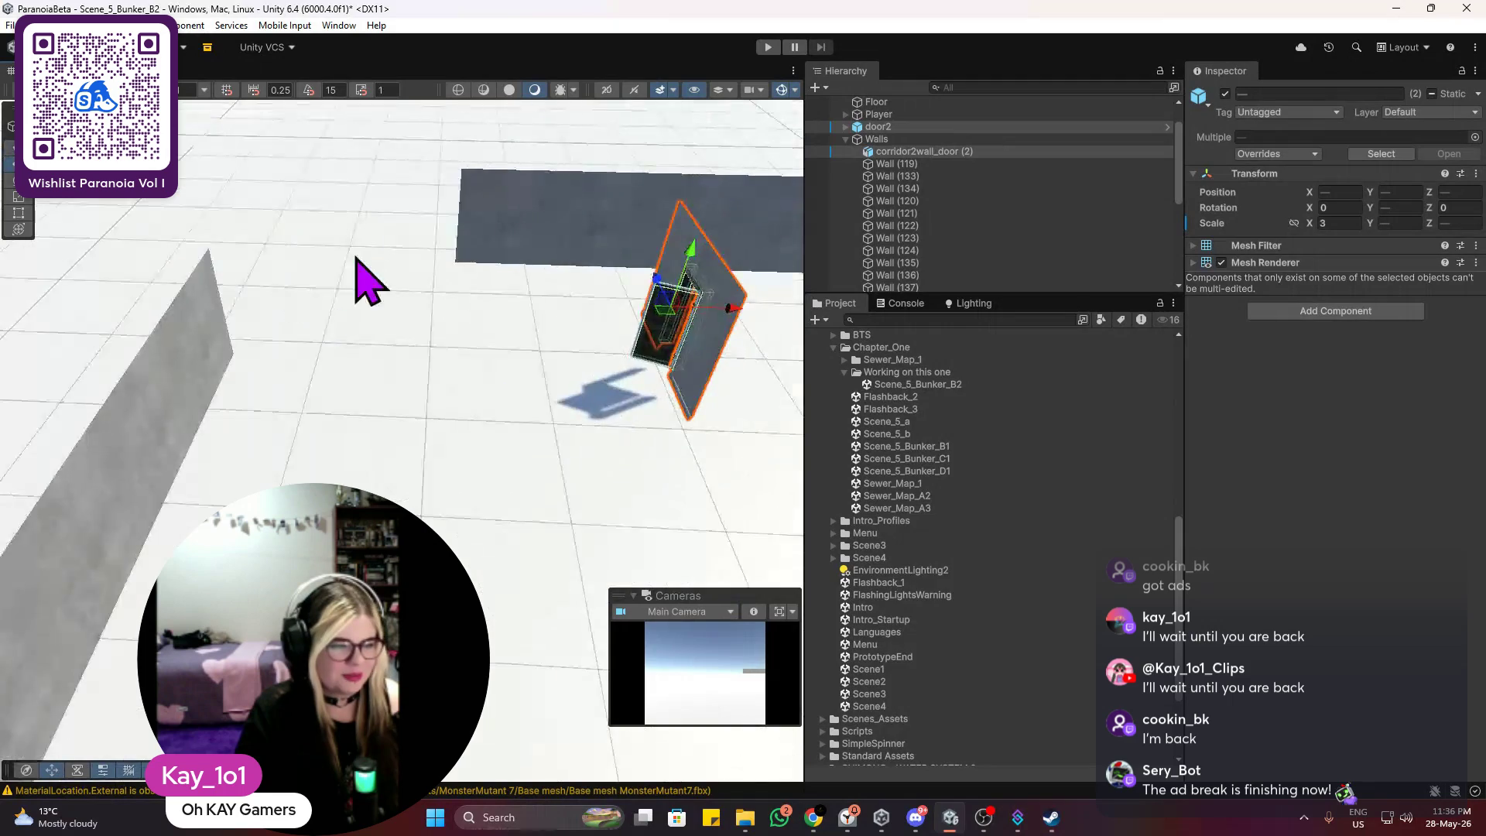
left_click(355, 456)
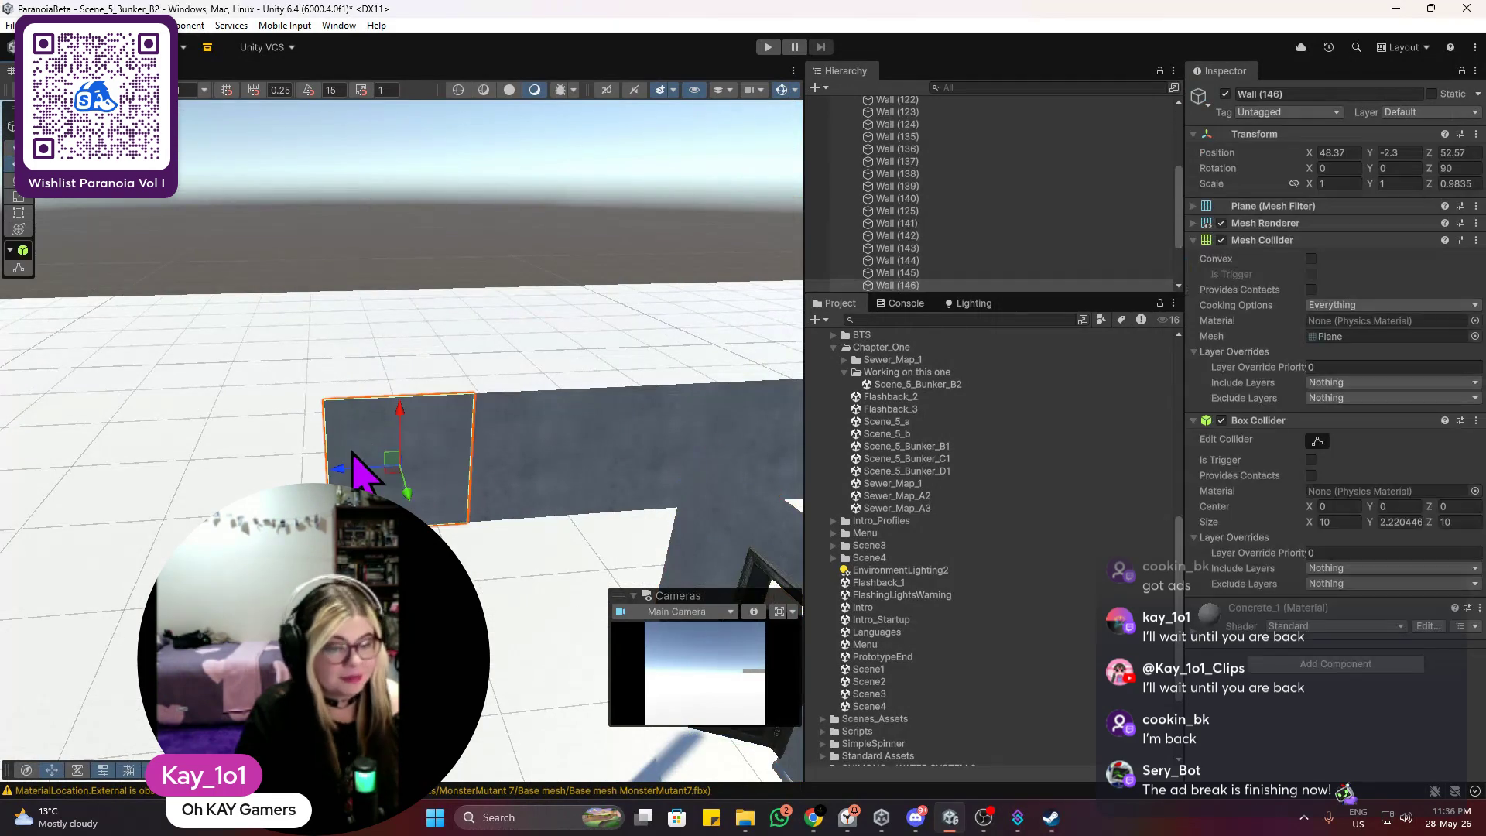
mouse_move(338, 469)
left_mouse_down()
mouse_move(159, 507)
mouse_move(189, 503)
left_mouse_up()
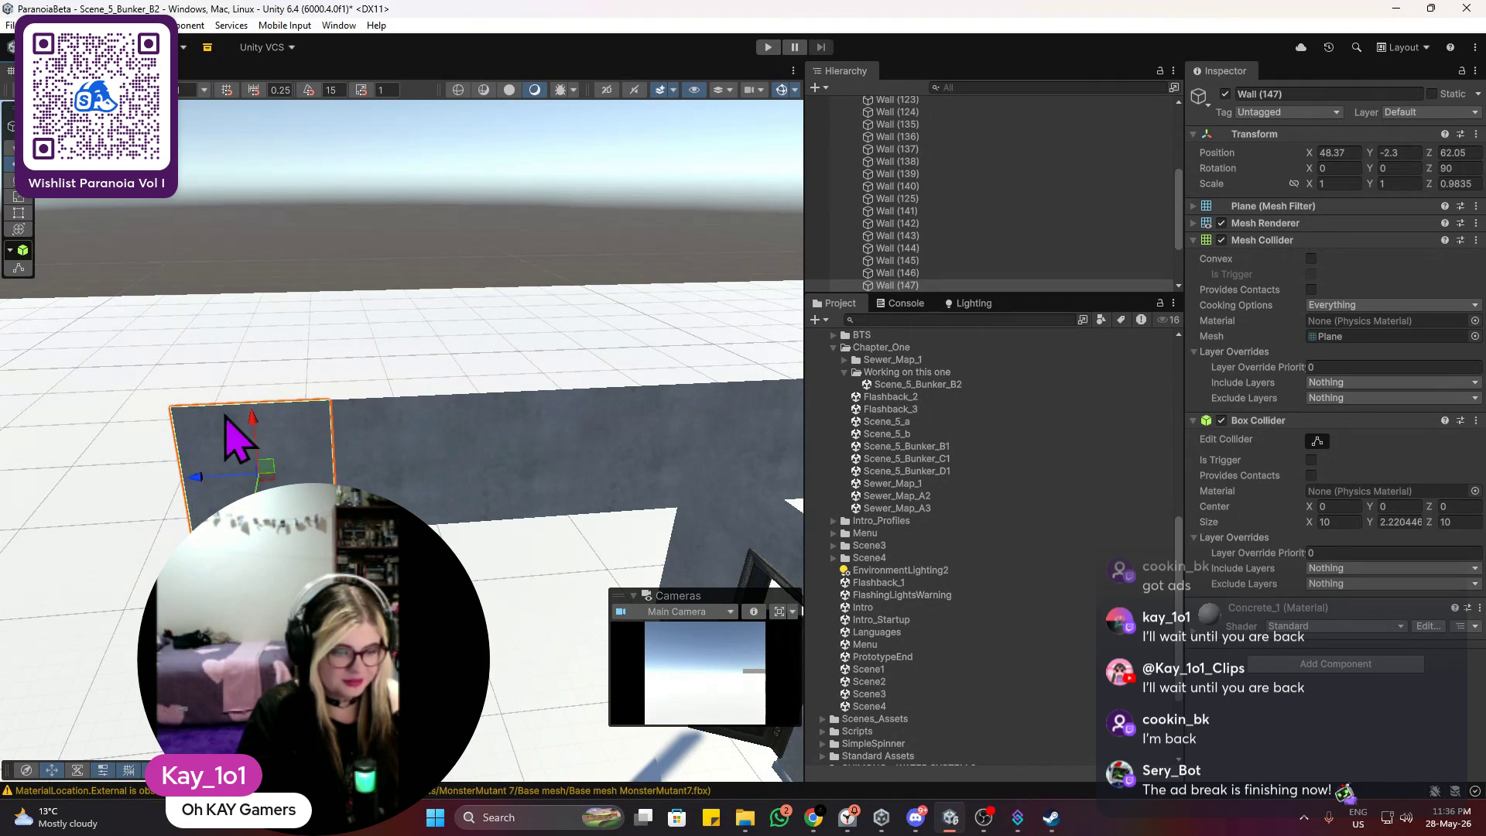
Step: Slide the copied wall section along the corridor and line it up with its neighbour
left_click(381, 322)
right_click(233, 339)
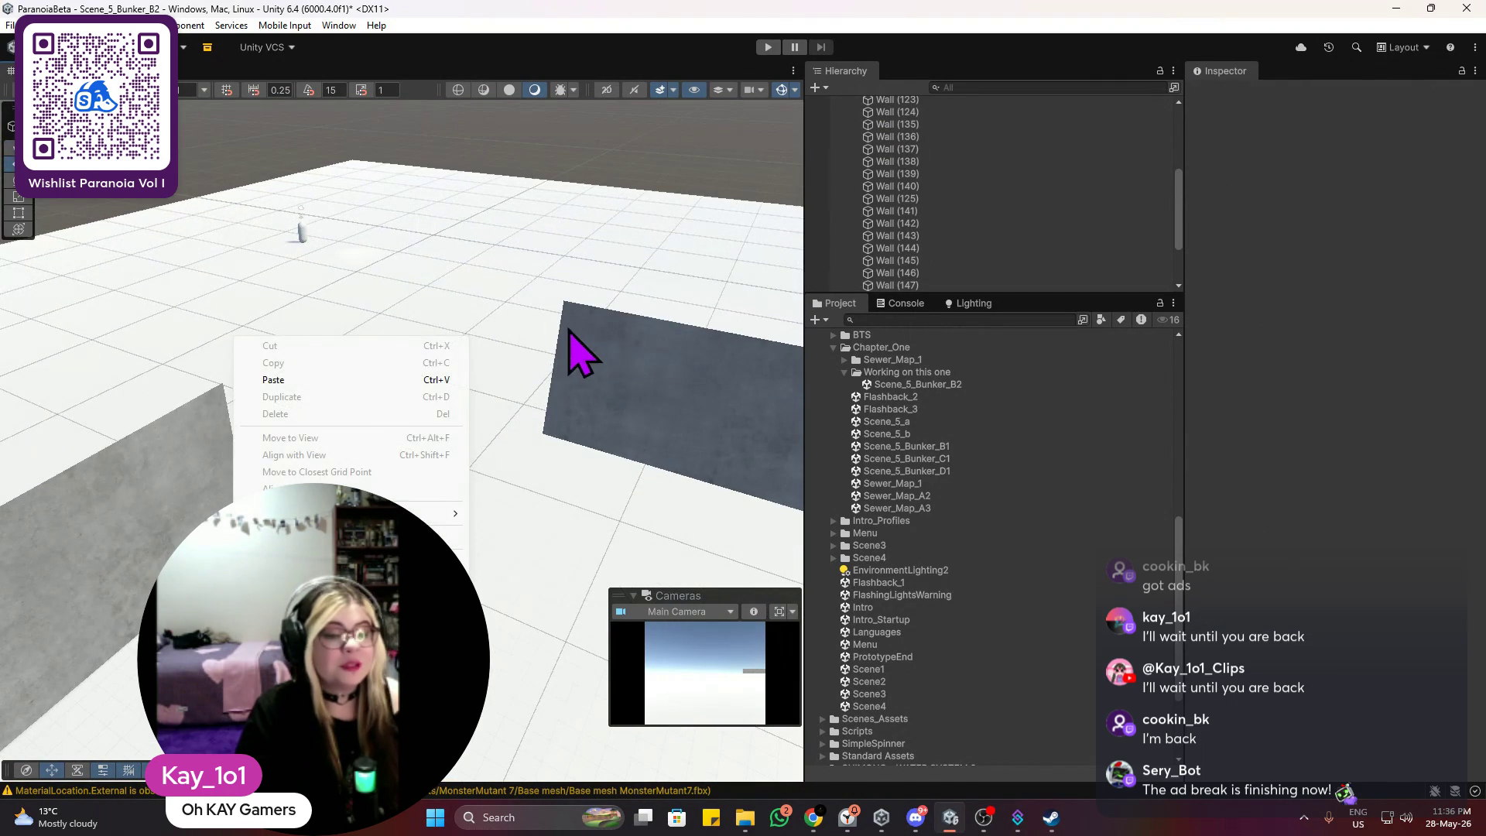
left_click(611, 382)
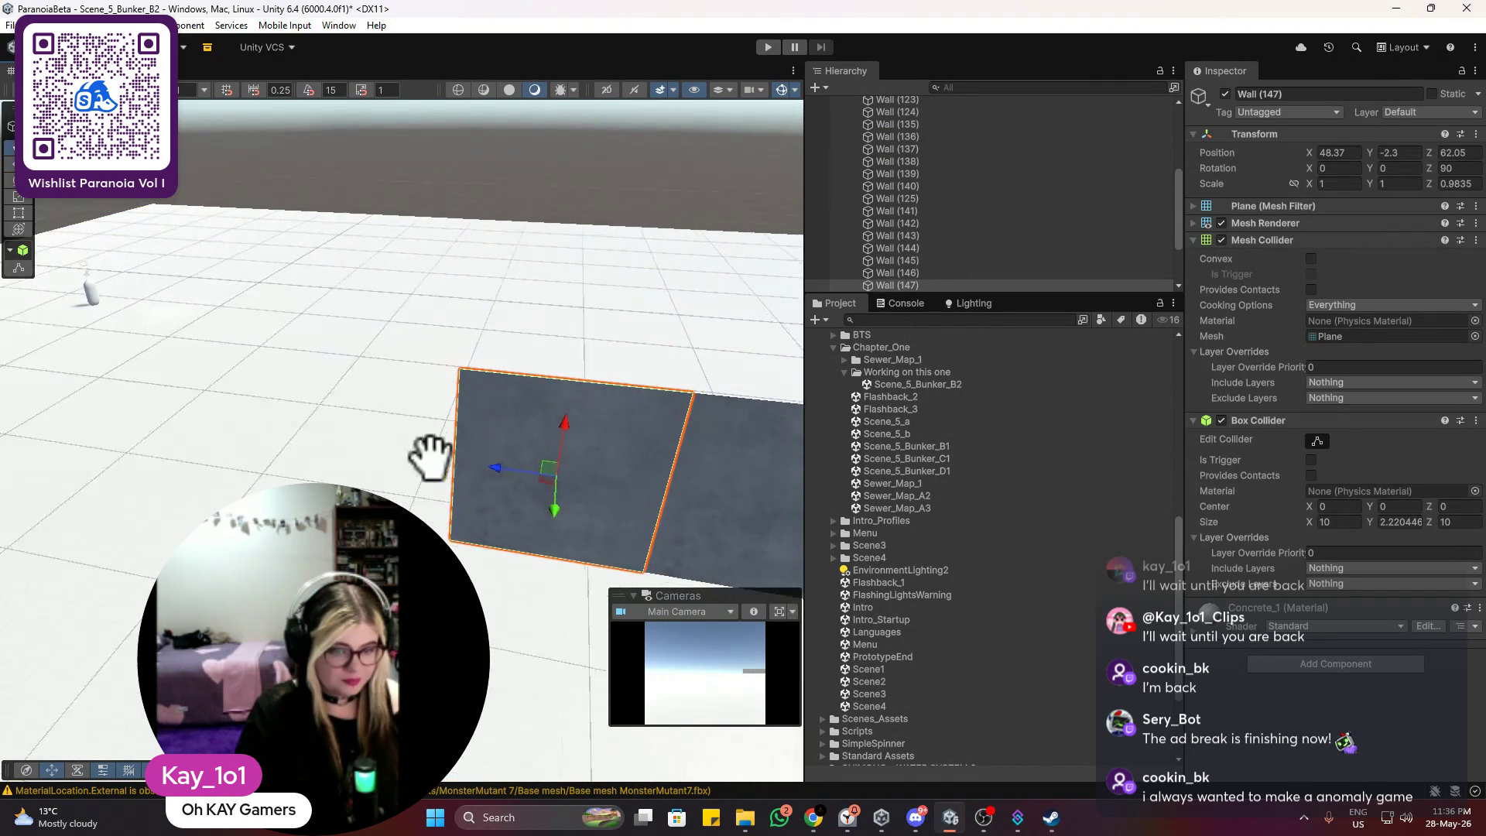
left_click_drag(430, 457, 472, 478)
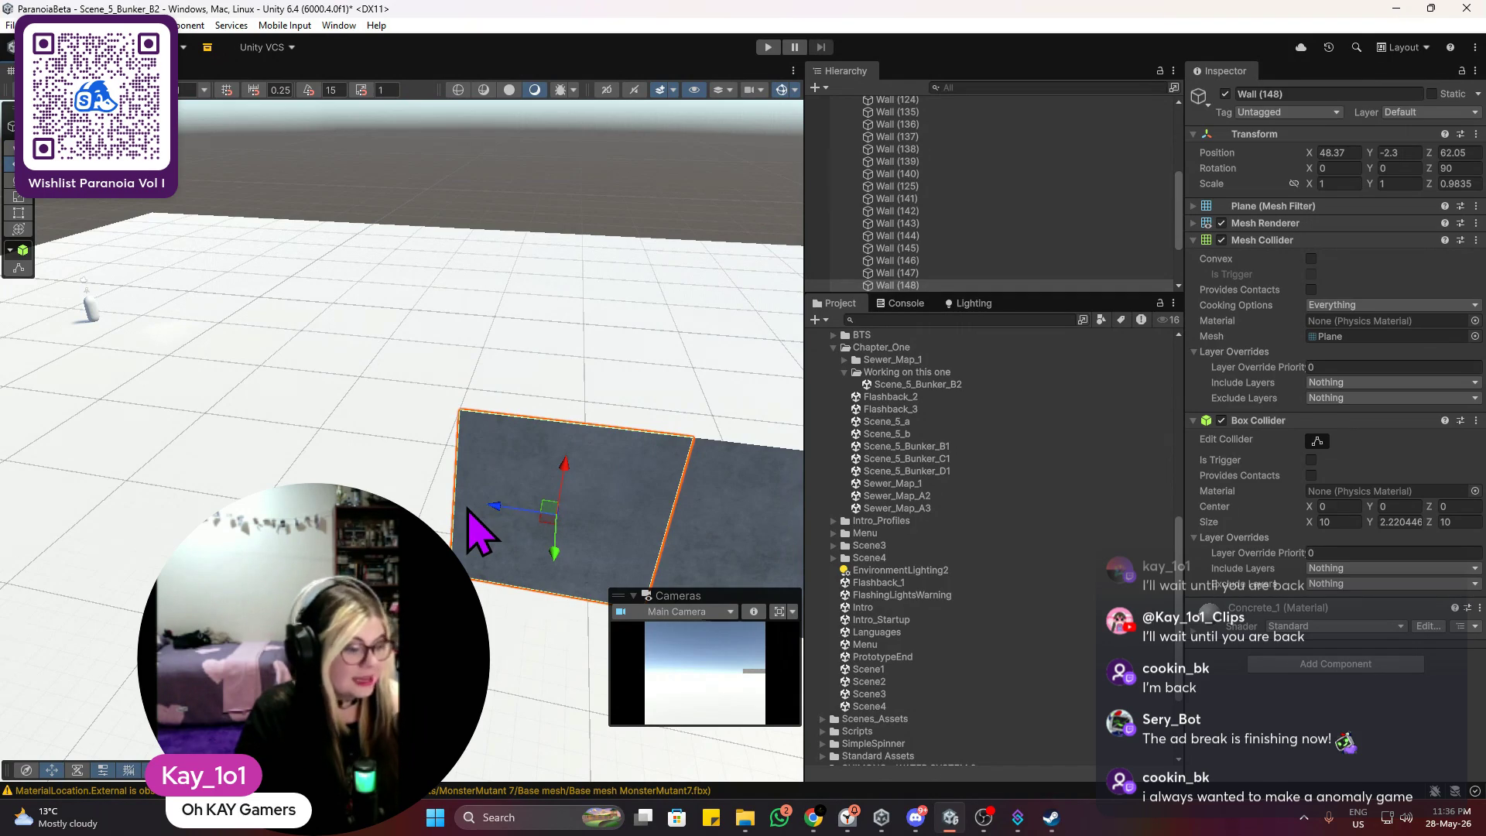
left_click_drag(493, 509, 300, 476)
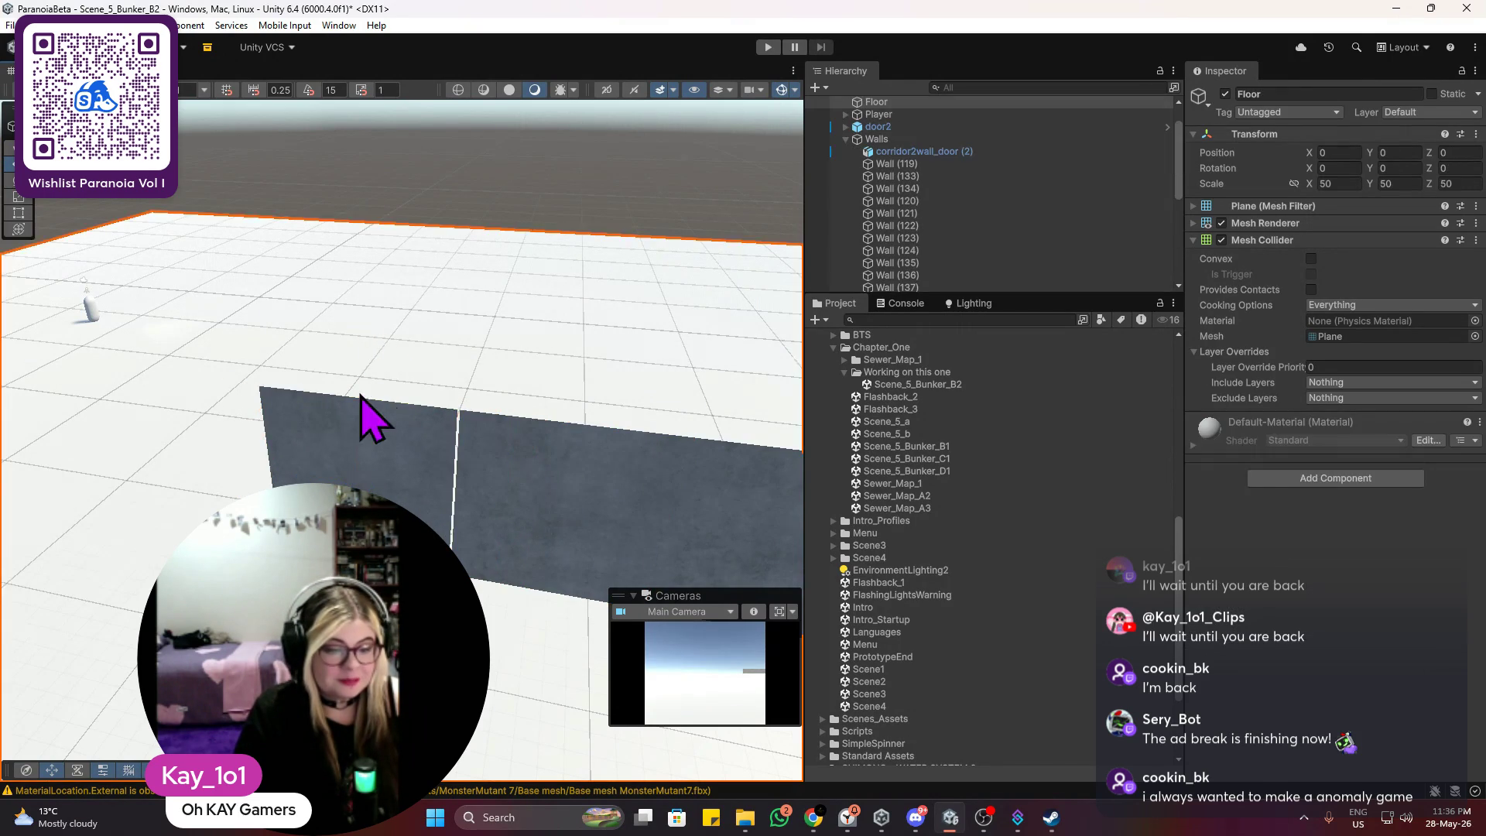
scroll(371, 421, "up", 3)
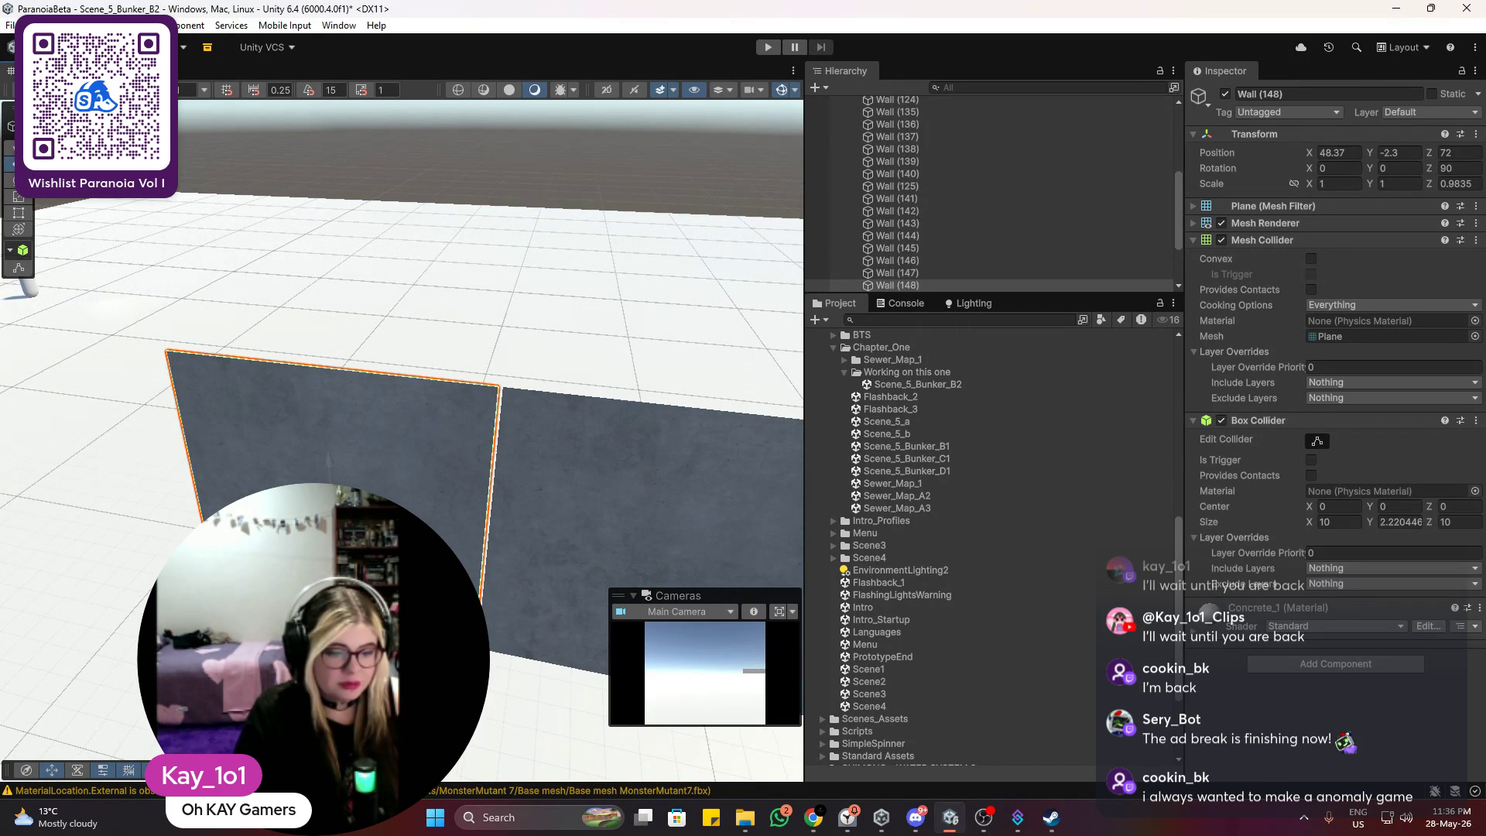
left_click_drag(328, 460, 332, 461)
Step: Butt the newest wall section against the adjacent wall and select cross wall Wall (150)
left_click(391, 344)
mouse_move(593, 292)
left_mouse_down()
mouse_move(222, 322)
mouse_move(281, 315)
left_mouse_up()
mouse_move(311, 370)
left_mouse_down()
mouse_move(315, 387)
mouse_move(404, 388)
mouse_move(453, 472)
mouse_move(485, 451)
mouse_move(511, 476)
left_mouse_up()
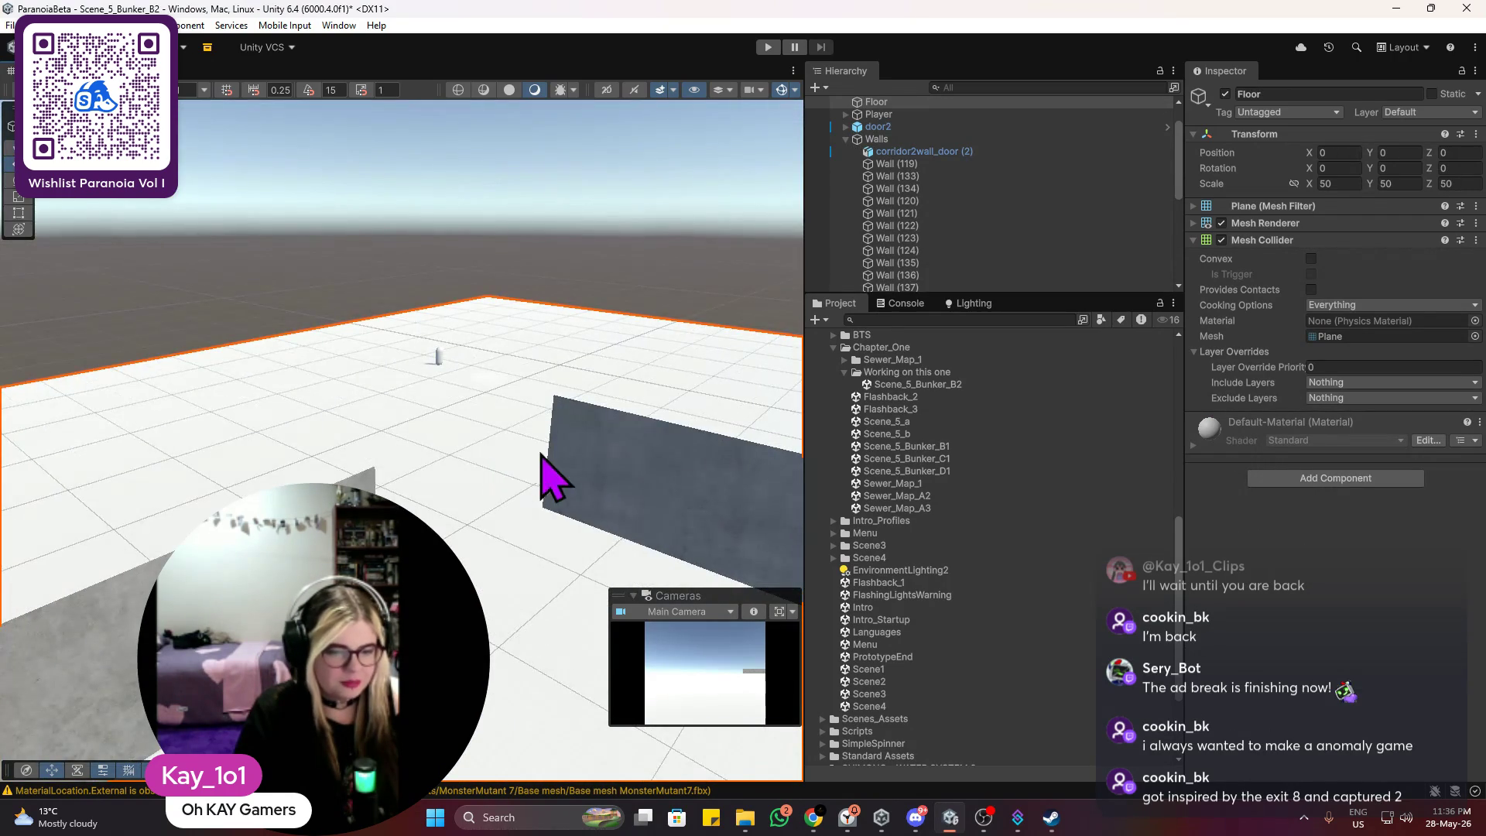
left_click(627, 468)
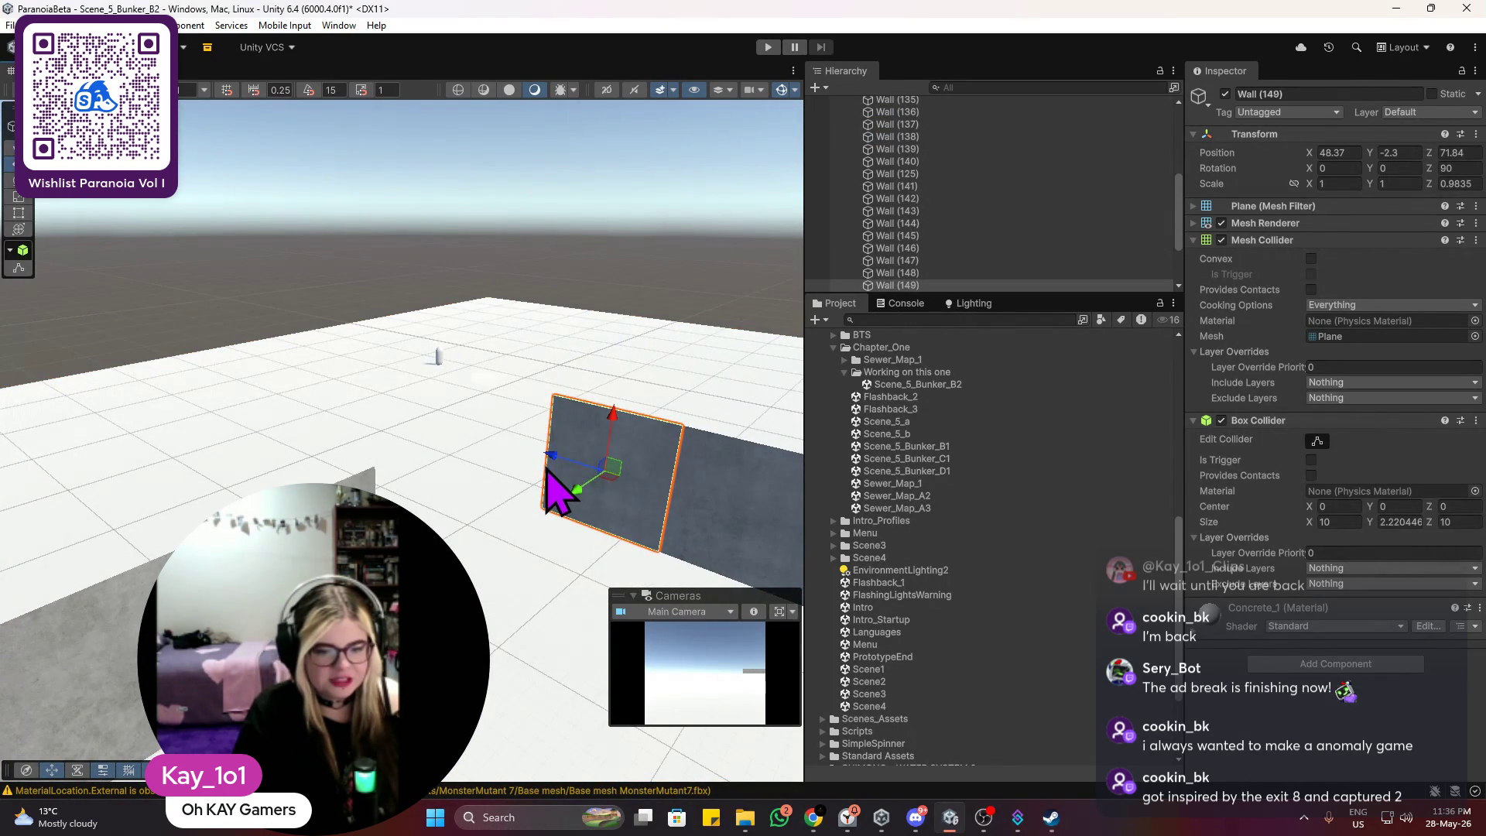
mouse_move(556, 468)
left_mouse_down()
mouse_move(442, 454)
mouse_move(458, 465)
mouse_move(507, 402)
left_mouse_up()
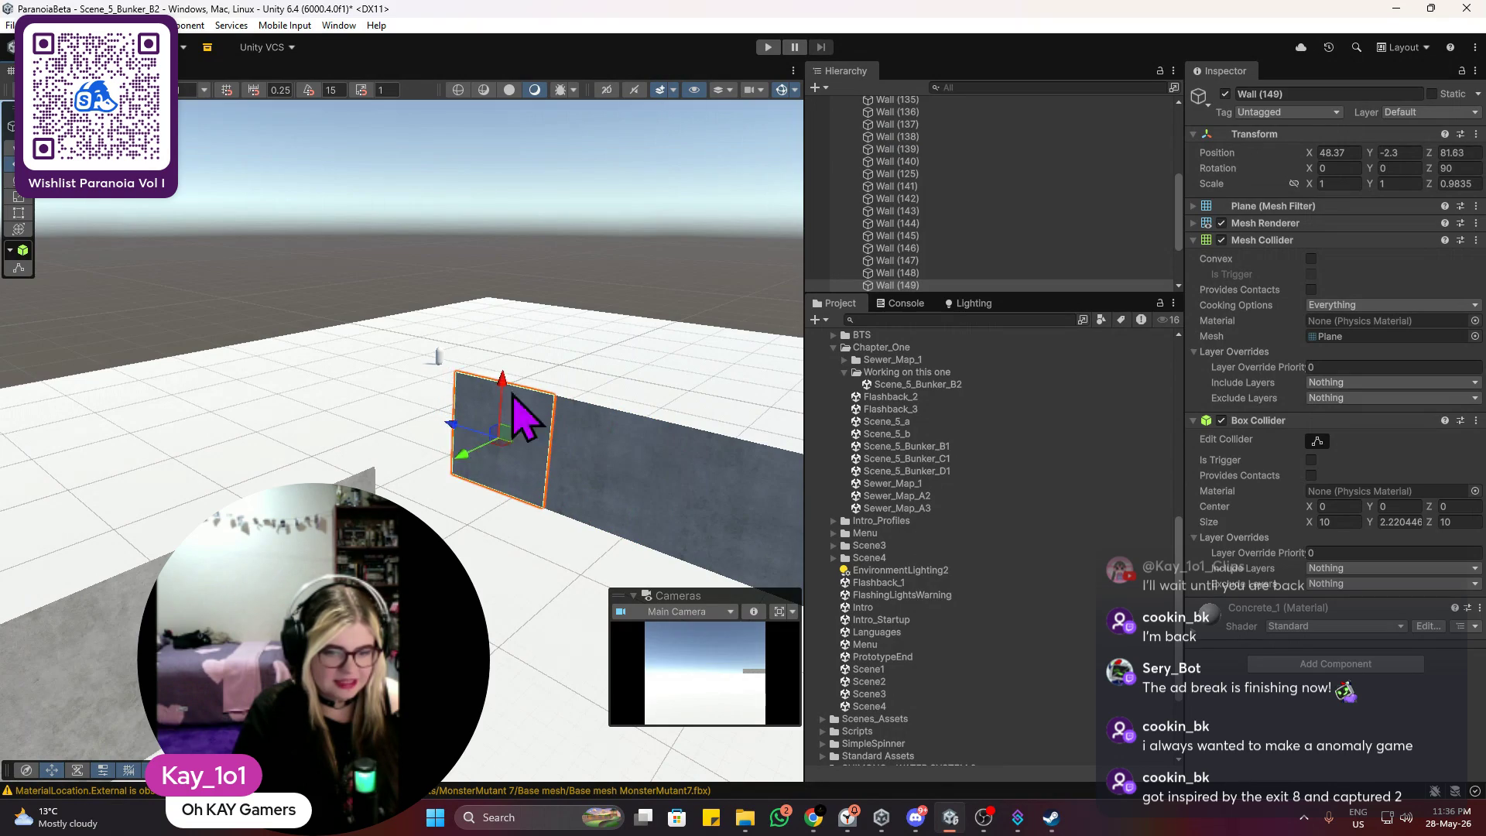
left_click(707, 325)
mouse_move(707, 325)
left_mouse_down()
mouse_move(590, 375)
mouse_move(481, 375)
mouse_move(472, 358)
mouse_move(404, 393)
left_mouse_up()
left_click(317, 440)
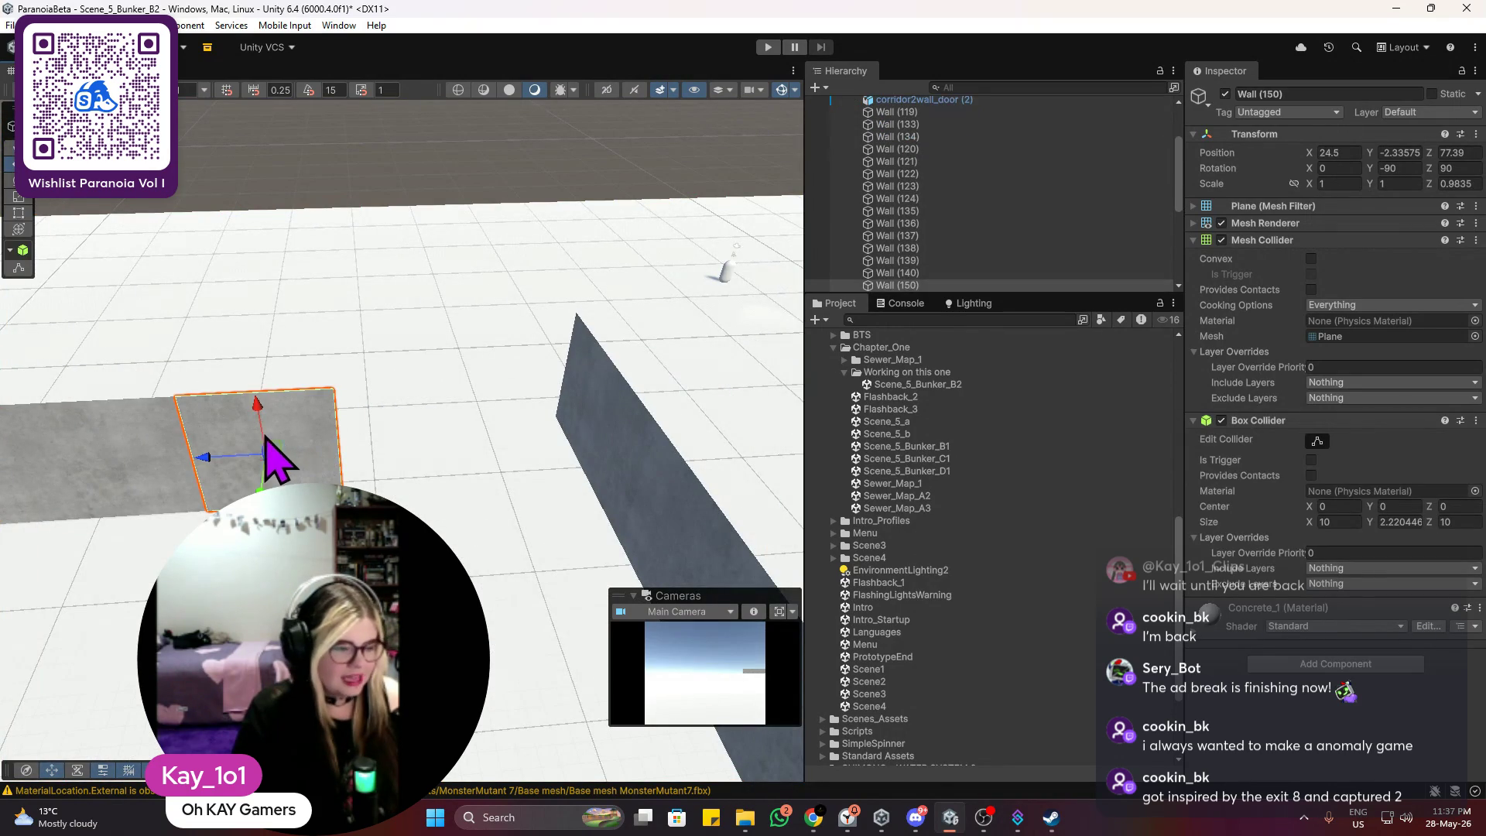
Step: Slide Wall (150) along X and duplicate it to extend the cross wall
left_click_drag(215, 462, 355, 442)
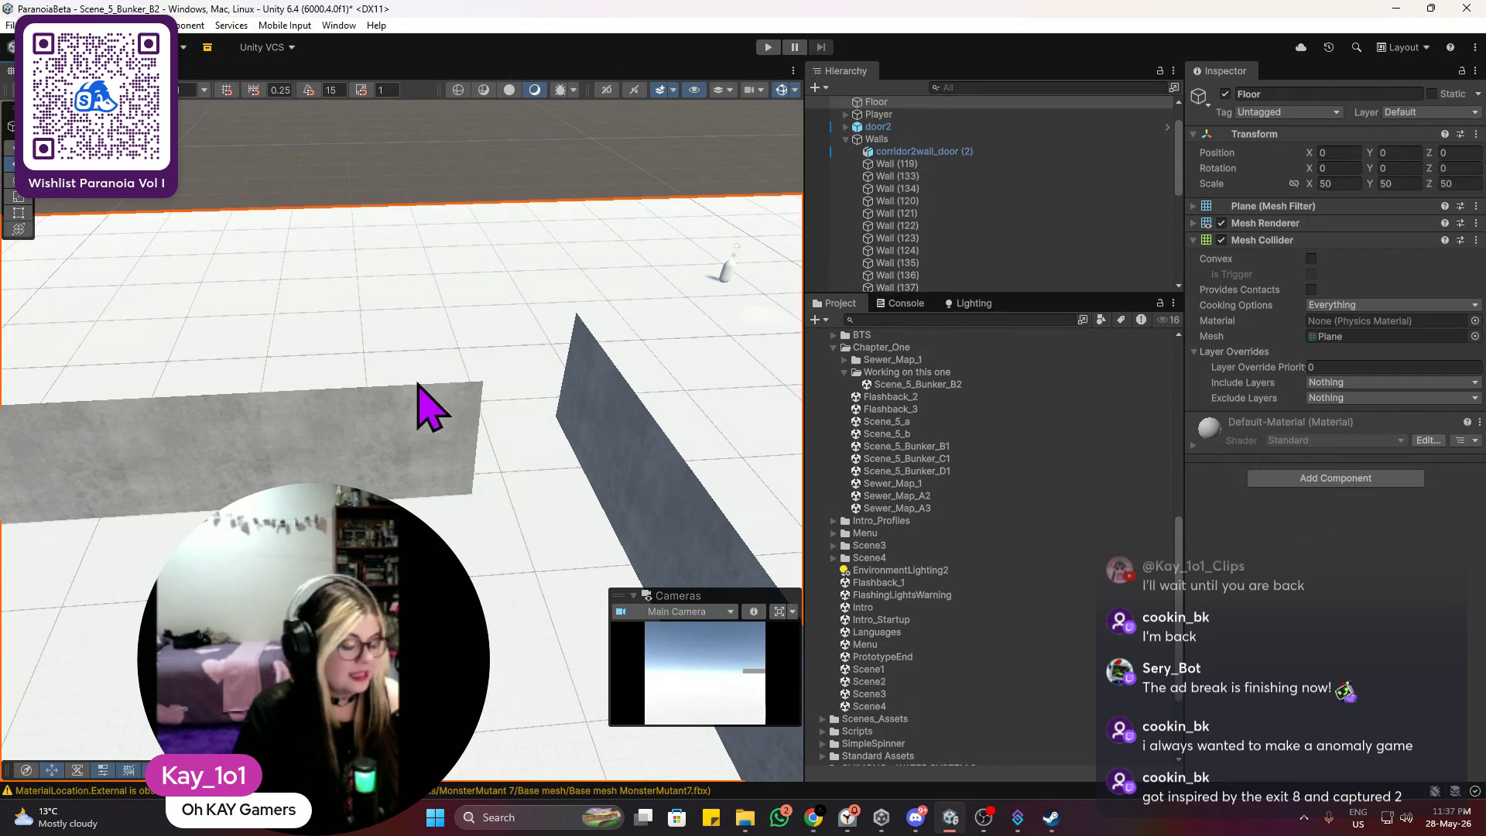
key("ctrl+d")
mouse_move(345, 449)
left_mouse_down()
mouse_move(515, 433)
mouse_move(498, 438)
left_mouse_up()
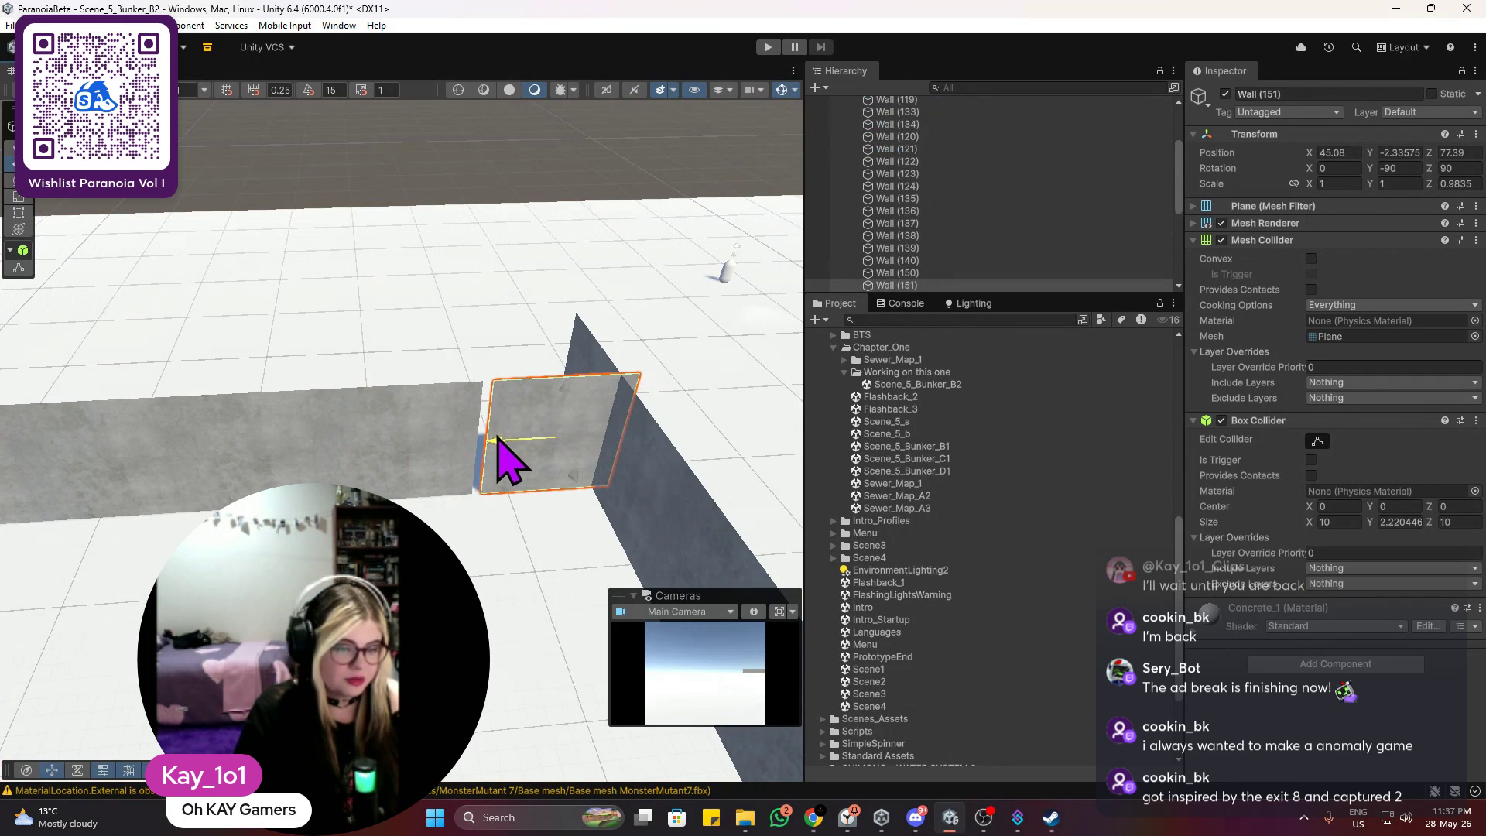
Step: Delete the stray door2 object from the scene
left_click(505, 338)
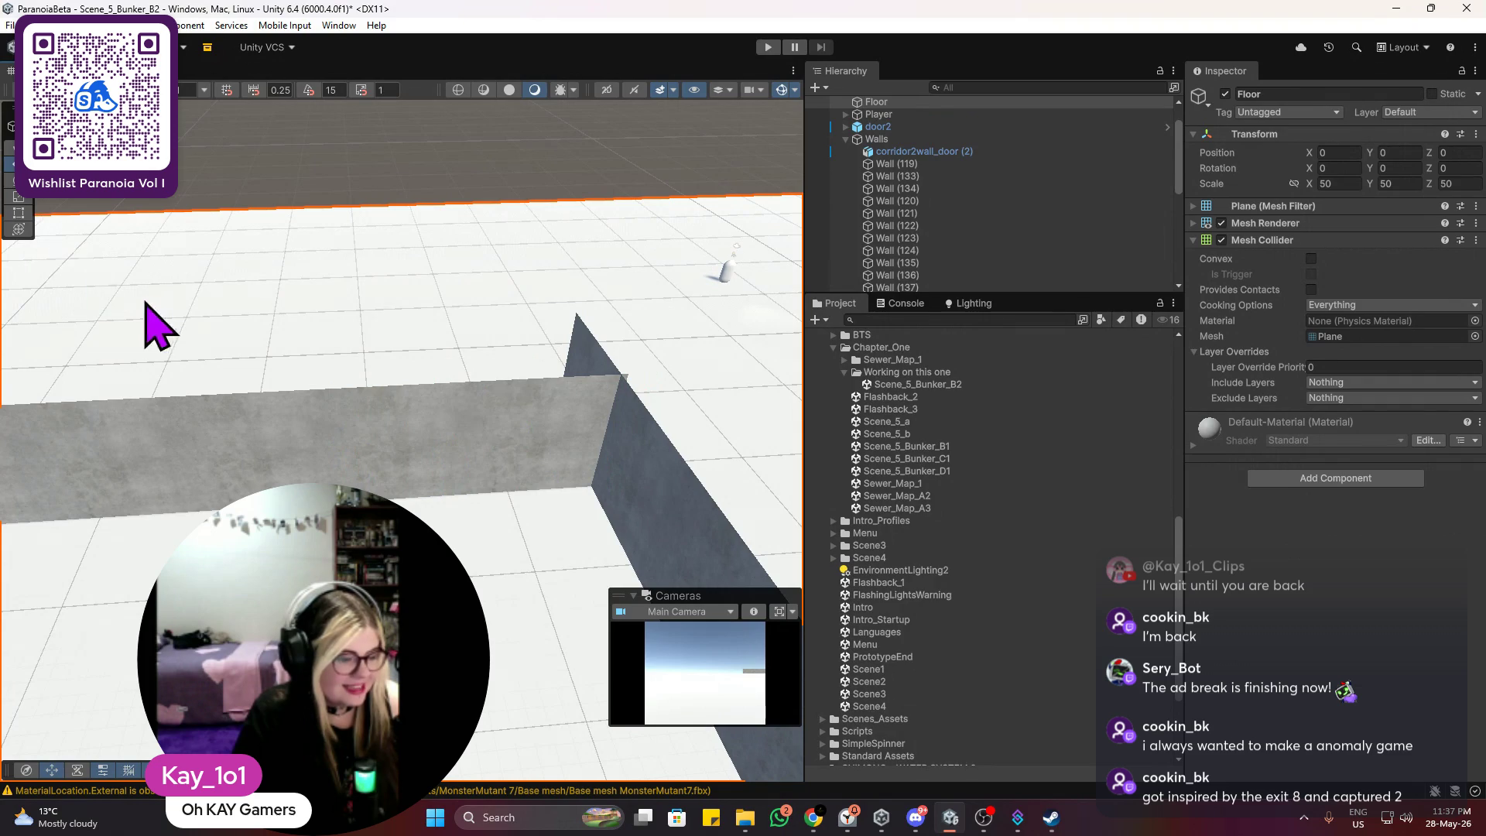
scroll(415, 356, "down", 5)
mouse_move(431, 338)
left_mouse_down()
mouse_move(265, 364)
mouse_move(332, 431)
mouse_move(454, 451)
mouse_move(504, 451)
mouse_move(441, 448)
mouse_move(490, 391)
mouse_move(534, 378)
left_mouse_up()
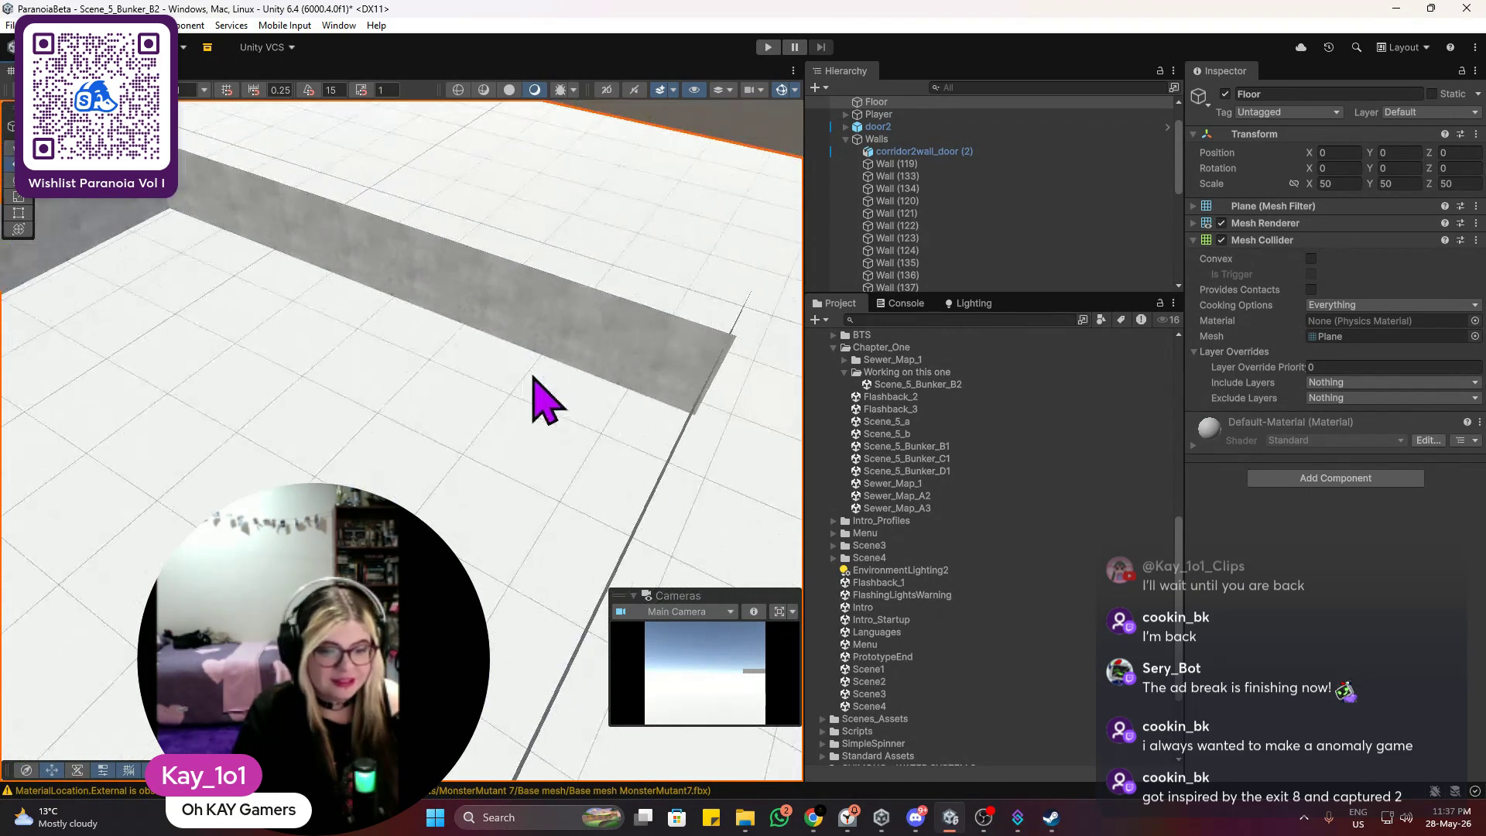
mouse_move(373, 459)
left_mouse_down()
mouse_move(674, 358)
mouse_move(426, 449)
mouse_move(479, 465)
left_mouse_up()
left_click(194, 520)
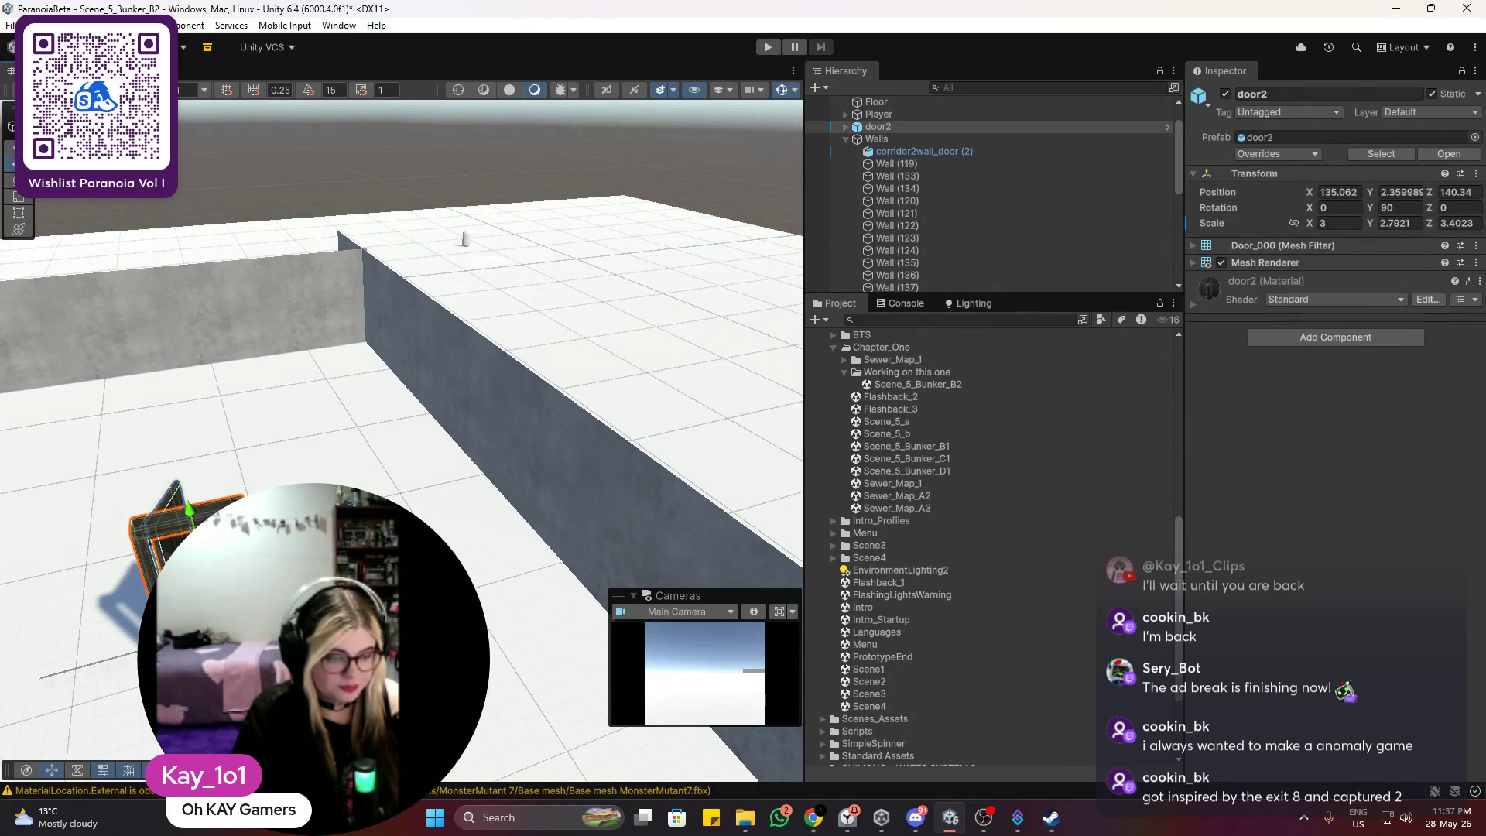
scroll(193, 520, "down", 2)
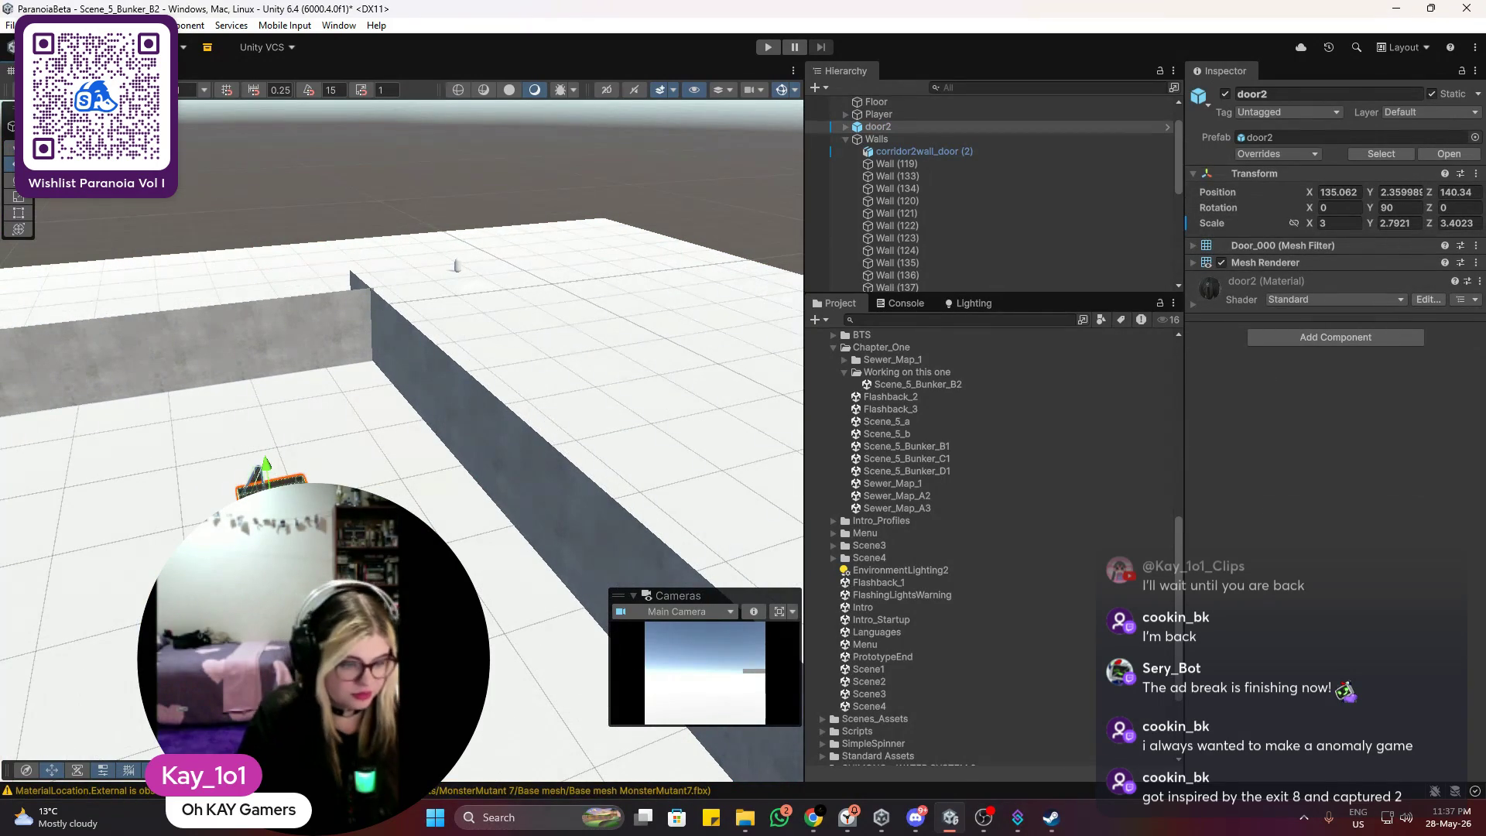
key("Delete")
Step: Select the corridor2wall_door (2) doorway piece and frame it in the view
left_click(193, 526)
scroll(193, 526, "up", 3)
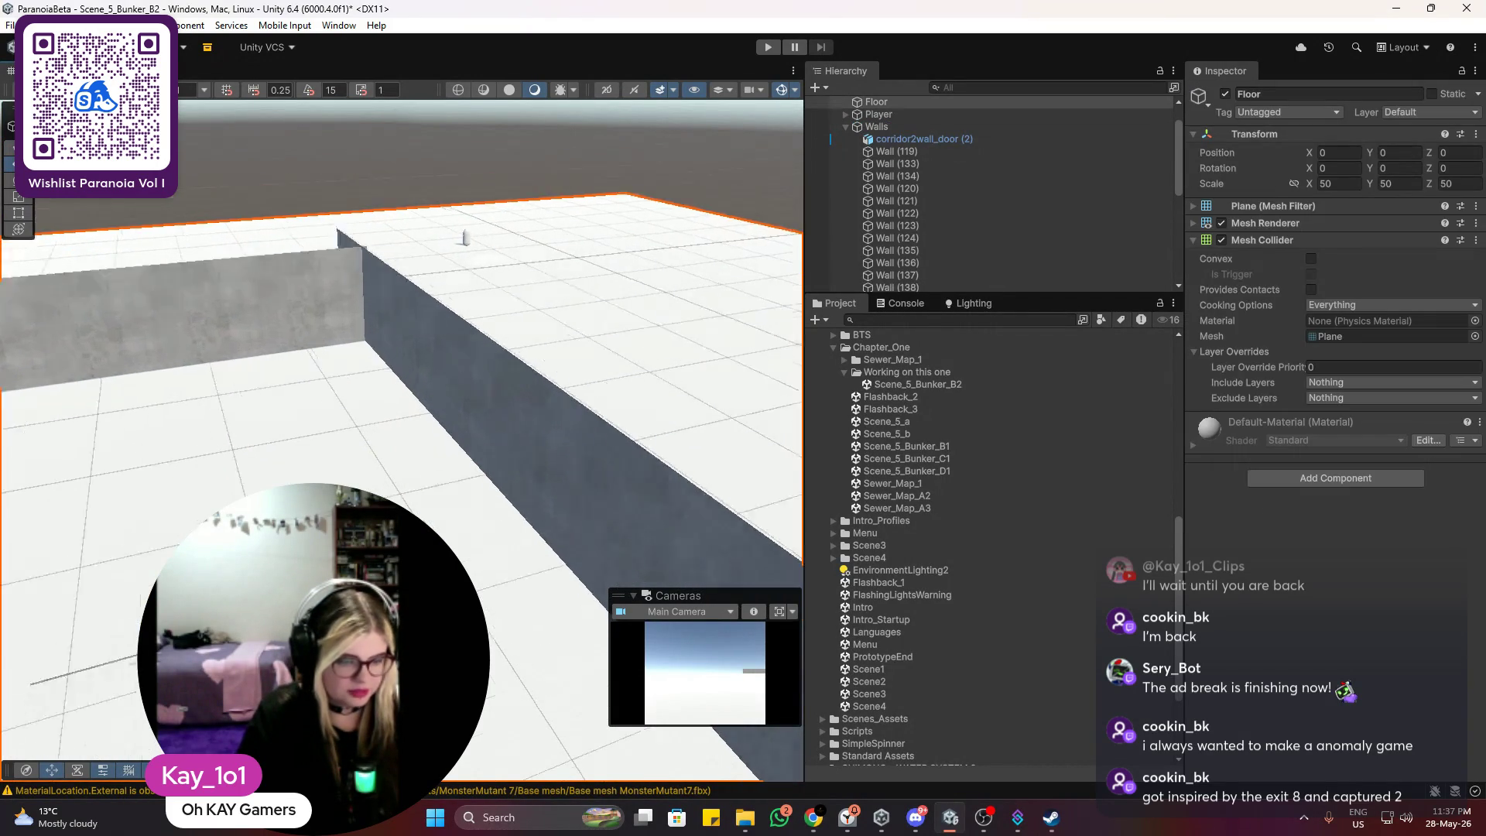
scroll(193, 526, "up", 3)
scroll(193, 526, "down", 3)
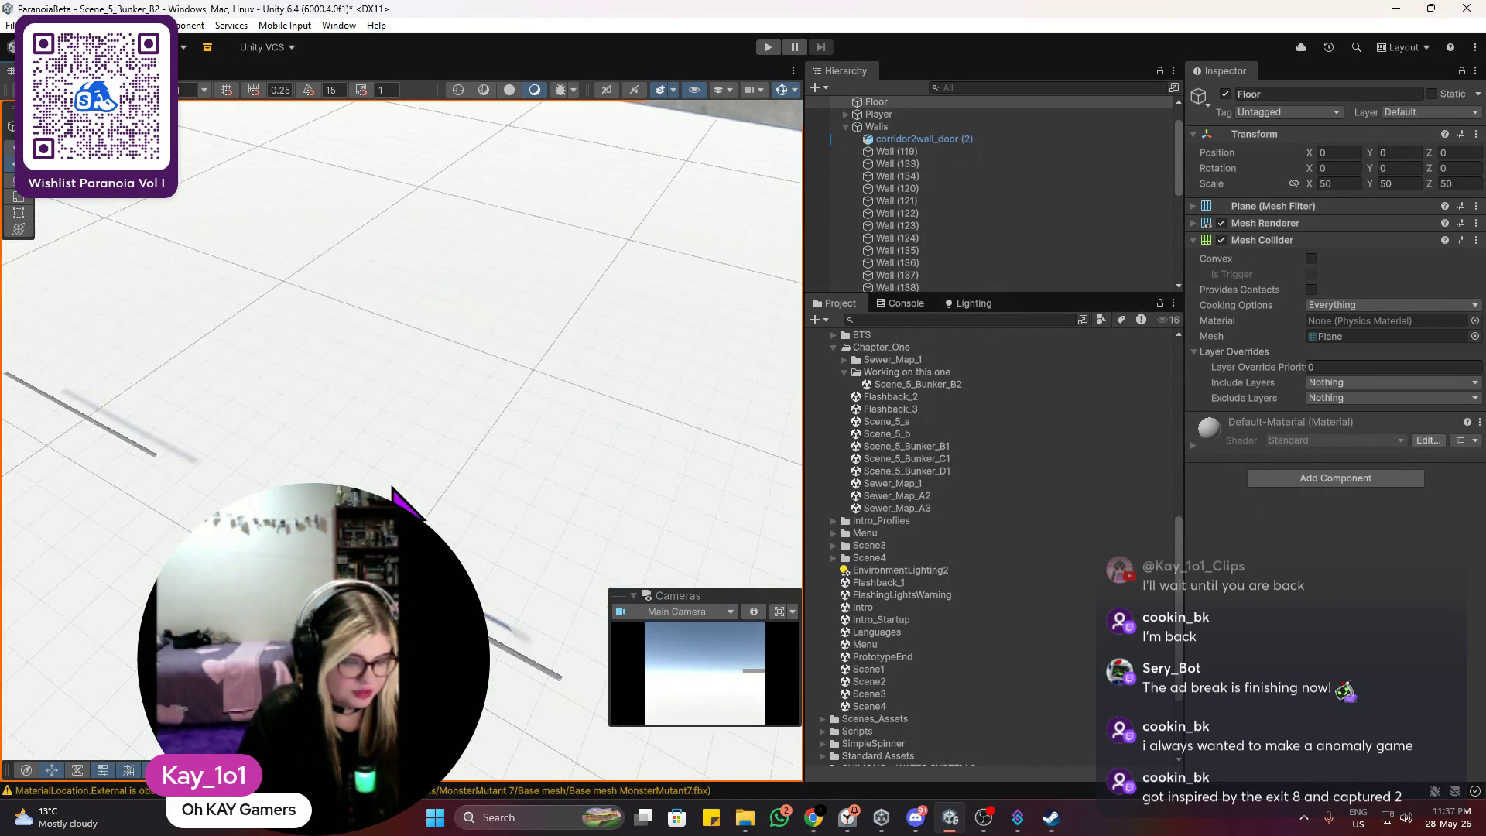
mouse_move(194, 526)
left_mouse_down()
mouse_move(149, 464)
mouse_move(143, 387)
left_mouse_up()
left_click(242, 315)
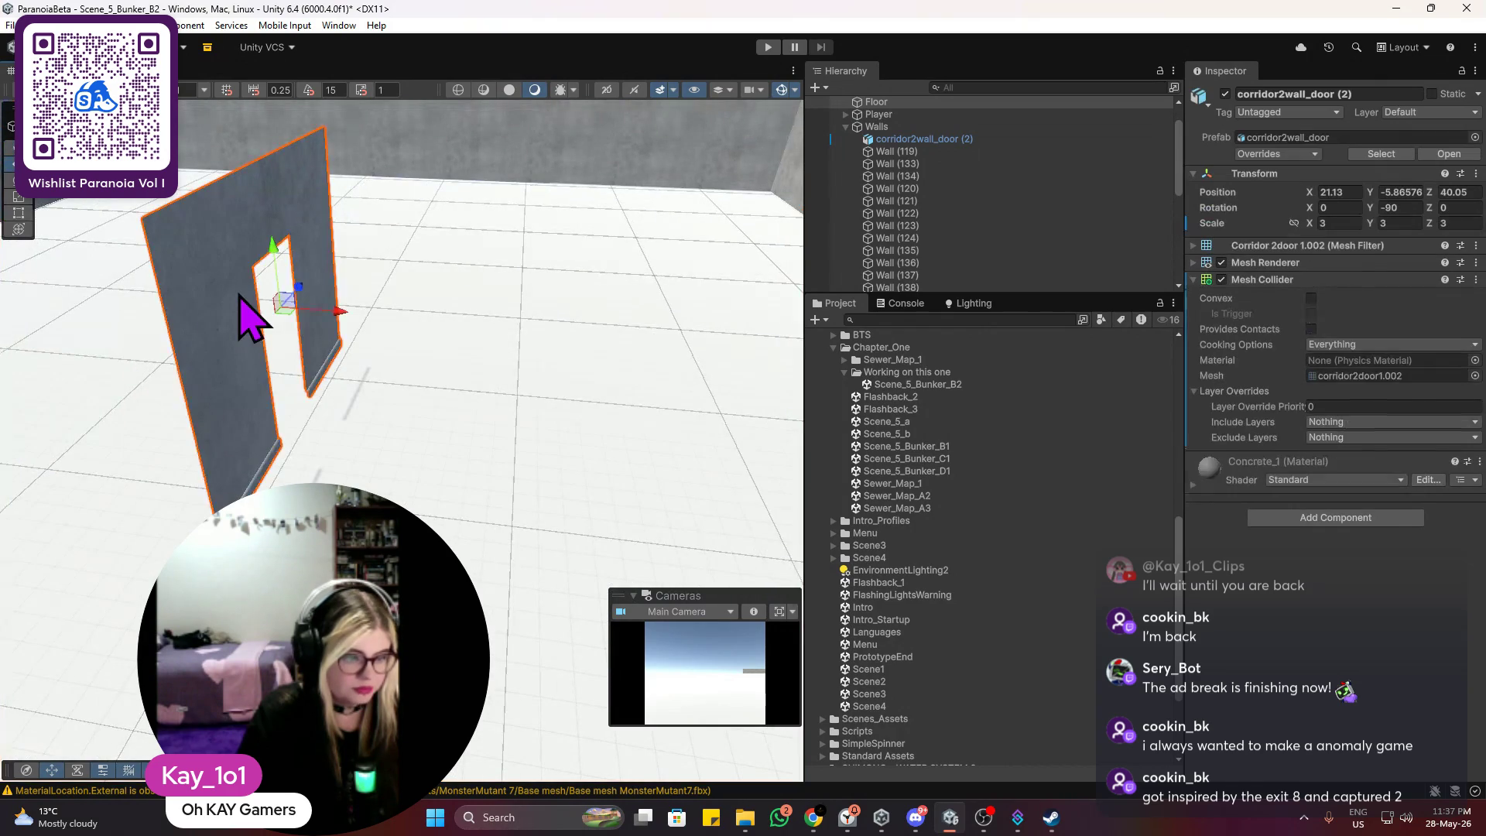
key("f")
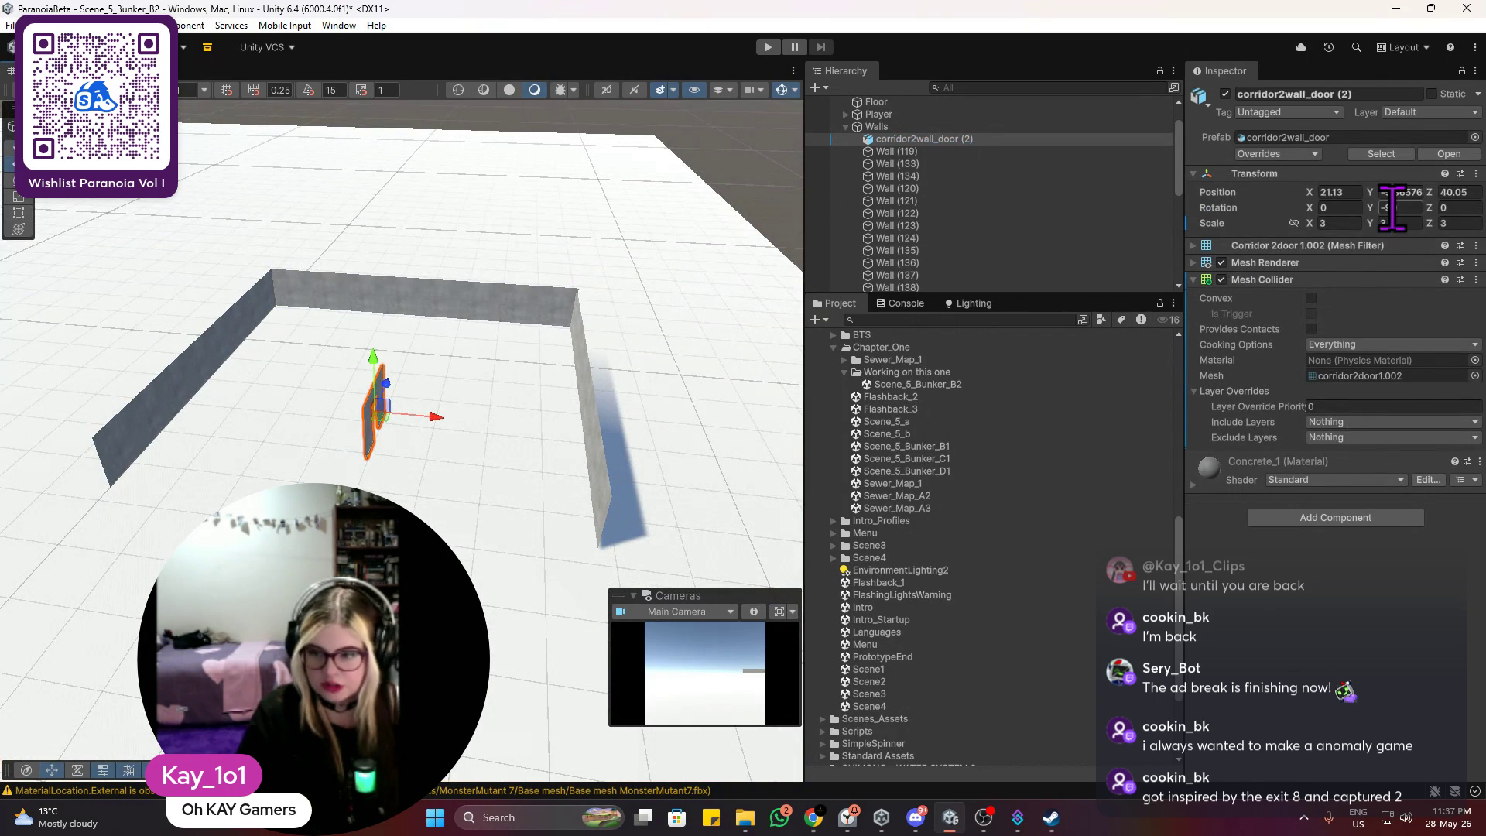
Step: Set corridor2wall_door (2) Y rotation to 1 and move it to X 21.78, Z 77.15
type("90")
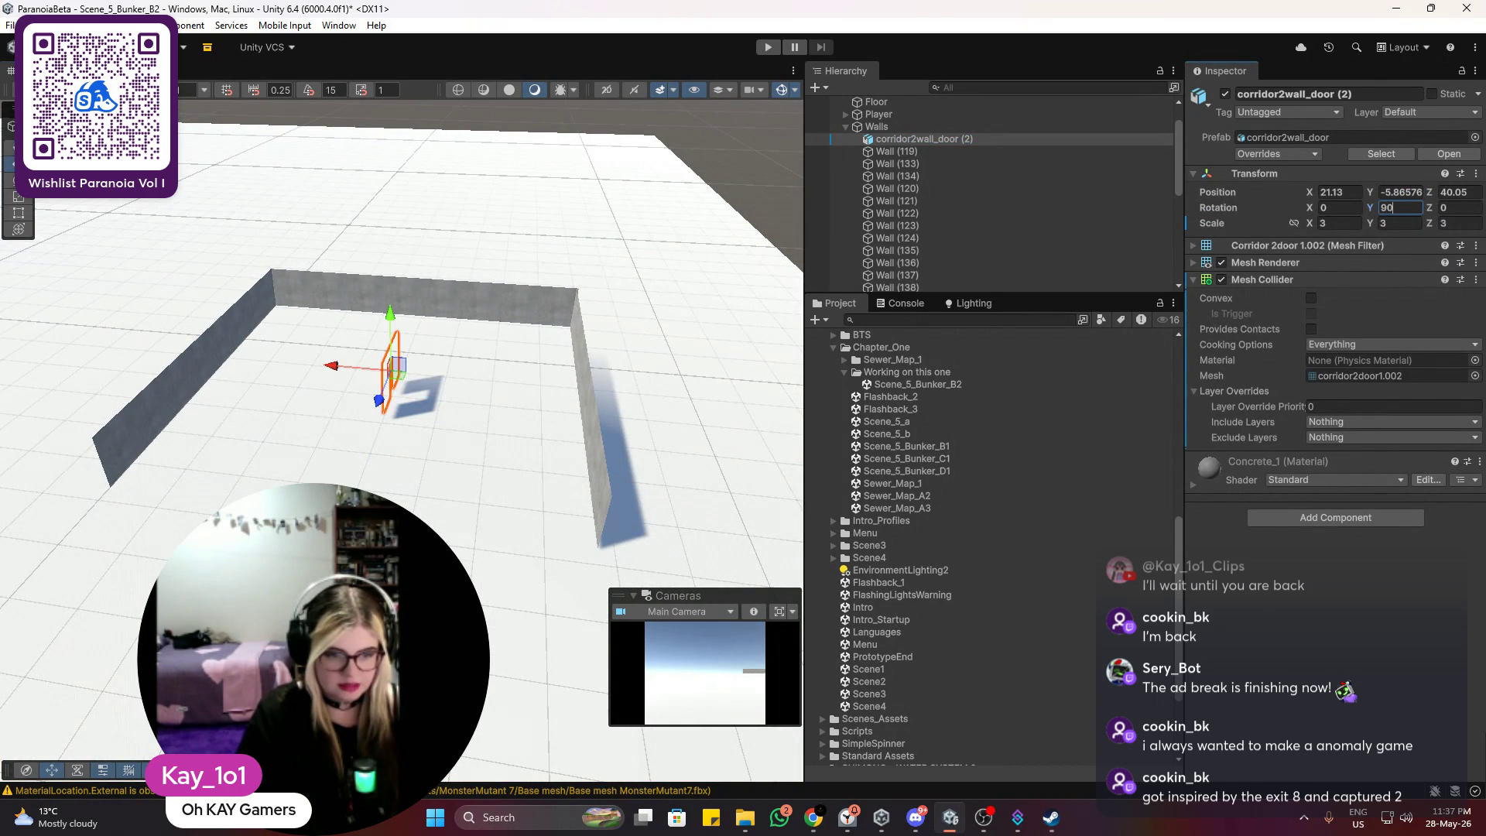
key("BackSpace")
key("BackSpace")
type("1")
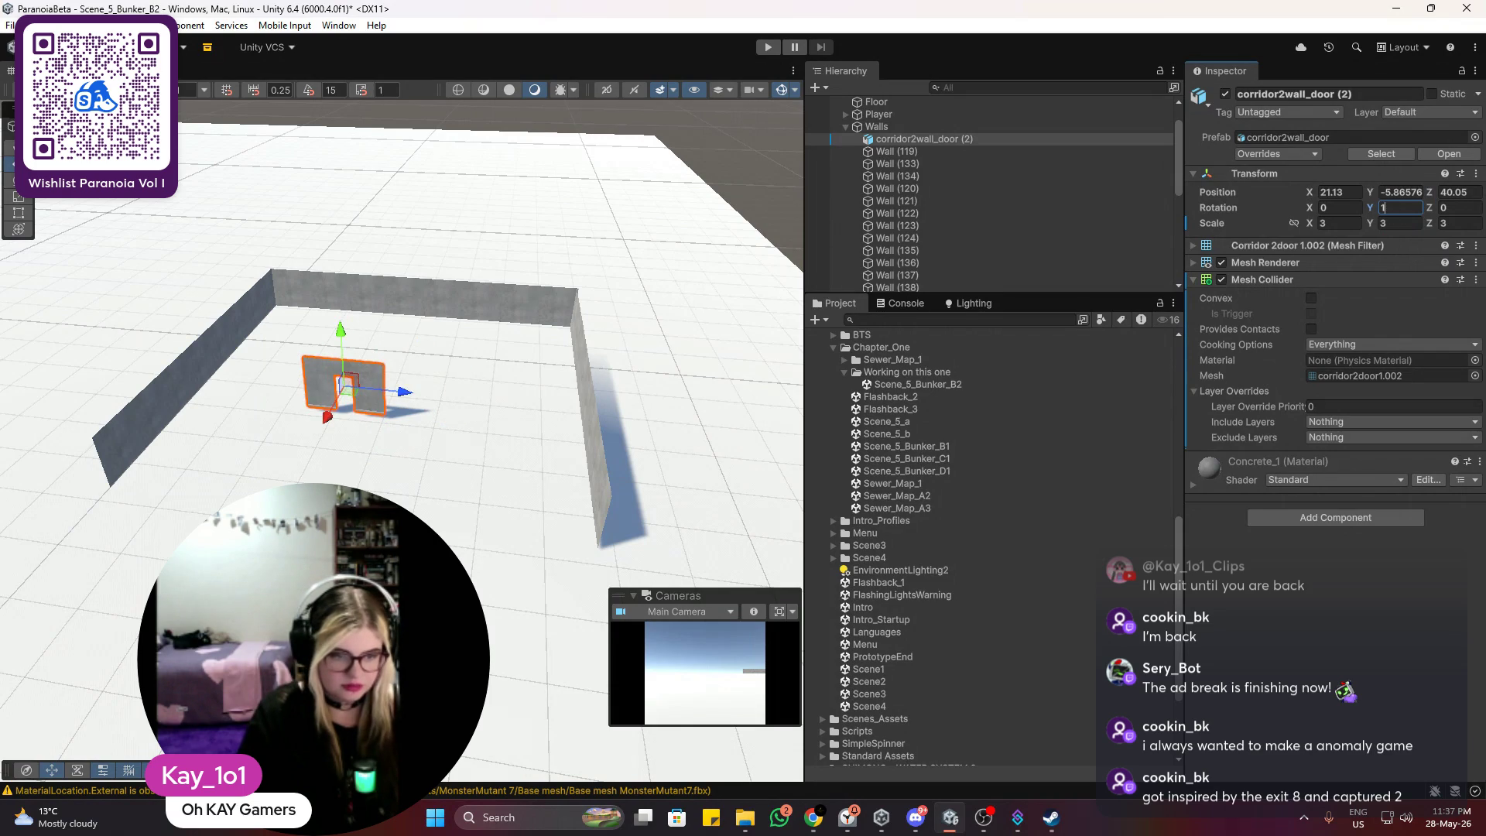
scroll(391, 474, "up", 3)
mouse_move(365, 352)
left_mouse_down()
mouse_move(674, 372)
mouse_move(619, 342)
left_mouse_up()
left_click_drag(666, 393, 729, 398)
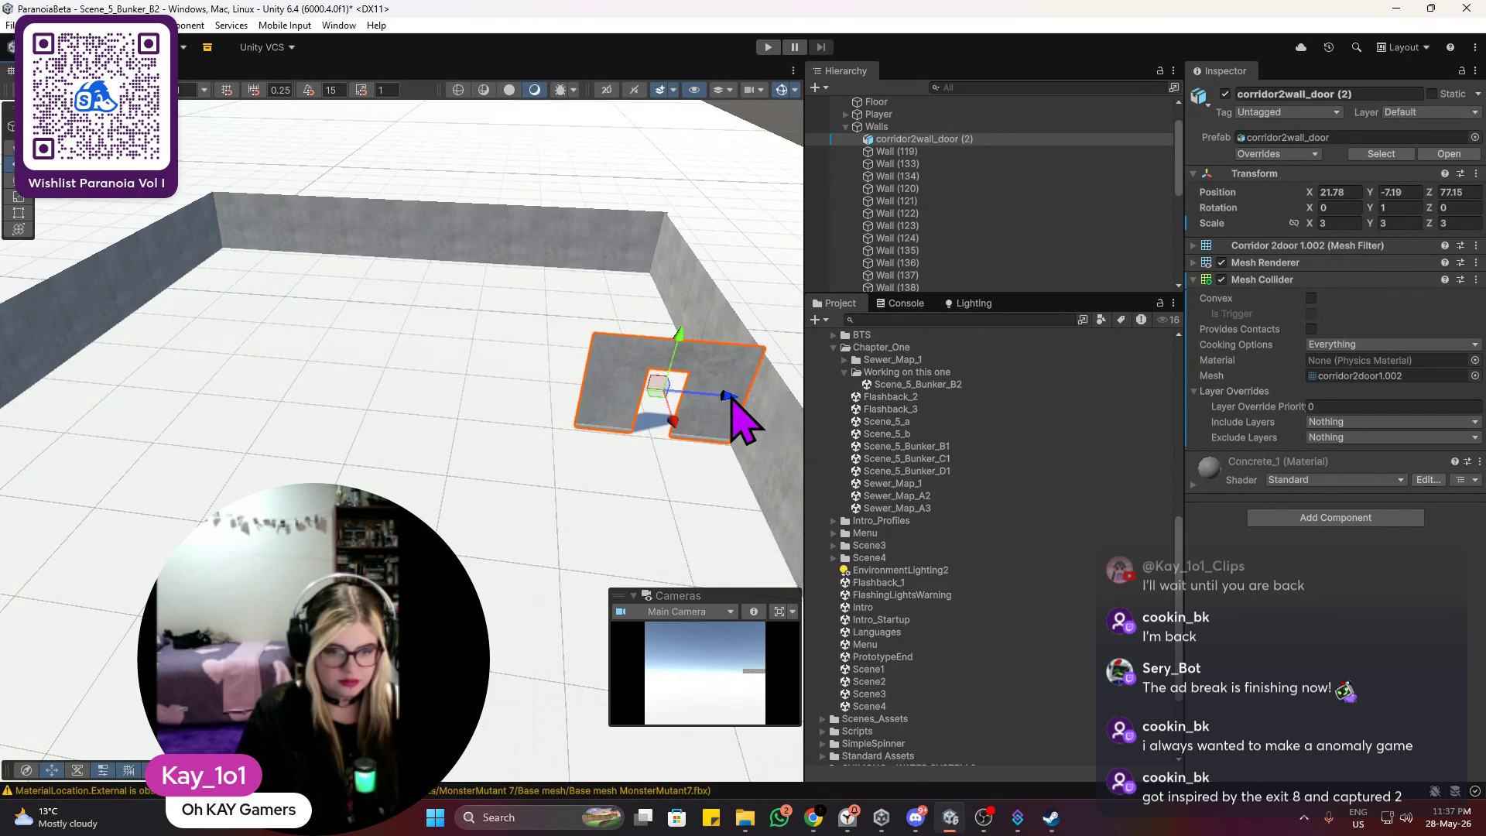
scroll(739, 418, "down", 10)
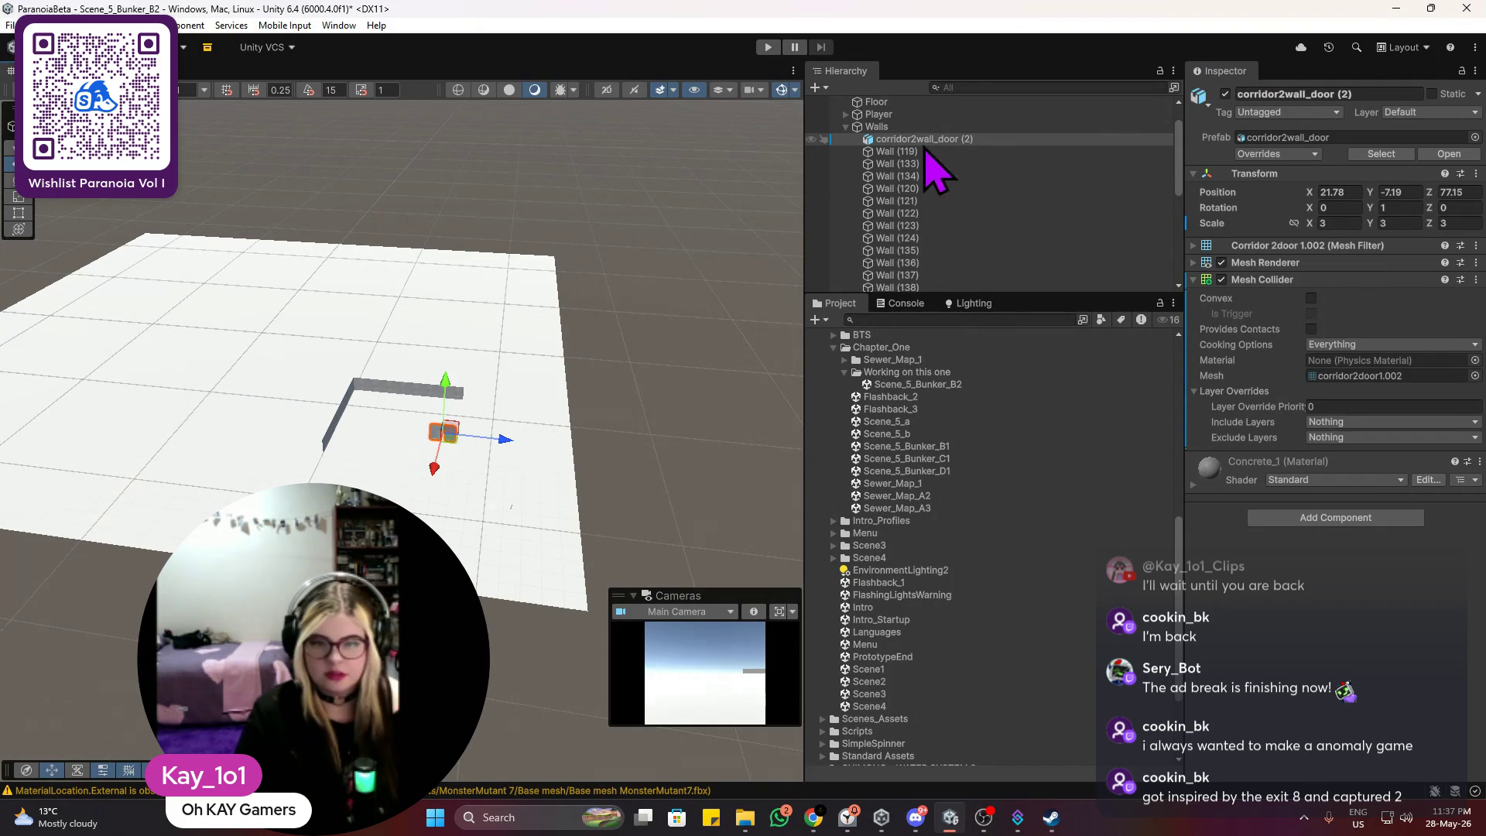
Step: Move the Player beside the new corridor walls
left_click(846, 126)
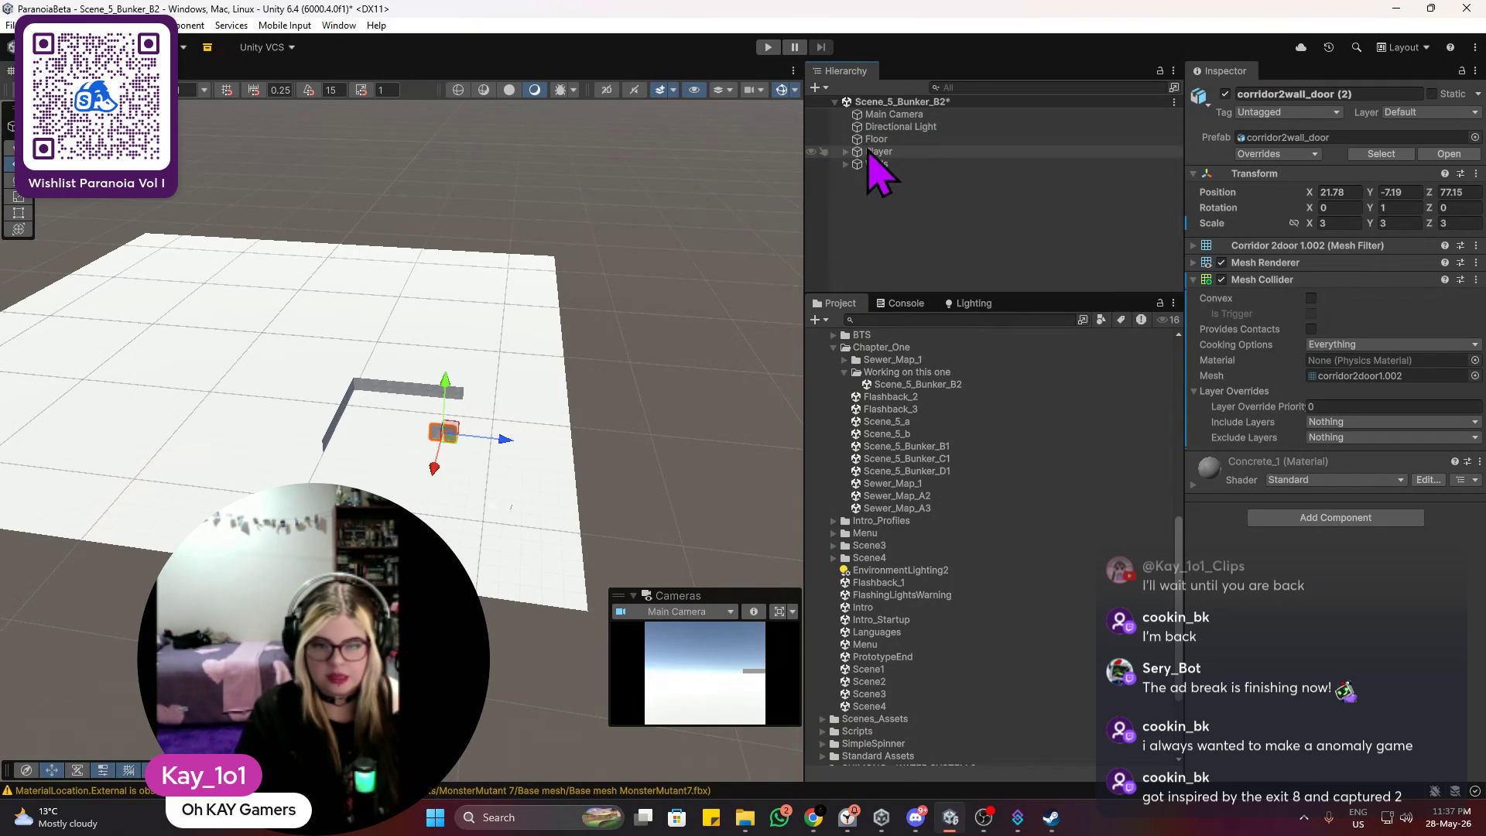
left_click(867, 151)
mouse_move(466, 499)
left_mouse_down()
mouse_move(446, 503)
mouse_move(414, 458)
mouse_move(448, 431)
mouse_move(372, 471)
left_mouse_up()
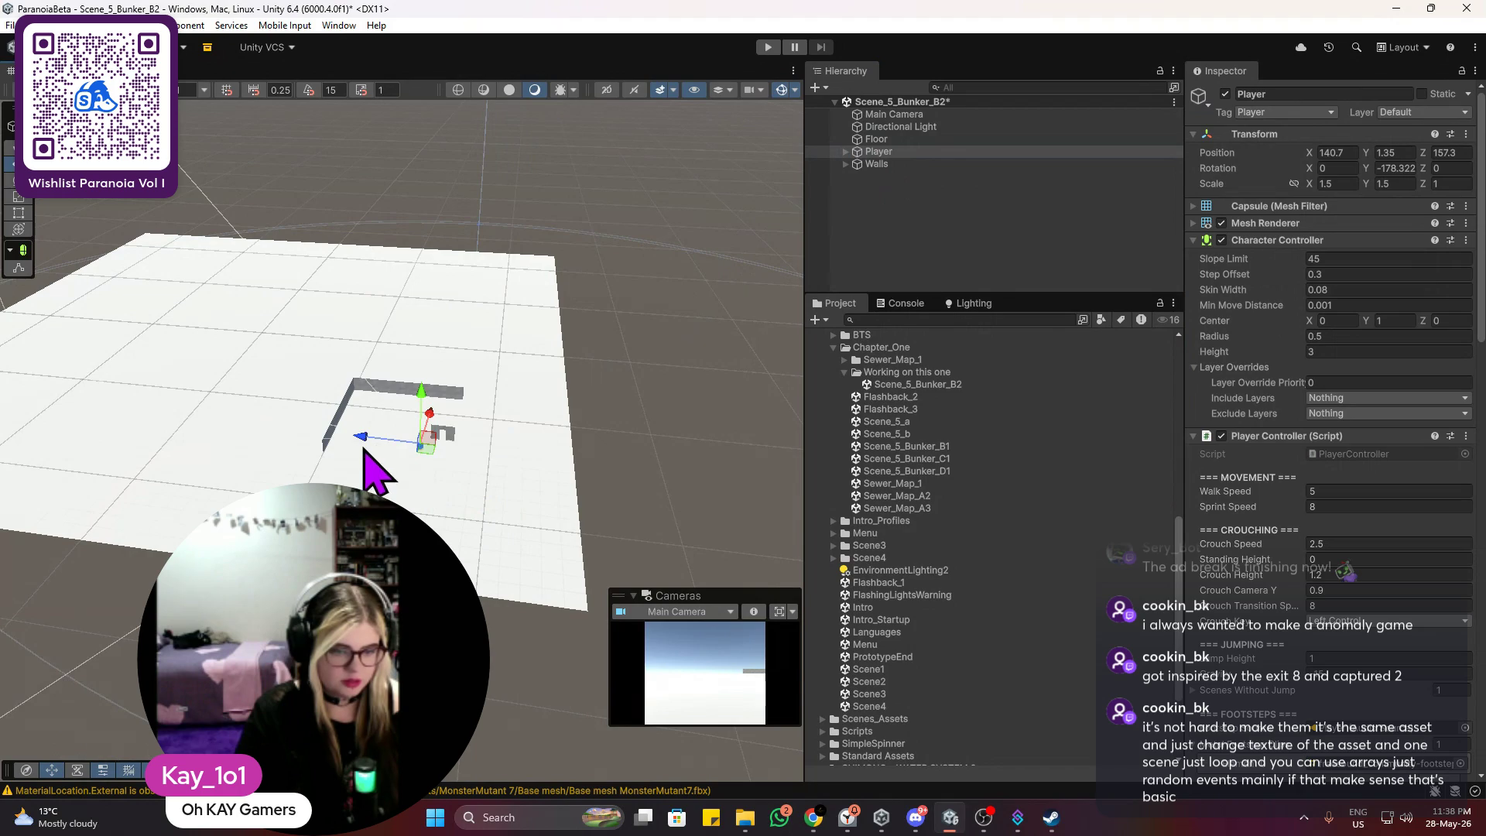
left_click(364, 437)
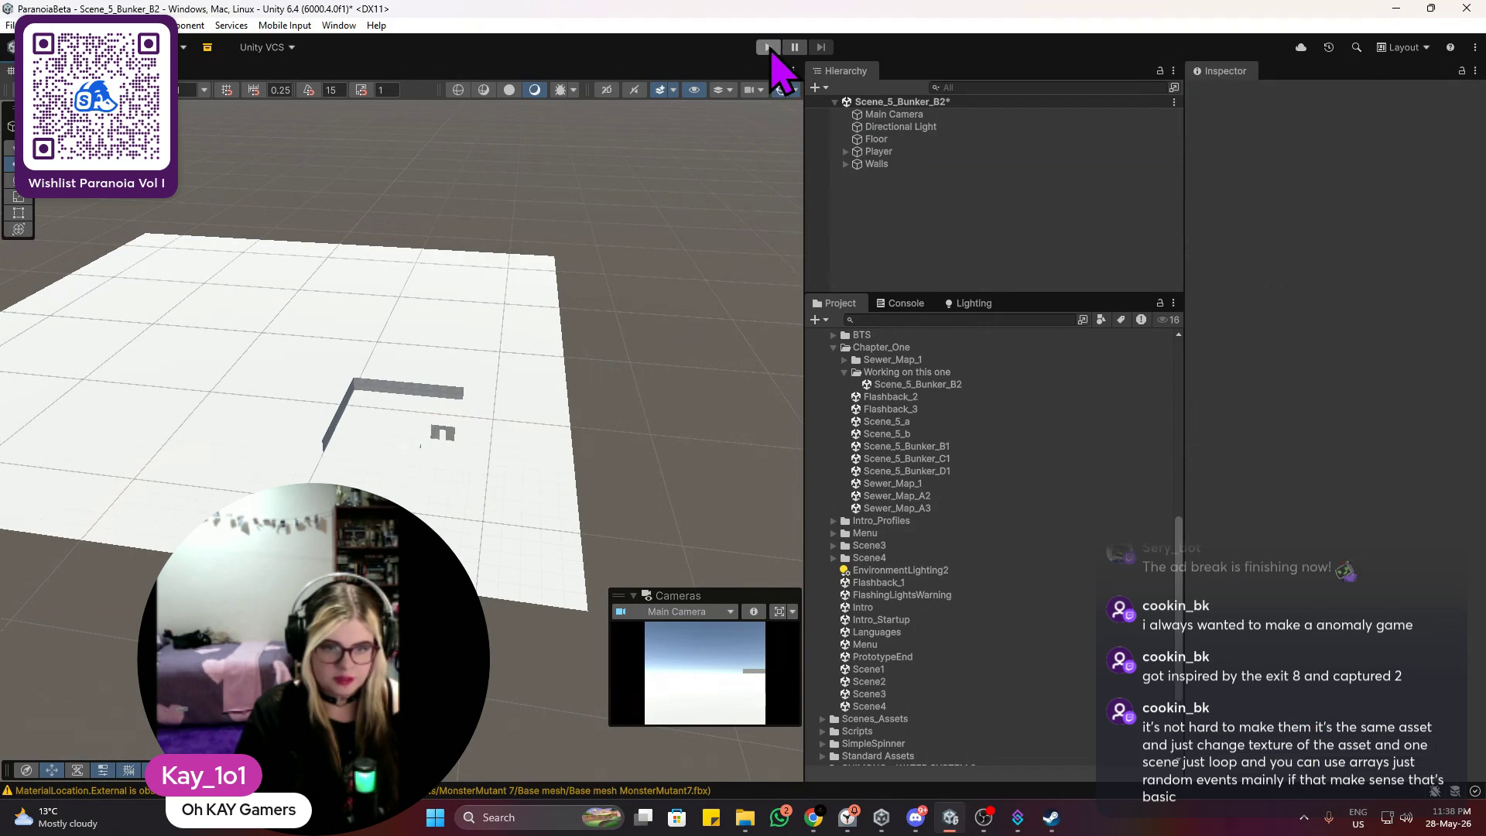
Step: Playtest the bunker in Play mode, walking the corridors, then stop playing
left_click(768, 47)
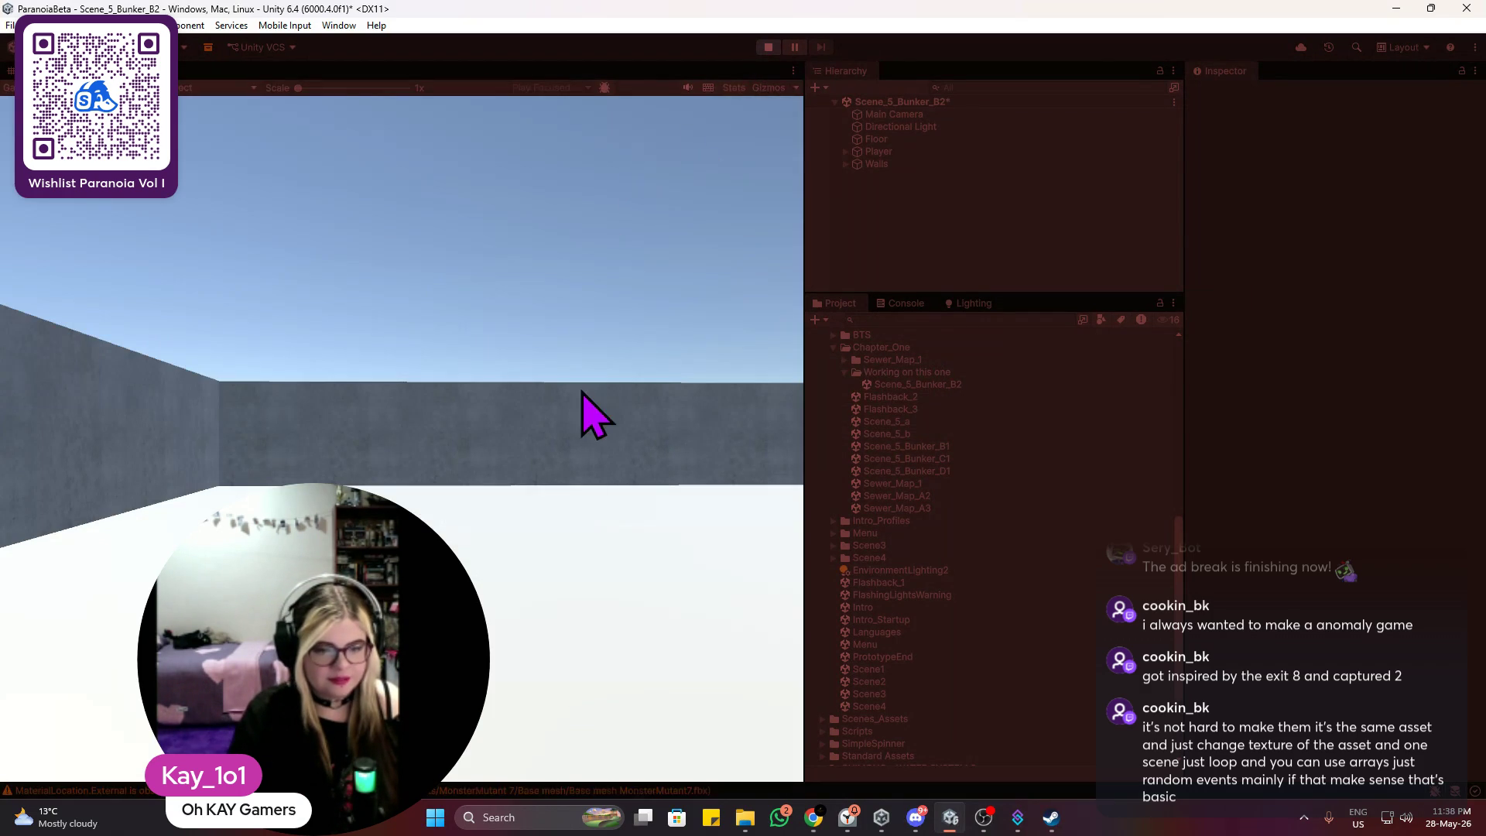
left_click(580, 405)
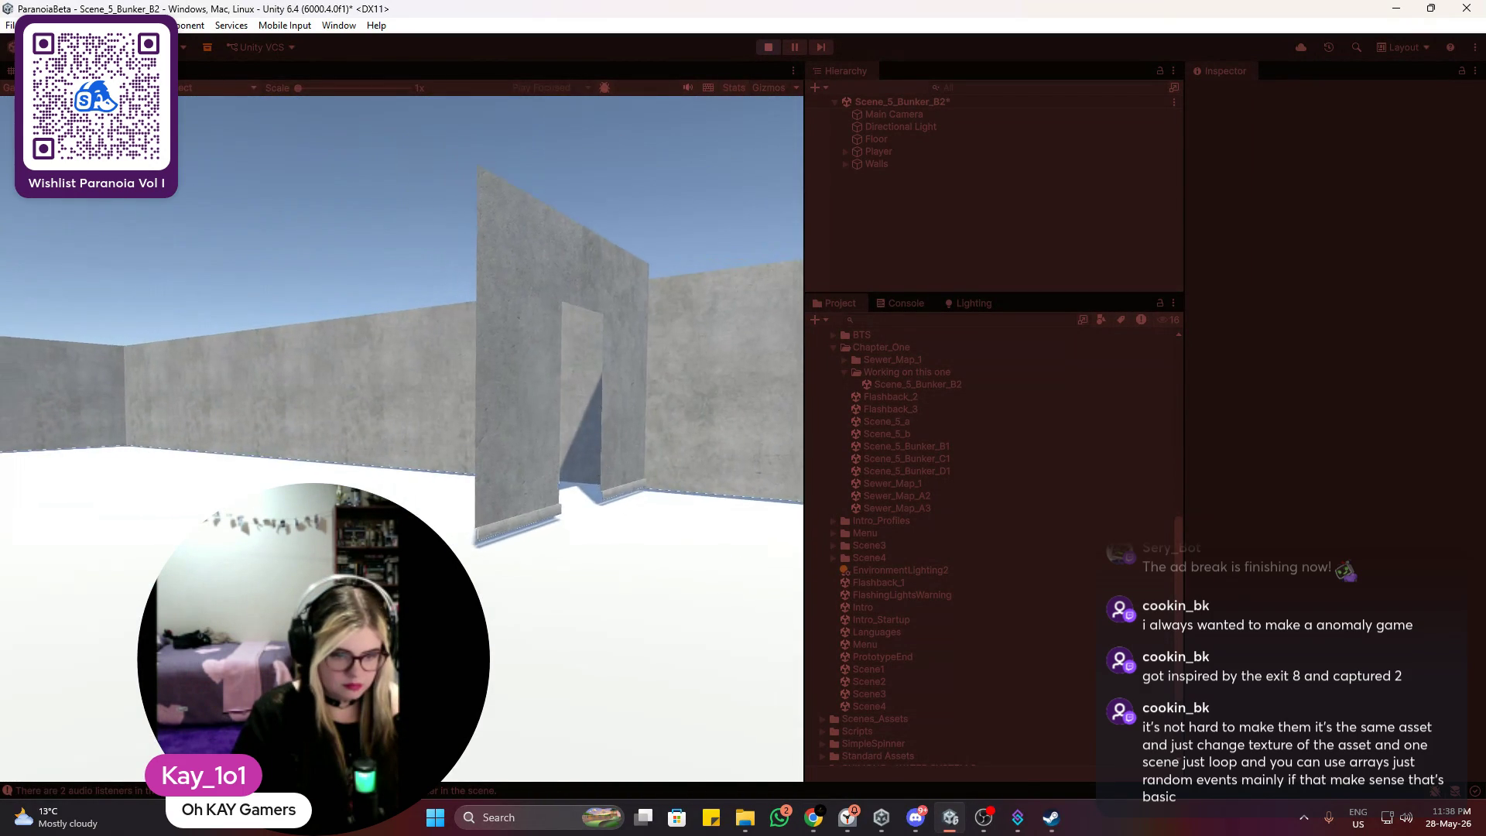
key("Escape")
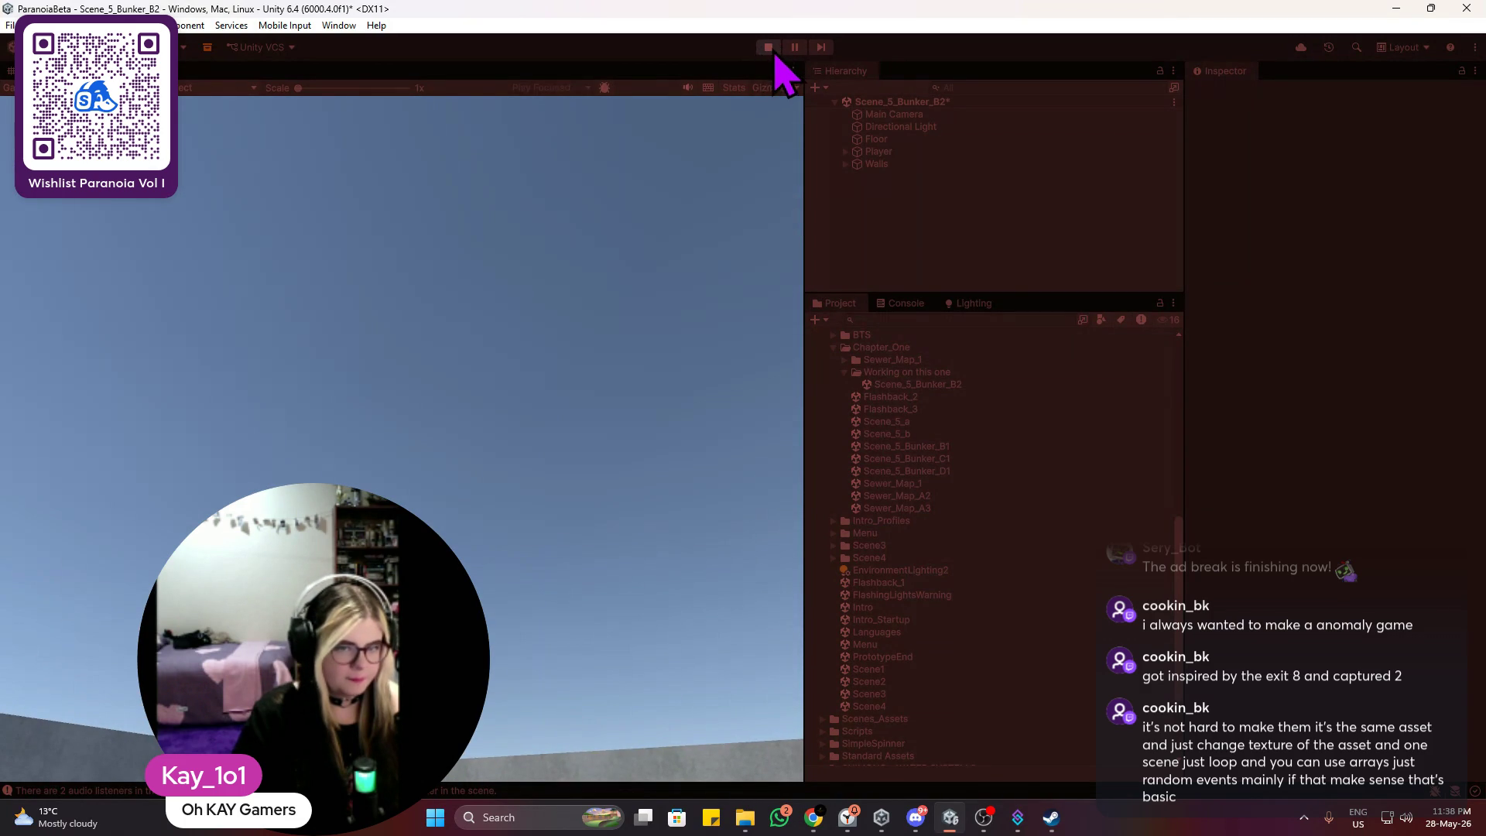
left_click(766, 48)
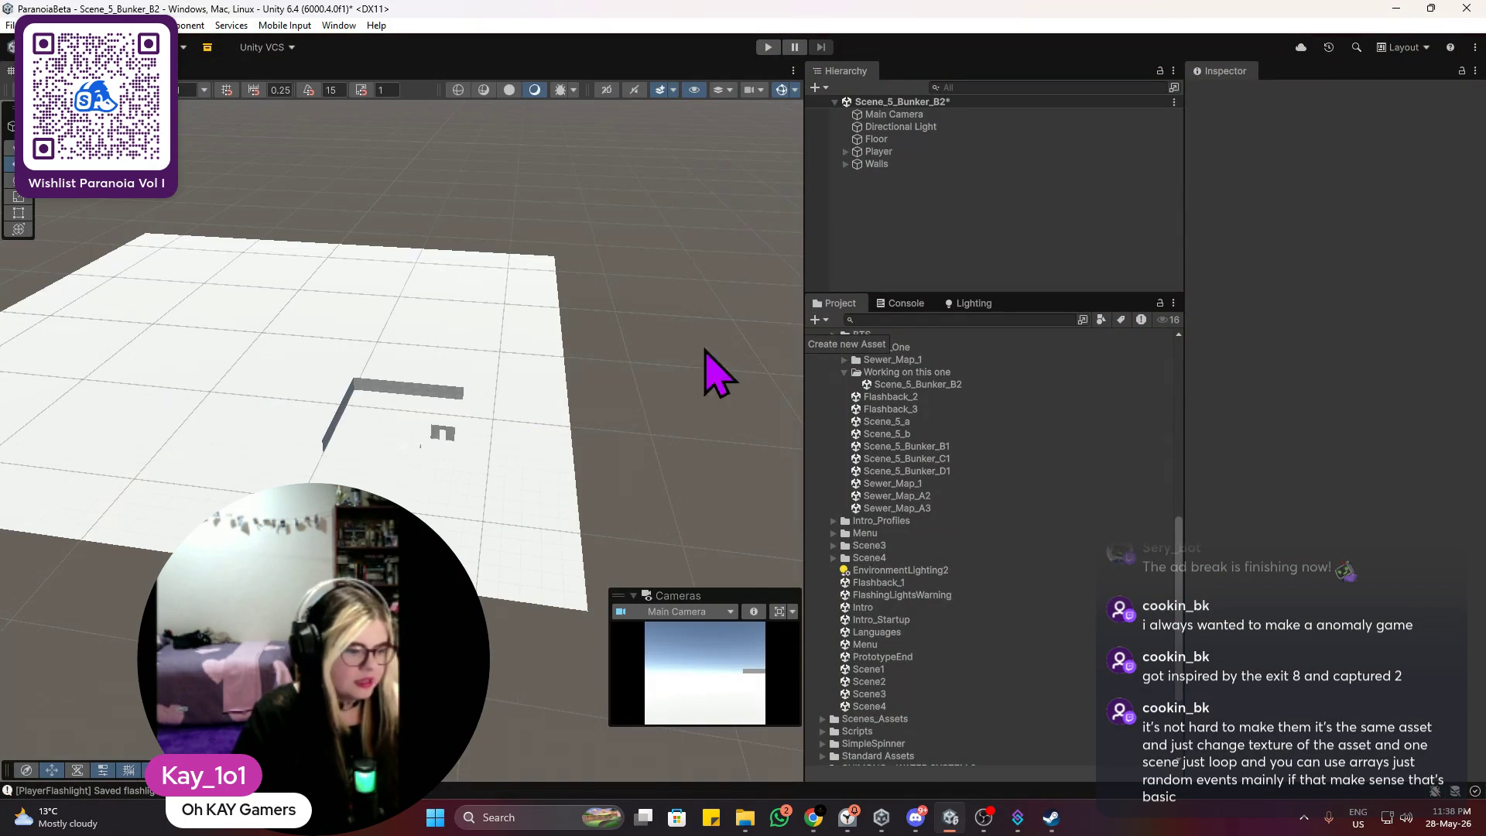
Step: Lower the corridor2wall_door (2) doorway to Y -7.81 and inspect the wall corner
scroll(564, 394, "up", 10)
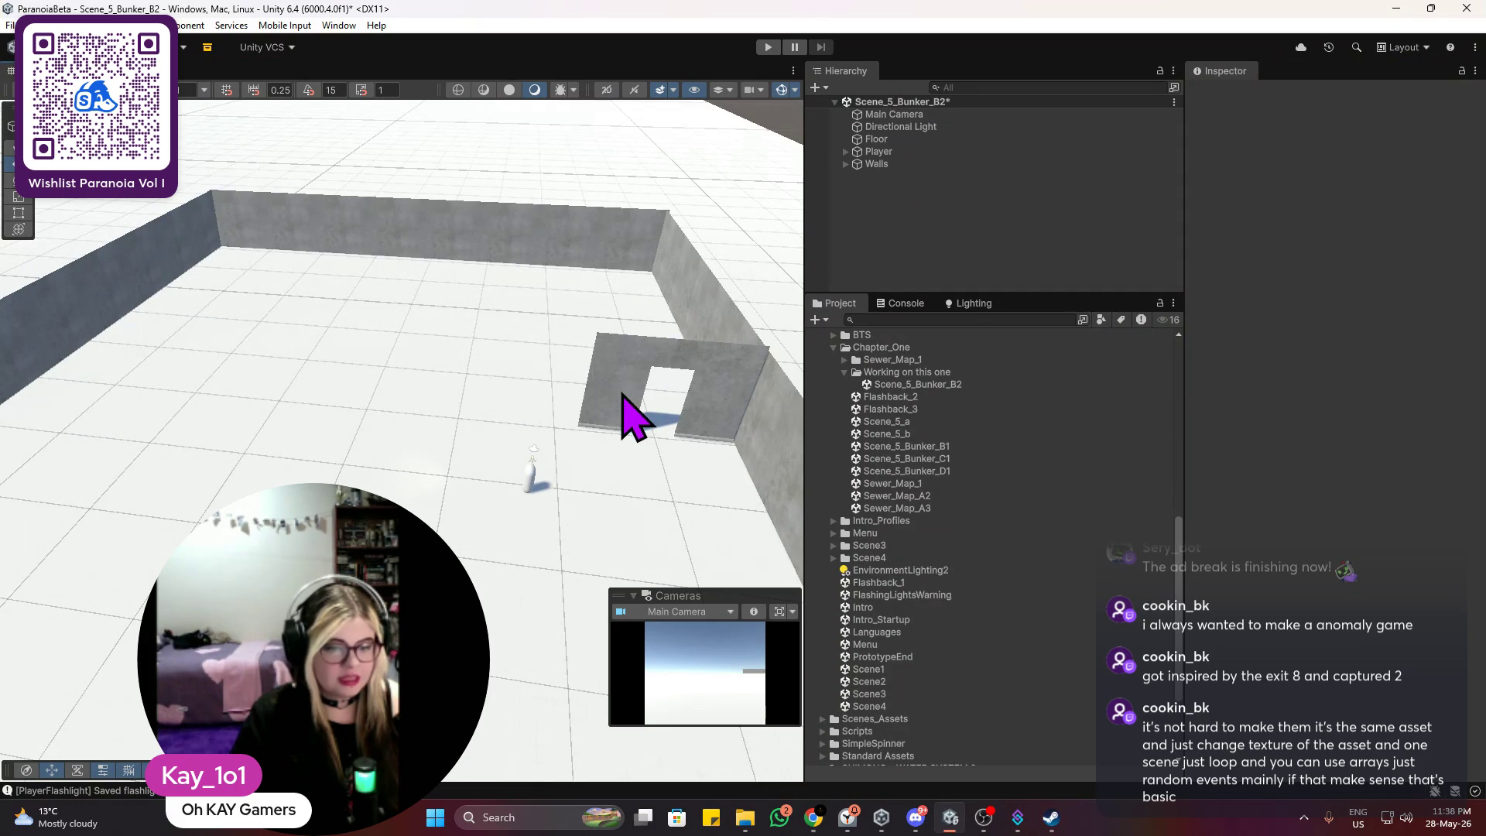
left_click(623, 397)
left_click_drag(678, 362, 684, 349)
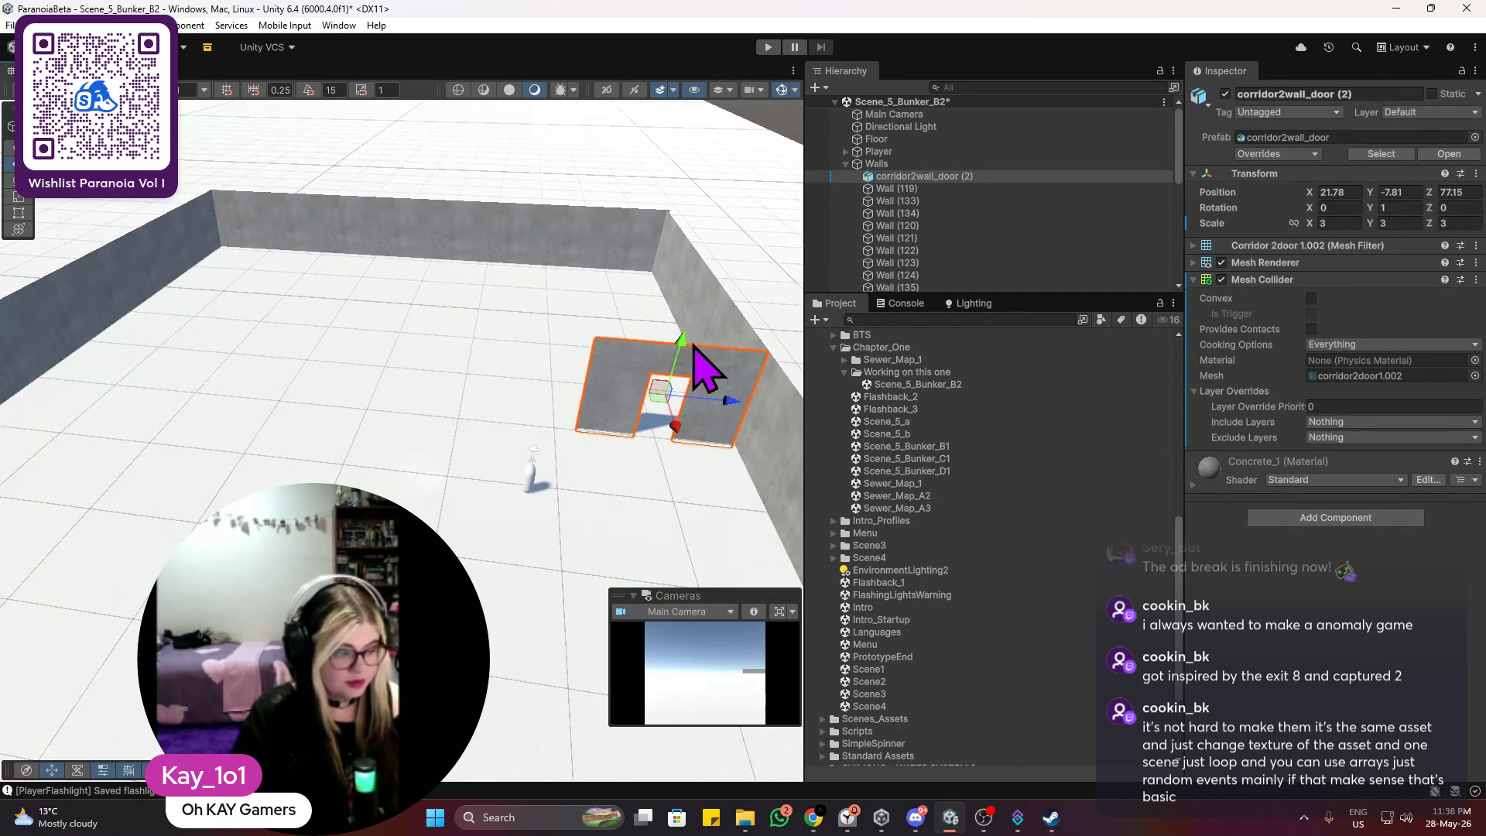
mouse_move(700, 371)
left_mouse_down()
mouse_move(434, 338)
mouse_move(442, 355)
mouse_move(557, 305)
mouse_move(402, 430)
left_mouse_up()
key("f")
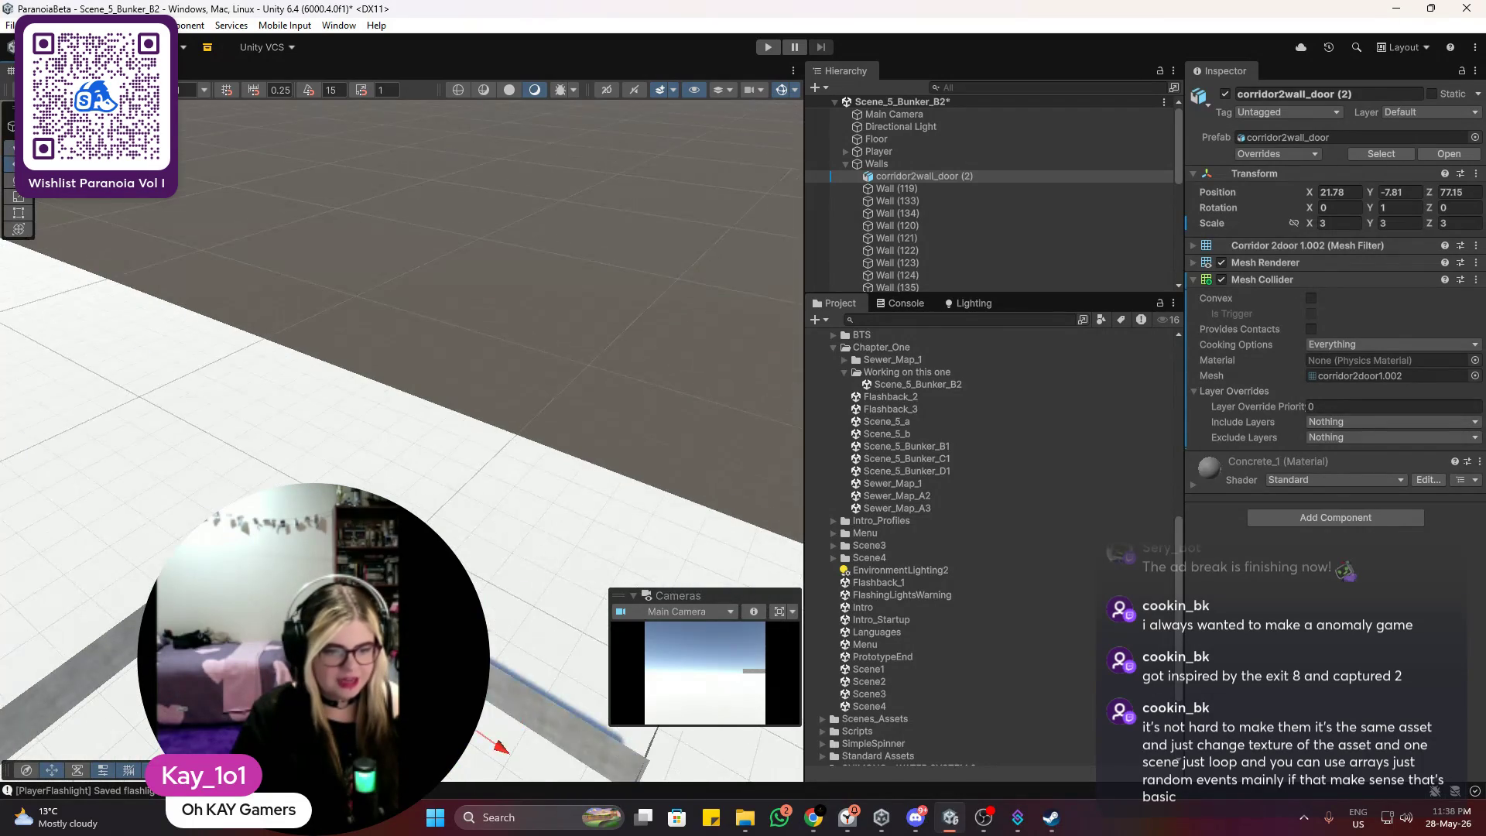
mouse_move(291, 481)
left_mouse_down()
mouse_move(465, 421)
mouse_move(480, 375)
mouse_move(460, 298)
left_mouse_up()
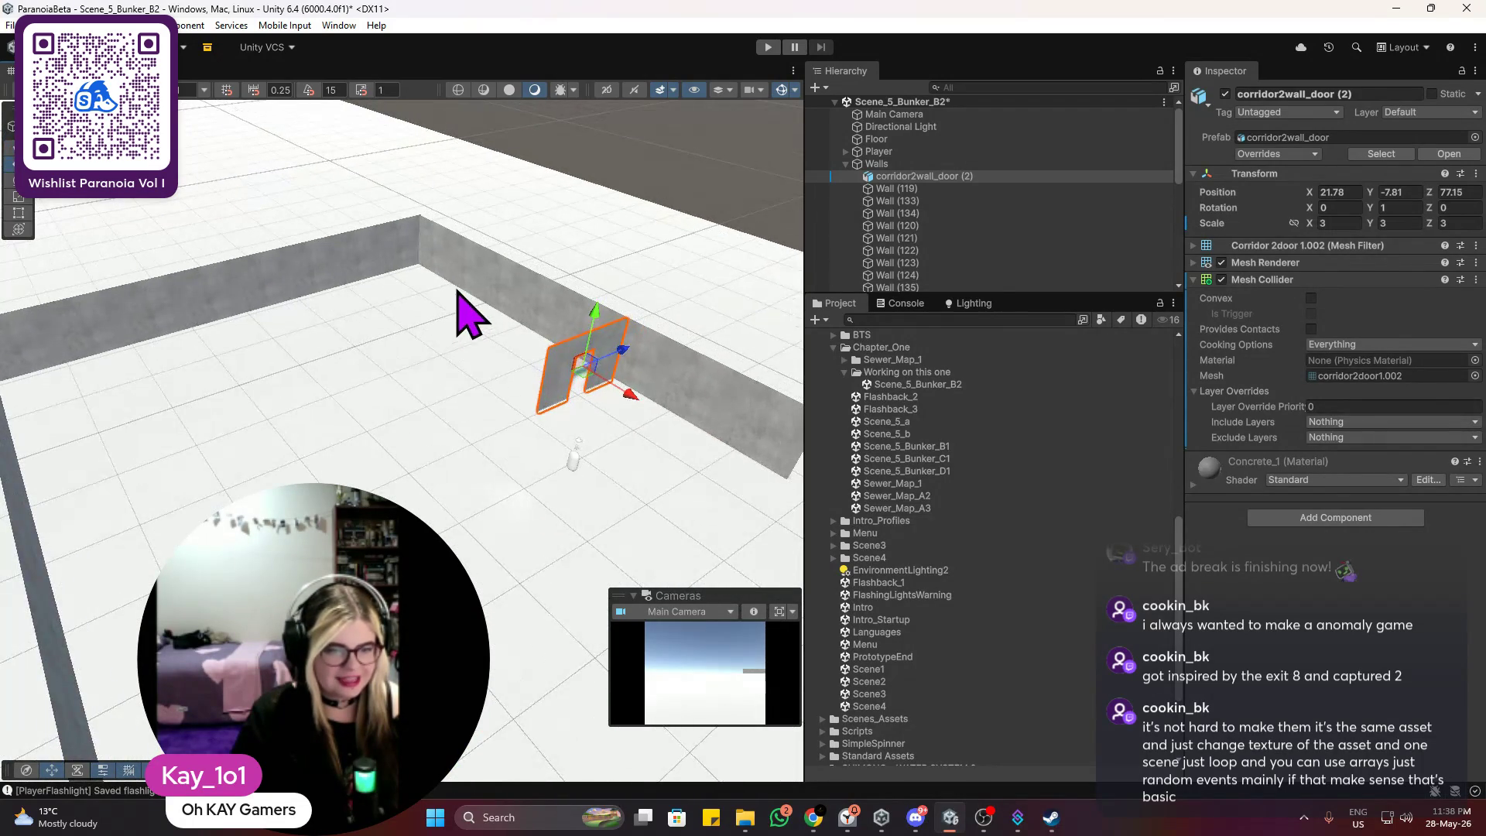
mouse_move(232, 315)
left_mouse_down()
mouse_move(341, 315)
mouse_move(272, 372)
mouse_move(321, 349)
left_mouse_up()
Step: Duplicate the corner wall panel and slide the copy along the corridor into line
left_click(298, 292)
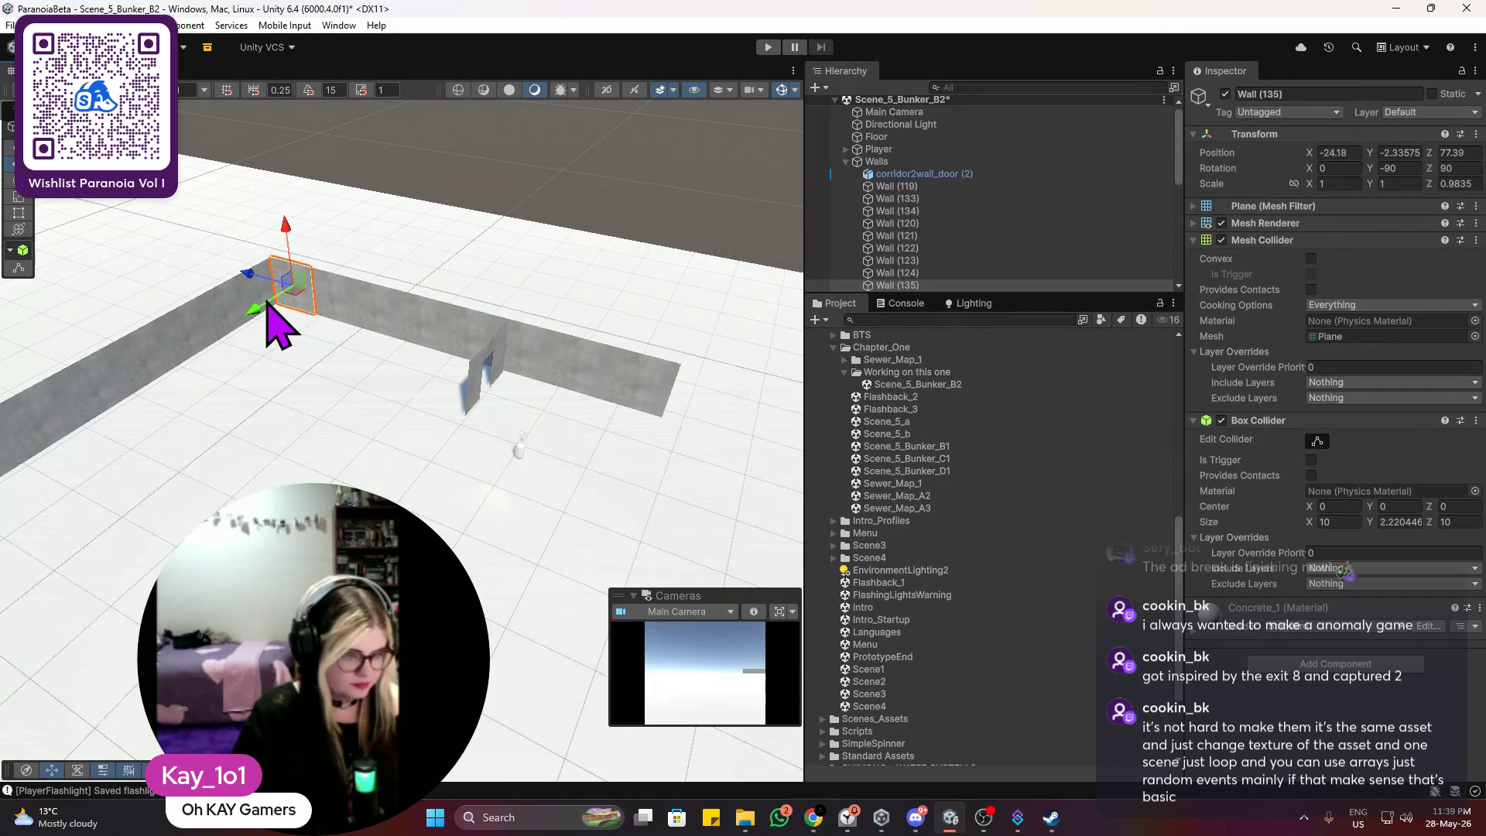
key("ctrl+d")
left_click(285, 308)
left_click(292, 299)
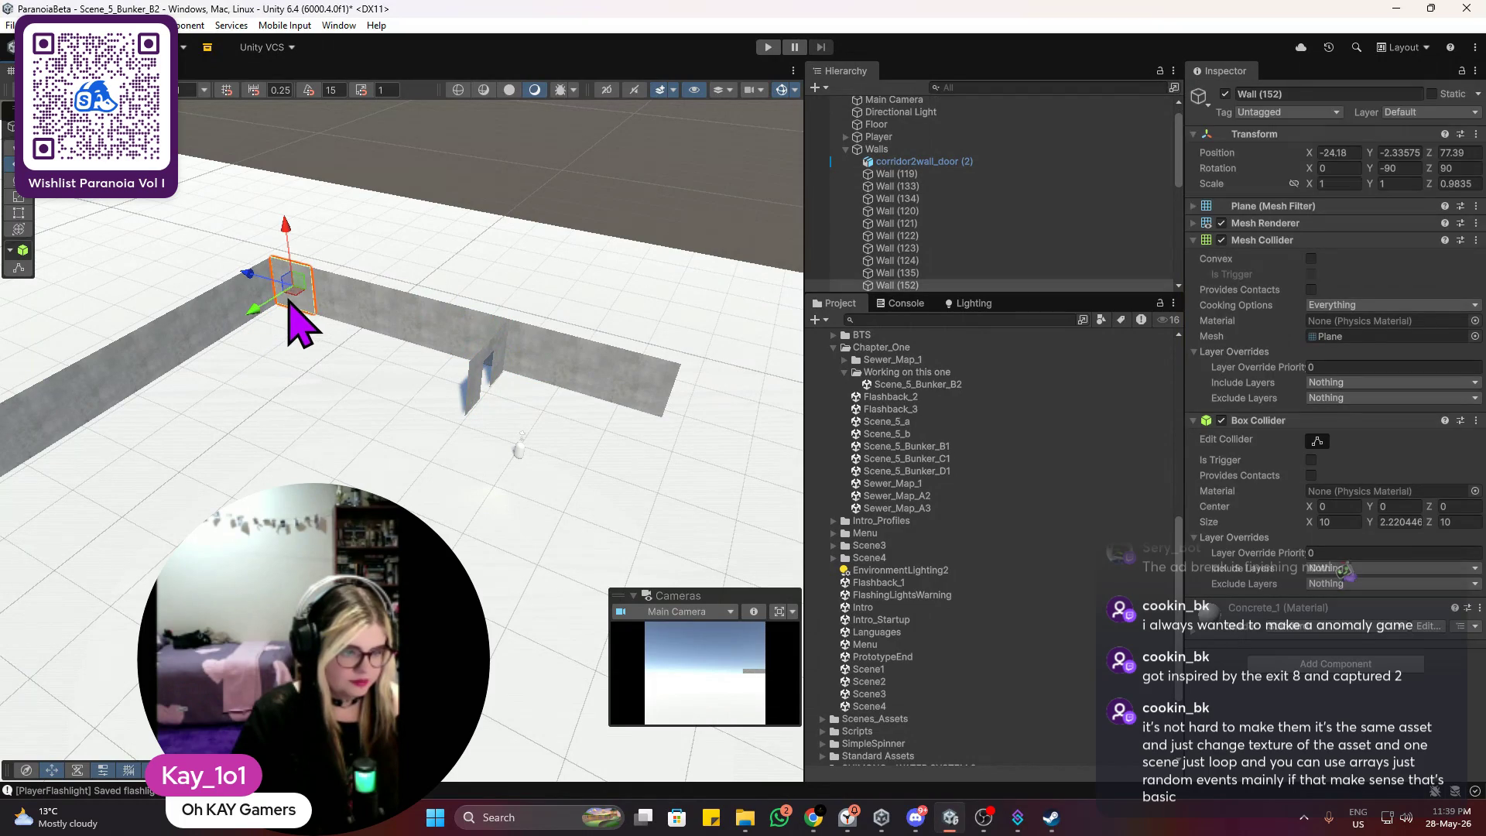
left_click_drag(259, 309, 139, 474)
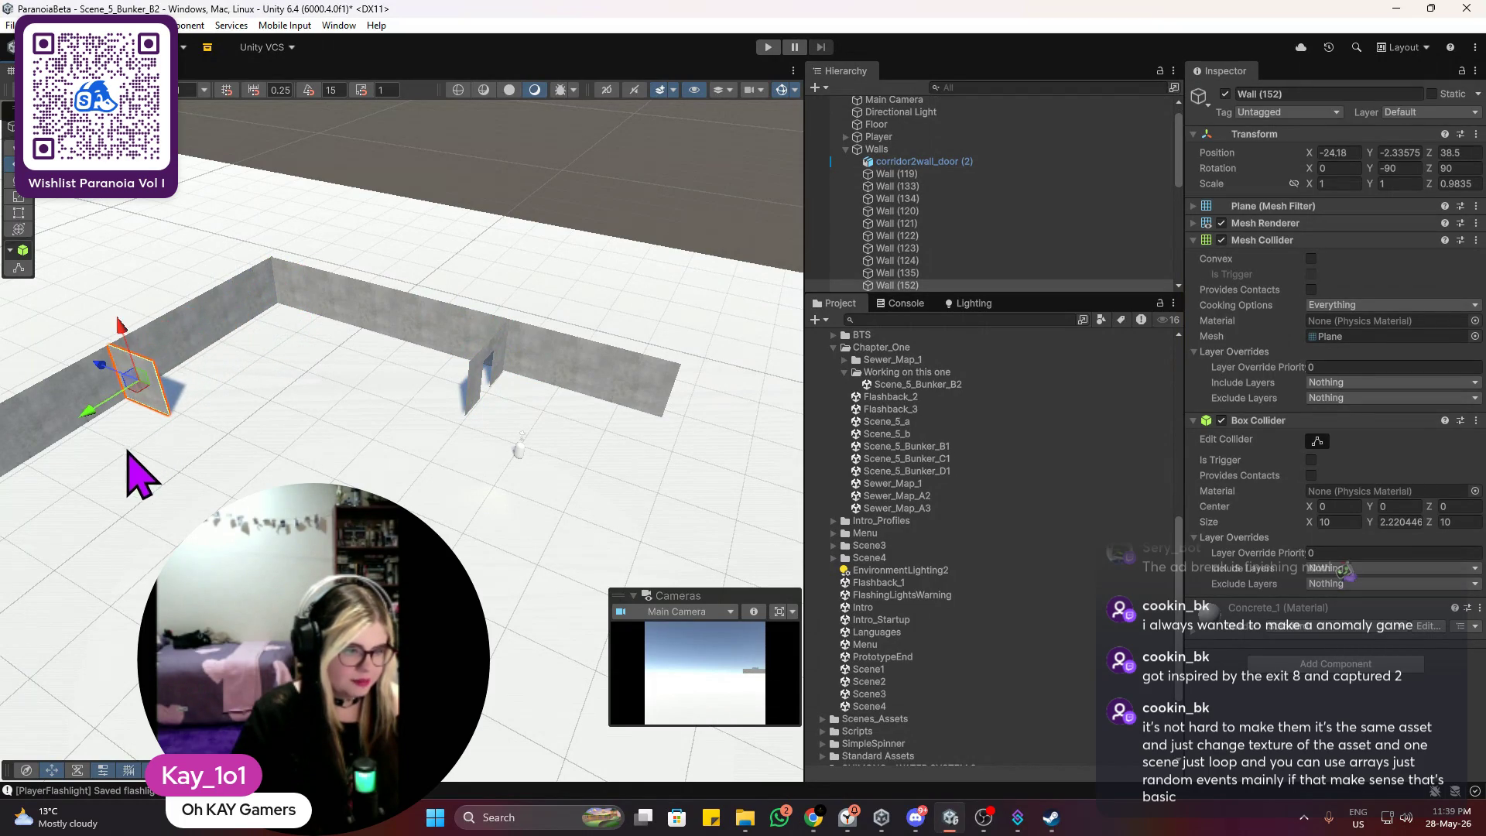
left_click_drag(518, 414, 388, 425)
scroll(385, 441, "up", 2)
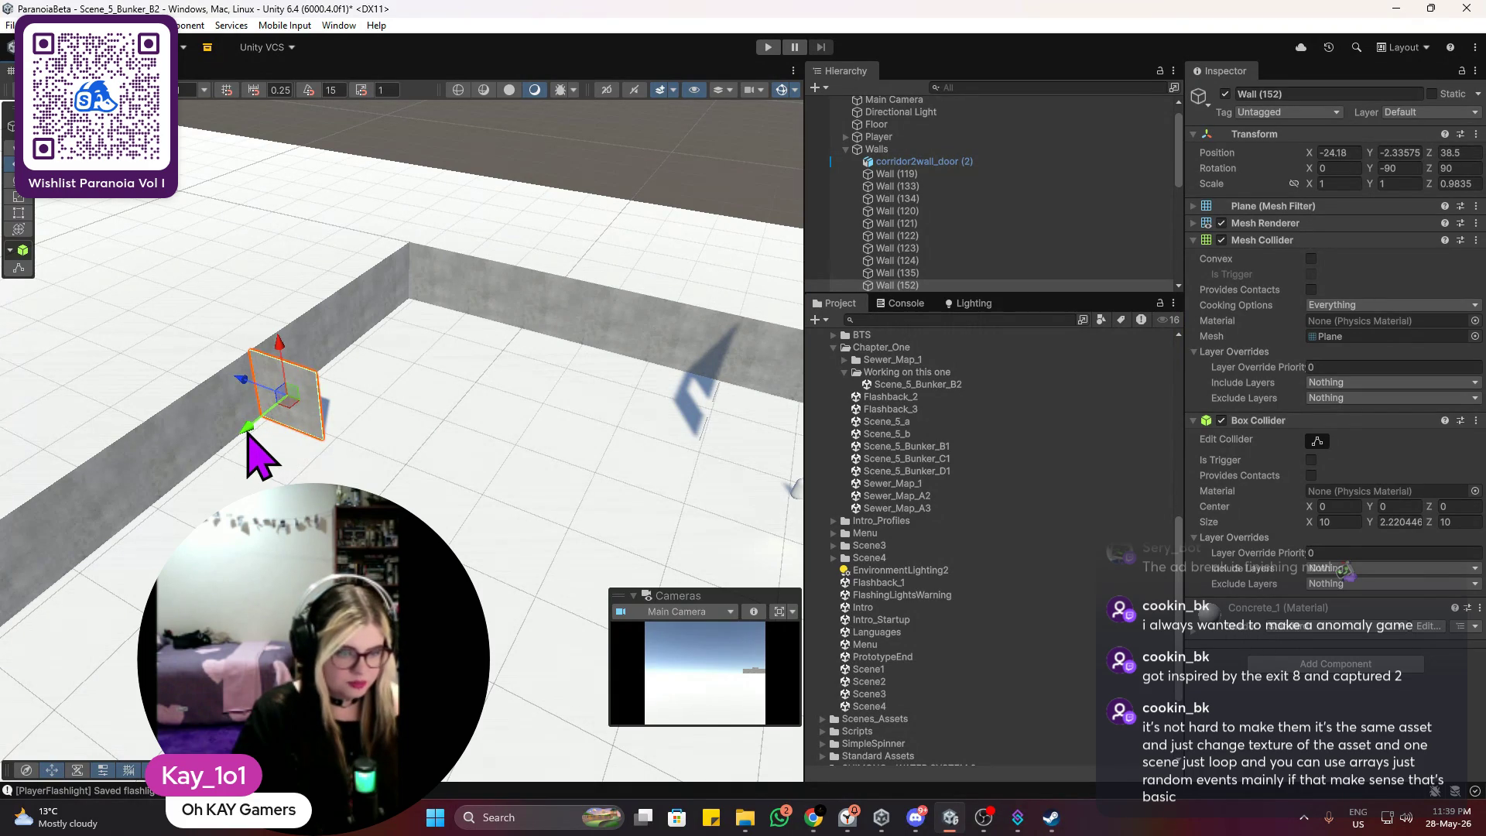
left_click_drag(250, 433, 244, 452)
Step: Duplicate the panel again and slide Wall (153) further along the corridor wall
key("ctrl+d")
left_click_drag(242, 391, 319, 415)
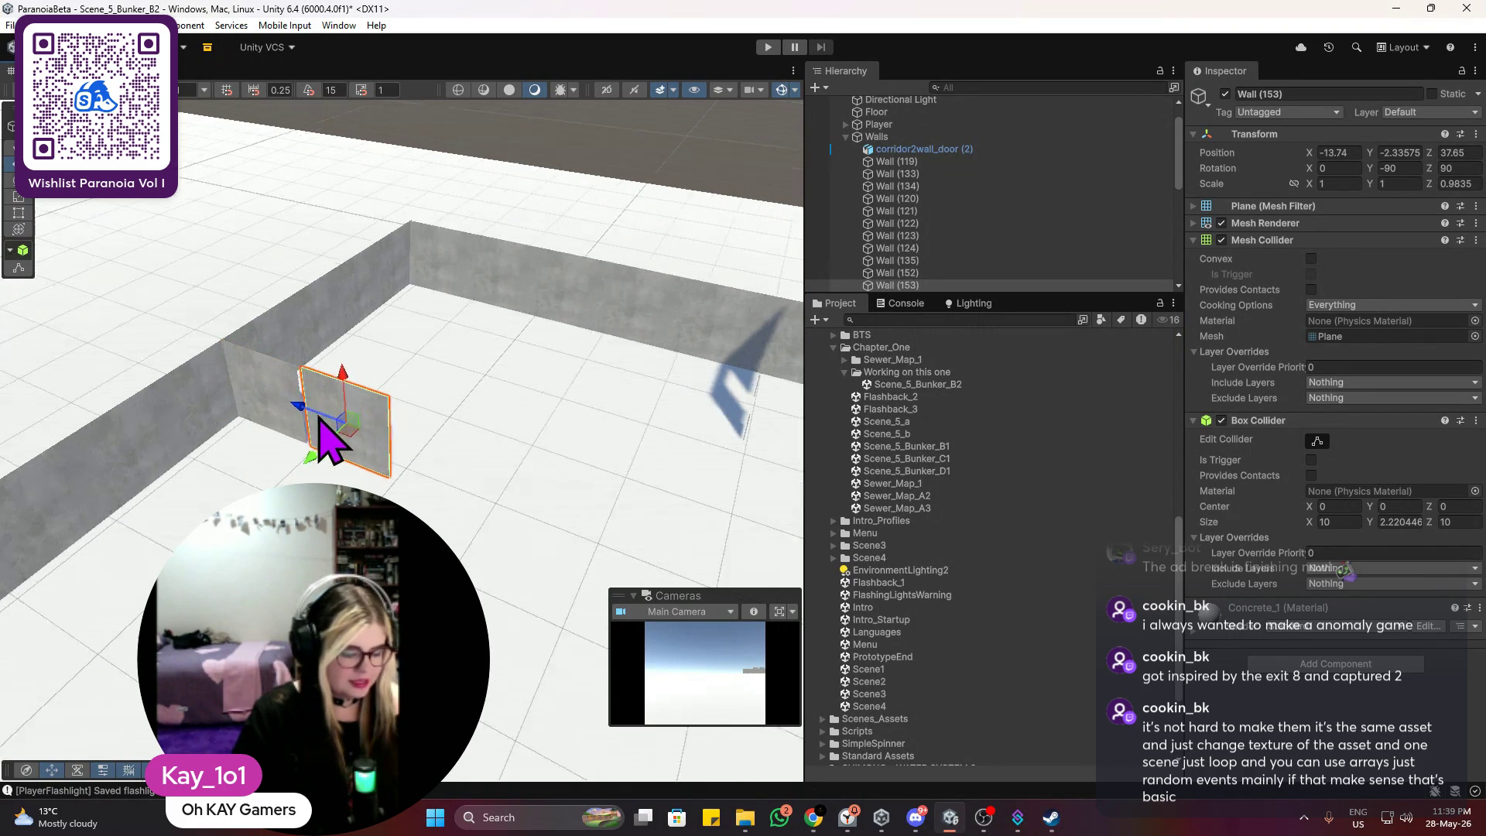
scroll(321, 422, "up", 6)
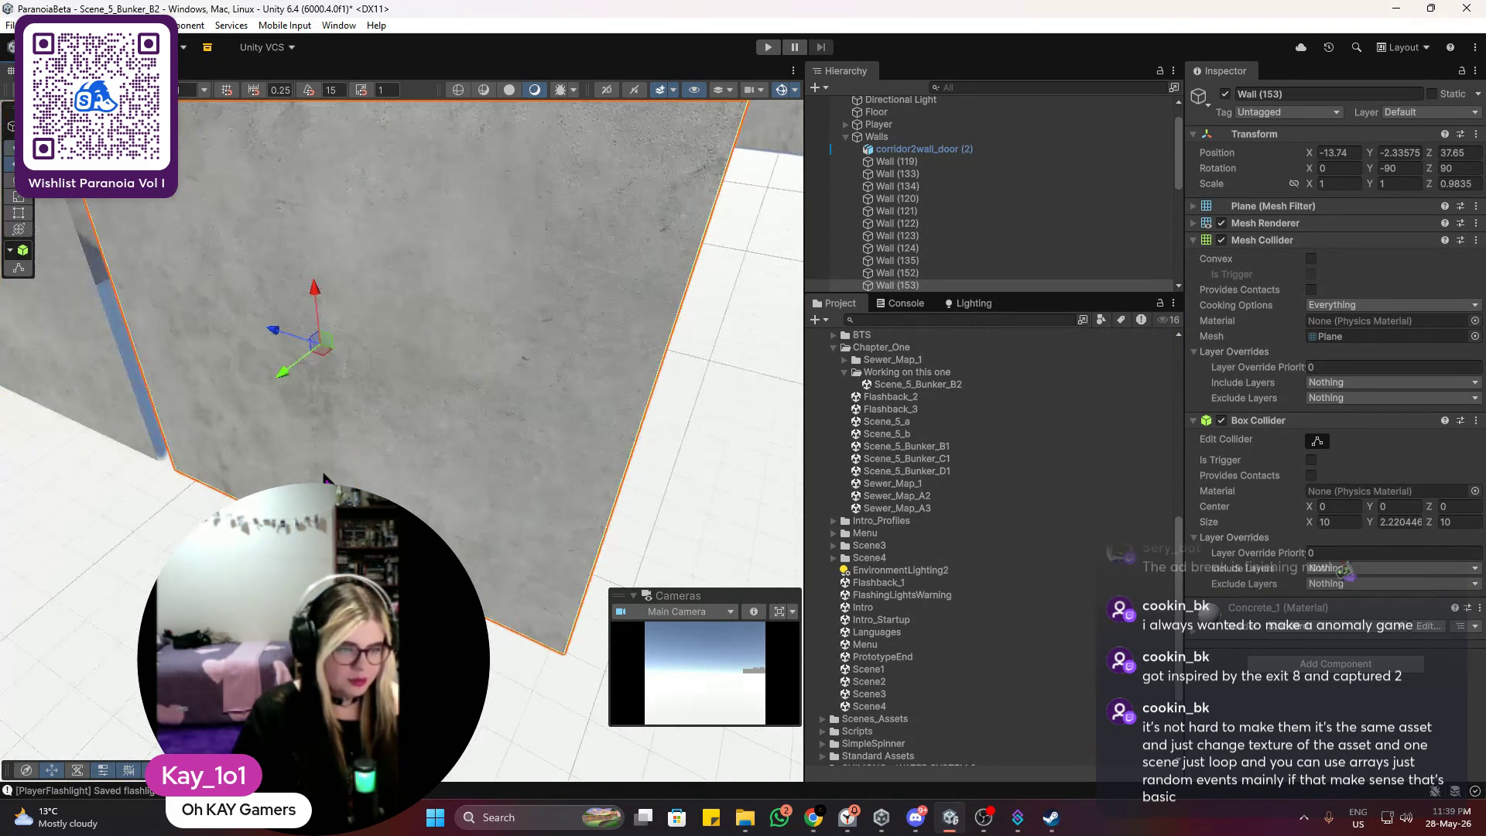
scroll(325, 473, "down", 4)
left_click_drag(352, 437, 344, 433)
left_click(344, 434)
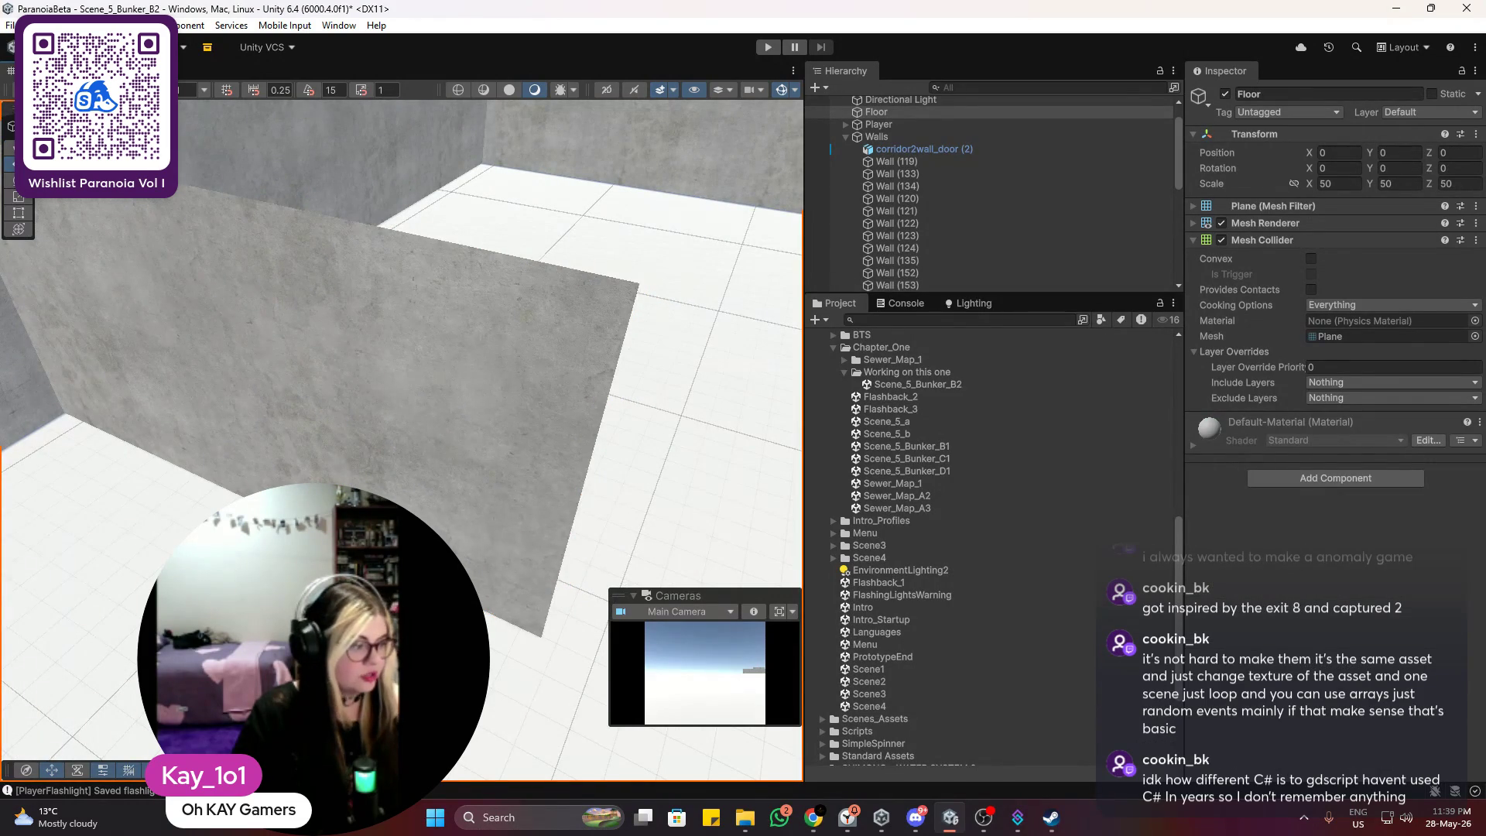
Step: Slide Wall (154) along to extend the wall
left_click(397, 457)
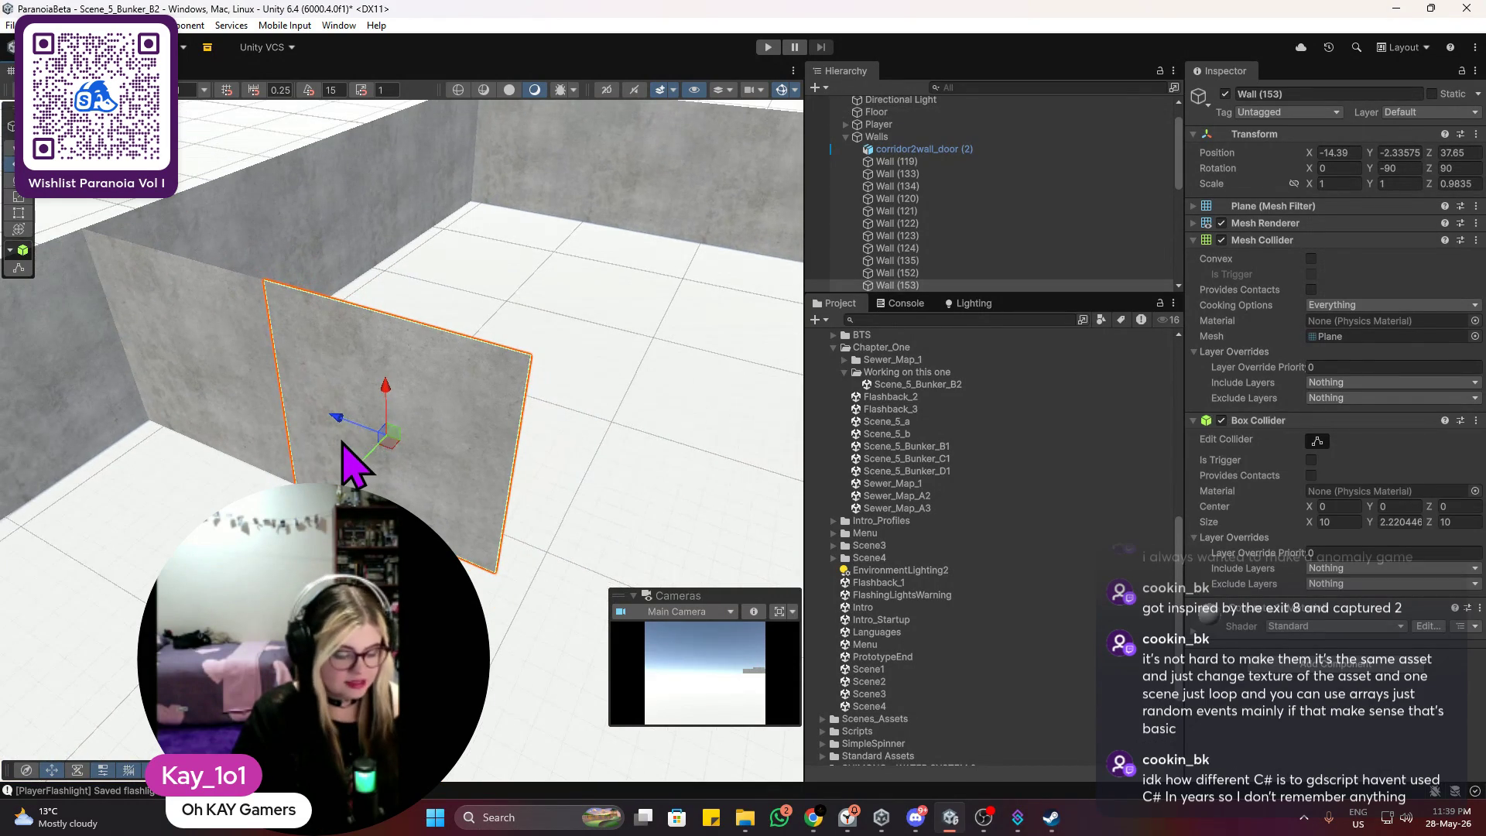
left_click_drag(338, 430, 616, 511)
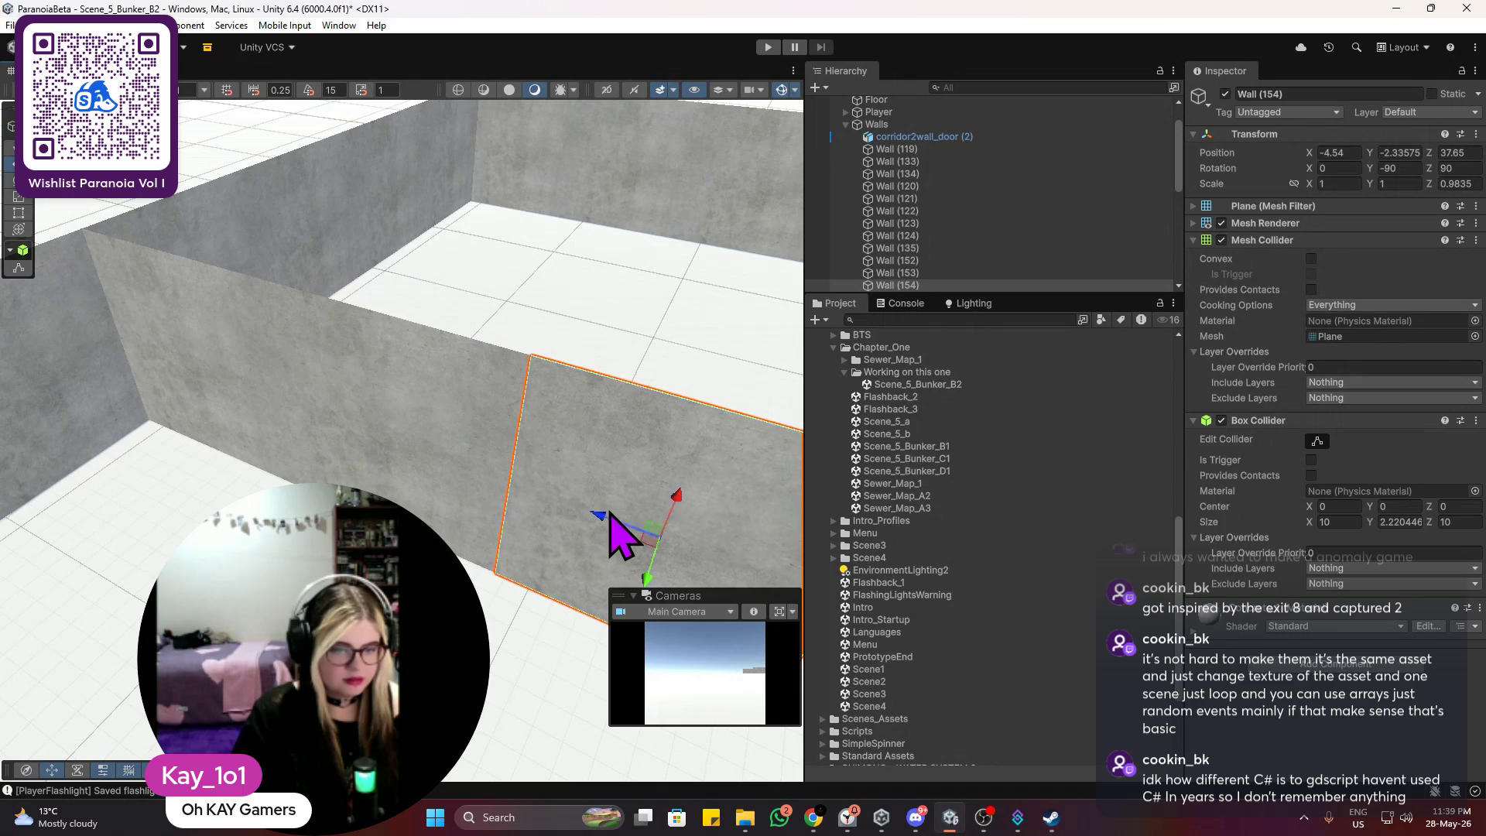
left_click(630, 317)
left_click_drag(524, 315, 490, 426)
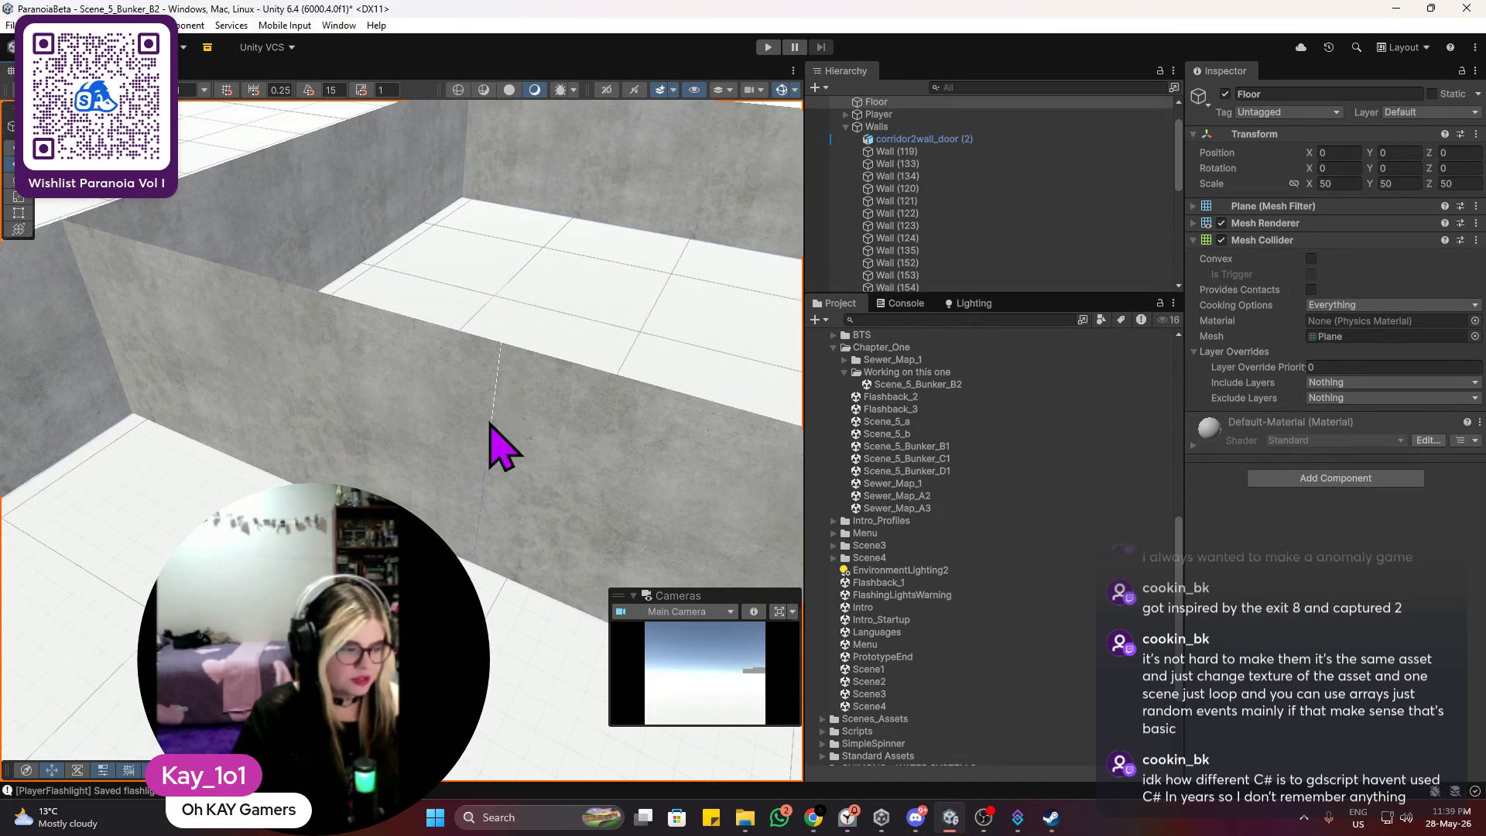
scroll(480, 449, "down", 5)
mouse_move(540, 360)
left_mouse_down()
mouse_move(468, 400)
mouse_move(474, 453)
left_mouse_up()
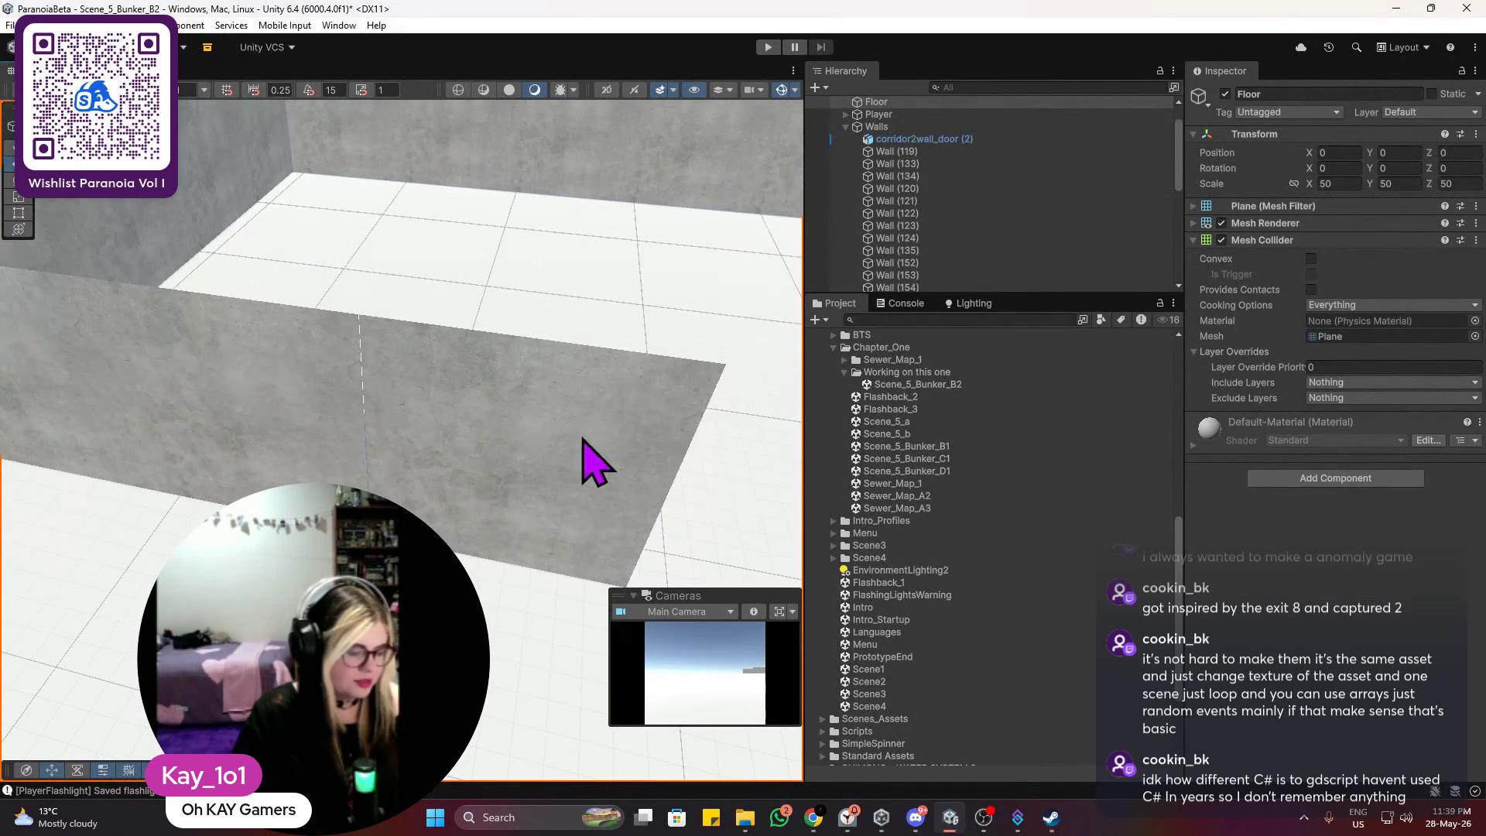
scroll(531, 524, "up", 5)
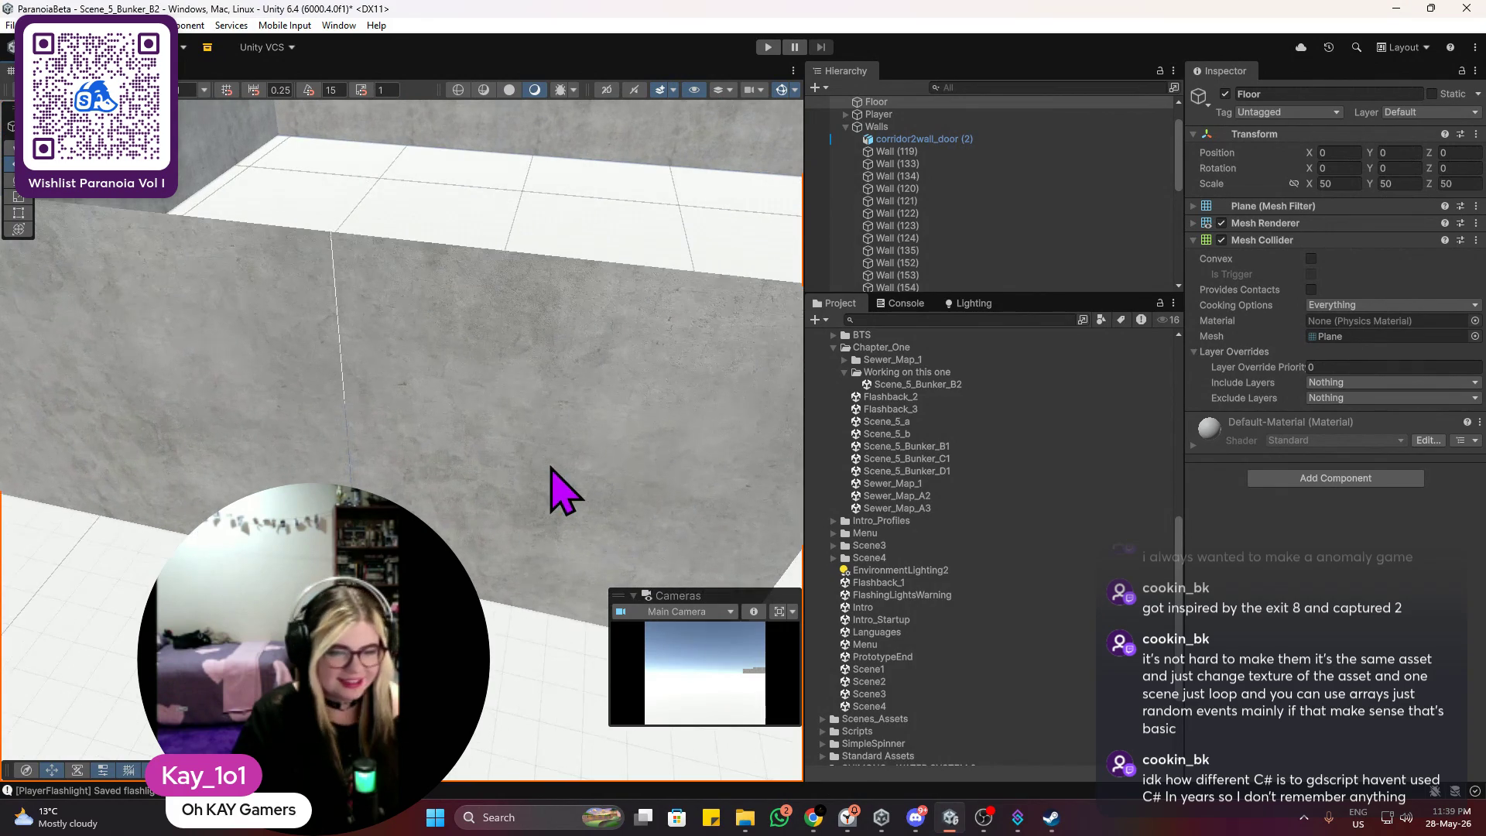
Step: Duplicate Wall (154) and slide the copy along to continue the wall
left_click(523, 488)
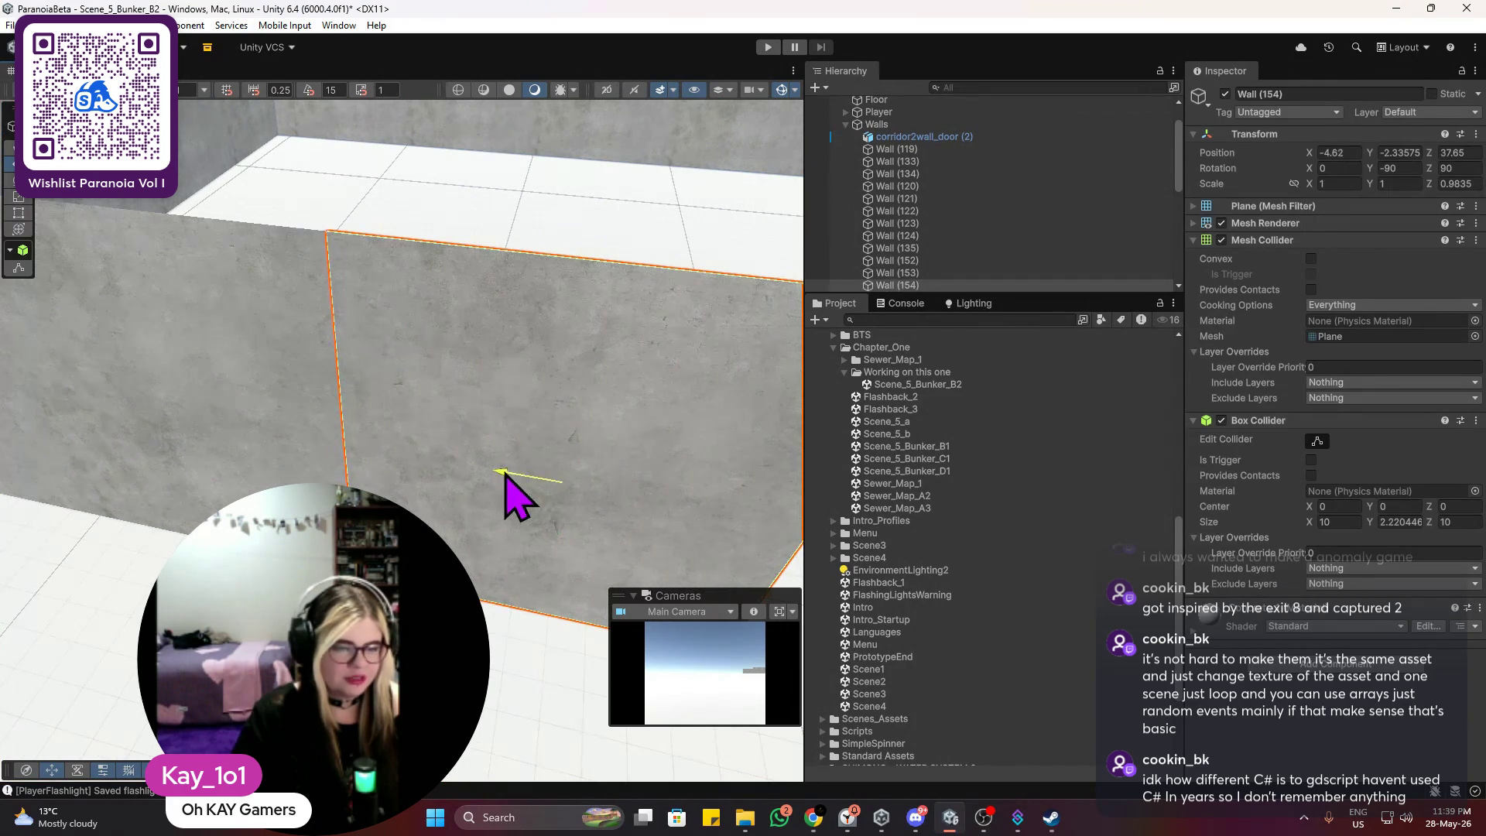
left_click(564, 216)
scroll(506, 360, "down", 2)
scroll(503, 359, "down", 2)
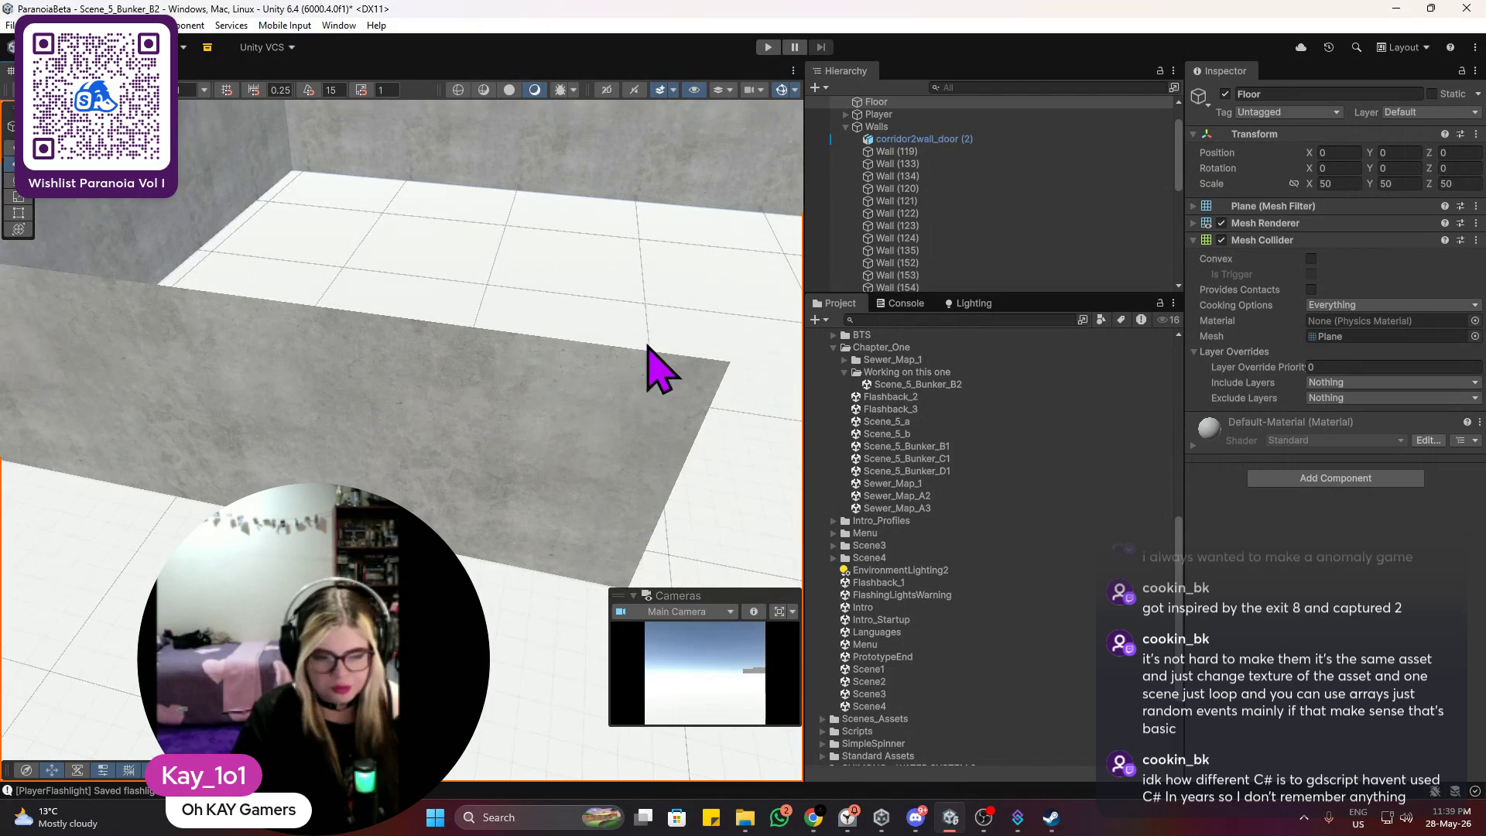
scroll(658, 368, "down", 5)
mouse_move(658, 368)
left_mouse_down()
mouse_move(594, 358)
mouse_move(522, 271)
left_mouse_up()
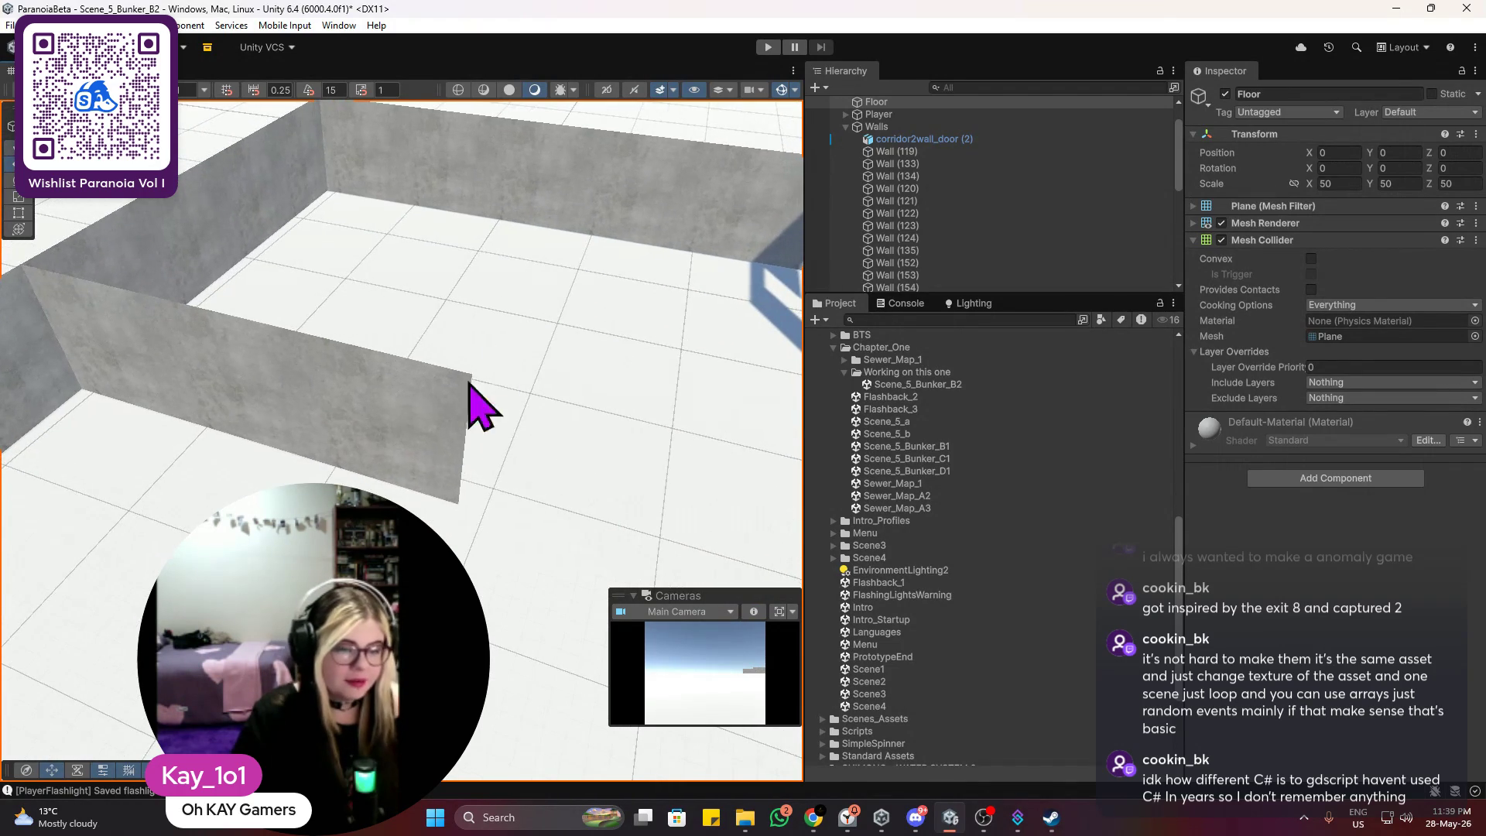
left_click(431, 464)
key("ctrl+d")
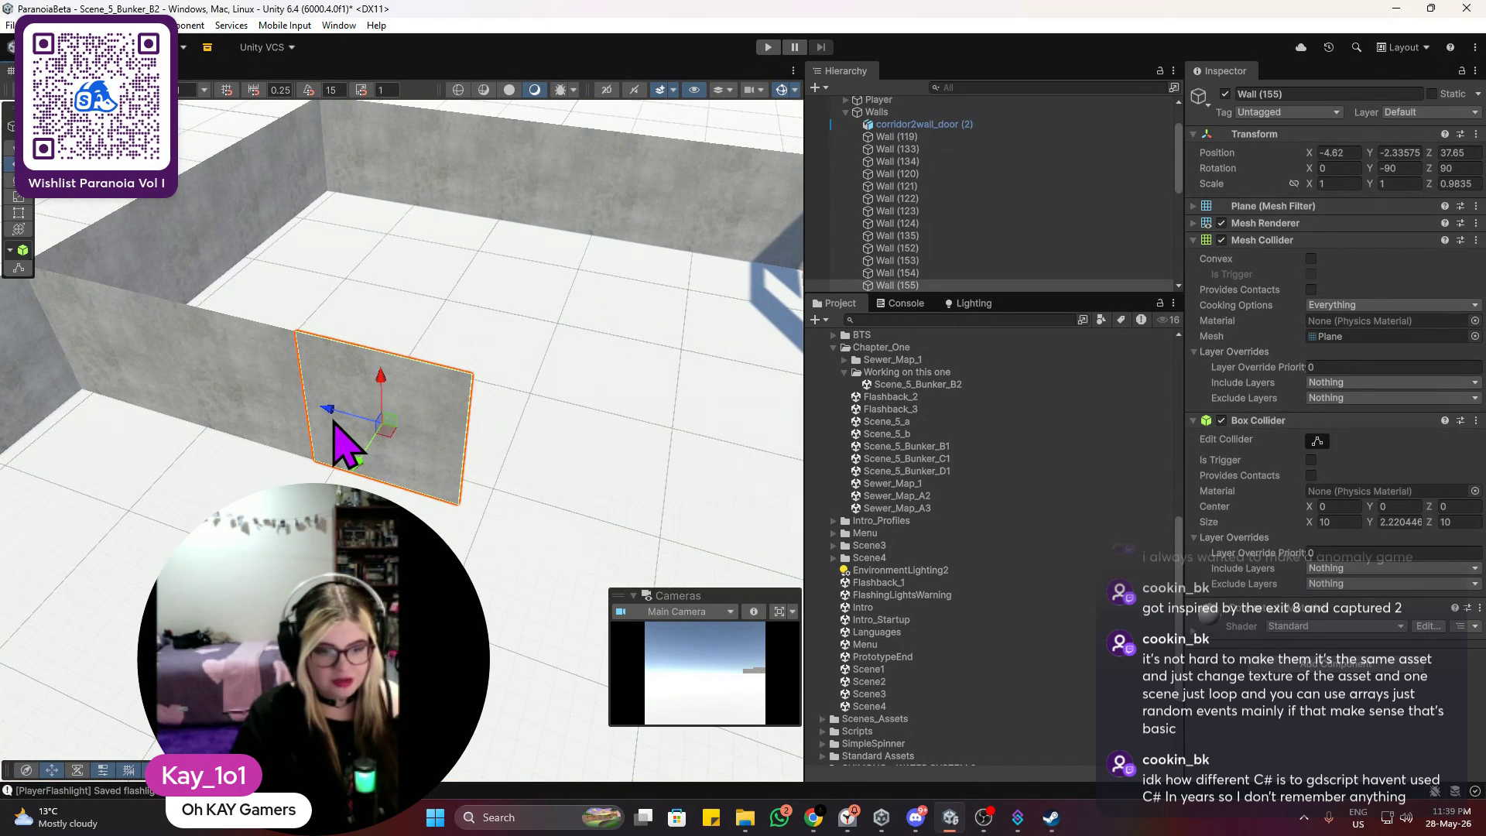
left_click_drag(338, 417, 516, 432)
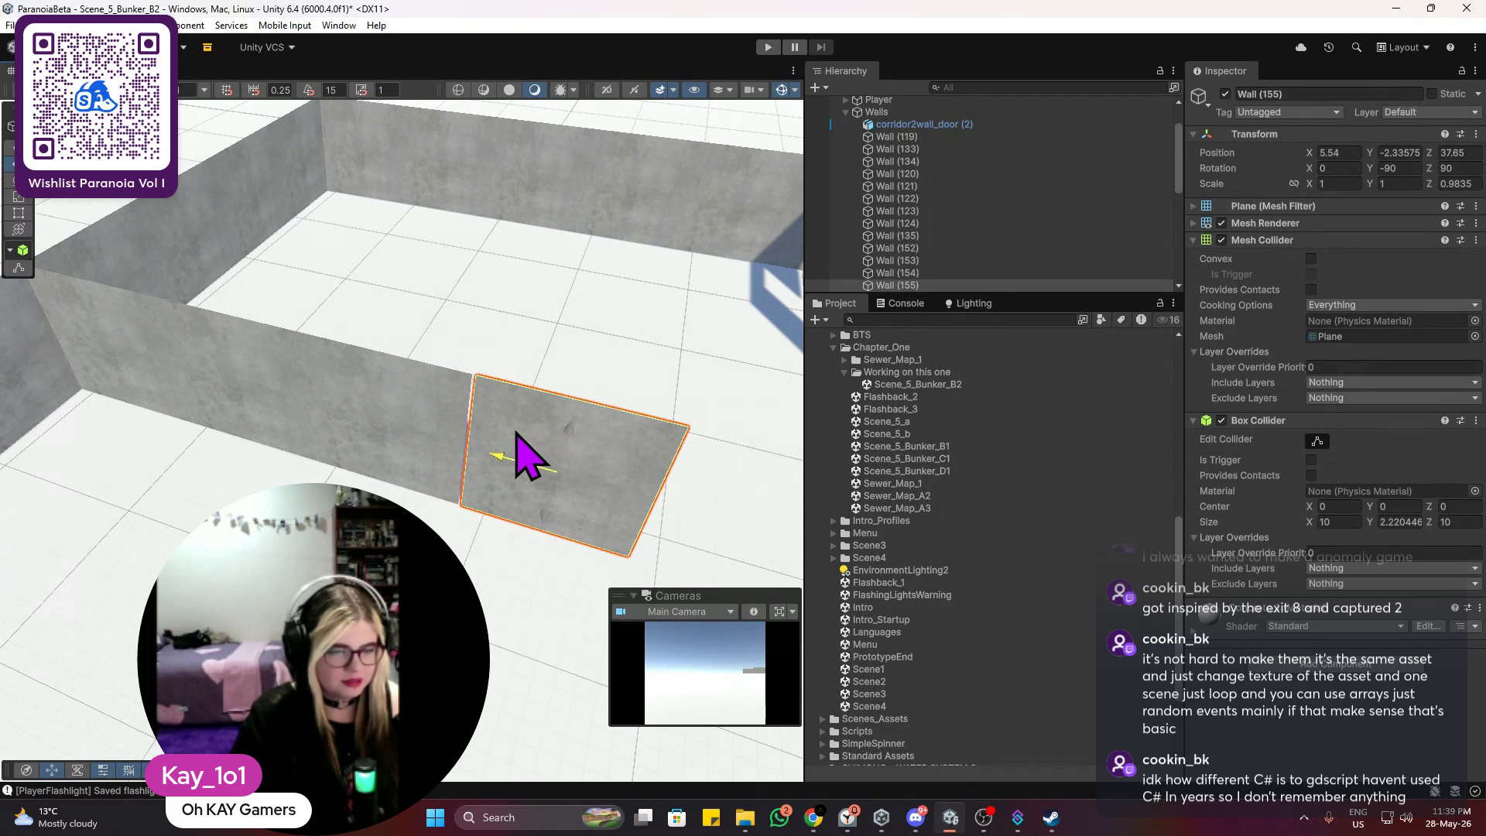
Step: Duplicate Wall (155) into Wall (156), placed at X 15.02, Z 37.65
left_click(554, 315)
left_click_drag(630, 332, 489, 338)
scroll(513, 388, "up", 3)
left_click_drag(514, 387, 551, 366)
scroll(495, 364, "up", 5)
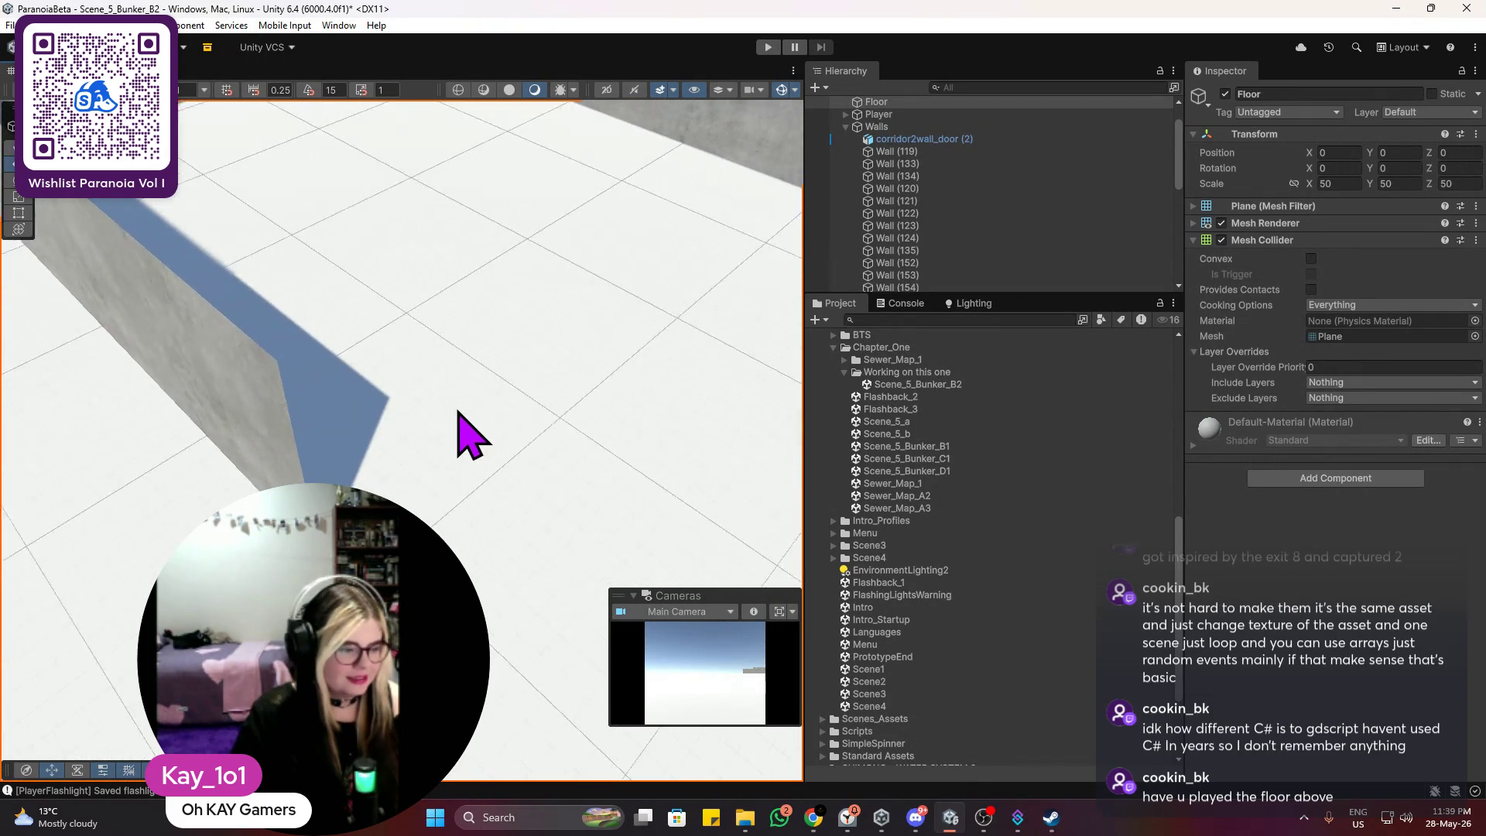
left_click(265, 478)
key("ctrl+d")
mouse_move(188, 380)
left_mouse_down()
mouse_move(391, 577)
mouse_move(473, 392)
left_mouse_up()
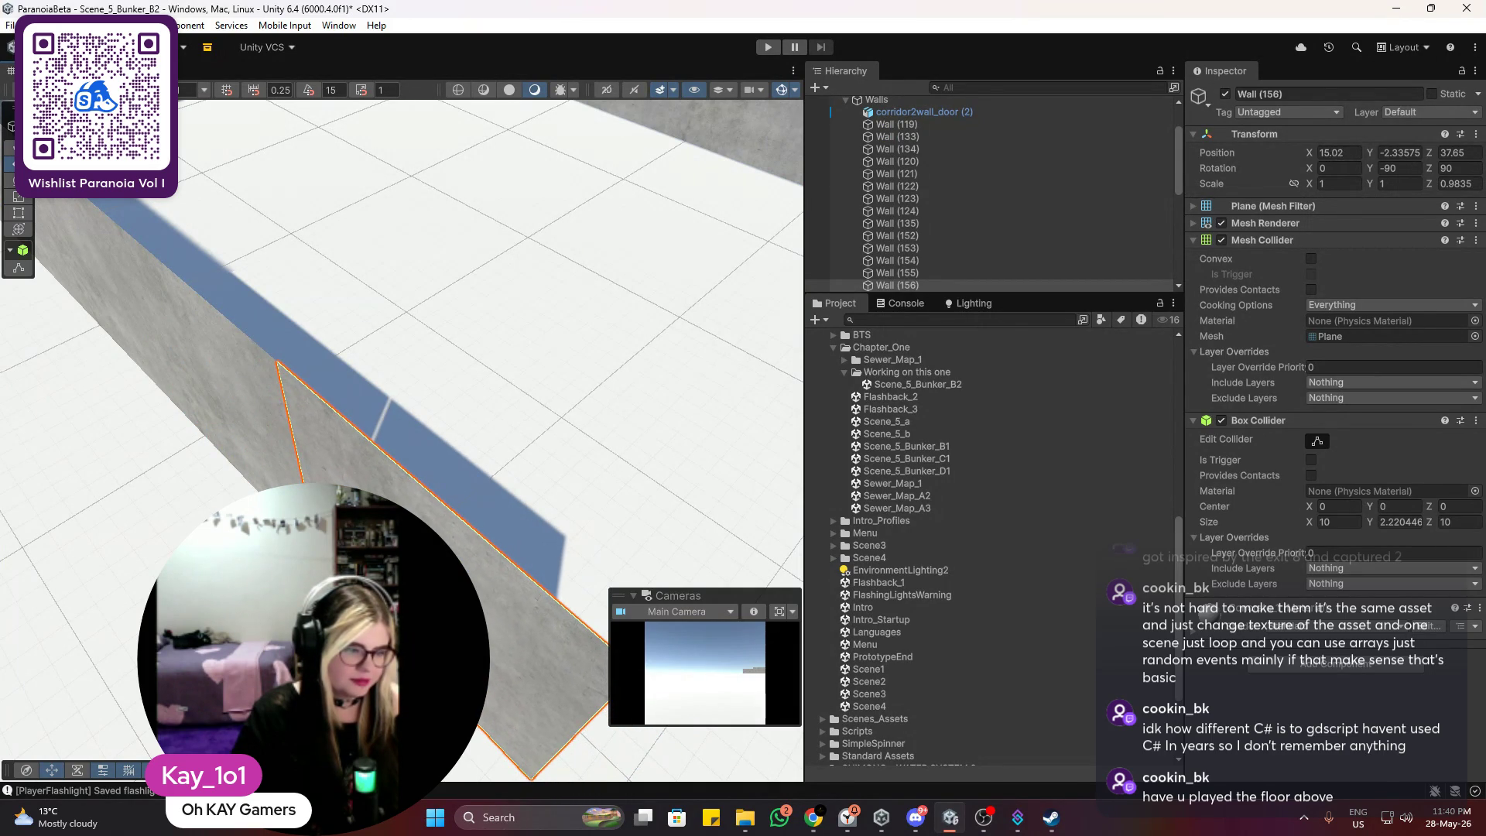
left_click(472, 392)
left_click(397, 474)
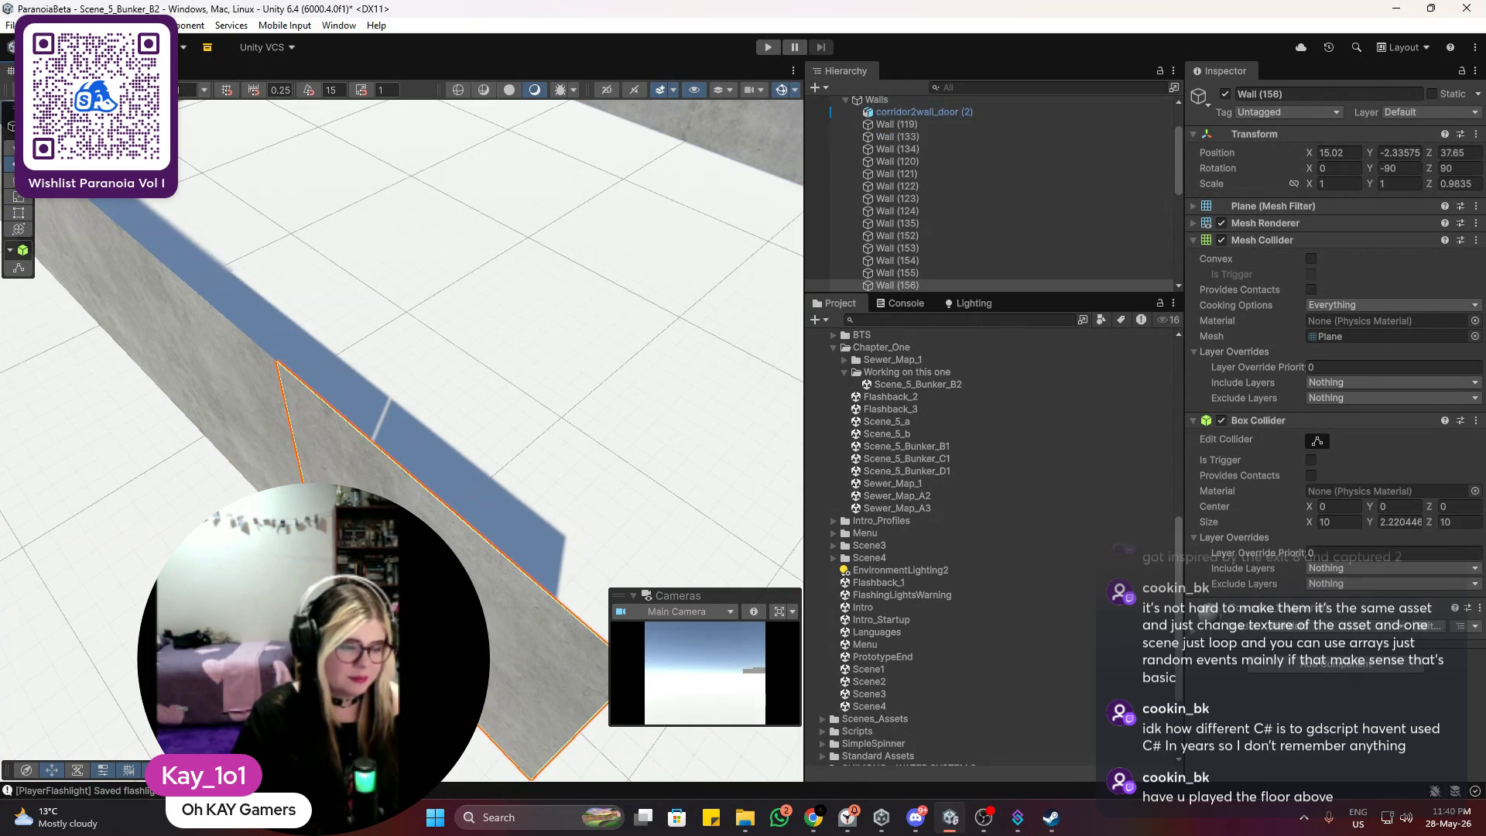
Step: Swing the view up over the bunker walls and select a corridor wall piece
left_click(431, 369)
scroll(607, 359, "up", 3)
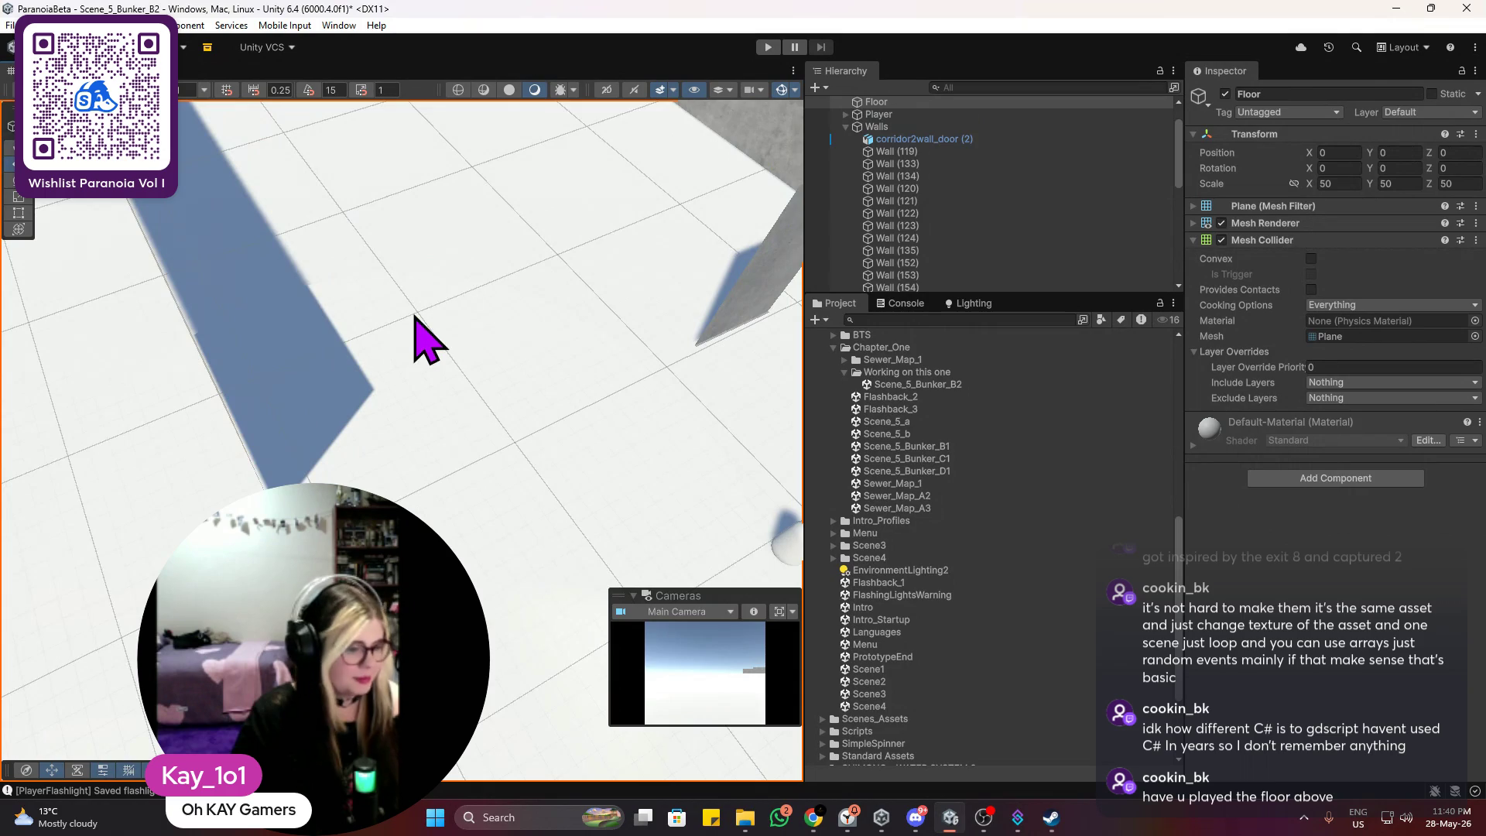
scroll(415, 318, "down", 2)
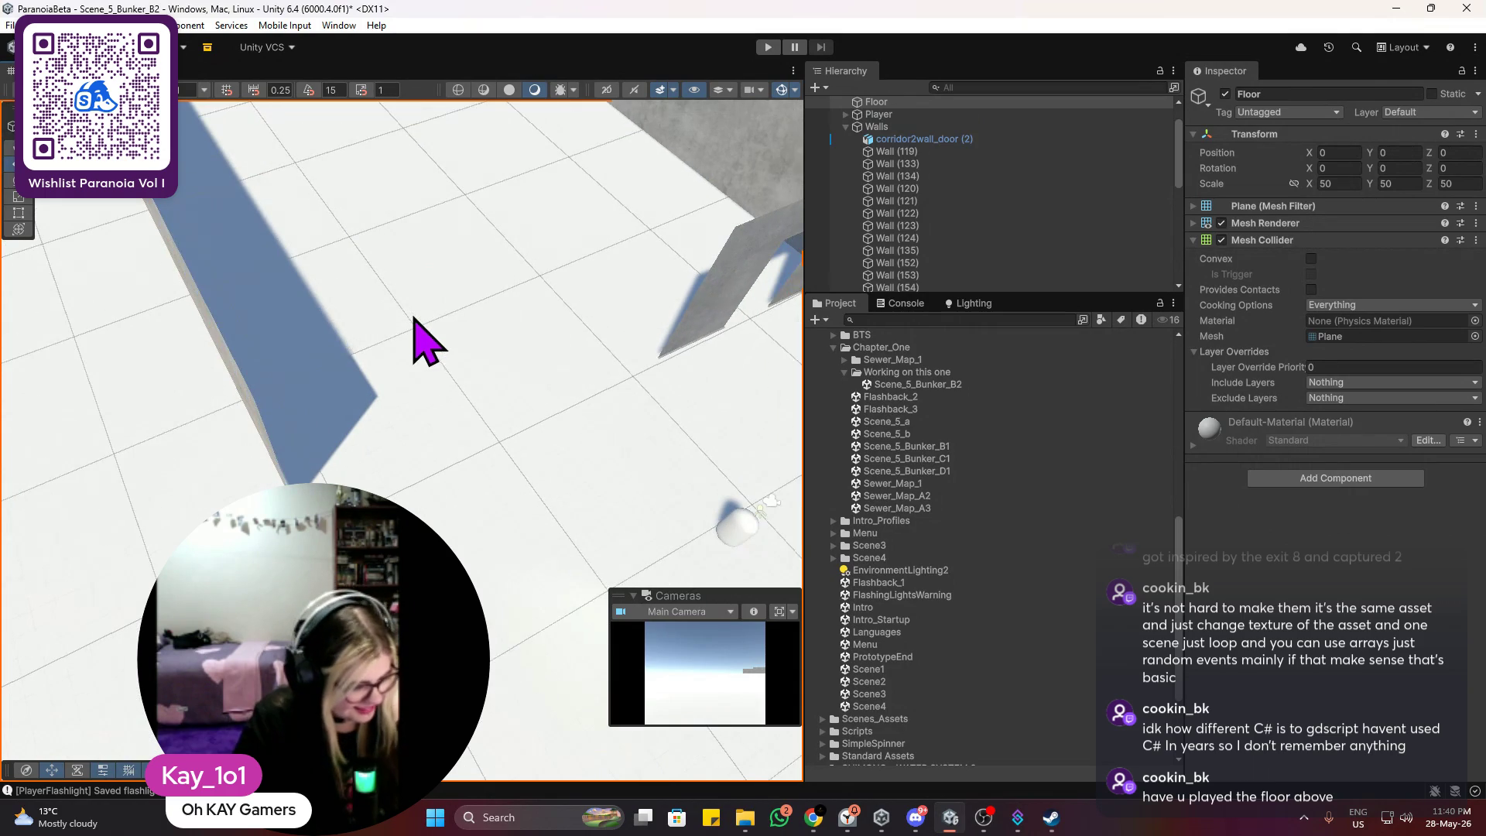
mouse_move(387, 346)
left_mouse_down()
mouse_move(441, 233)
mouse_move(429, 226)
left_mouse_up()
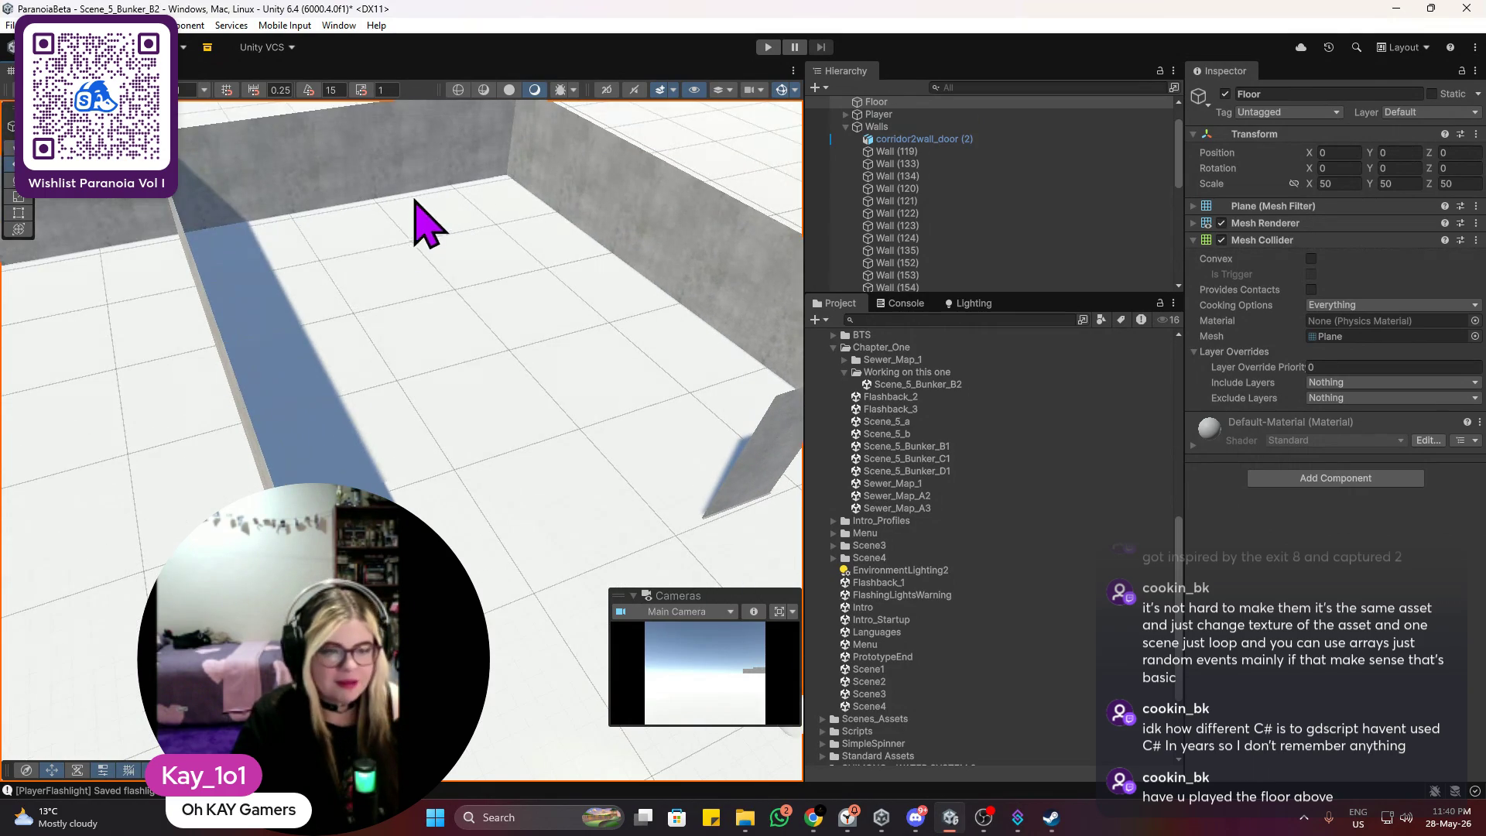
left_click(252, 203)
mouse_move(521, 206)
left_mouse_down()
mouse_move(487, 226)
mouse_move(497, 259)
mouse_move(387, 300)
left_mouse_up()
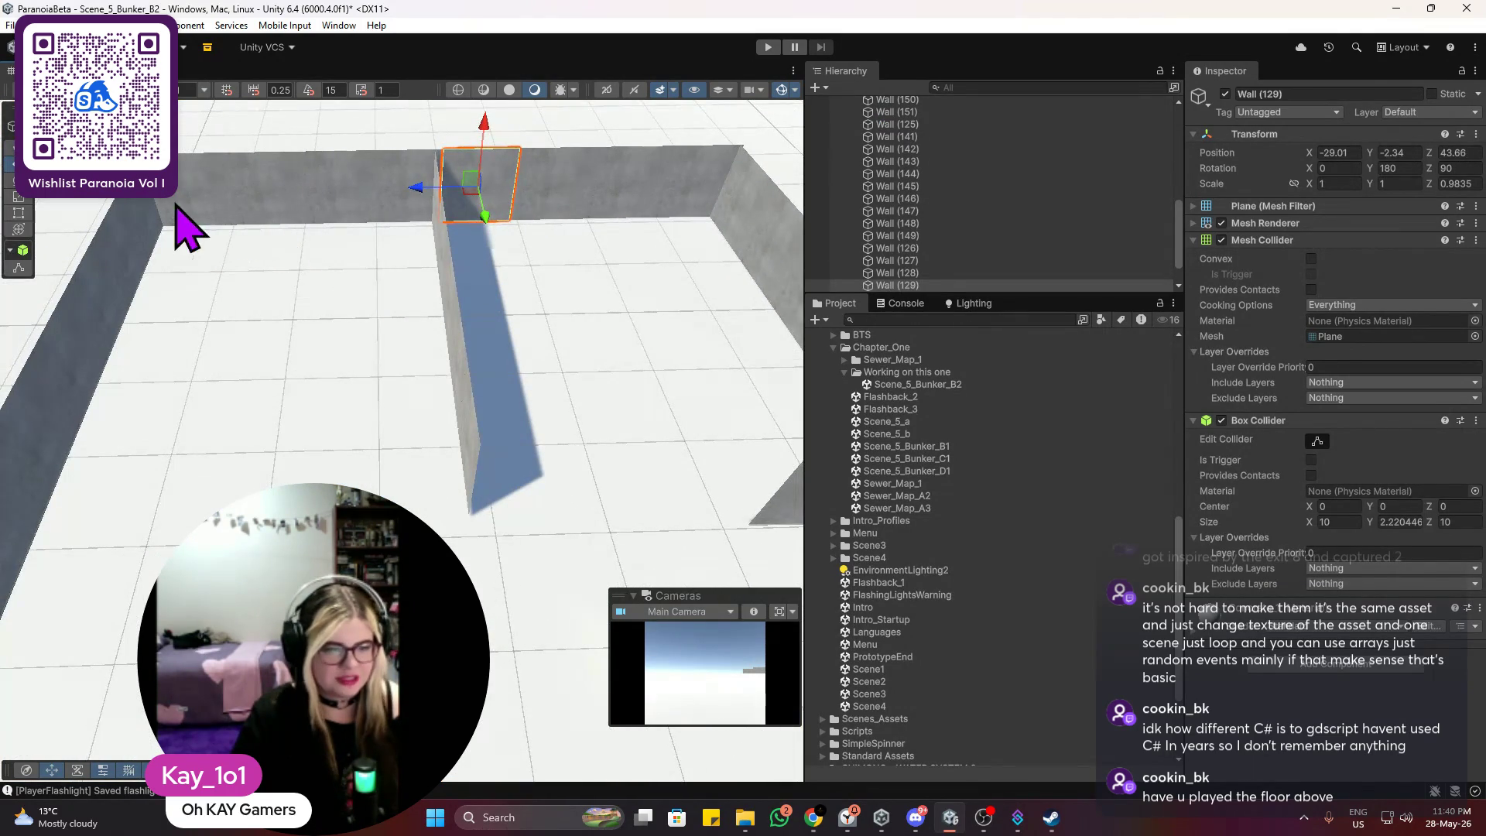
Step: Duplicate Wall (124) and slide the new Wall (157) to X -24.18, Z 39.8
left_click(147, 206)
key("ctrl+d")
mouse_move(205, 219)
left_mouse_down()
mouse_move(531, 206)
mouse_move(374, 315)
mouse_move(582, 316)
mouse_move(345, 431)
mouse_move(325, 299)
mouse_move(398, 305)
mouse_move(271, 159)
mouse_move(371, 318)
mouse_move(322, 299)
mouse_move(504, 454)
mouse_move(426, 348)
left_mouse_up()
scroll(379, 298, "up", 2)
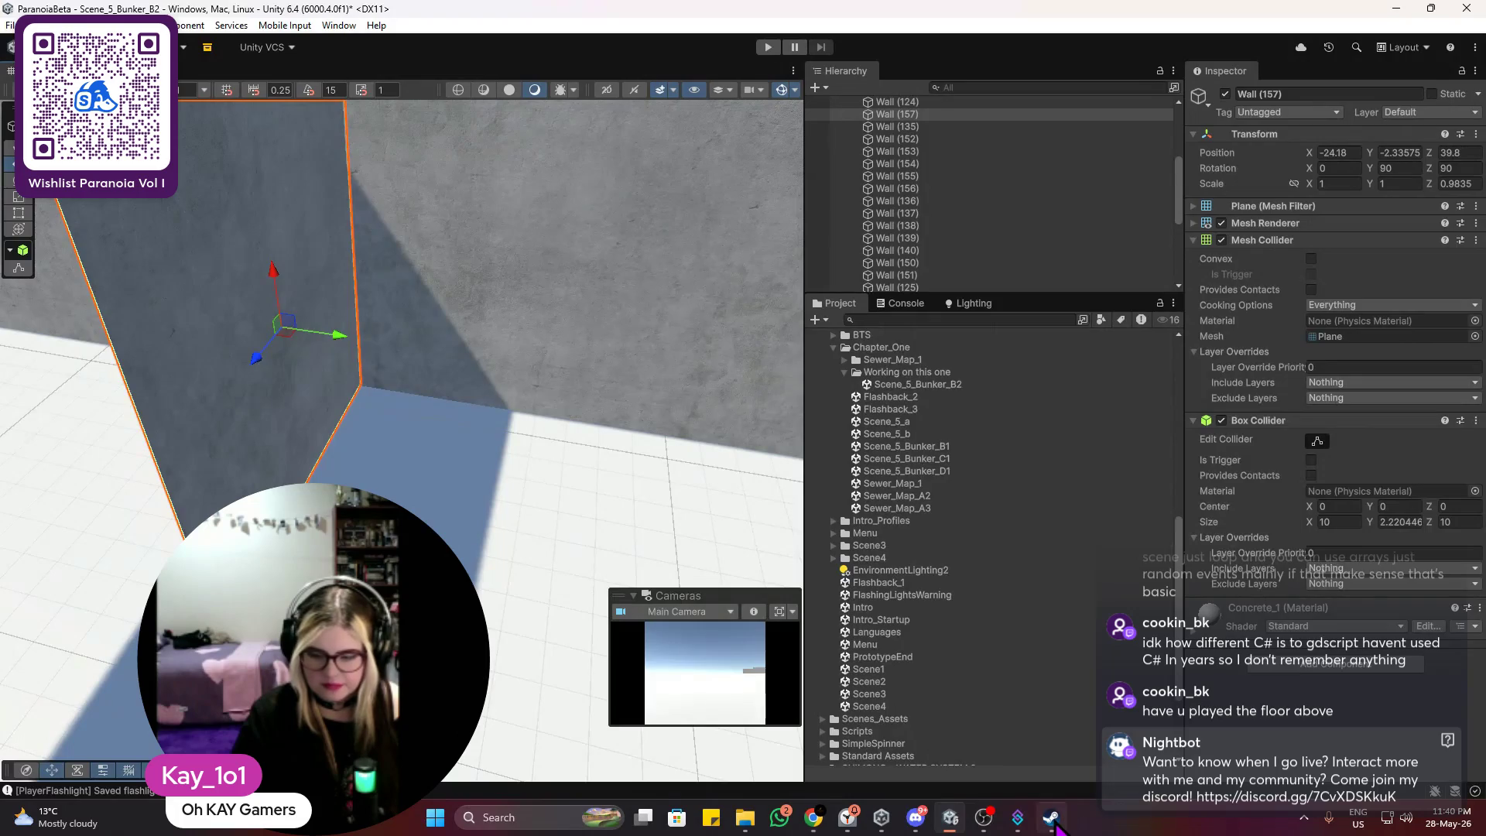
left_click(1053, 820)
Step: Search the Steam store for 'floor above' and open The Floor Above page
left_click(929, 89)
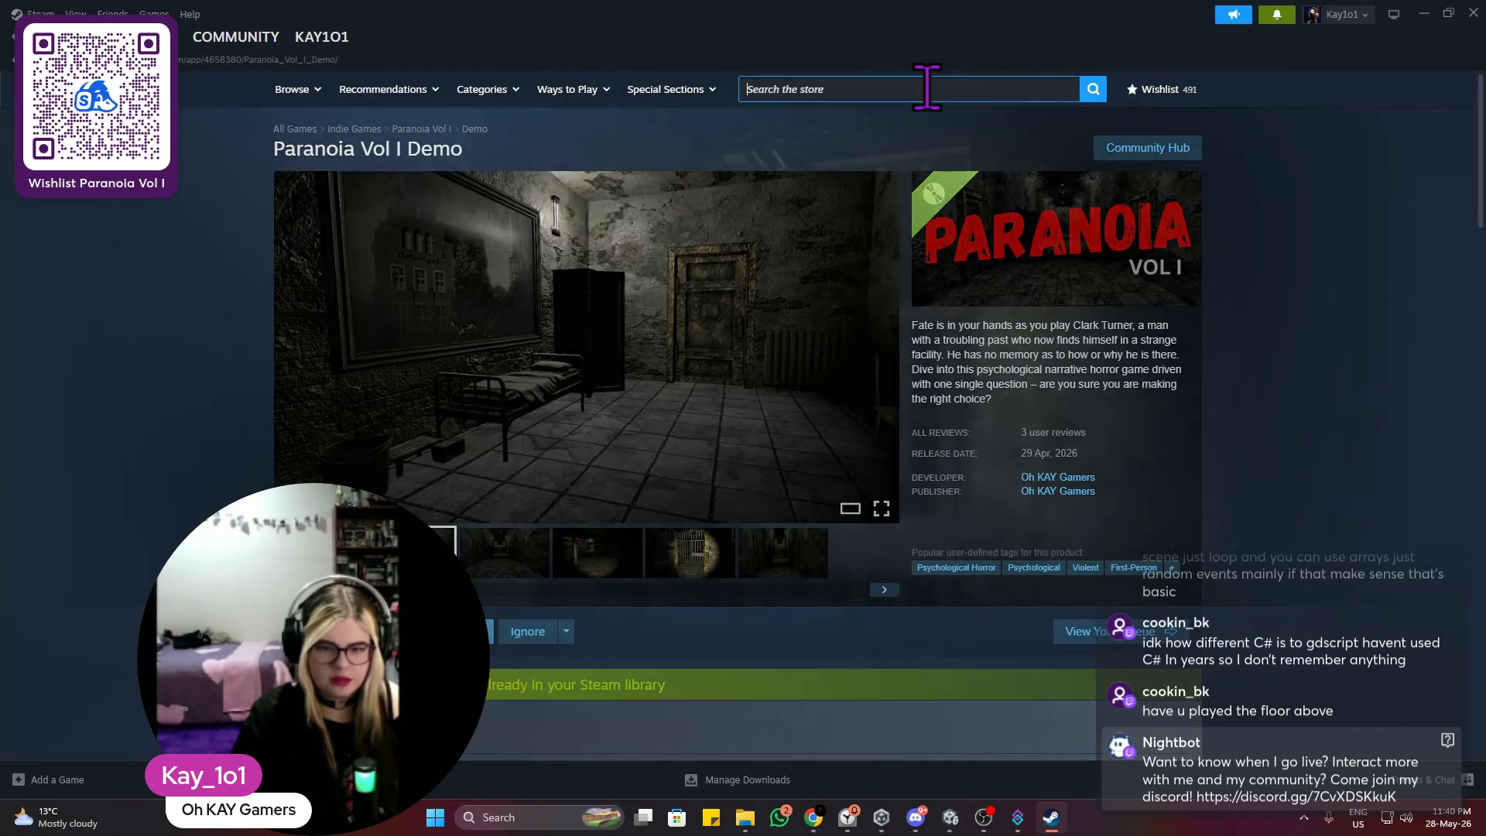
type("floor abo")
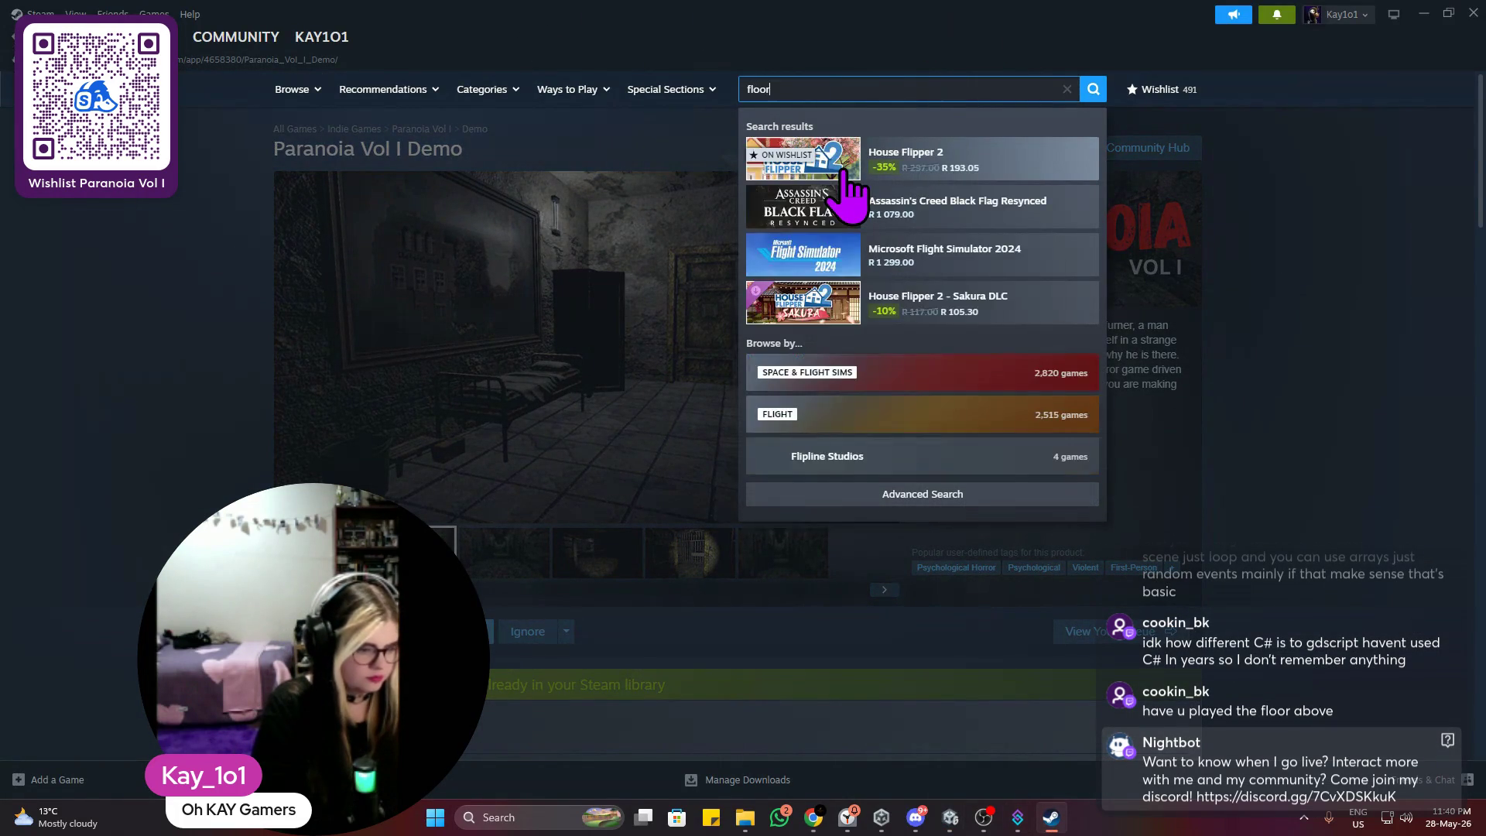
type("ve")
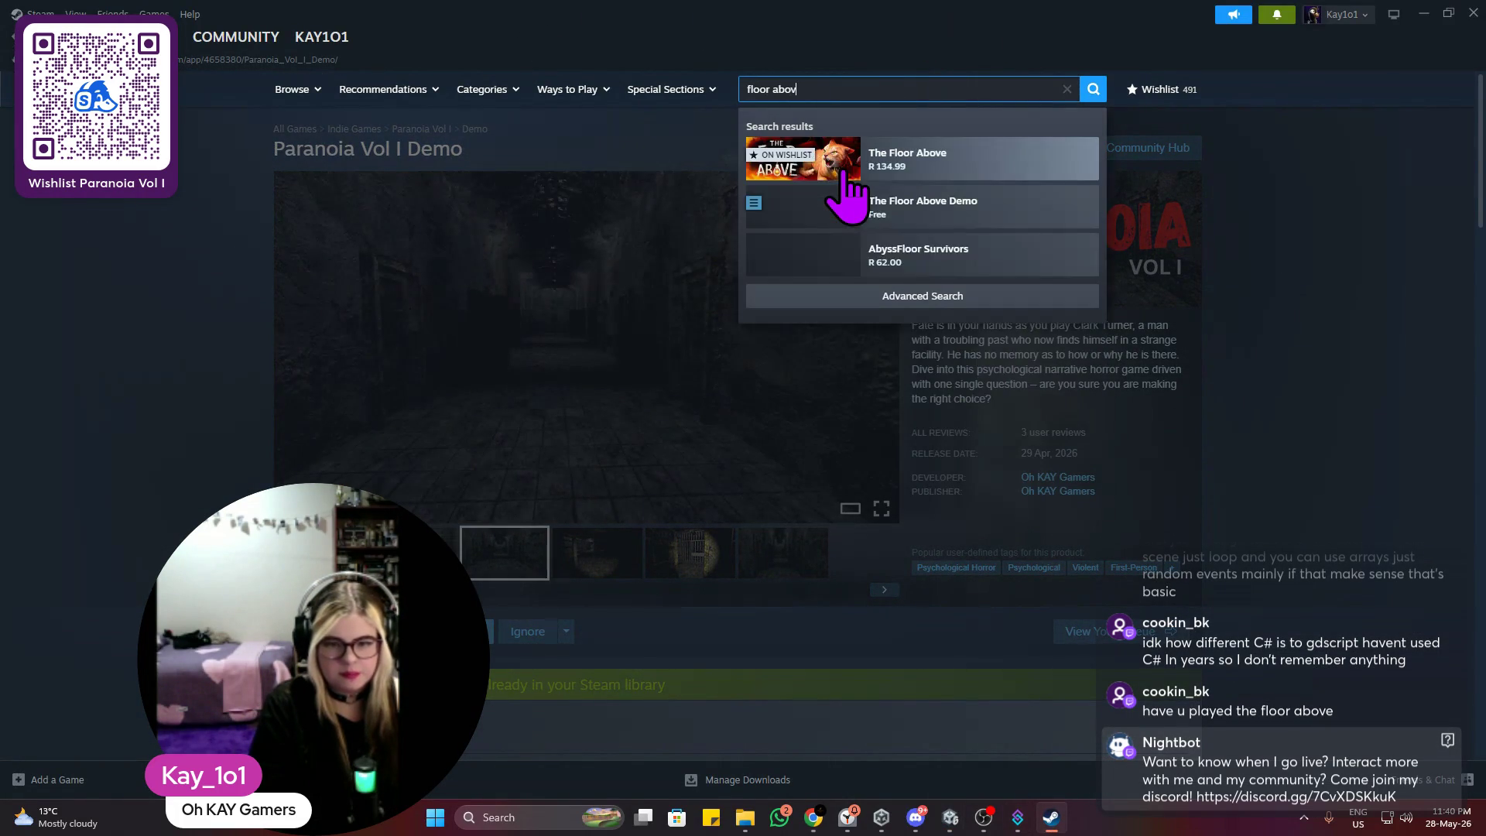
key("Return")
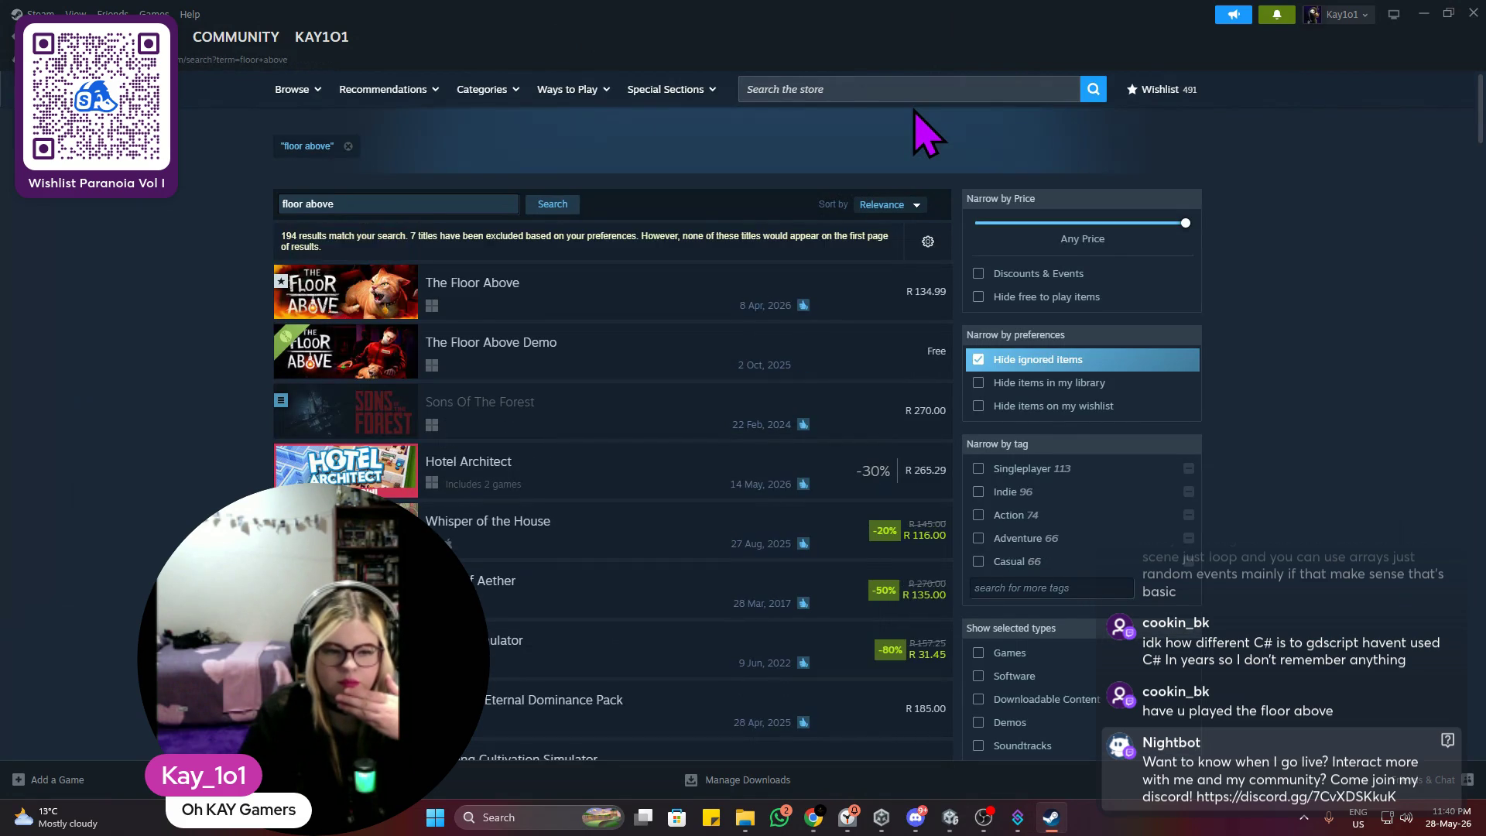
mouse_move(497, 289)
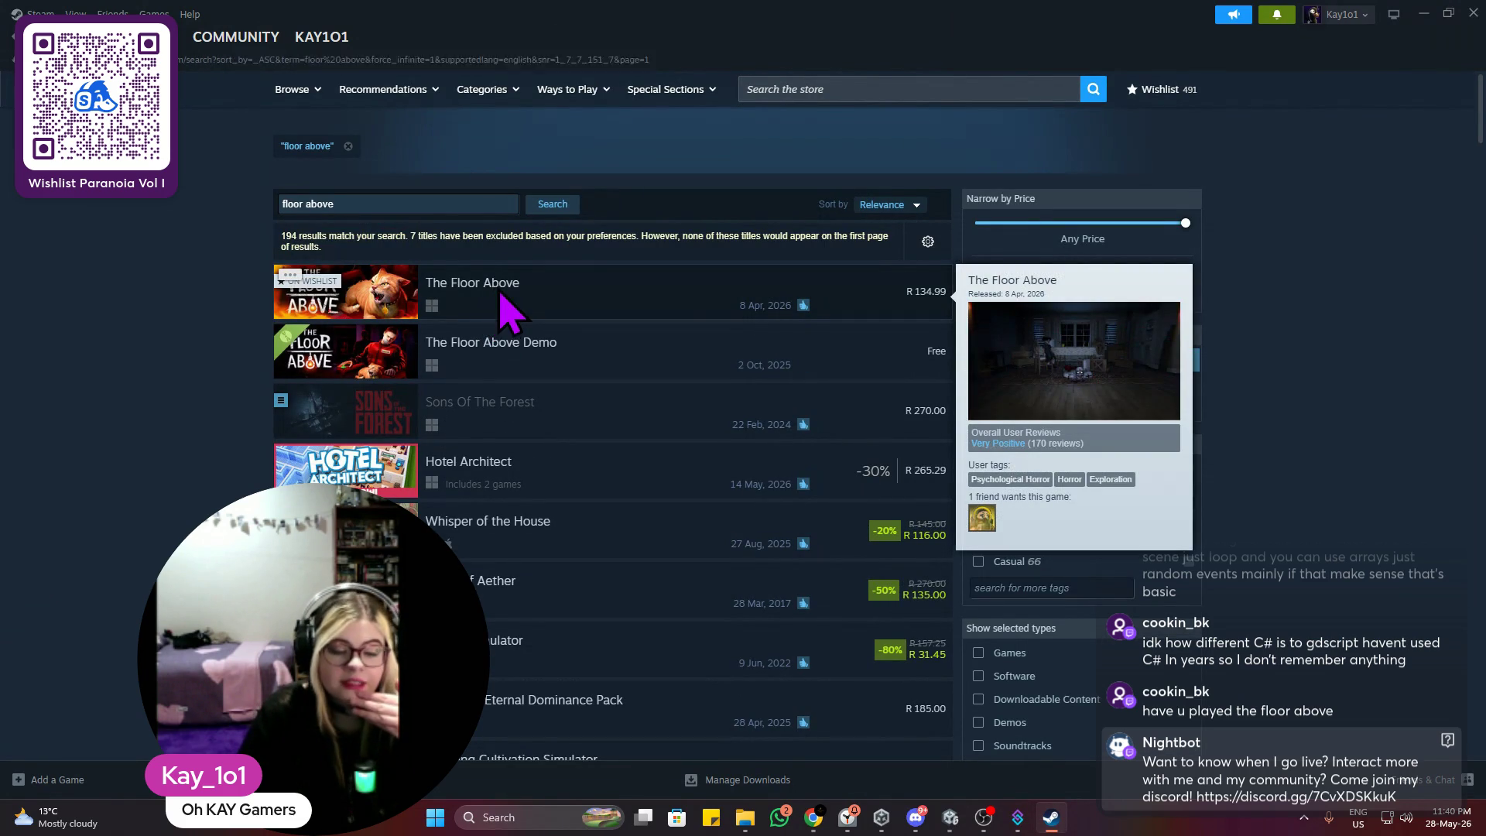
left_click(497, 305)
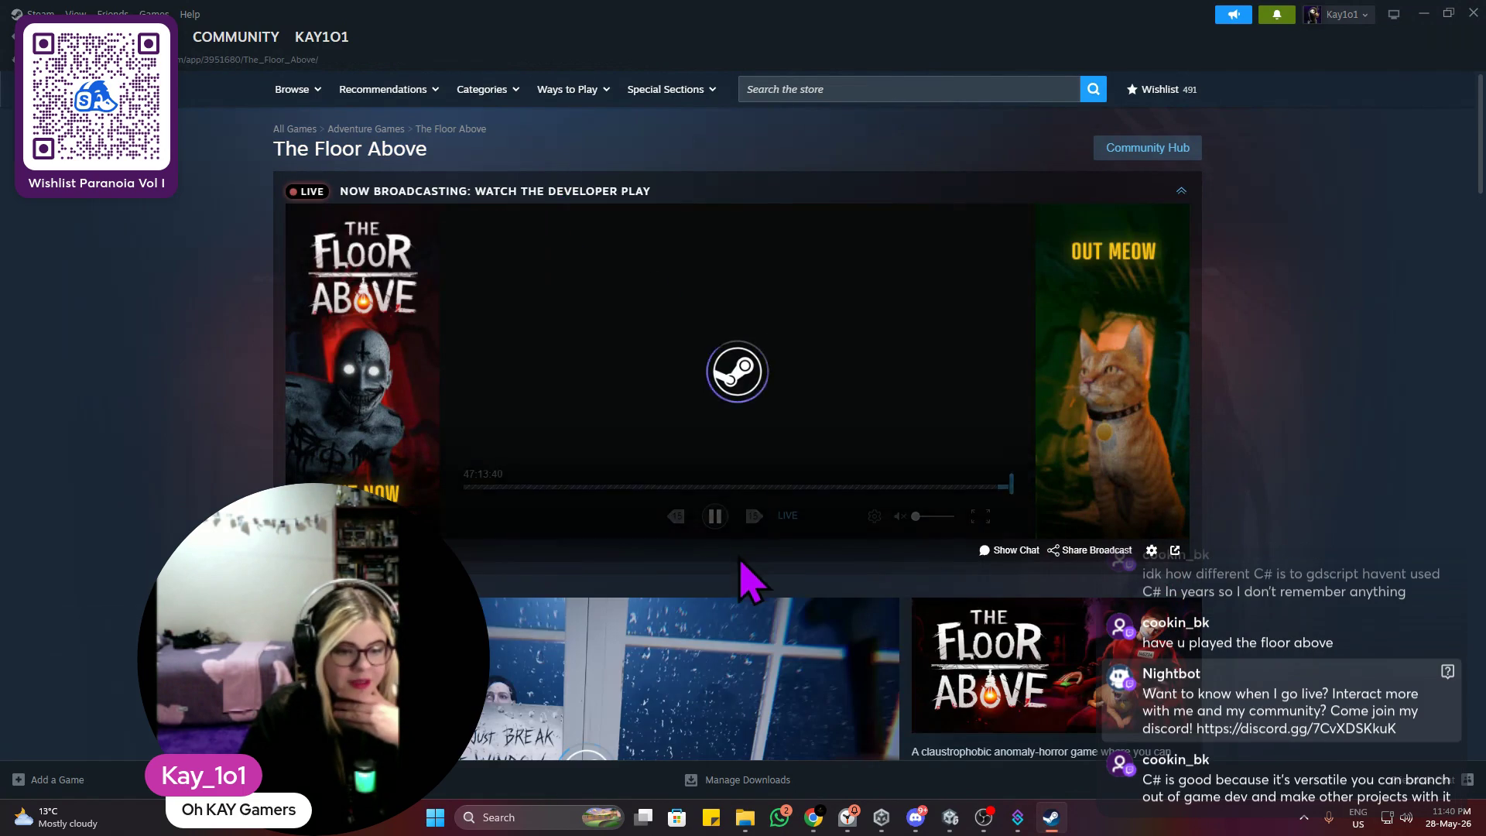
Step: Pause the developer broadcast and show the dark-room screenshot in the media viewer
left_click(715, 513)
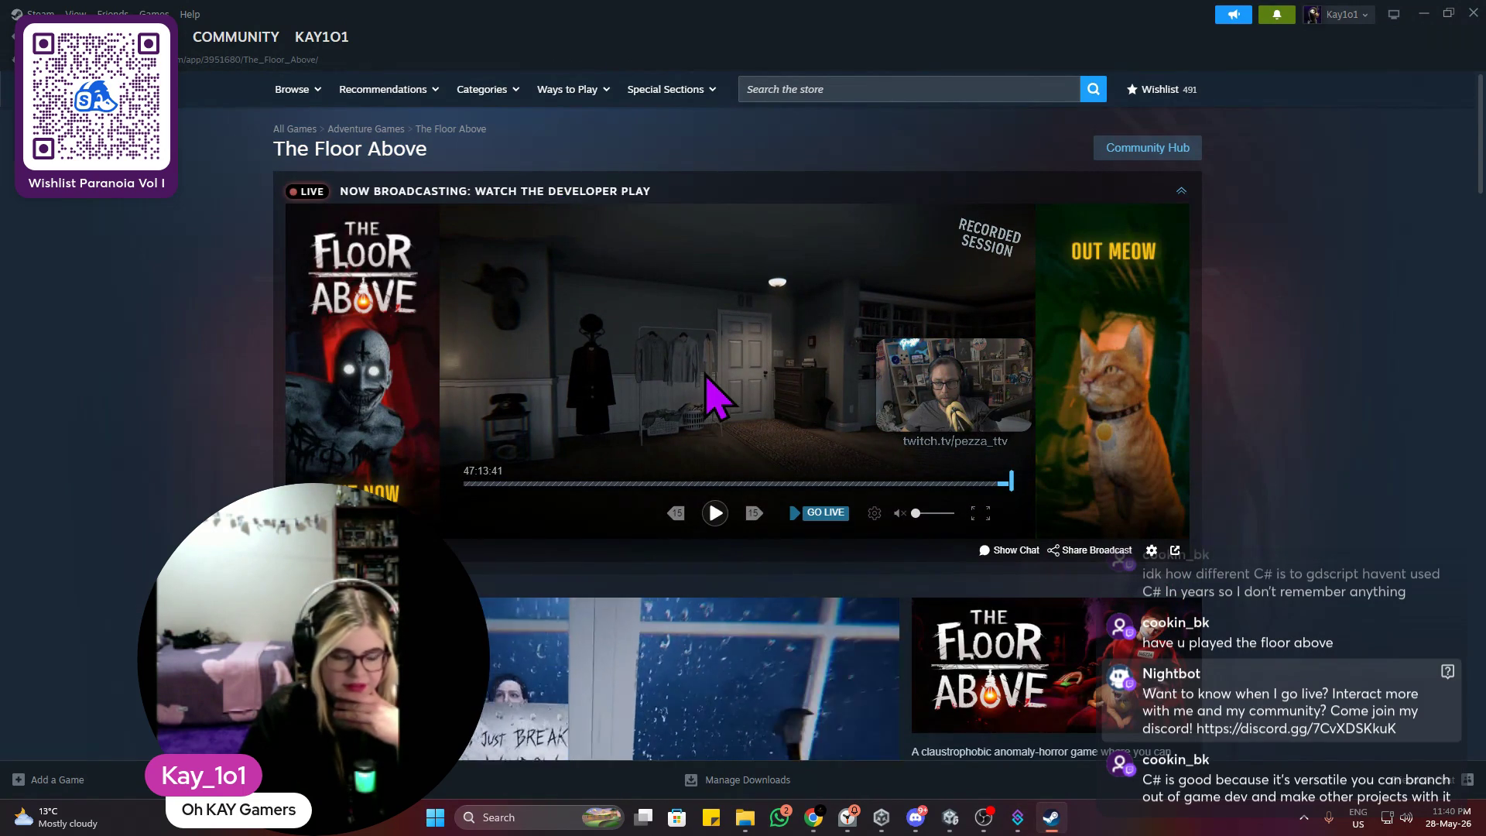
scroll(704, 464, "down", 5)
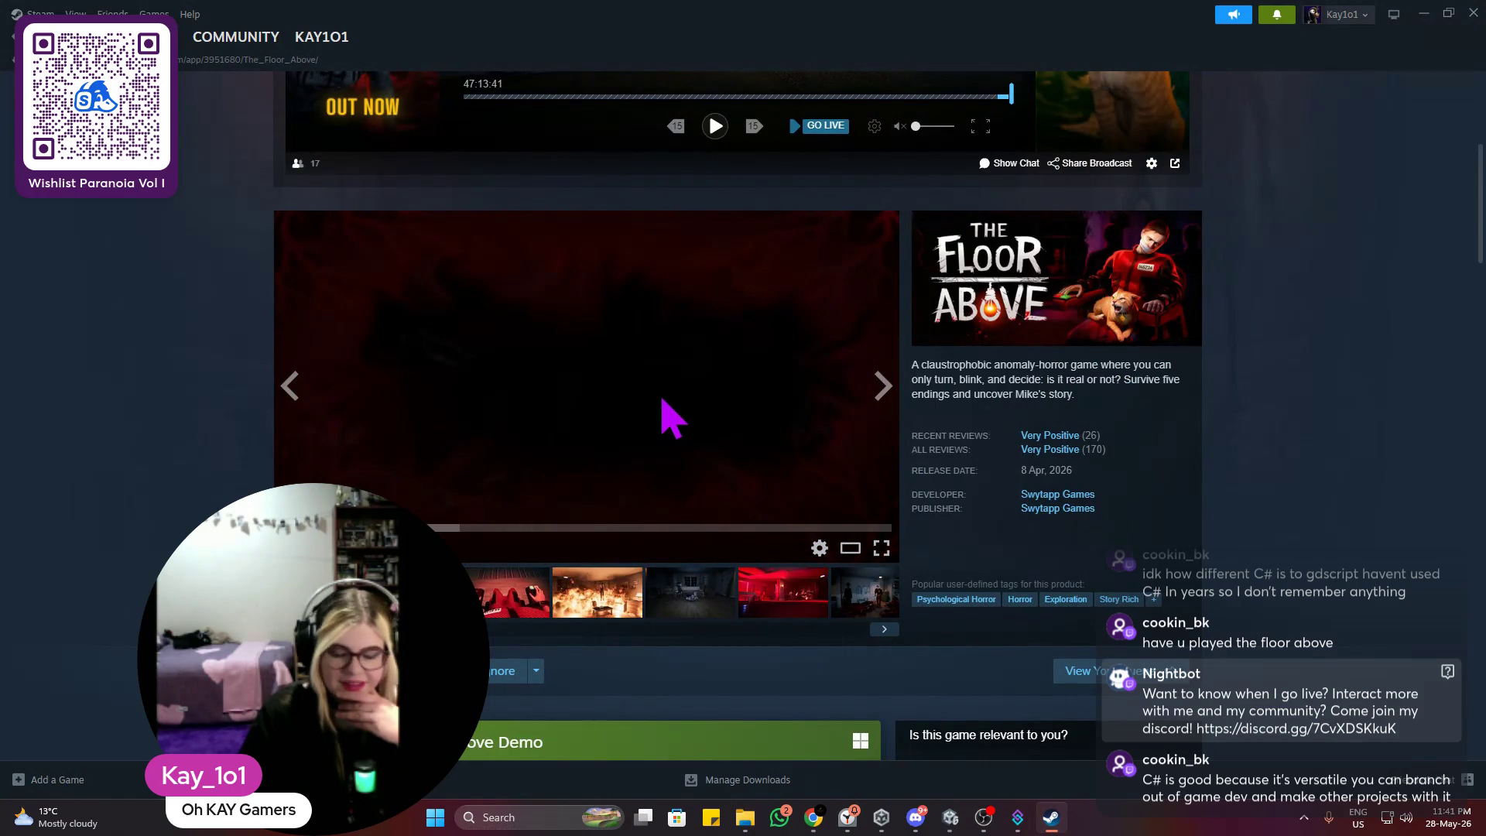
scroll(666, 402, "down", 4)
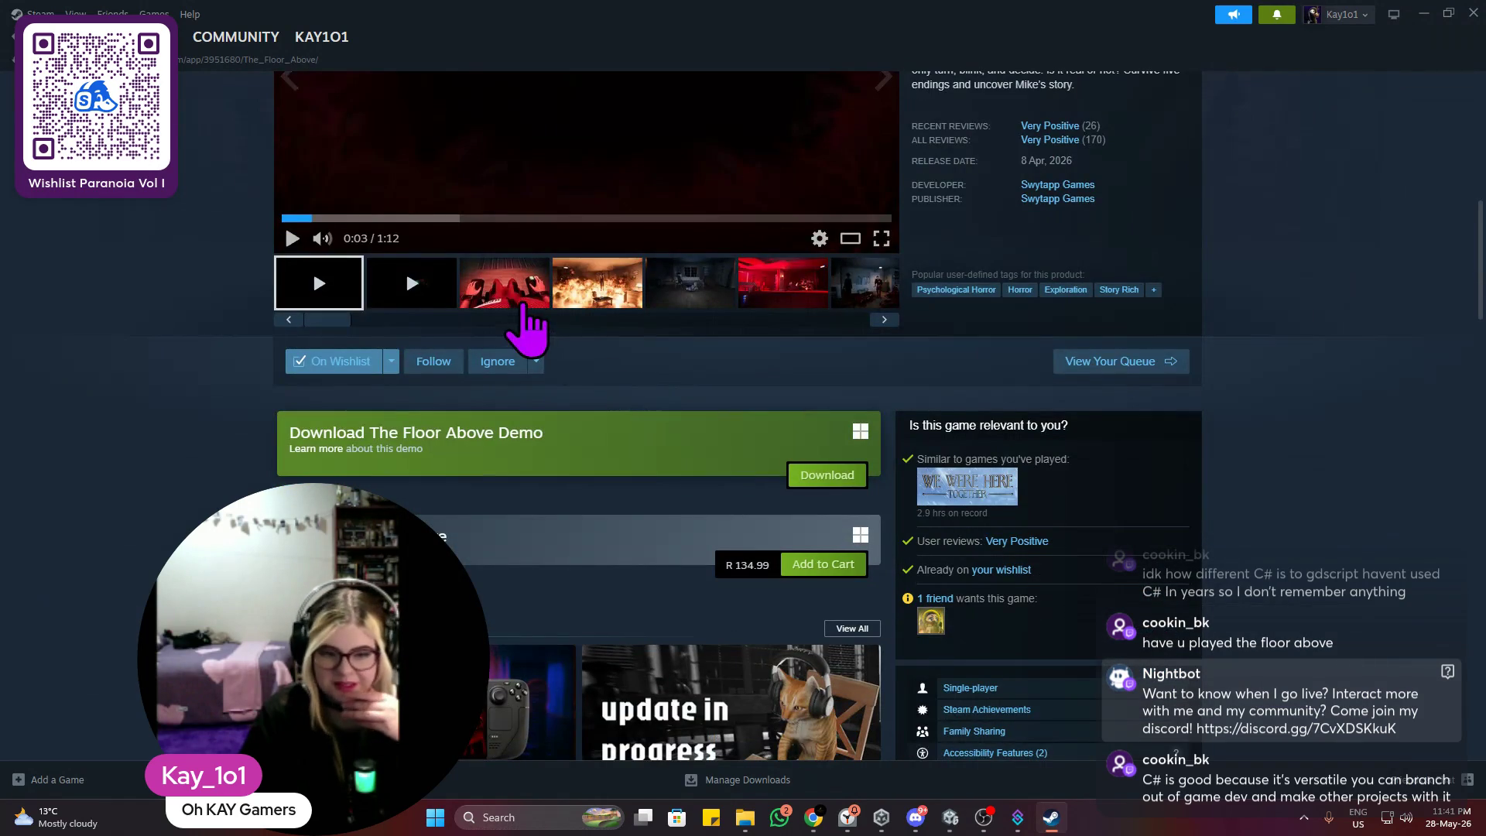
scroll(520, 322, "down", 5)
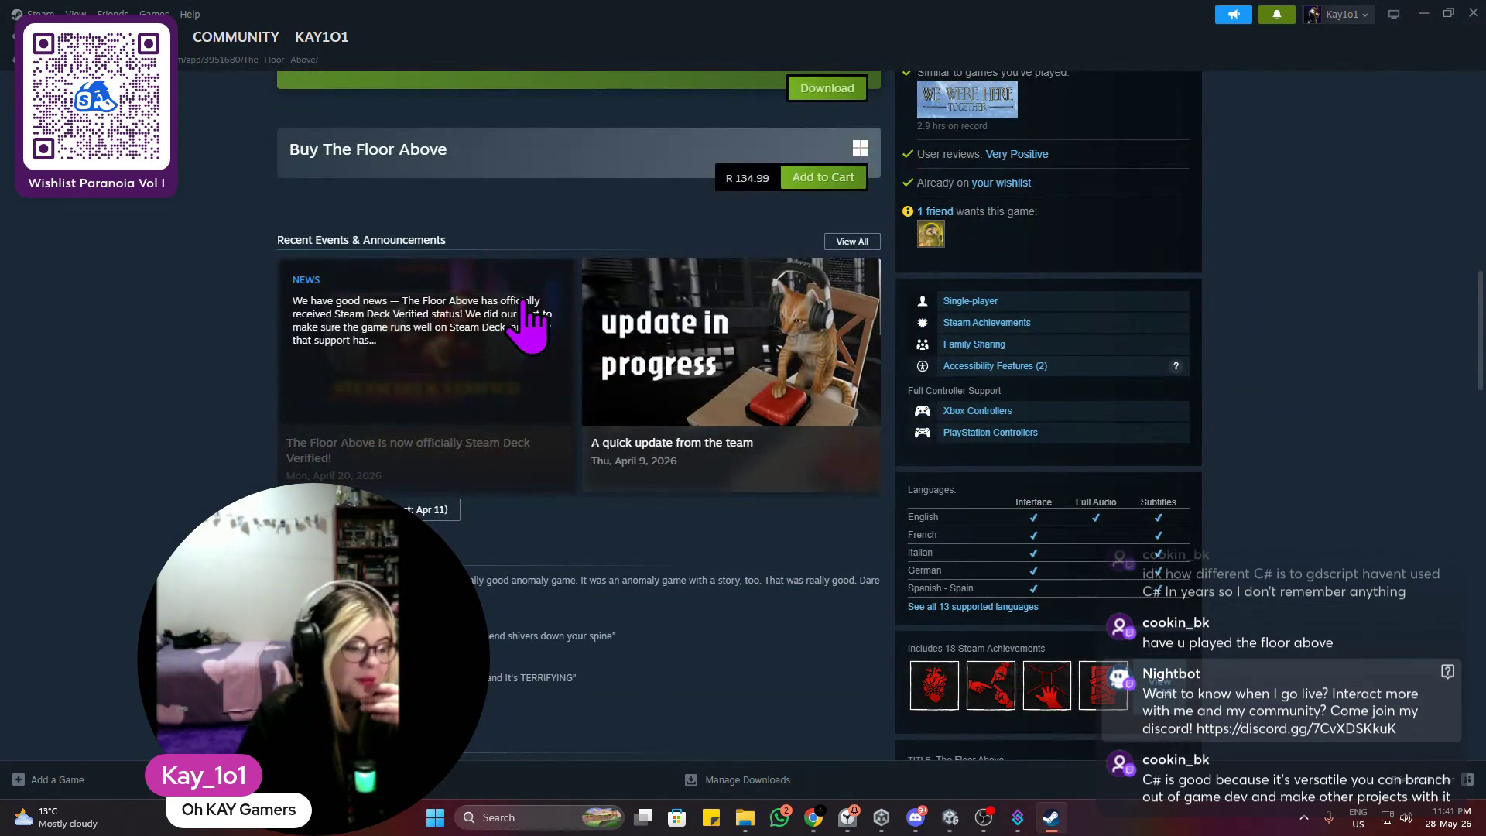
scroll(523, 333, "up", 5)
scroll(526, 375, "up", 2)
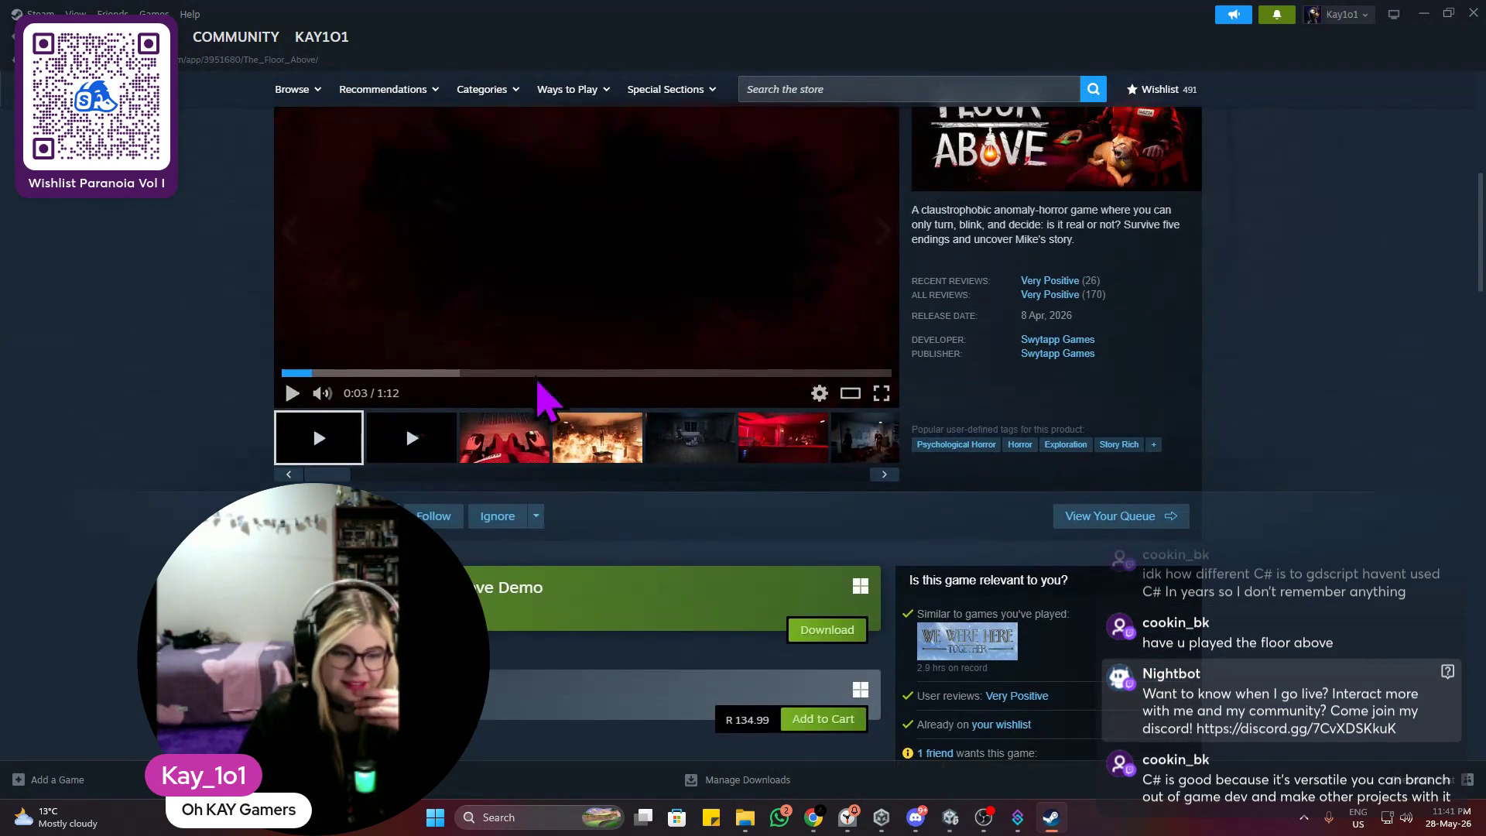
left_click(718, 435)
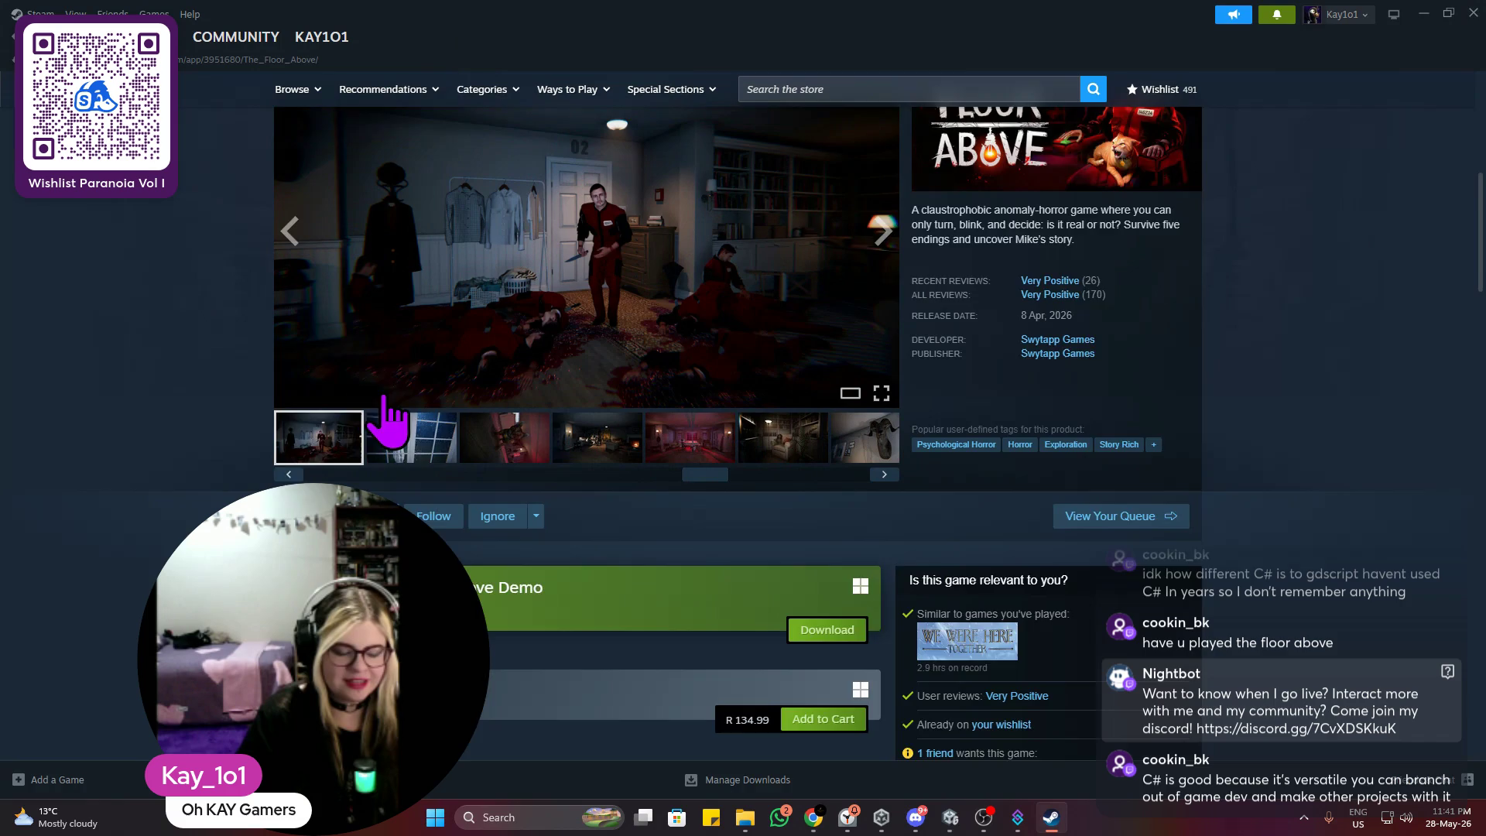
Step: Flip through the dark-room, red-room, library-chair and ram-head screenshots, then play the first gameplay video
scroll(539, 501, "up", 2)
left_click(569, 617)
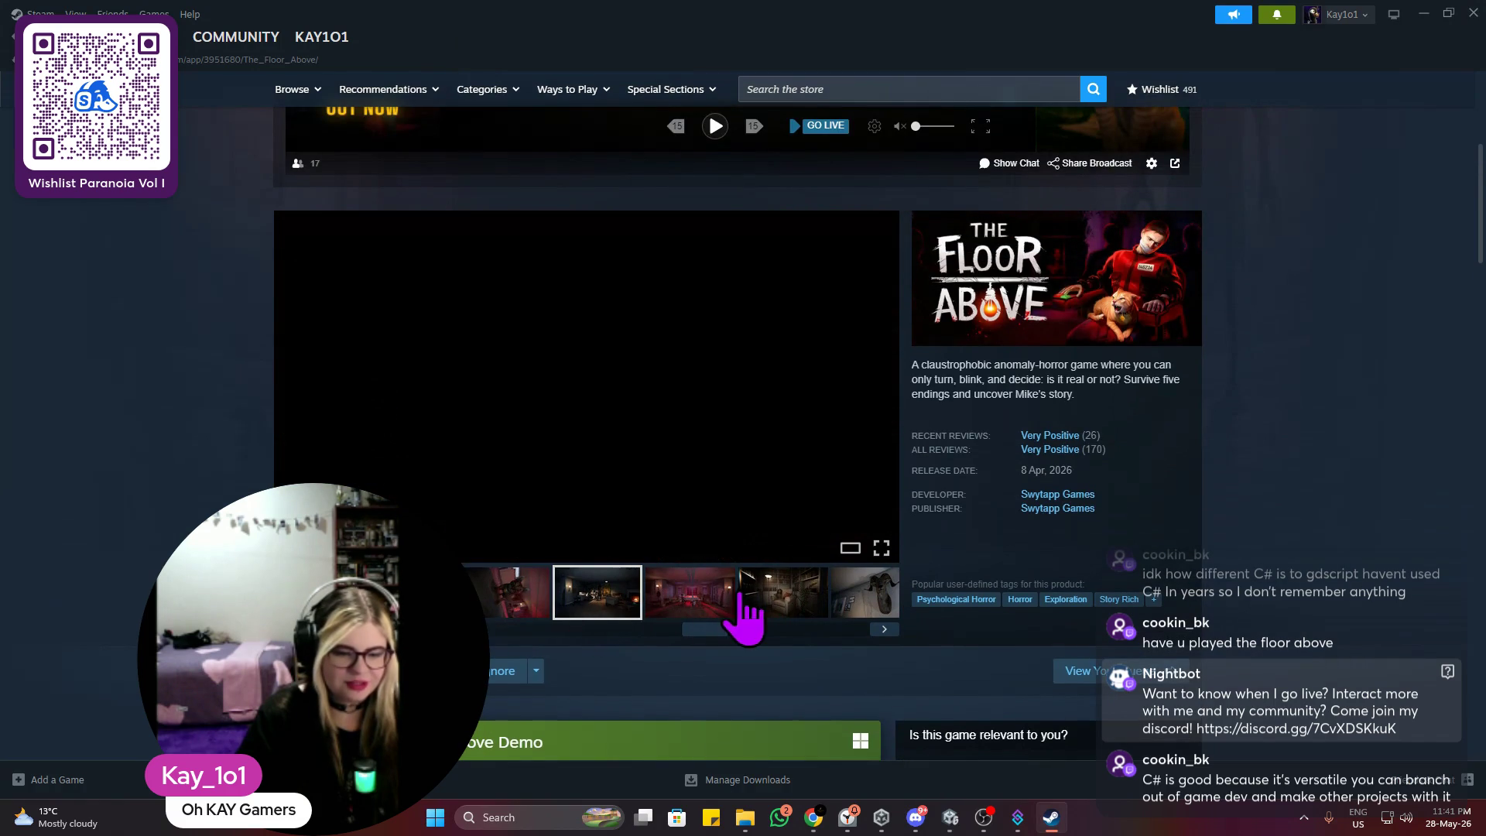
left_click(697, 611)
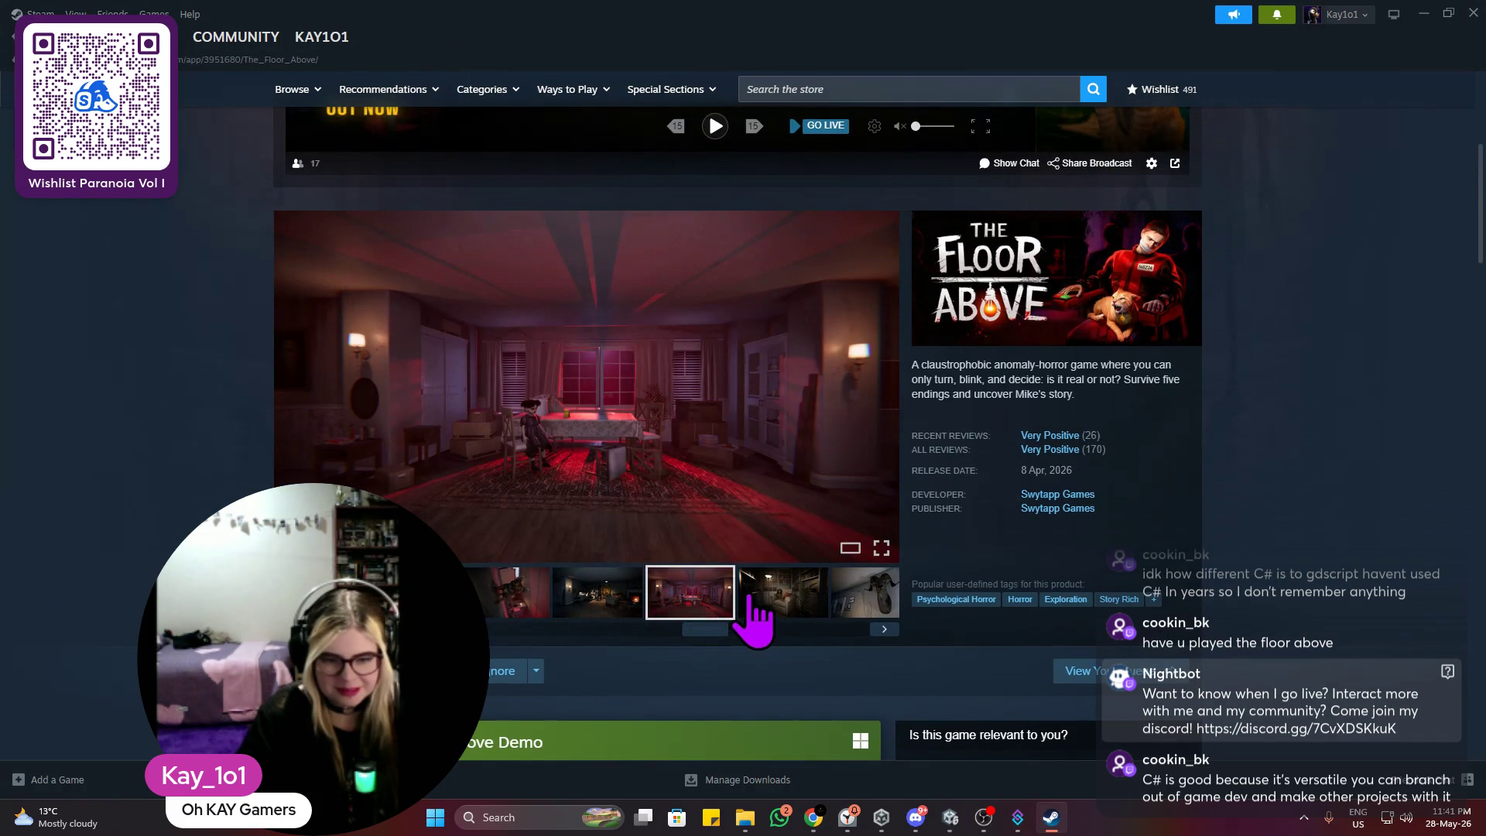
left_click(777, 608)
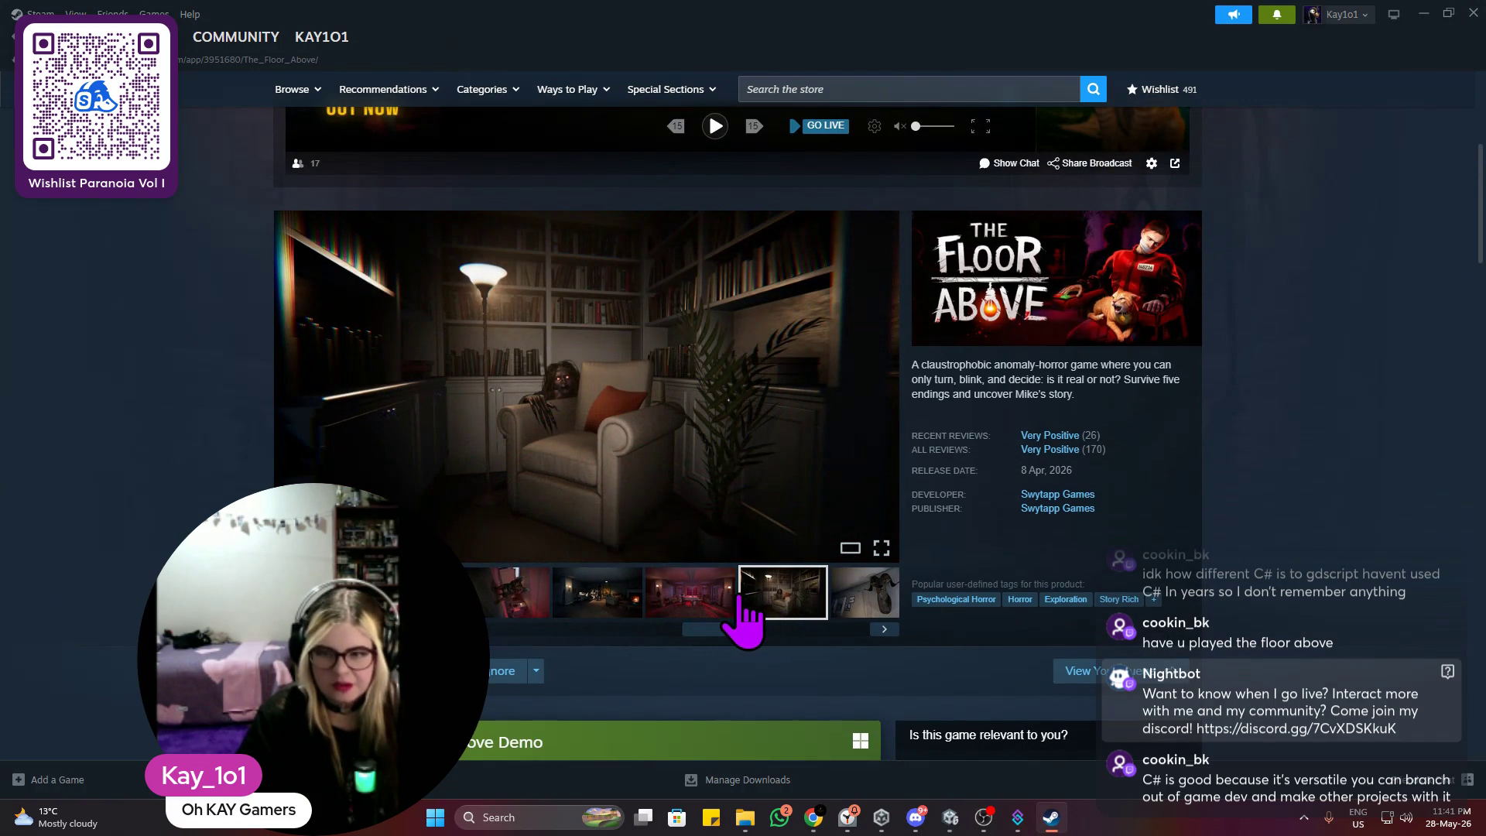
left_click(860, 605)
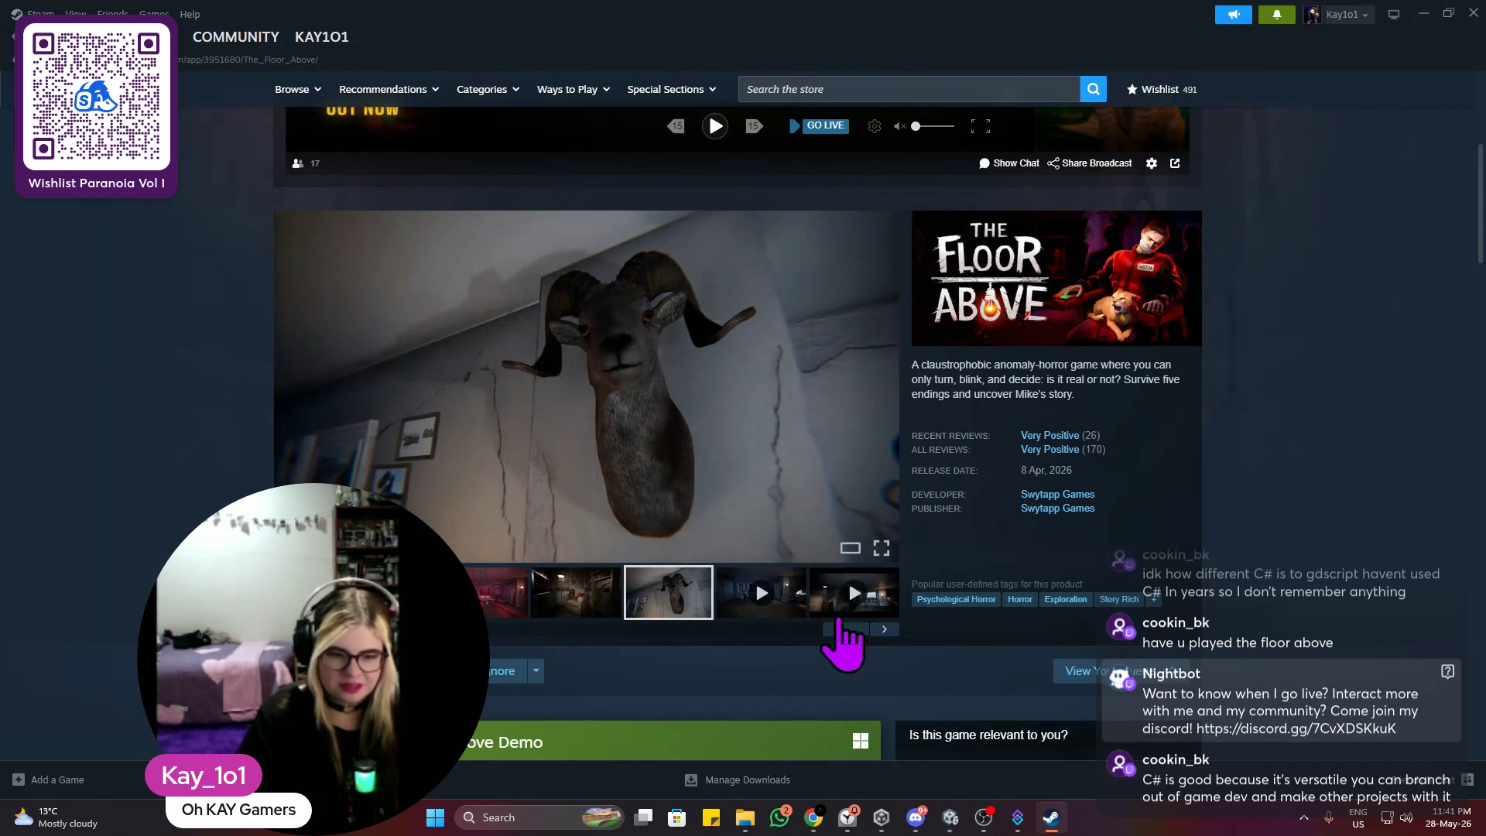
left_click(736, 611)
left_click(669, 603)
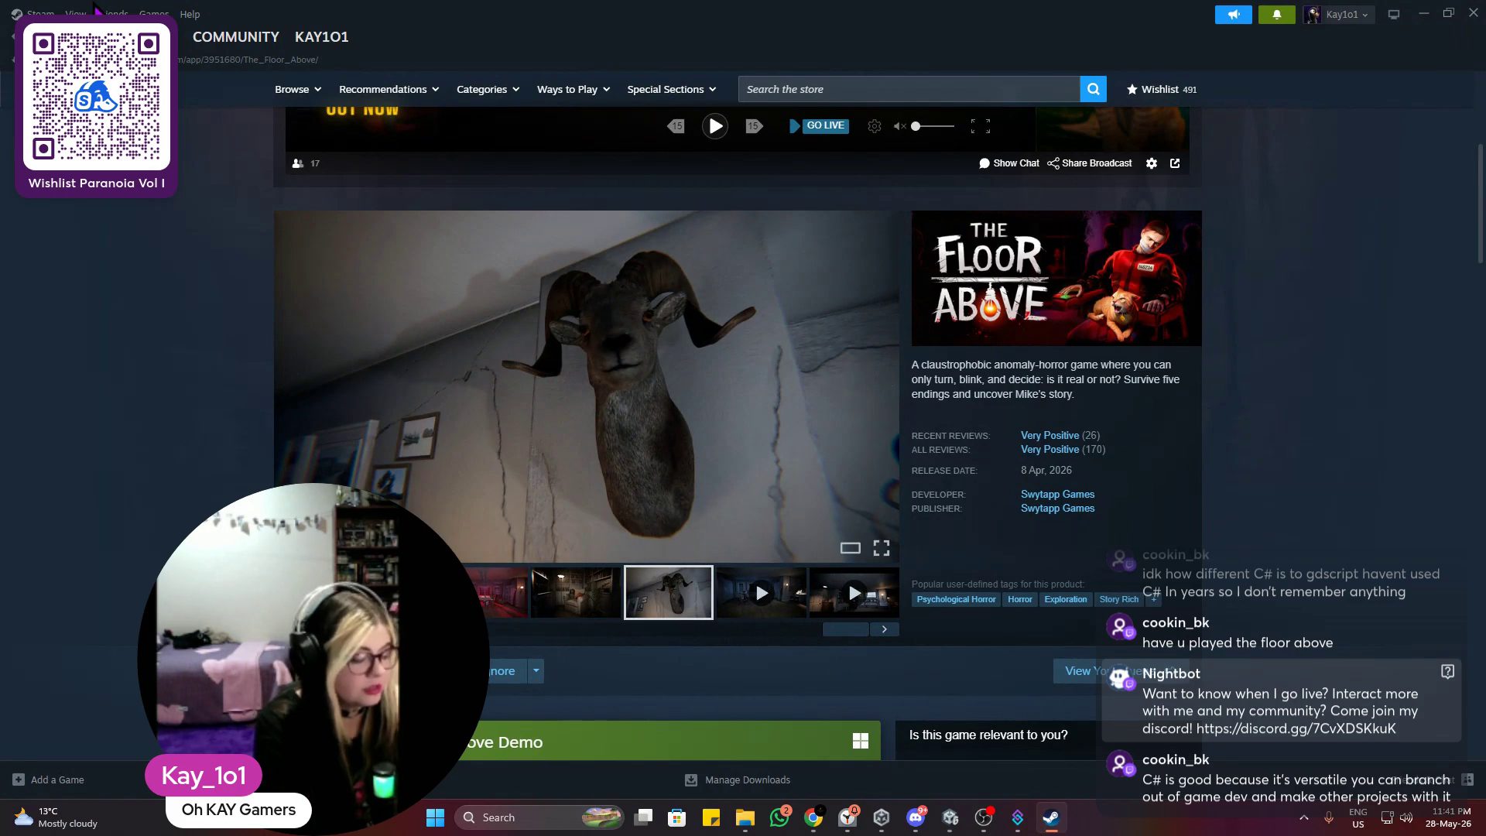
left_click(755, 578)
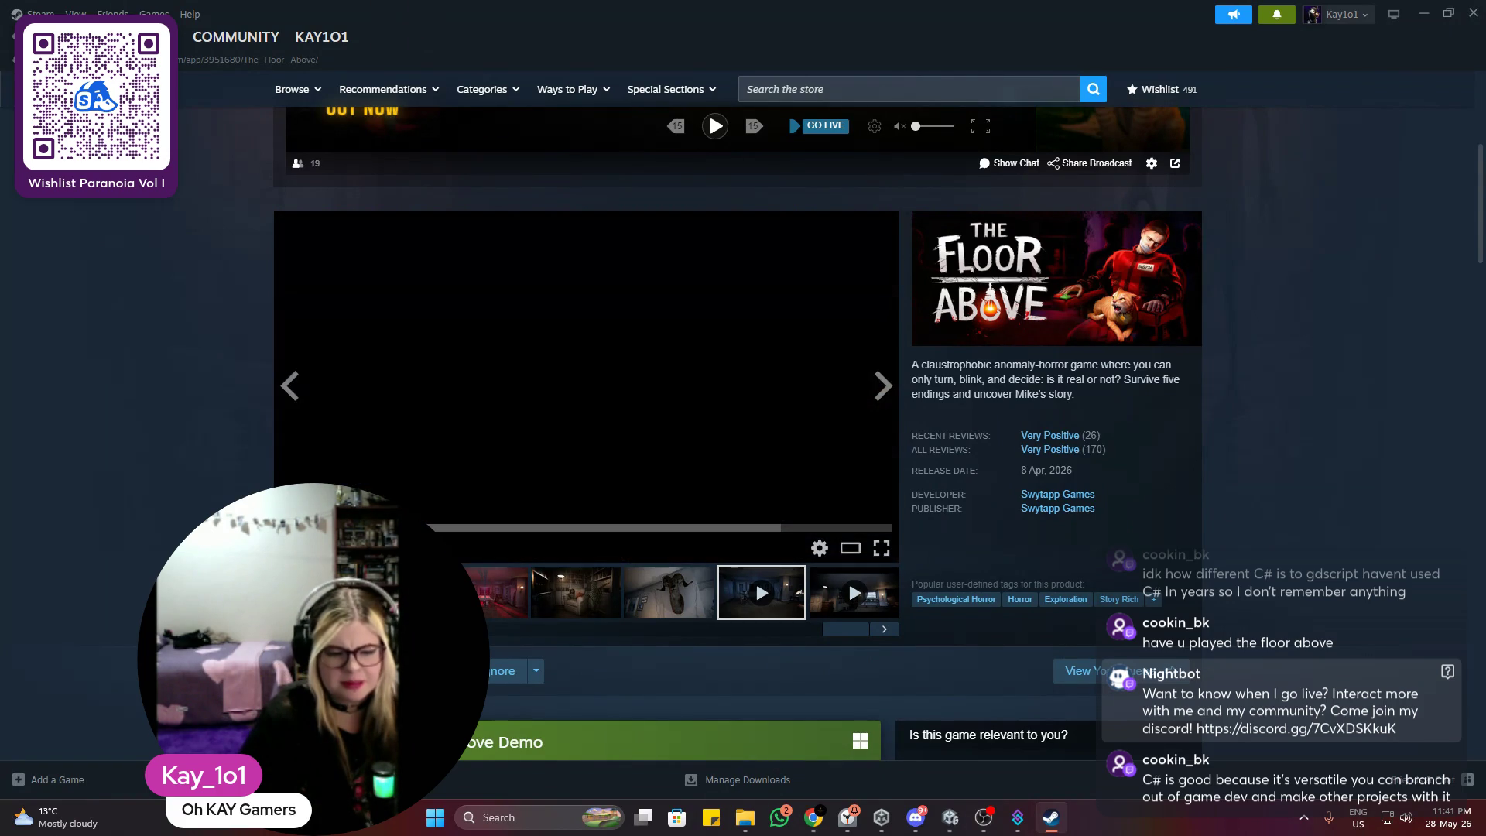
Step: Scroll through the store page details, then minimise Steam to return to Unity
scroll(569, 407, "down", 4)
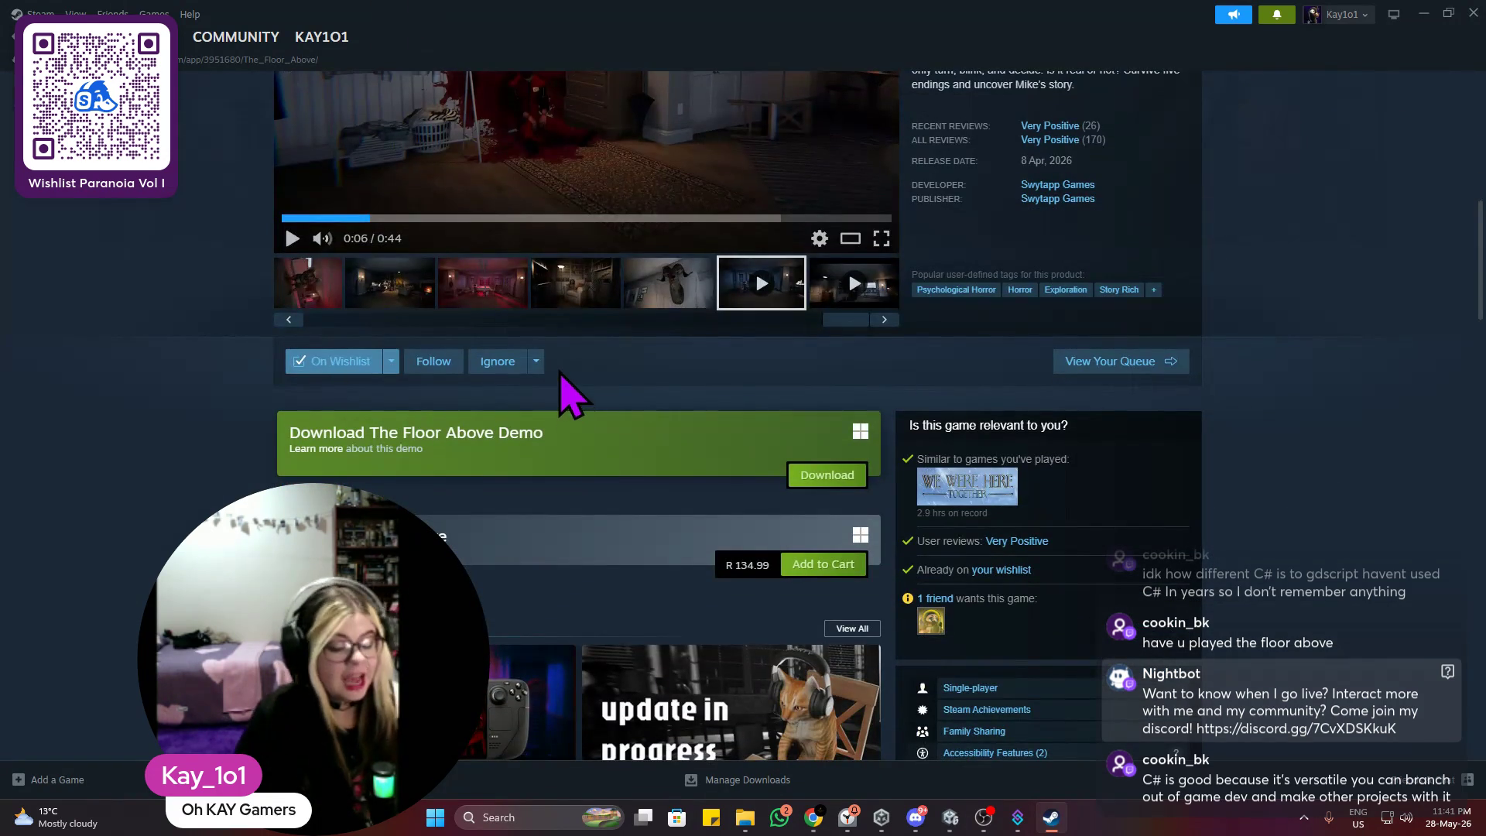
scroll(560, 379, "down", 3)
scroll(773, 325, "down", 4)
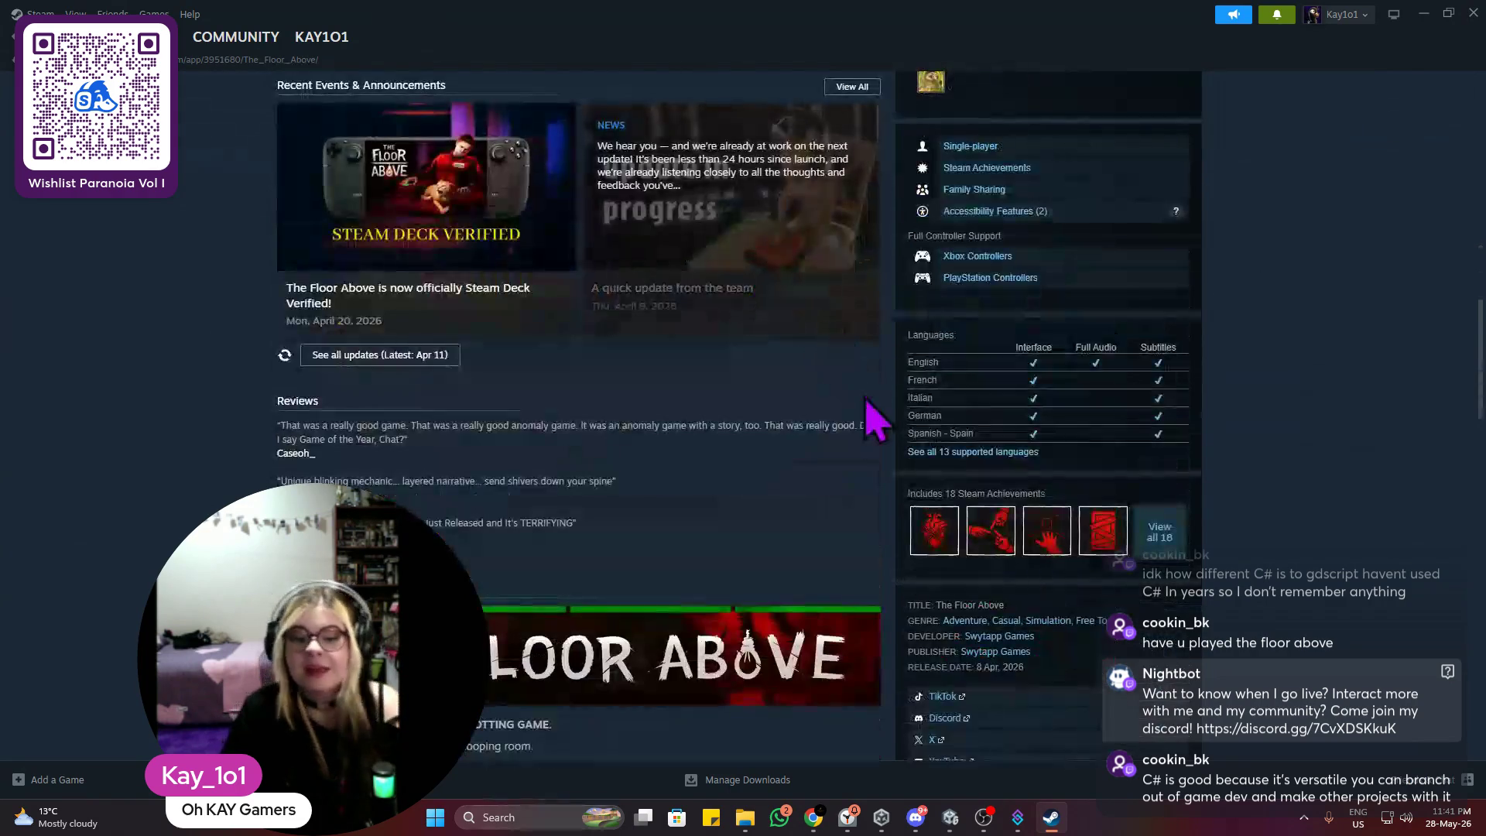
scroll(883, 465, "up", 2)
scroll(877, 474, "up", 10)
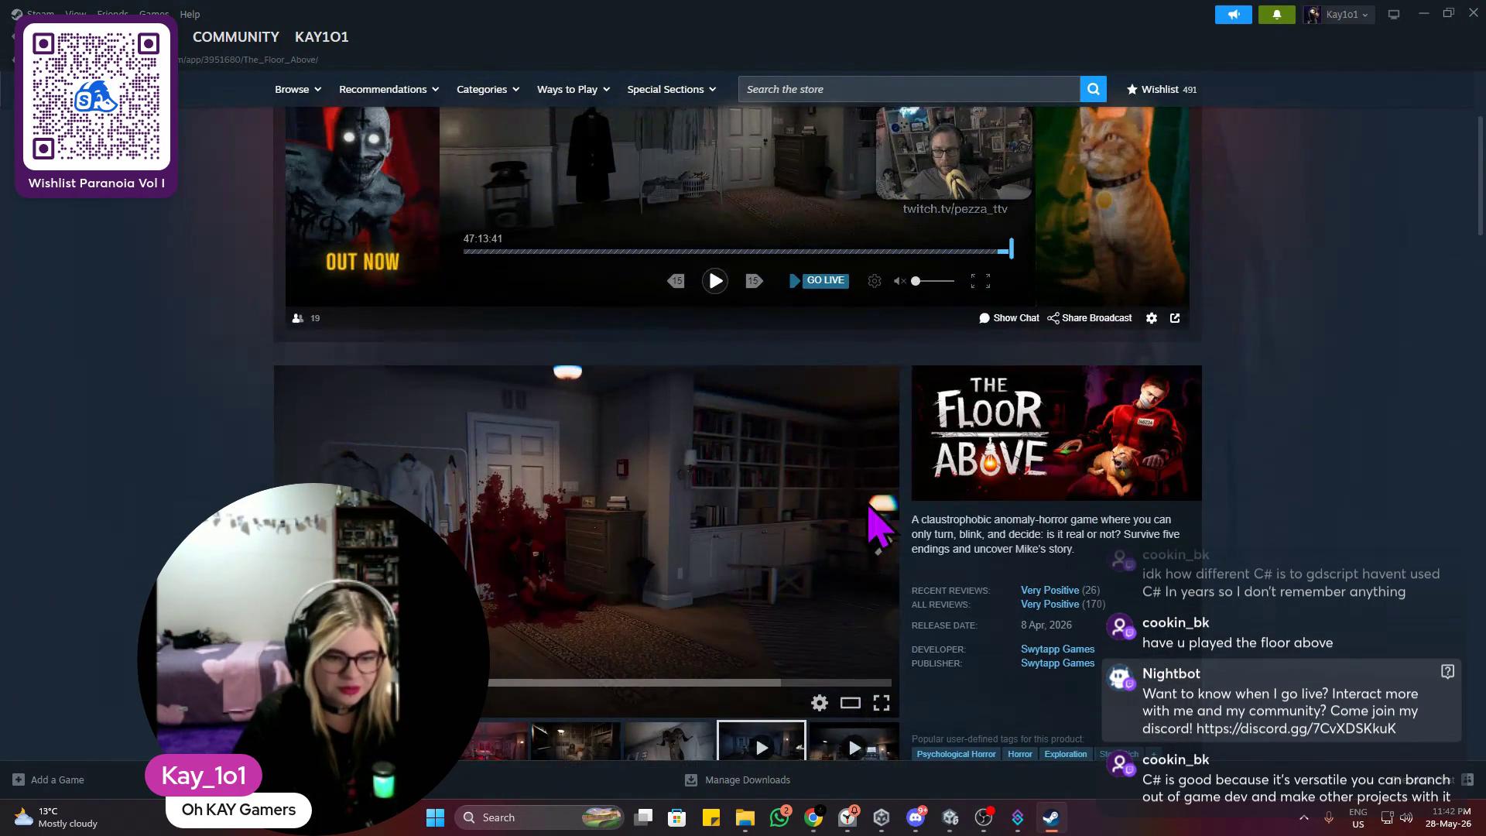
scroll(867, 530, "up", 3)
scroll(867, 531, "down", 3)
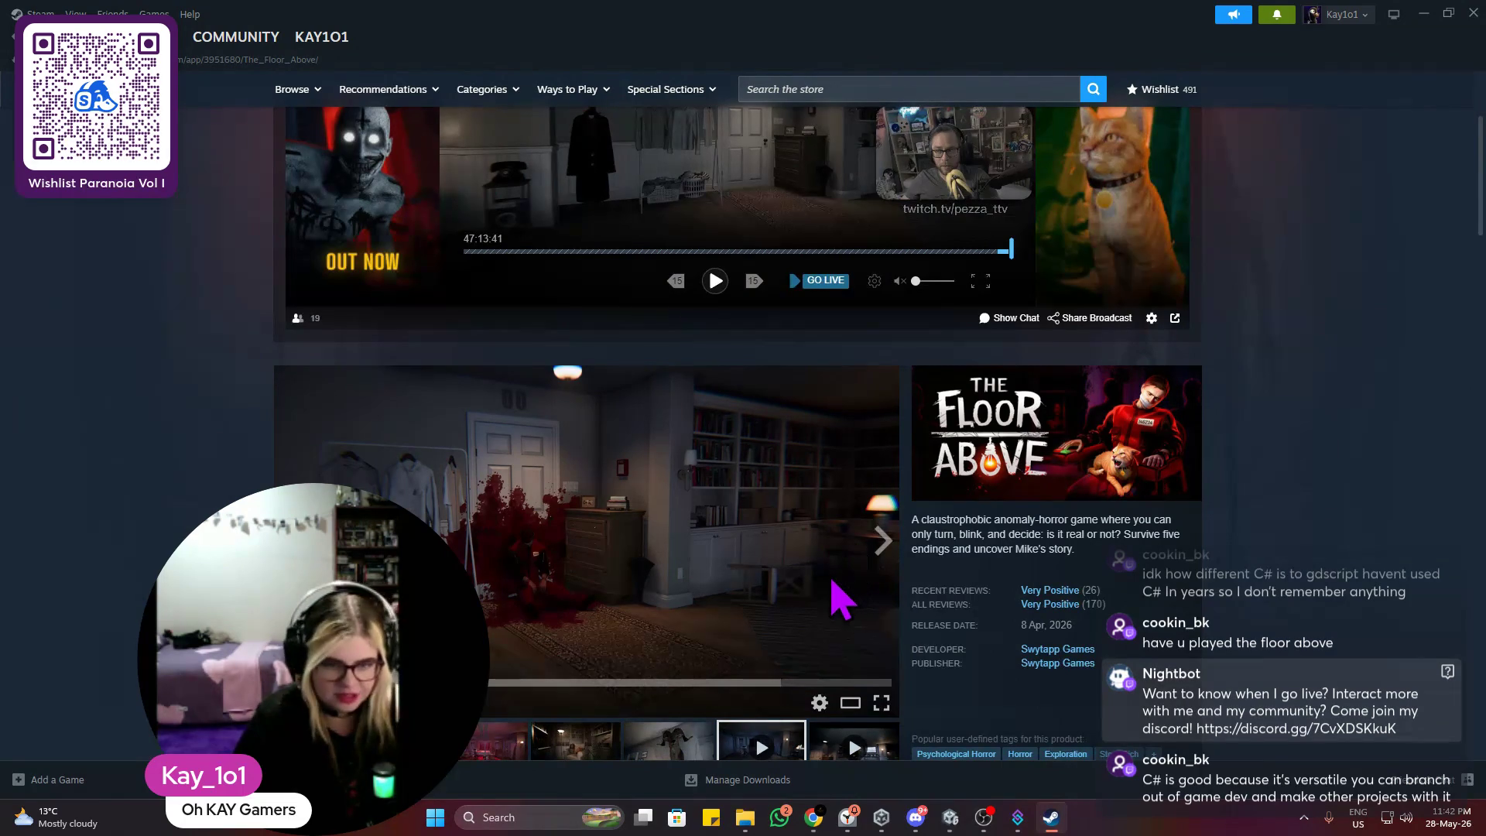
scroll(831, 580, "down", 2)
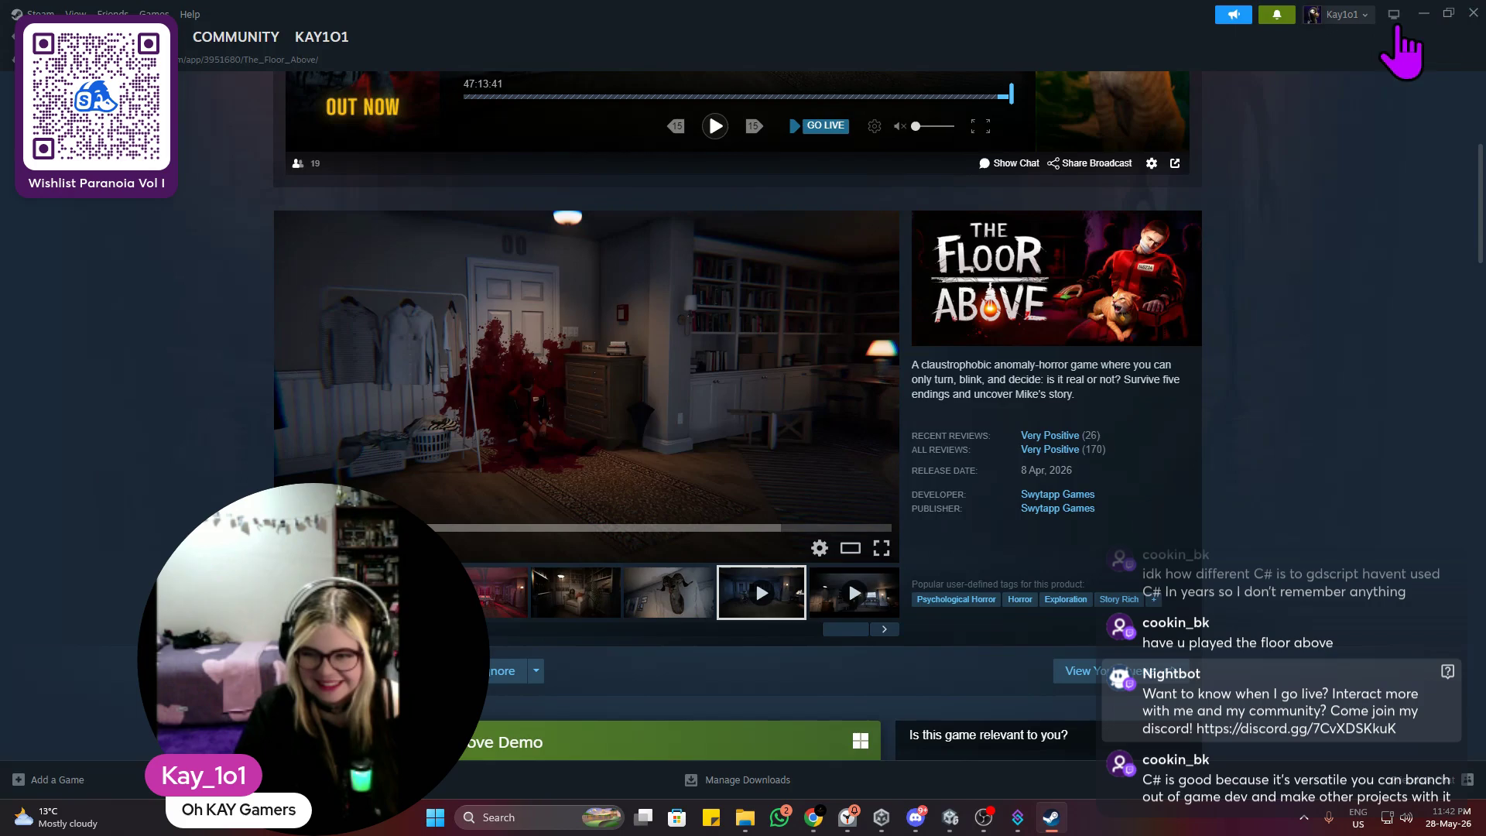
left_click(1448, 13)
left_click(1424, 13)
Step: Duplicate Wall (158) into Wall (159) and slide it along the corridor wall
mouse_move(653, 309)
left_mouse_down()
mouse_move(617, 322)
mouse_move(504, 283)
mouse_move(322, 266)
mouse_move(322, 358)
mouse_move(224, 375)
mouse_move(454, 358)
mouse_move(302, 431)
mouse_move(382, 475)
mouse_move(398, 397)
mouse_move(671, 321)
mouse_move(521, 299)
mouse_move(258, 305)
mouse_move(368, 255)
mouse_move(405, 309)
mouse_move(465, 105)
left_mouse_up()
scroll(503, 304, "down", 3)
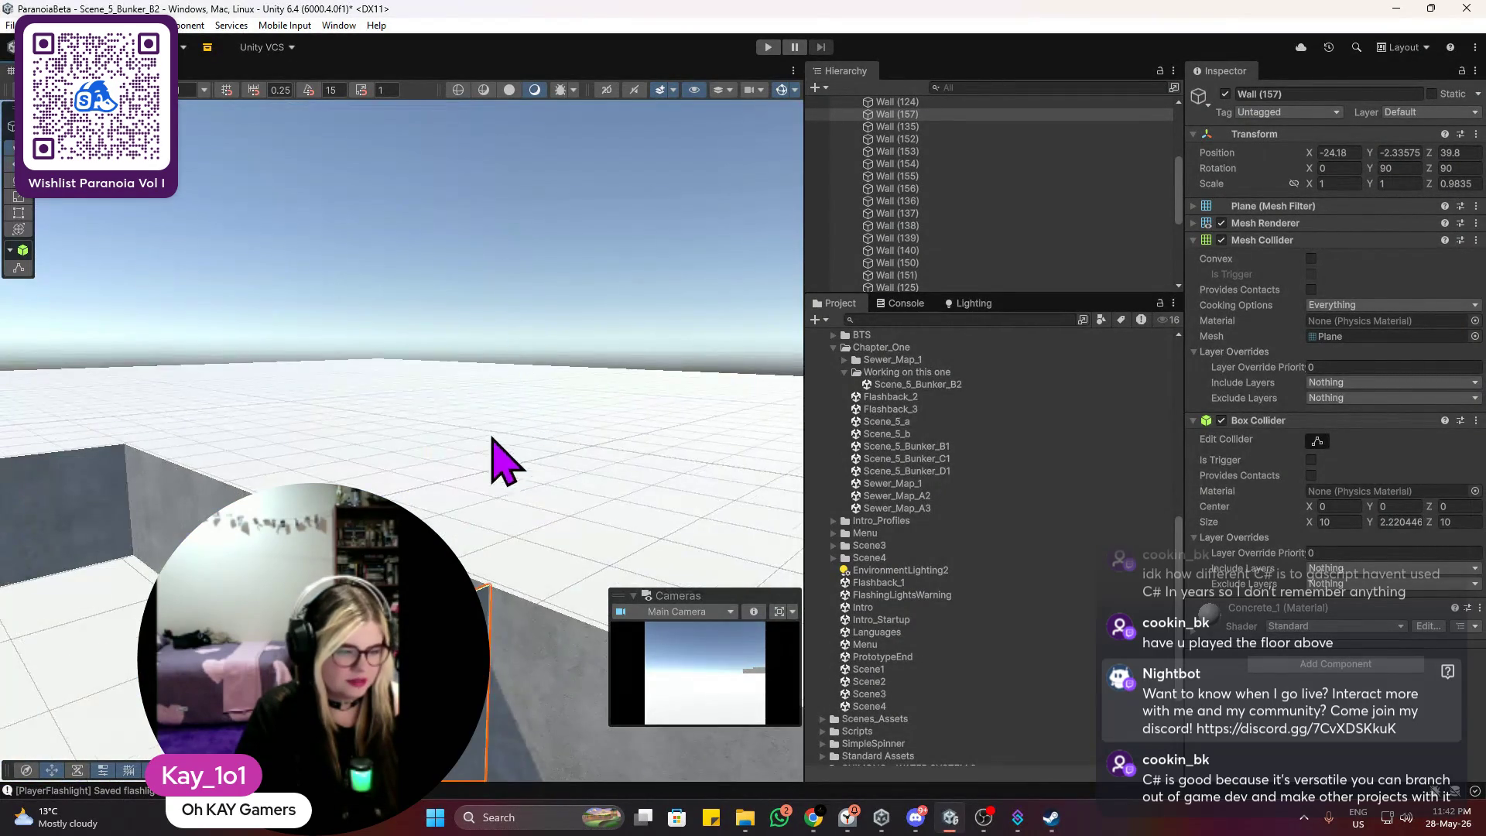
mouse_move(492, 449)
left_mouse_down()
mouse_move(465, 219)
mouse_move(487, 332)
mouse_move(454, 355)
mouse_move(566, 389)
left_mouse_up()
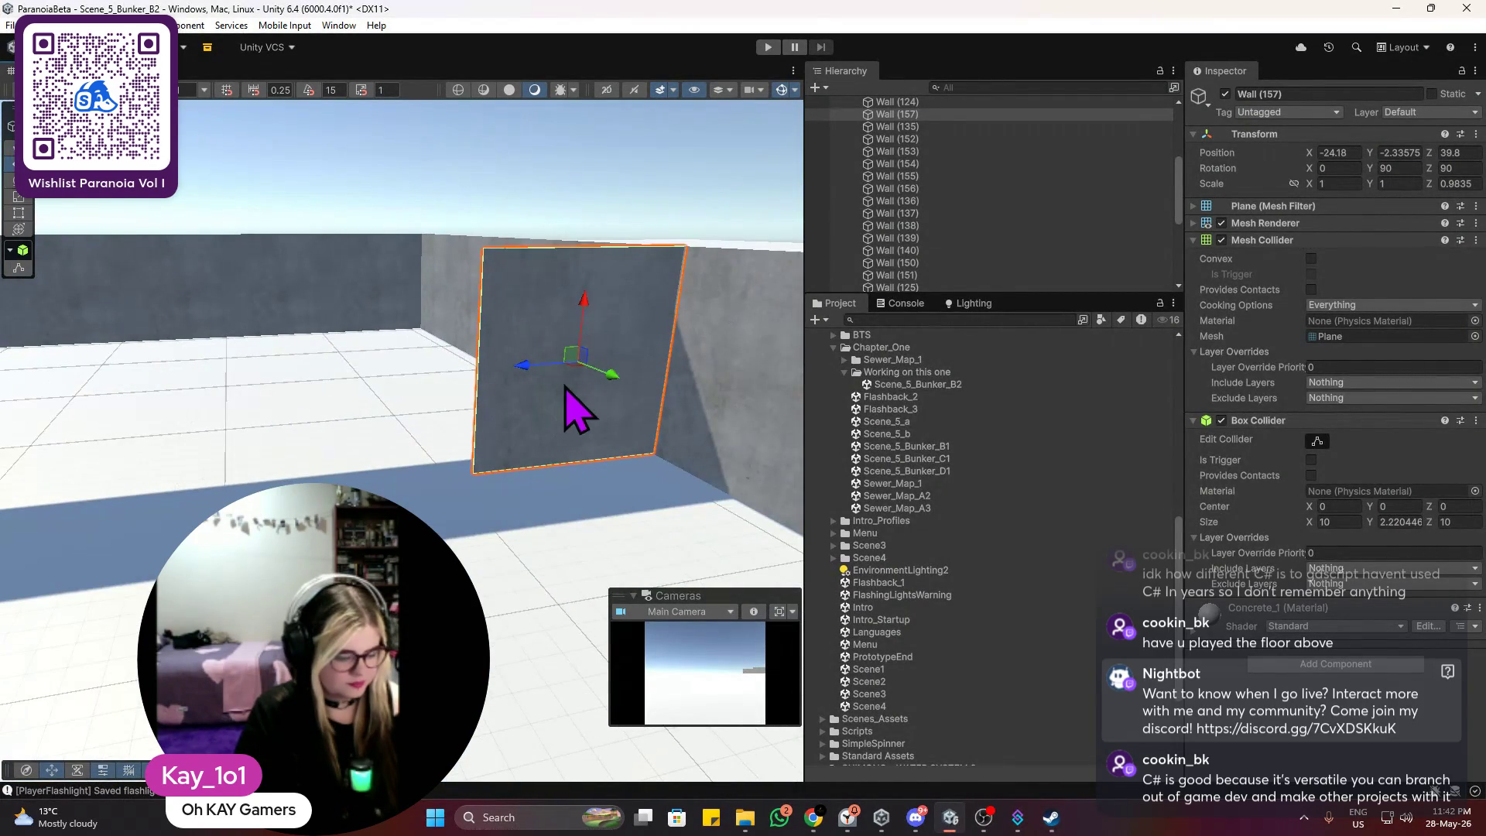
key("ctrl+d")
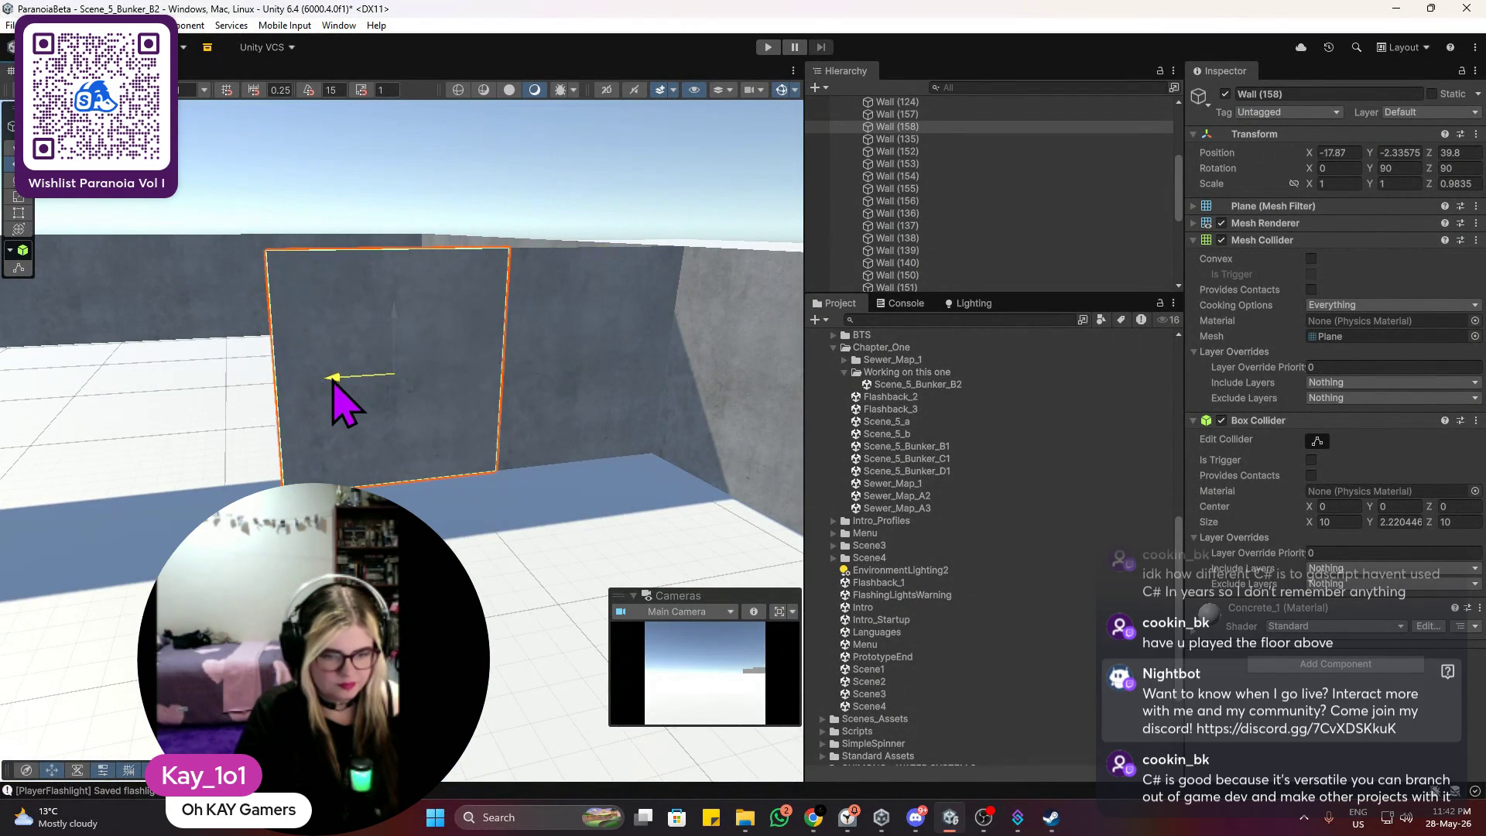
left_click_drag(307, 387, 310, 390)
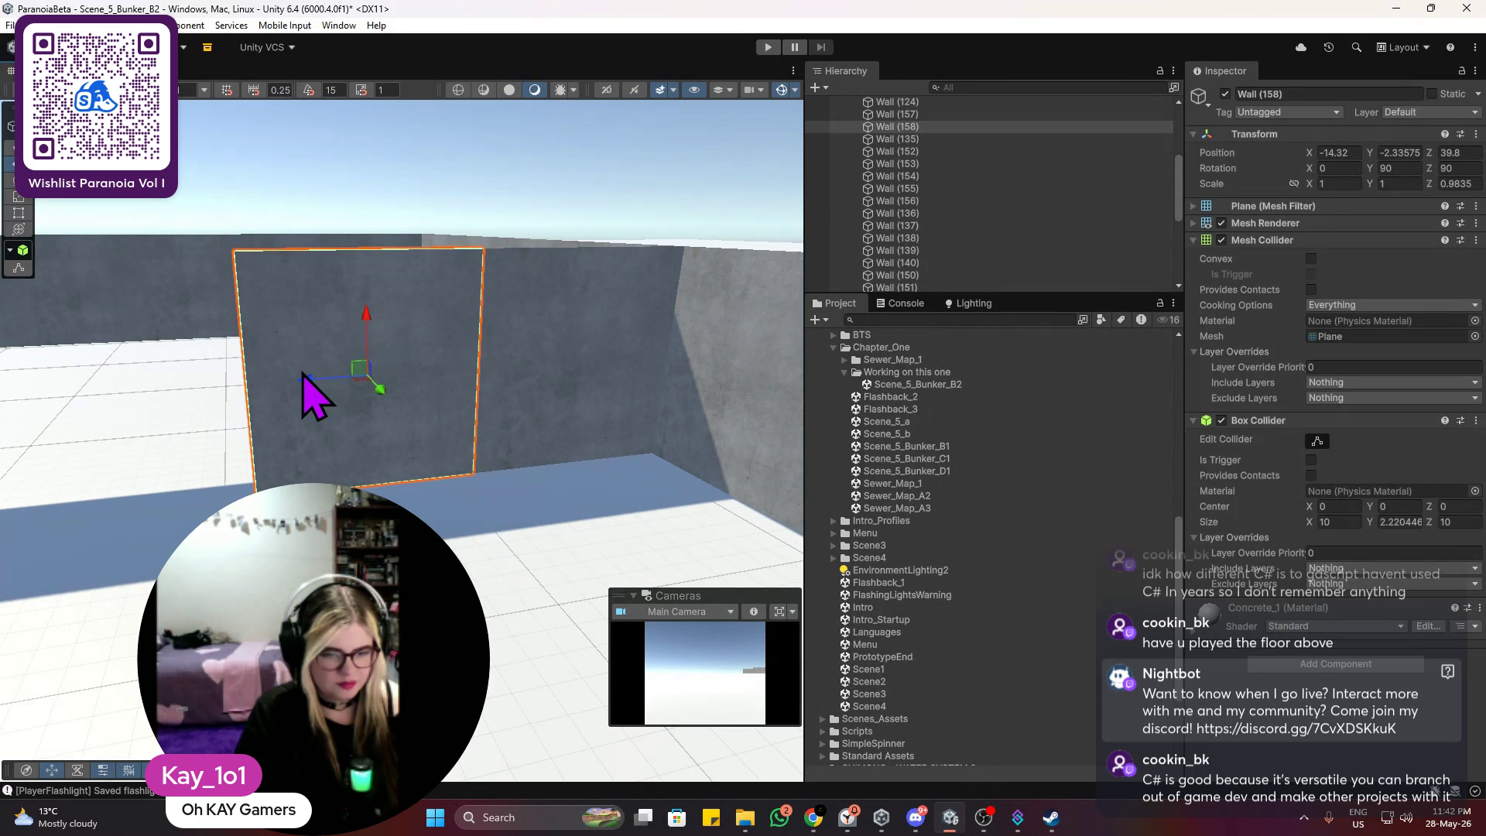
mouse_move(307, 386)
left_mouse_down()
mouse_move(321, 392)
mouse_move(79, 431)
mouse_move(160, 410)
left_mouse_up()
left_click(514, 216)
left_click(391, 364)
Step: Duplicate the panel again as Wall (160) and line it up with the previous copy
key("ctrl+d")
key("f")
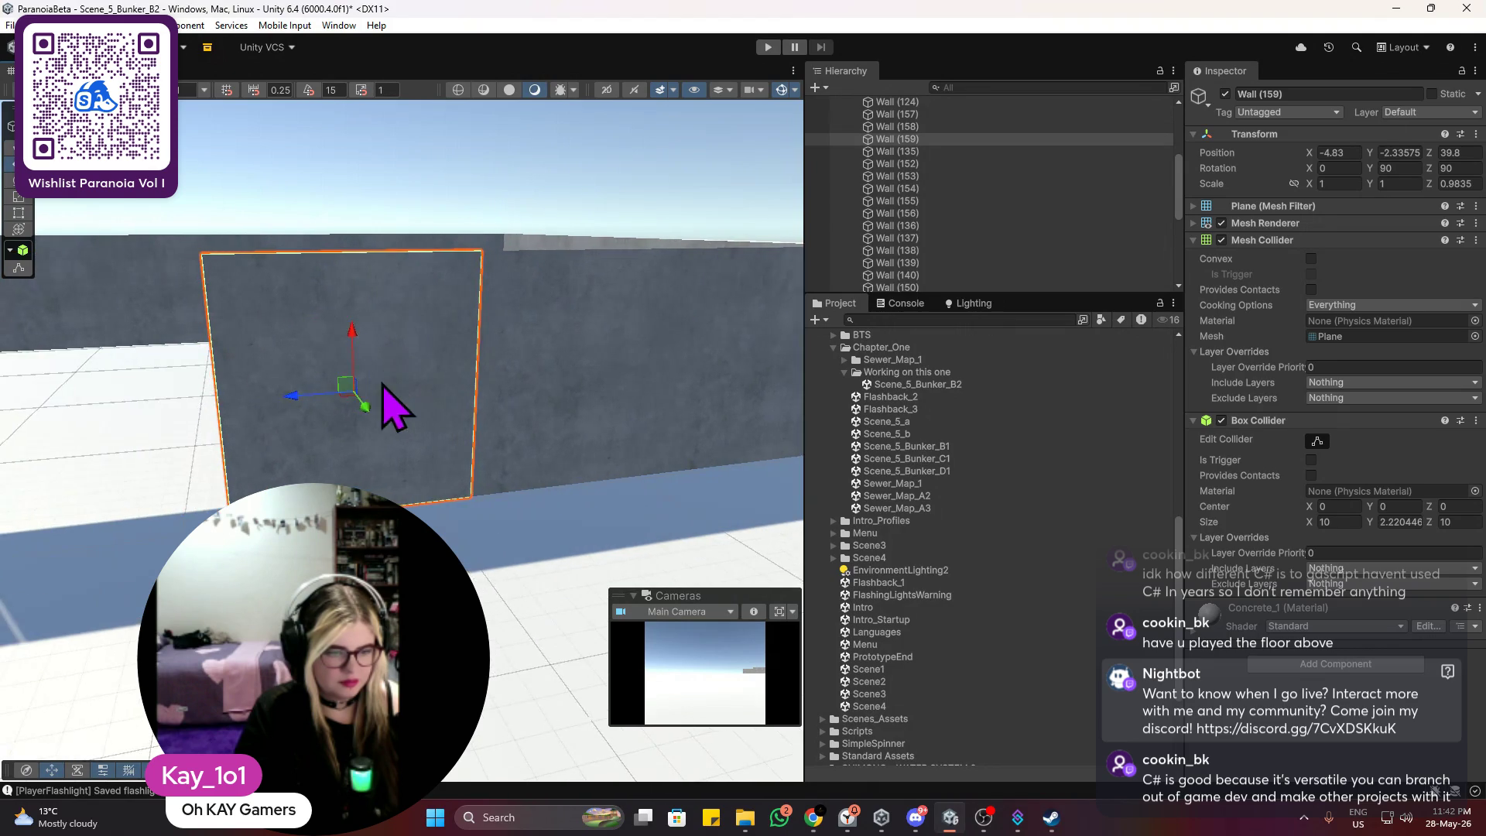
mouse_move(287, 402)
left_mouse_down()
mouse_move(249, 401)
mouse_move(286, 410)
left_mouse_up()
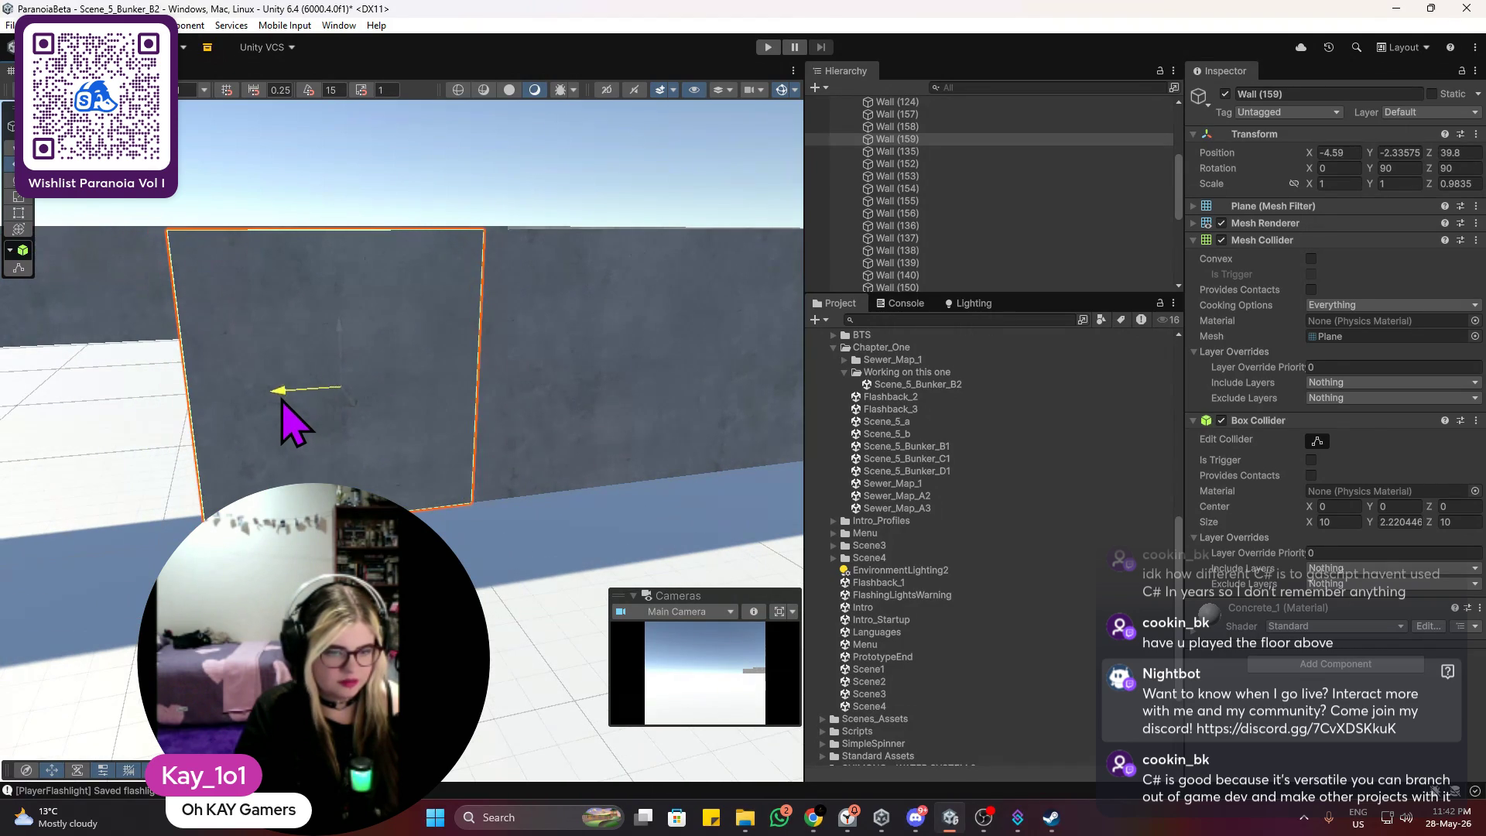
left_click(472, 209)
scroll(467, 206, "down", 5)
left_click(398, 415)
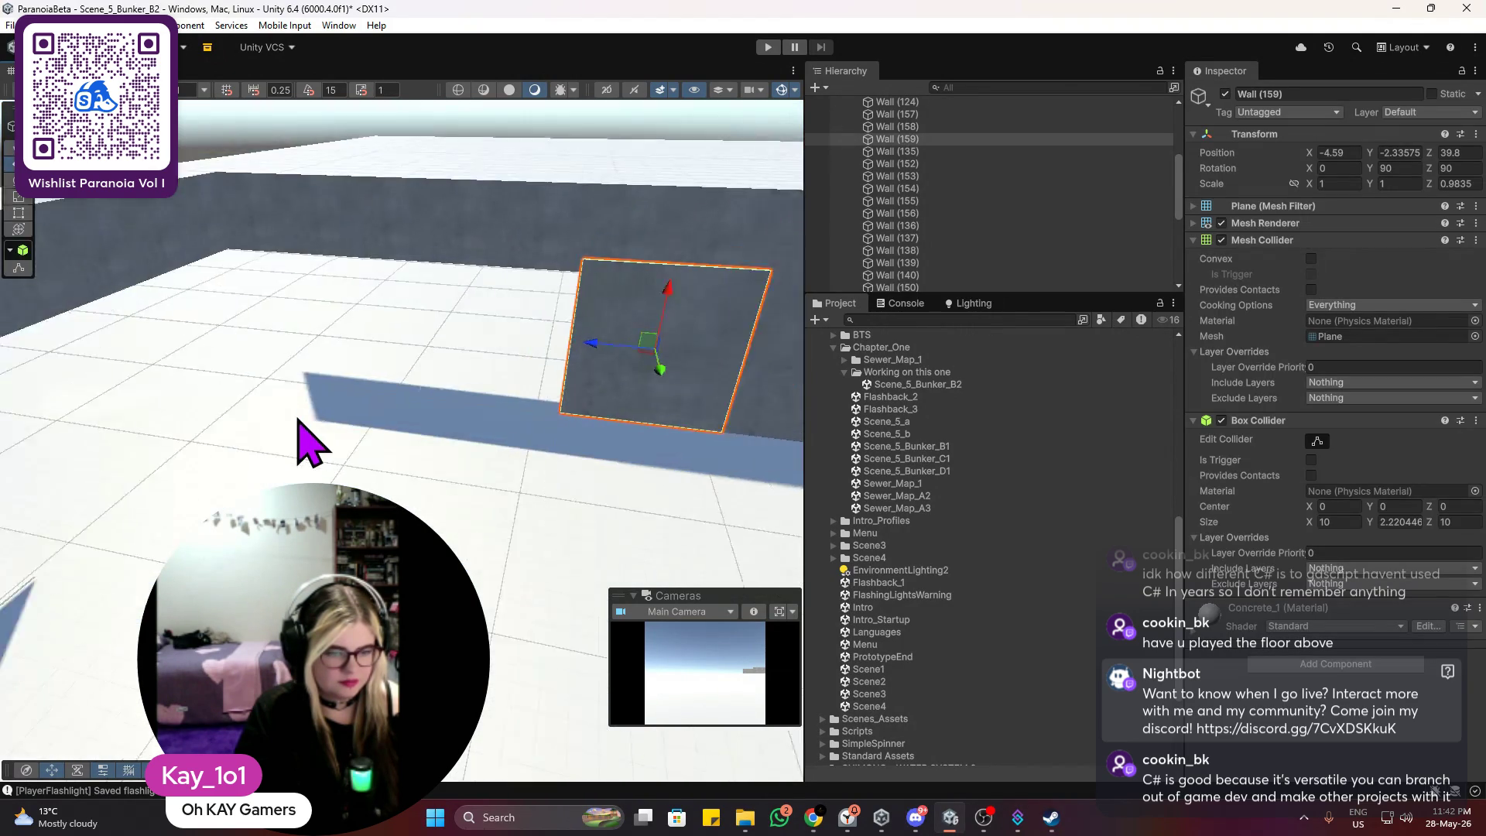
scroll(299, 431, "down", 3)
mouse_move(341, 455)
left_mouse_down()
mouse_move(408, 421)
mouse_move(379, 402)
mouse_move(239, 474)
mouse_move(259, 455)
left_mouse_up()
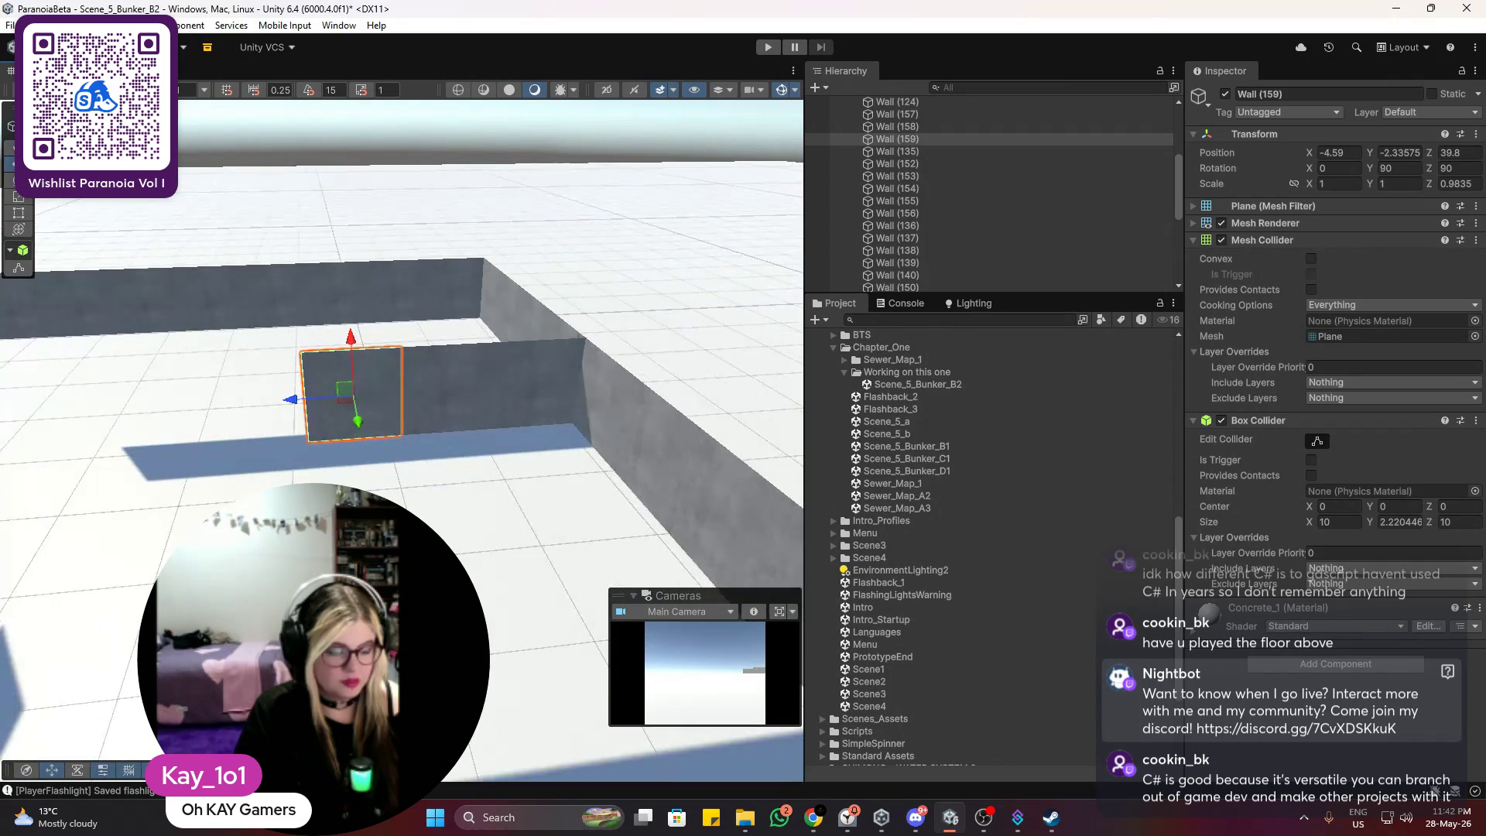
scroll(402, 418, "up", 2)
Step: Duplicate the wall panel once more and orbit around the new copy to check it
key("ctrl+d")
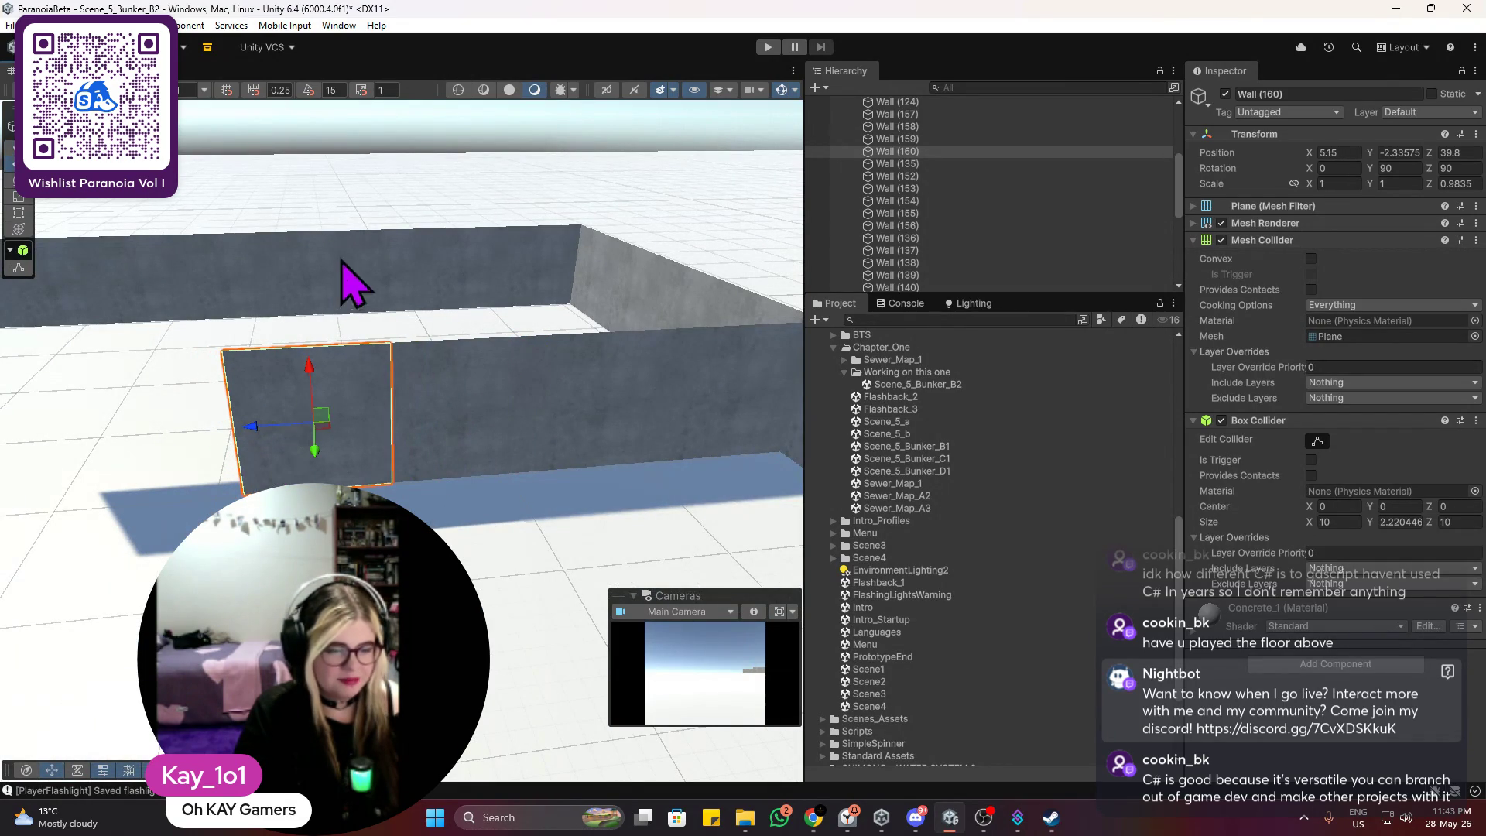
scroll(349, 279, "down", 3)
scroll(286, 448, "up", 5)
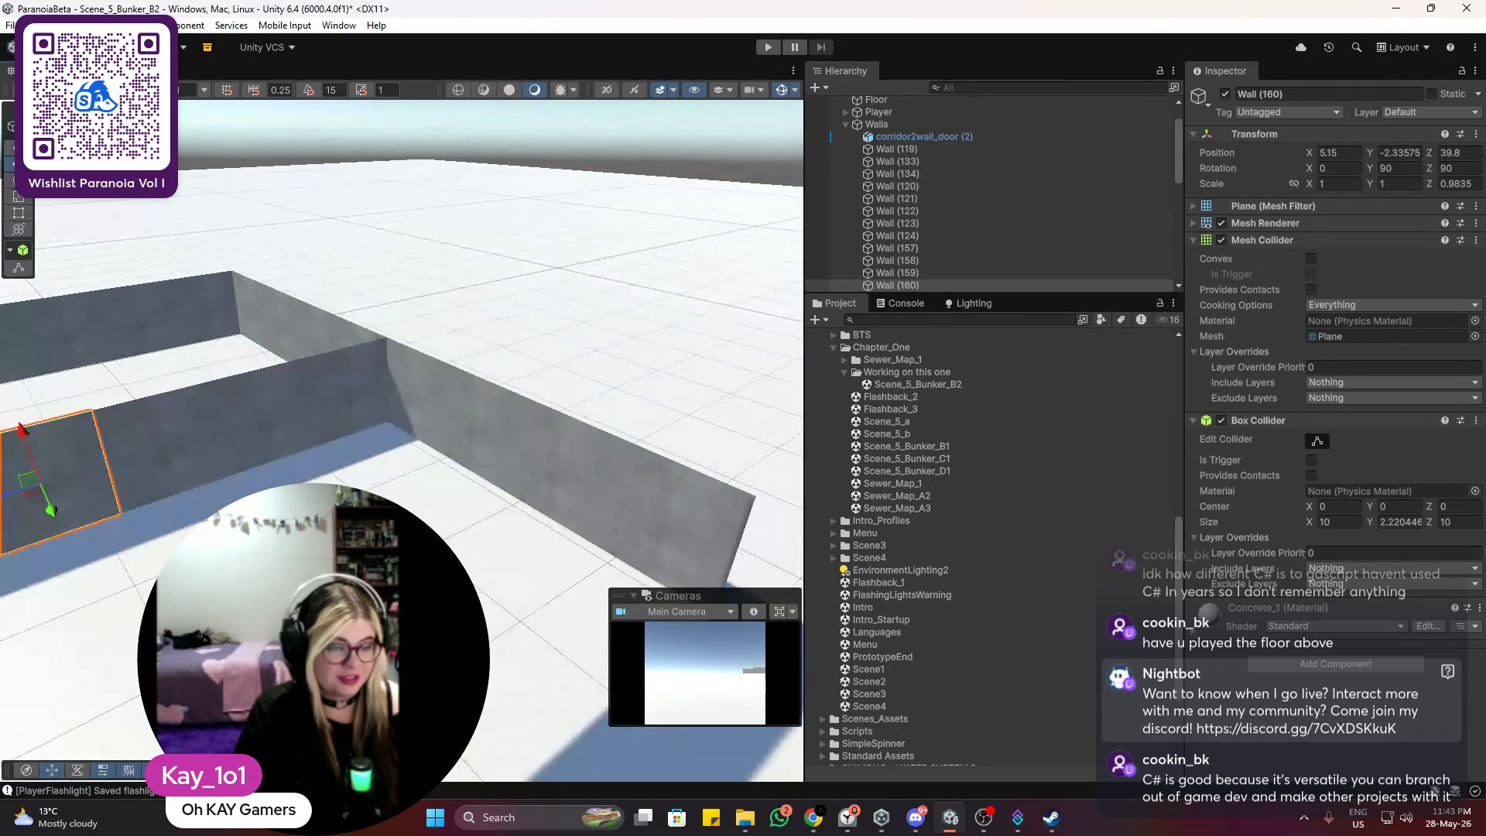
mouse_move(433, 434)
left_mouse_down()
mouse_move(680, 441)
mouse_move(564, 488)
mouse_move(650, 472)
mouse_move(465, 491)
mouse_move(588, 510)
mouse_move(597, 531)
mouse_move(524, 564)
mouse_move(496, 534)
left_mouse_up()
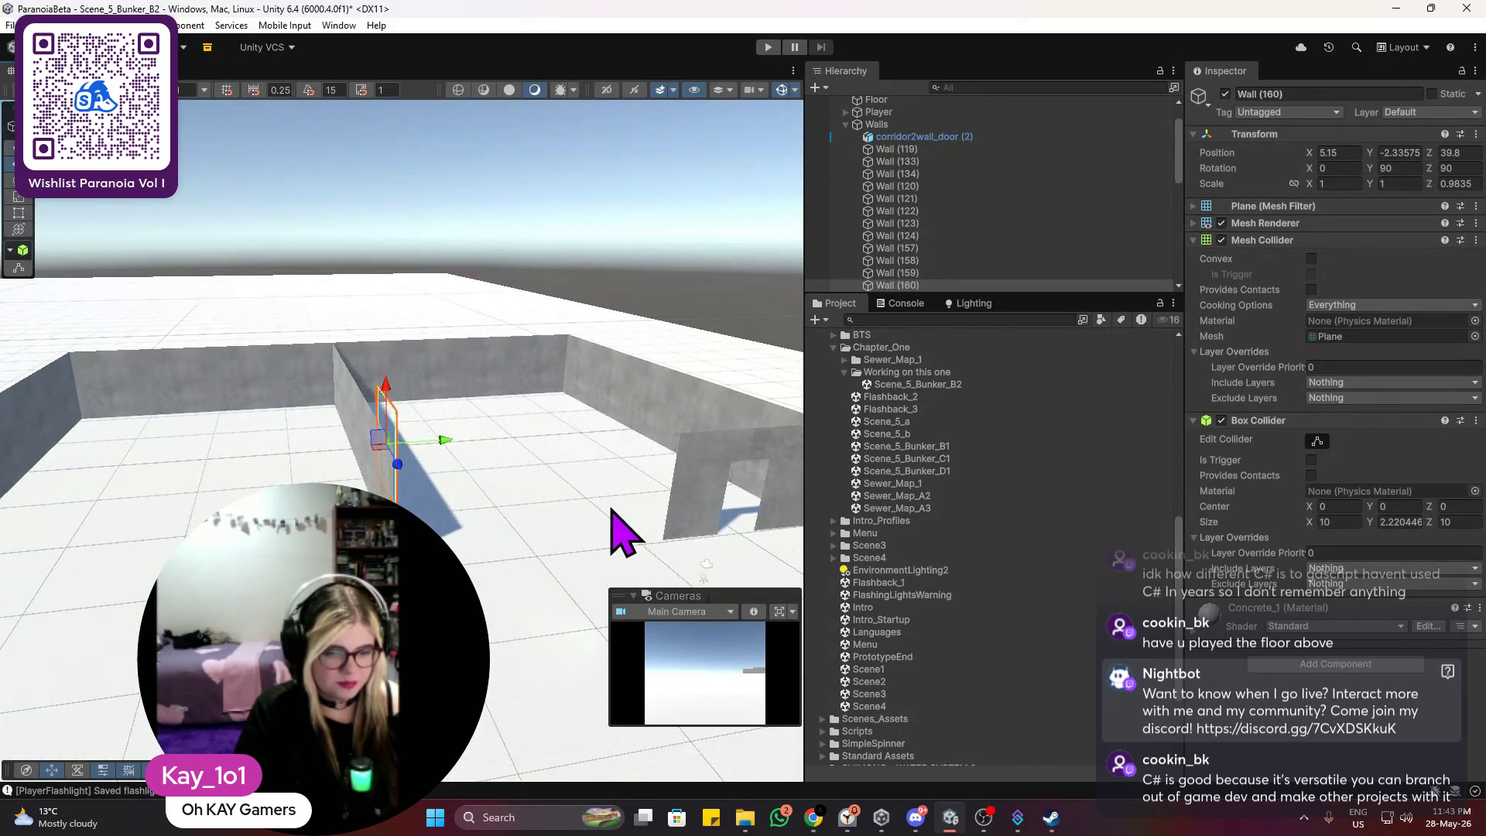
scroll(596, 526, "up", 2)
Step: Slide corridor2wall_door (2) along the corridor
left_click(468, 517)
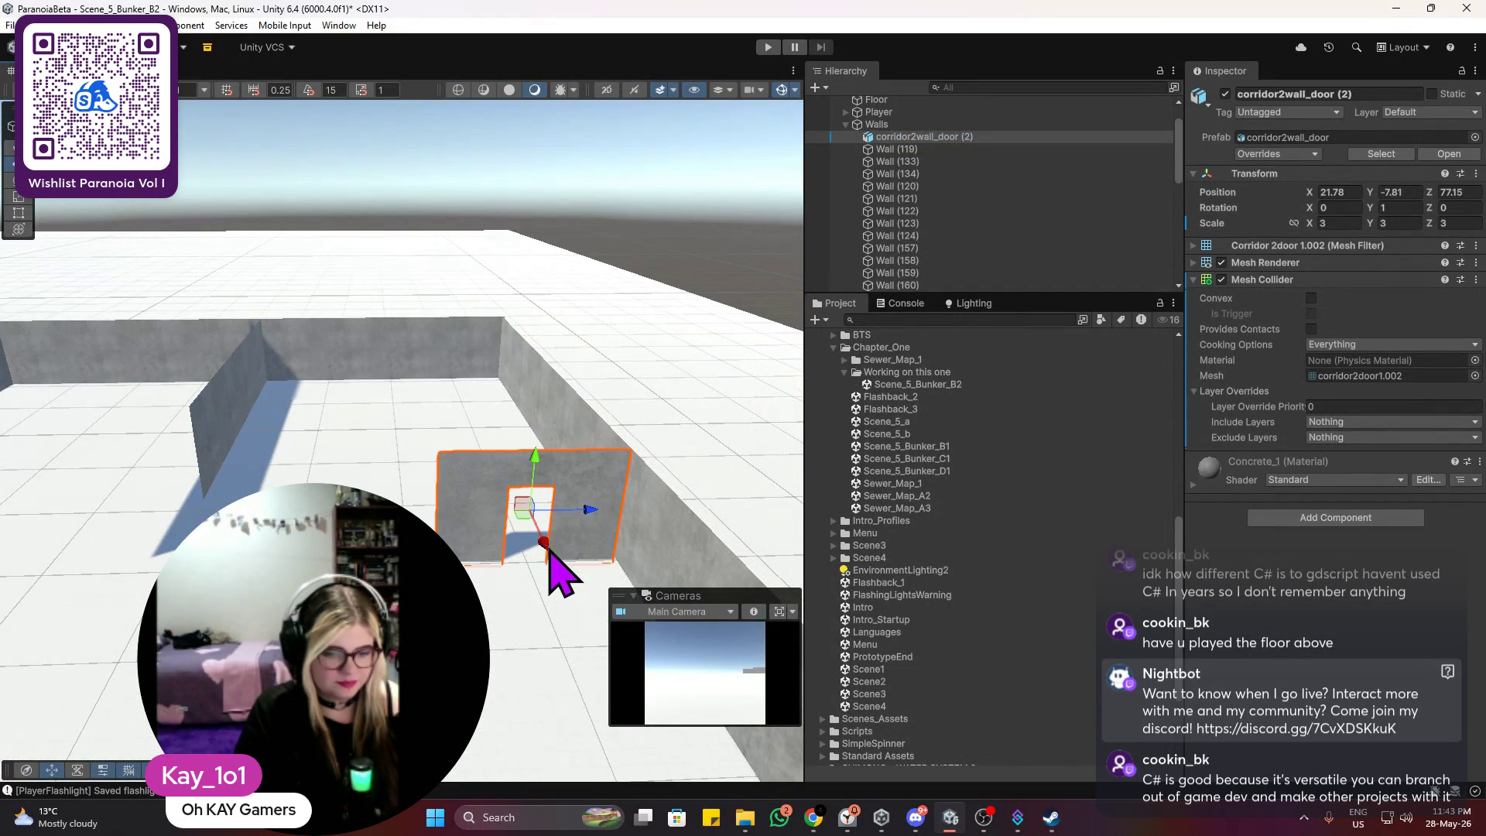
left_click(559, 551)
left_click(555, 515)
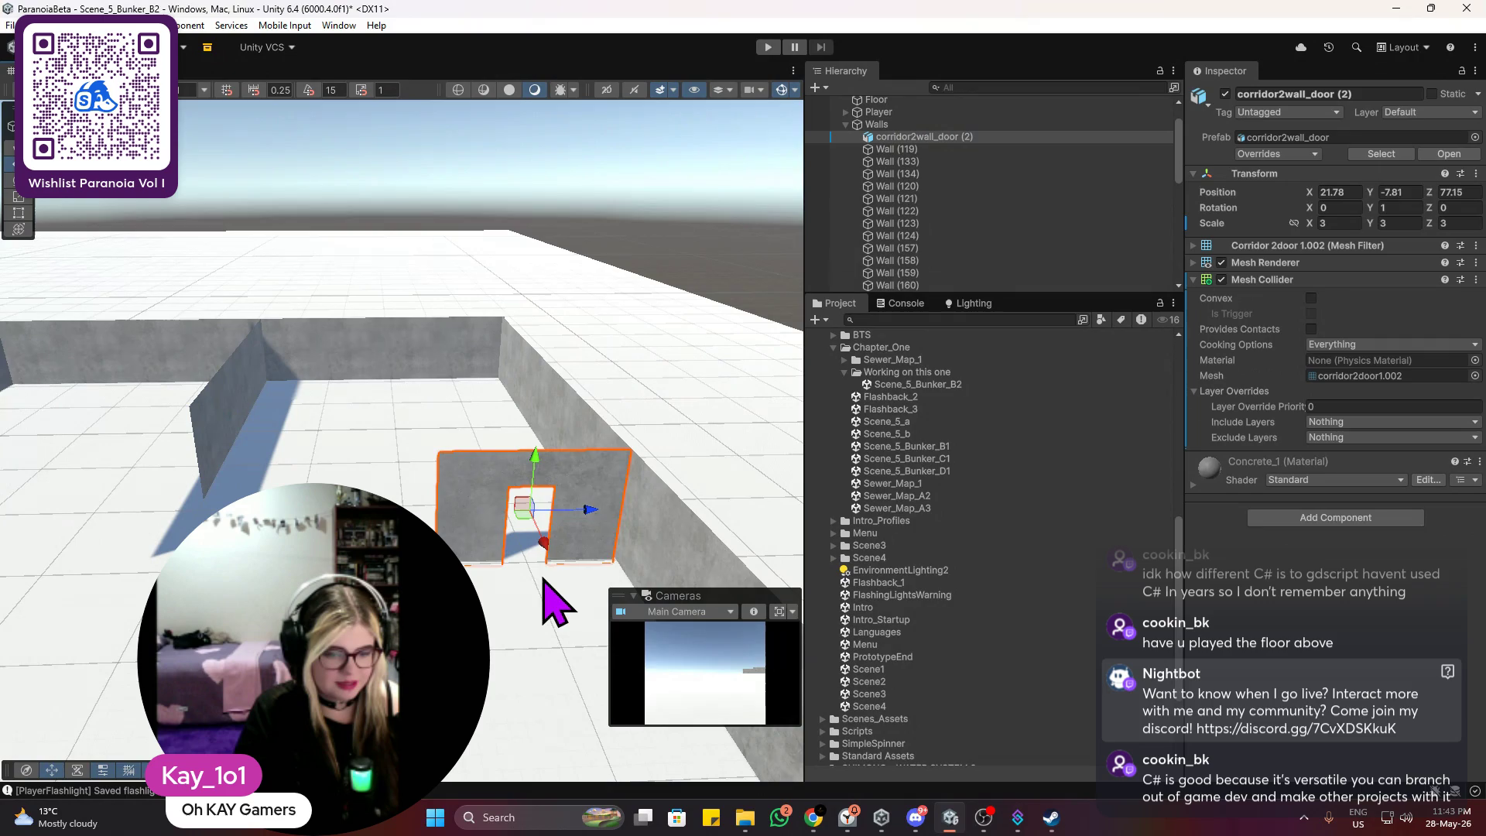
mouse_move(551, 544)
left_mouse_down()
mouse_move(572, 357)
mouse_move(425, 408)
mouse_move(410, 400)
mouse_move(335, 469)
mouse_move(347, 457)
left_mouse_up()
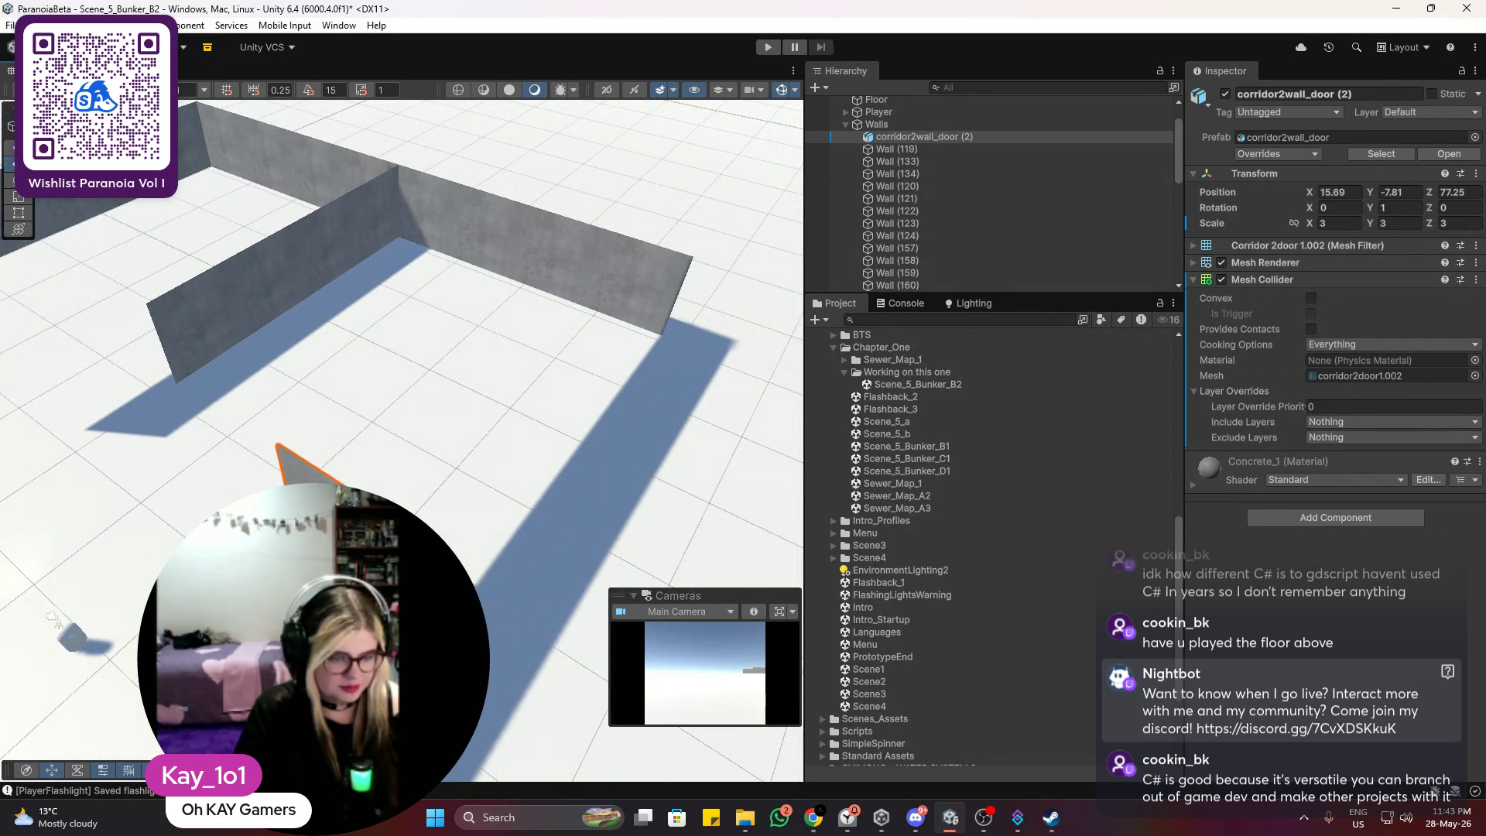
Step: Duplicate it as corridor2wall_door (3), rotate it 180° on Y, and move it to Z 62.15
key("ctrl+d")
left_click_drag(332, 510, 371, 503)
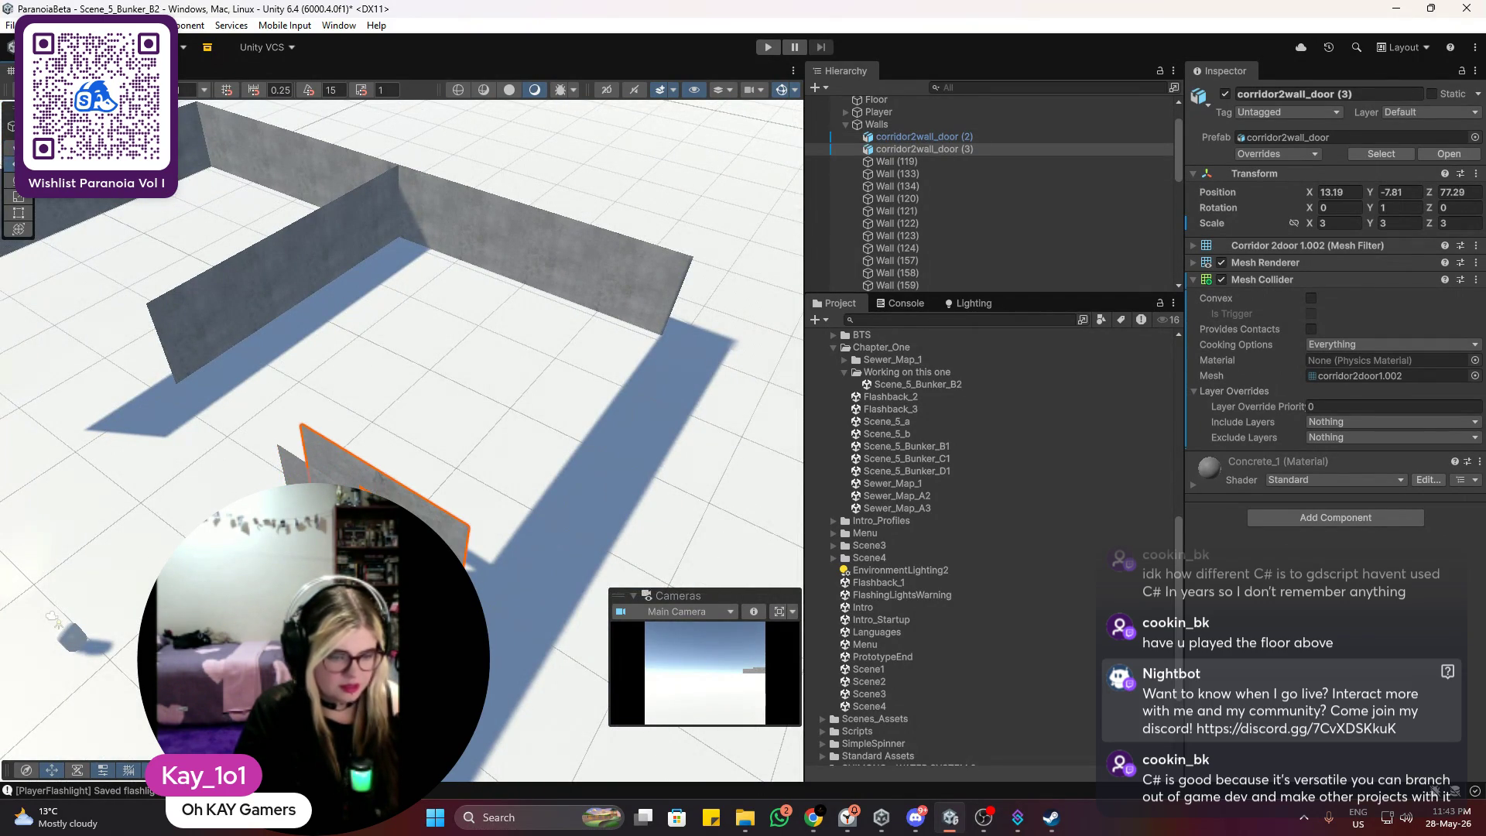
left_click(1407, 208)
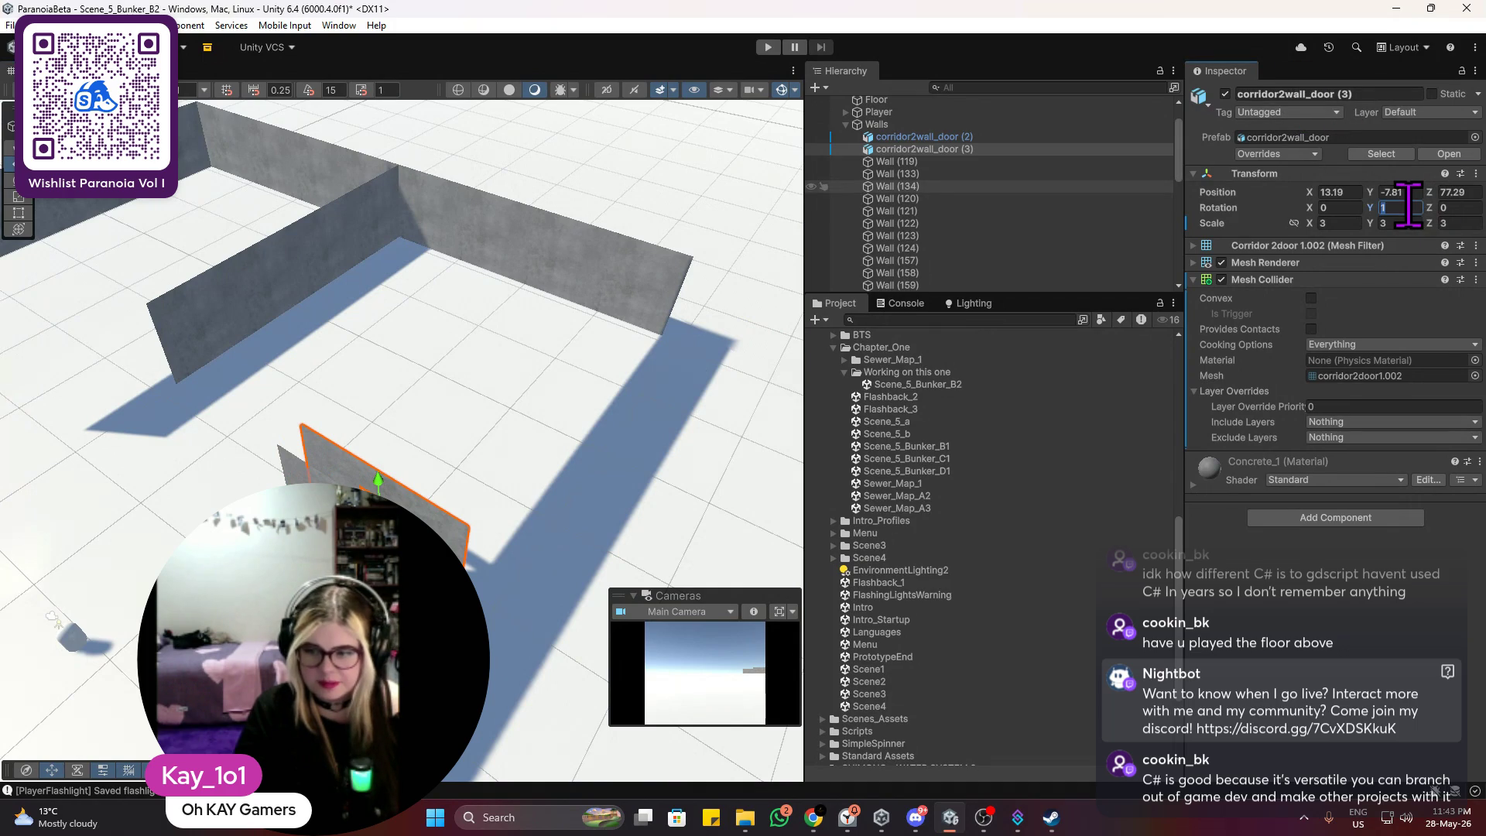
type("180")
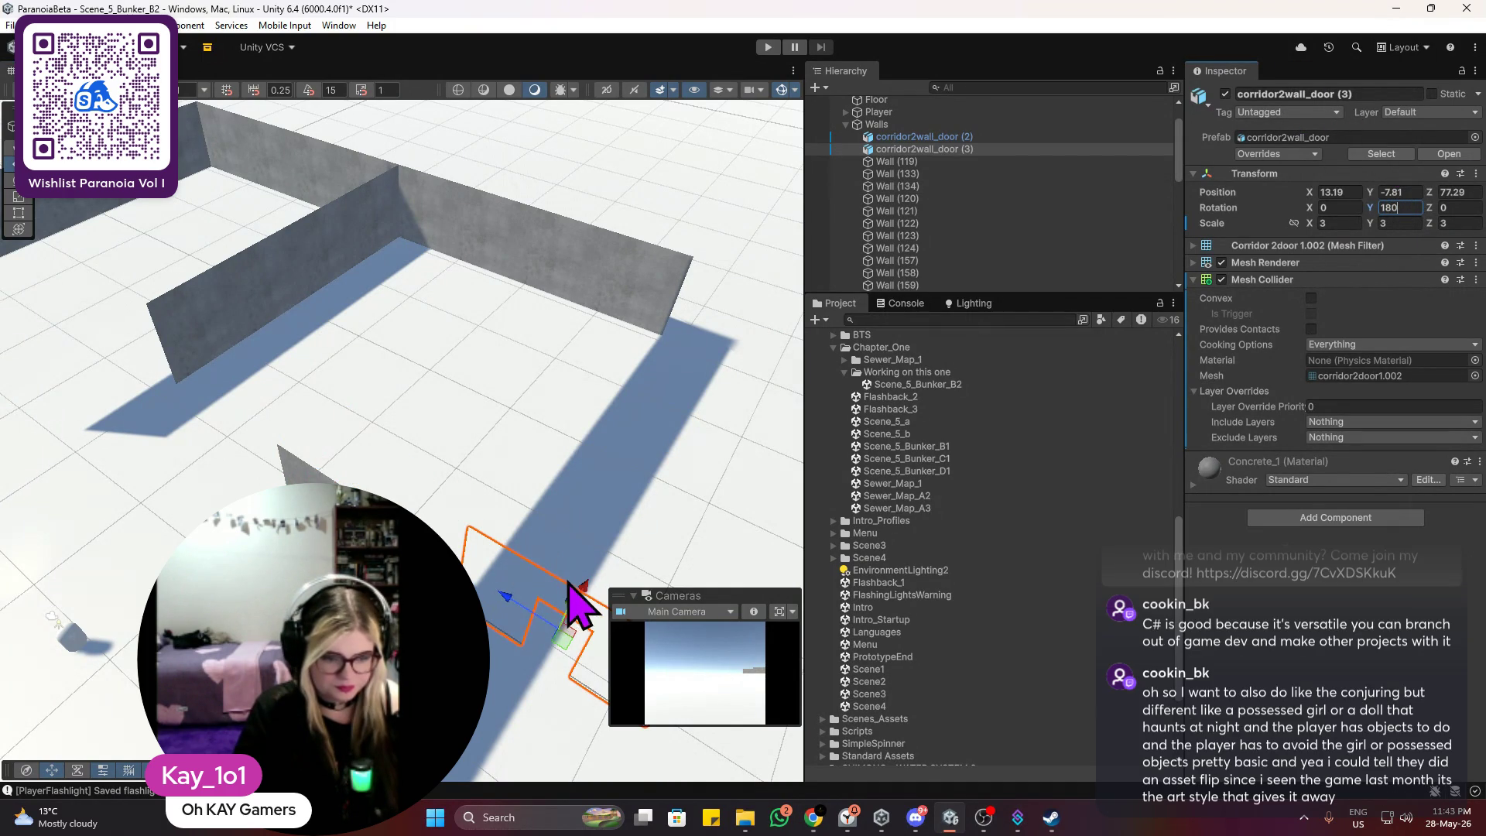
left_click_drag(505, 598, 358, 512)
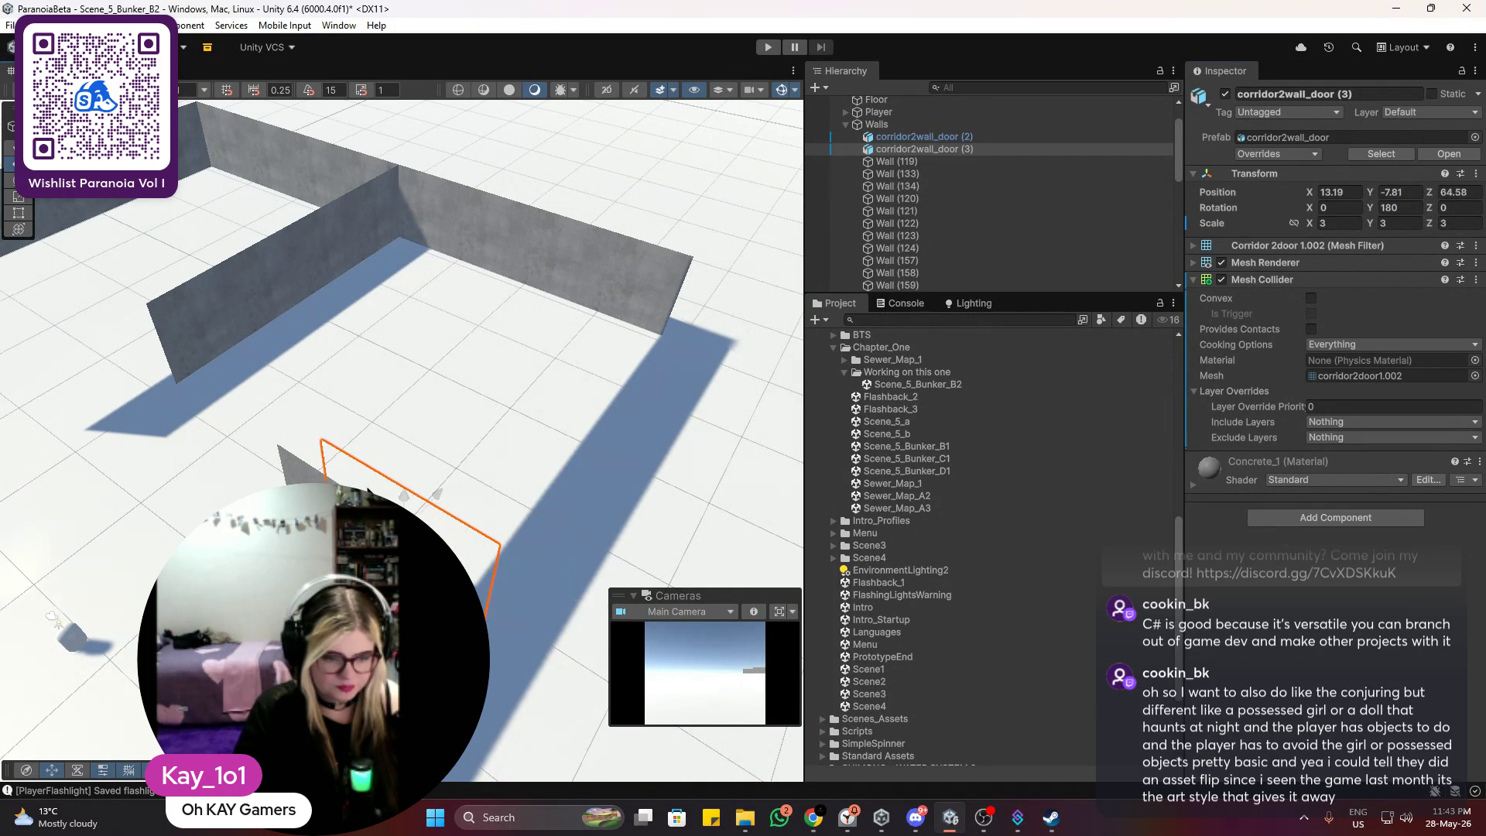
key("f")
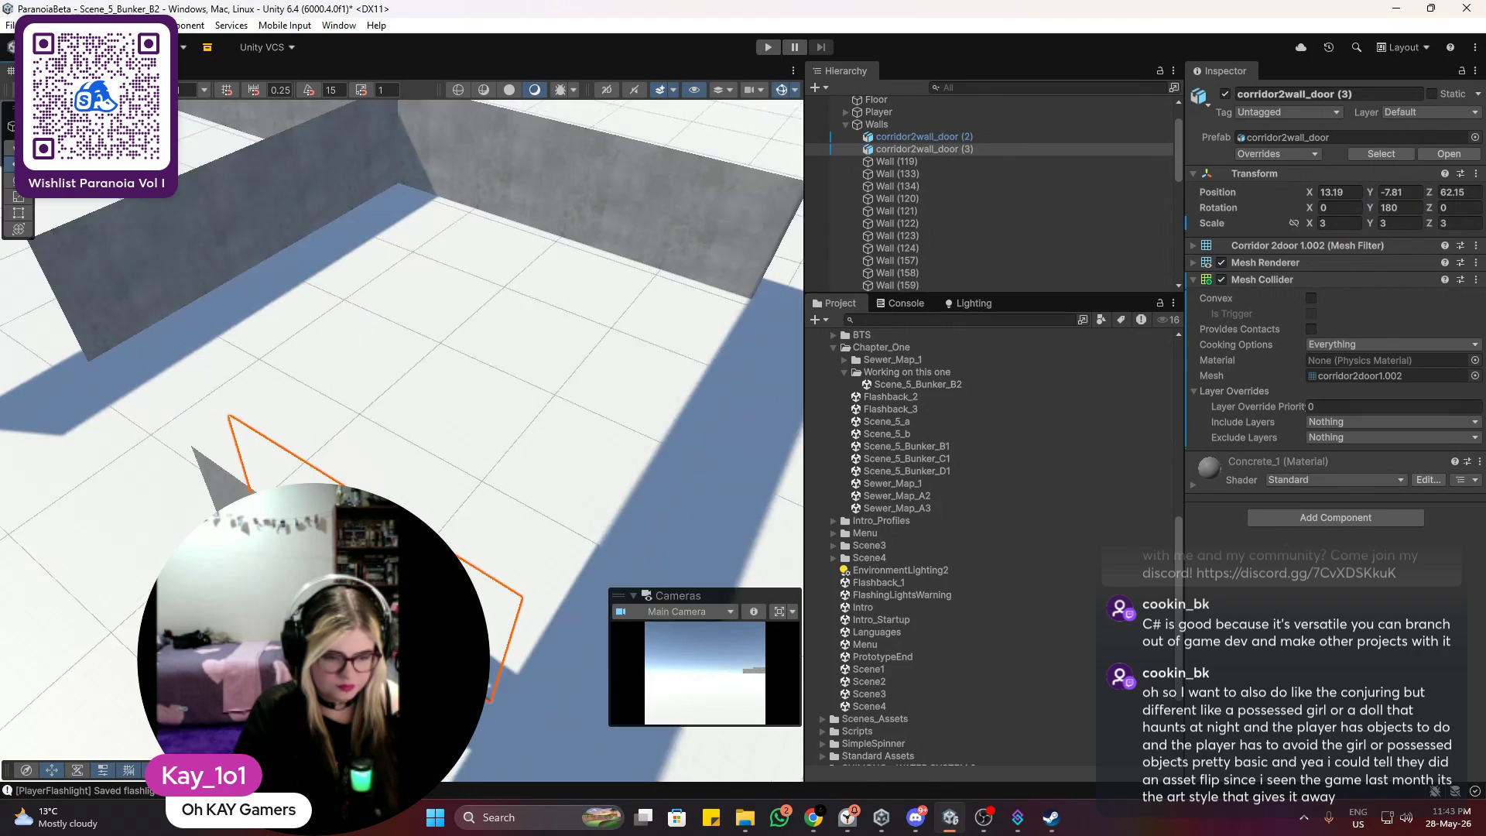
mouse_move(433, 386)
left_mouse_down()
mouse_move(454, 455)
mouse_move(411, 473)
left_mouse_up()
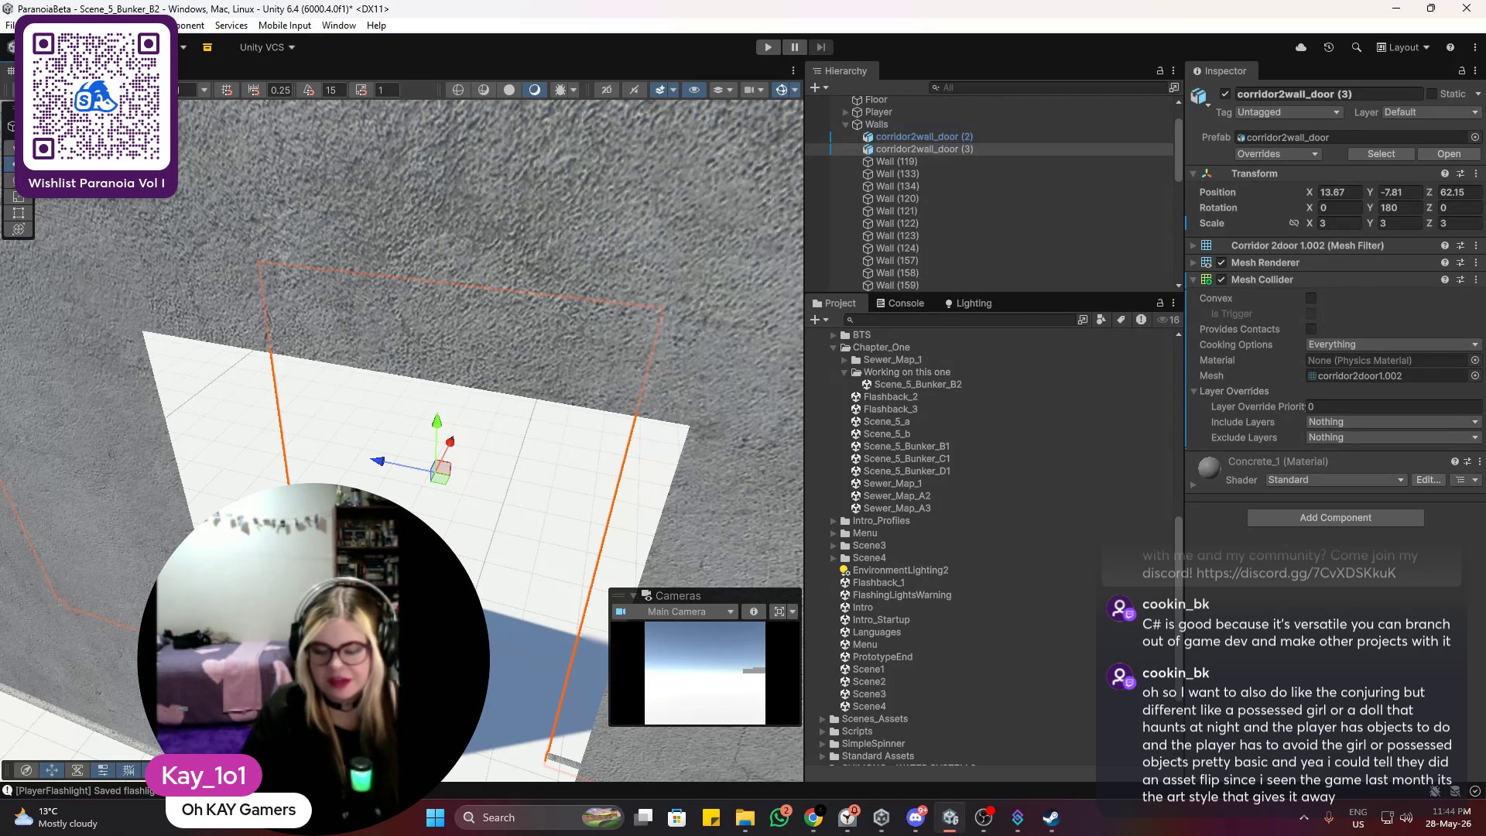
Step: Select both corridor2wall_door pieces and shift them slightly together
key("f")
mouse_move(497, 265)
left_mouse_down()
mouse_move(415, 331)
mouse_move(619, 263)
mouse_move(607, 616)
mouse_move(571, 577)
mouse_move(477, 541)
left_mouse_up()
scroll(619, 264, "up", 3)
left_click(619, 263)
scroll(619, 263, "up", 3)
scroll(477, 541, "down", 5)
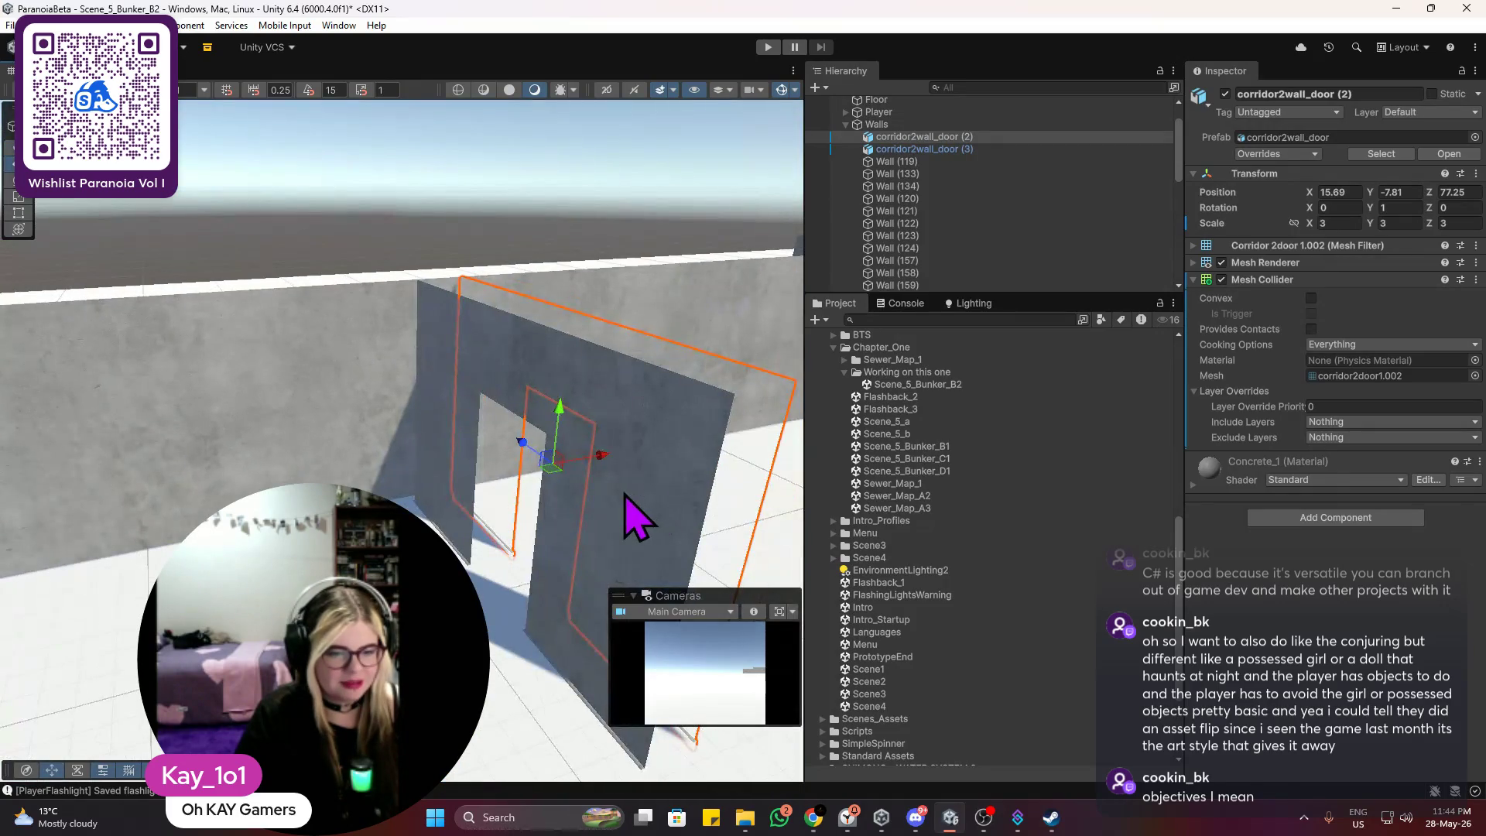
left_click(520, 458, "shift")
mouse_move(561, 503)
left_mouse_down()
mouse_move(640, 454)
mouse_move(624, 474)
mouse_move(455, 418)
mouse_move(460, 433)
left_mouse_up()
scroll(557, 499, "down", 3)
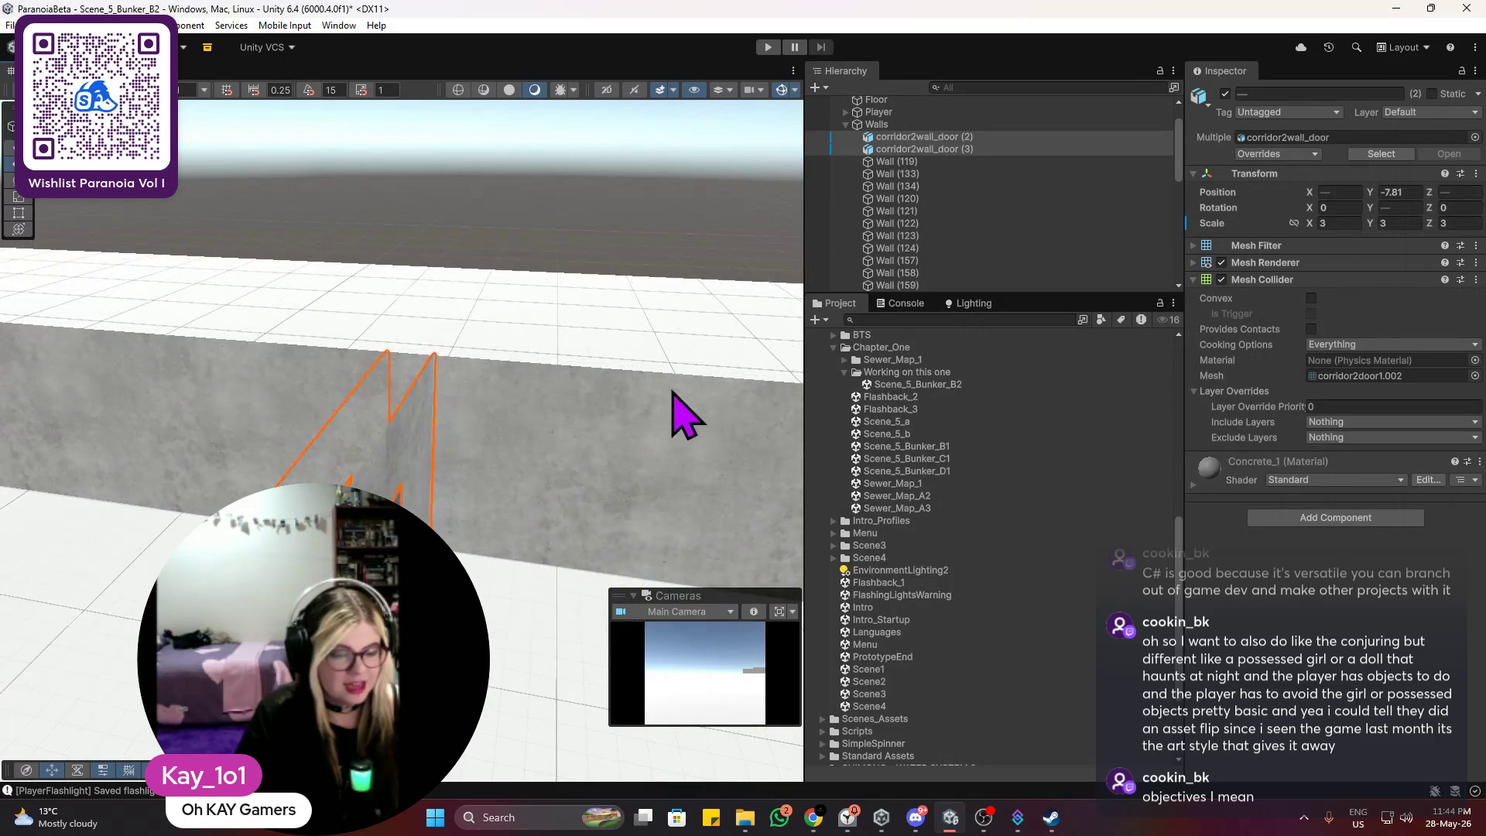
mouse_move(588, 421)
left_mouse_down()
mouse_move(421, 421)
mouse_move(449, 445)
mouse_move(399, 472)
mouse_move(349, 464)
left_mouse_up()
Step: Duplicate Wall (160) into Wall (161) and slide it further along the corridor
left_click(333, 445)
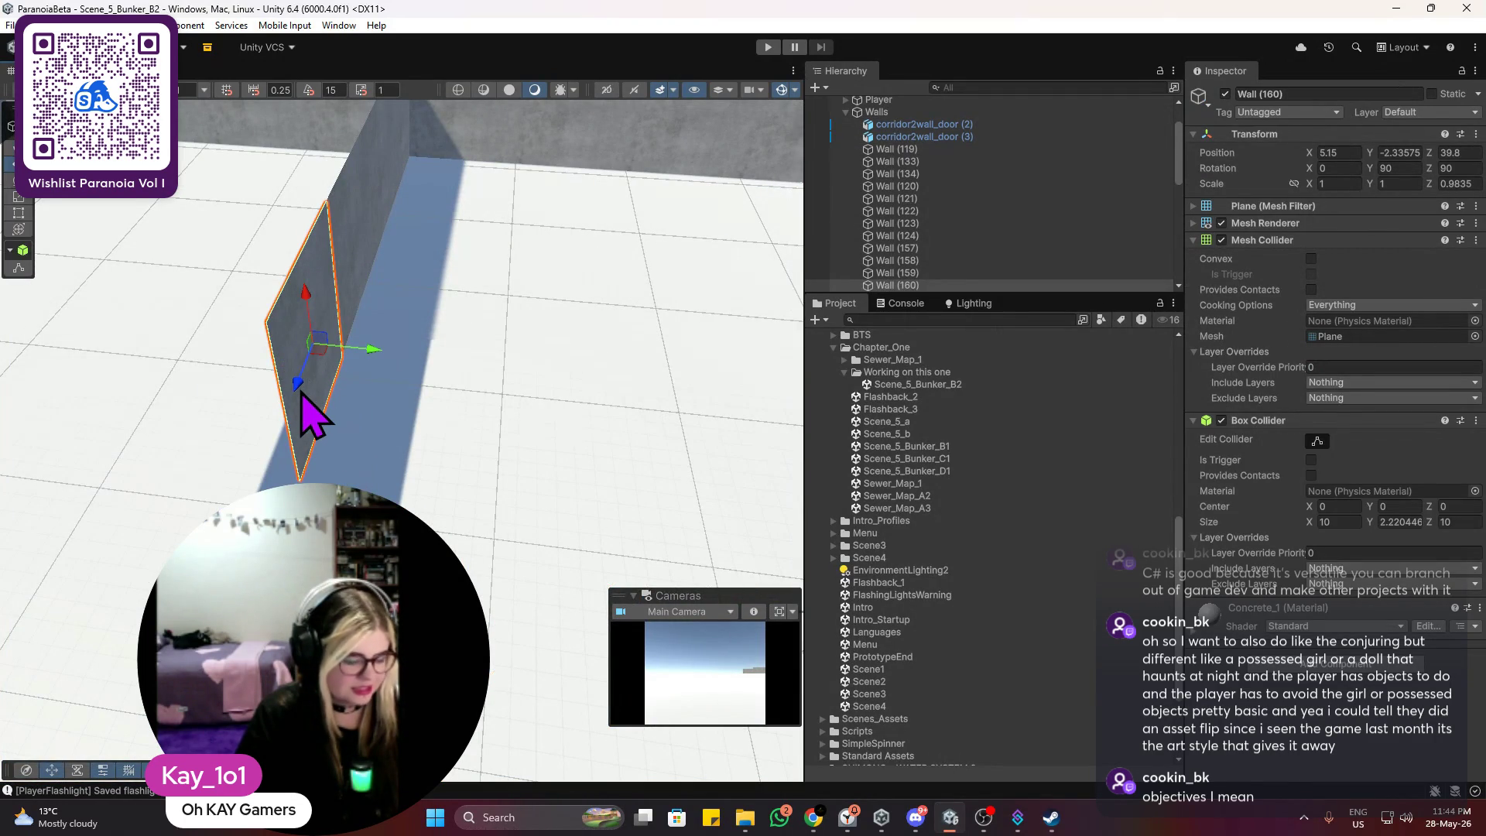
key("ctrl+d")
left_click_drag(302, 410, 239, 531)
scroll(240, 531, "down", 5)
mouse_move(331, 431)
left_mouse_down()
mouse_move(464, 491)
mouse_move(663, 405)
mouse_move(569, 362)
mouse_move(570, 425)
mouse_move(441, 452)
mouse_move(547, 405)
mouse_move(570, 298)
left_mouse_up()
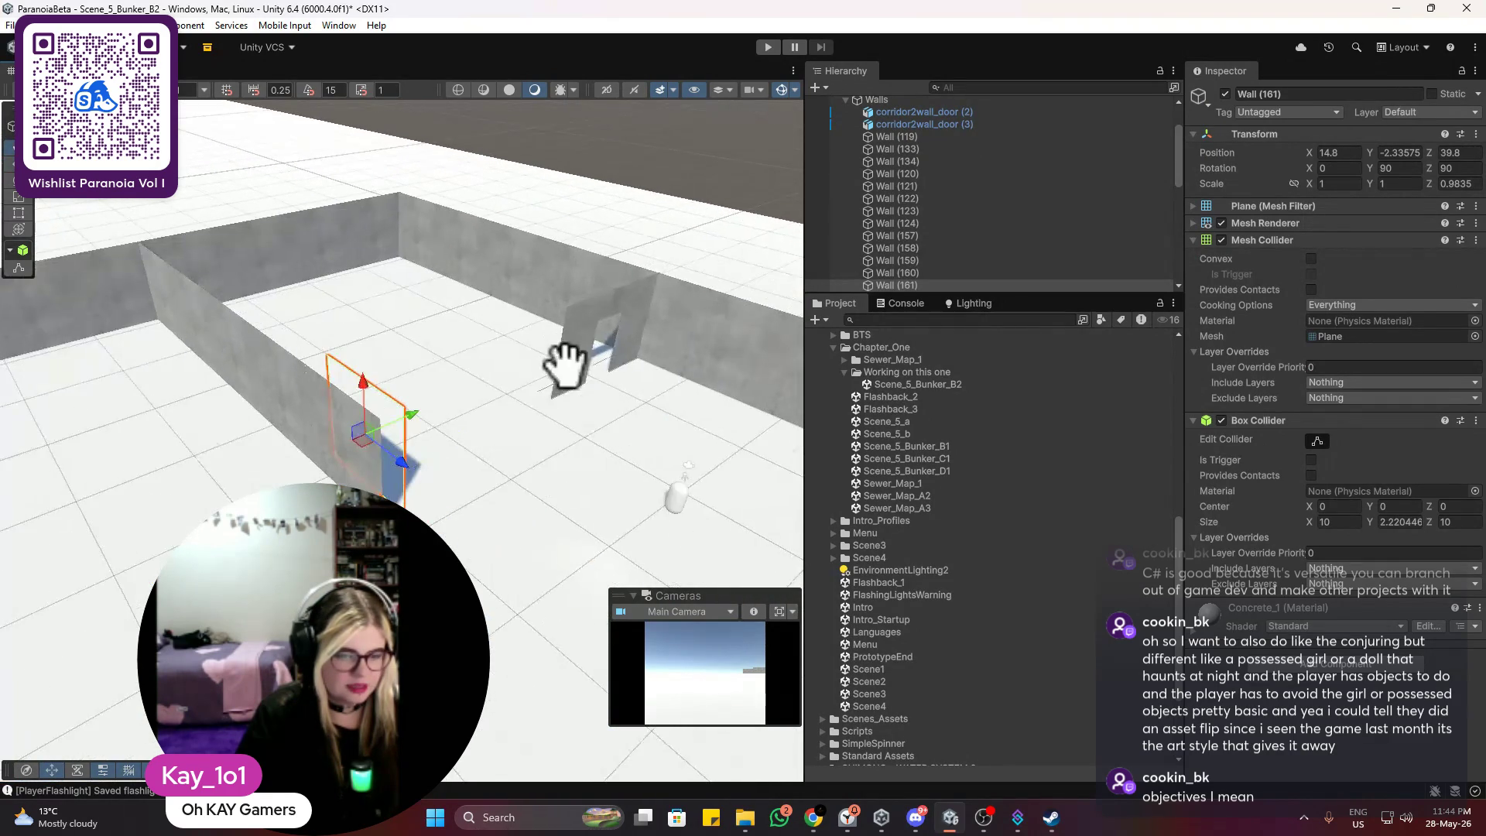
Step: Reselect just the two doorway walls and slide them together along X
left_click(584, 366)
scroll(458, 497, "up", 3)
left_click(591, 252, "ctrl")
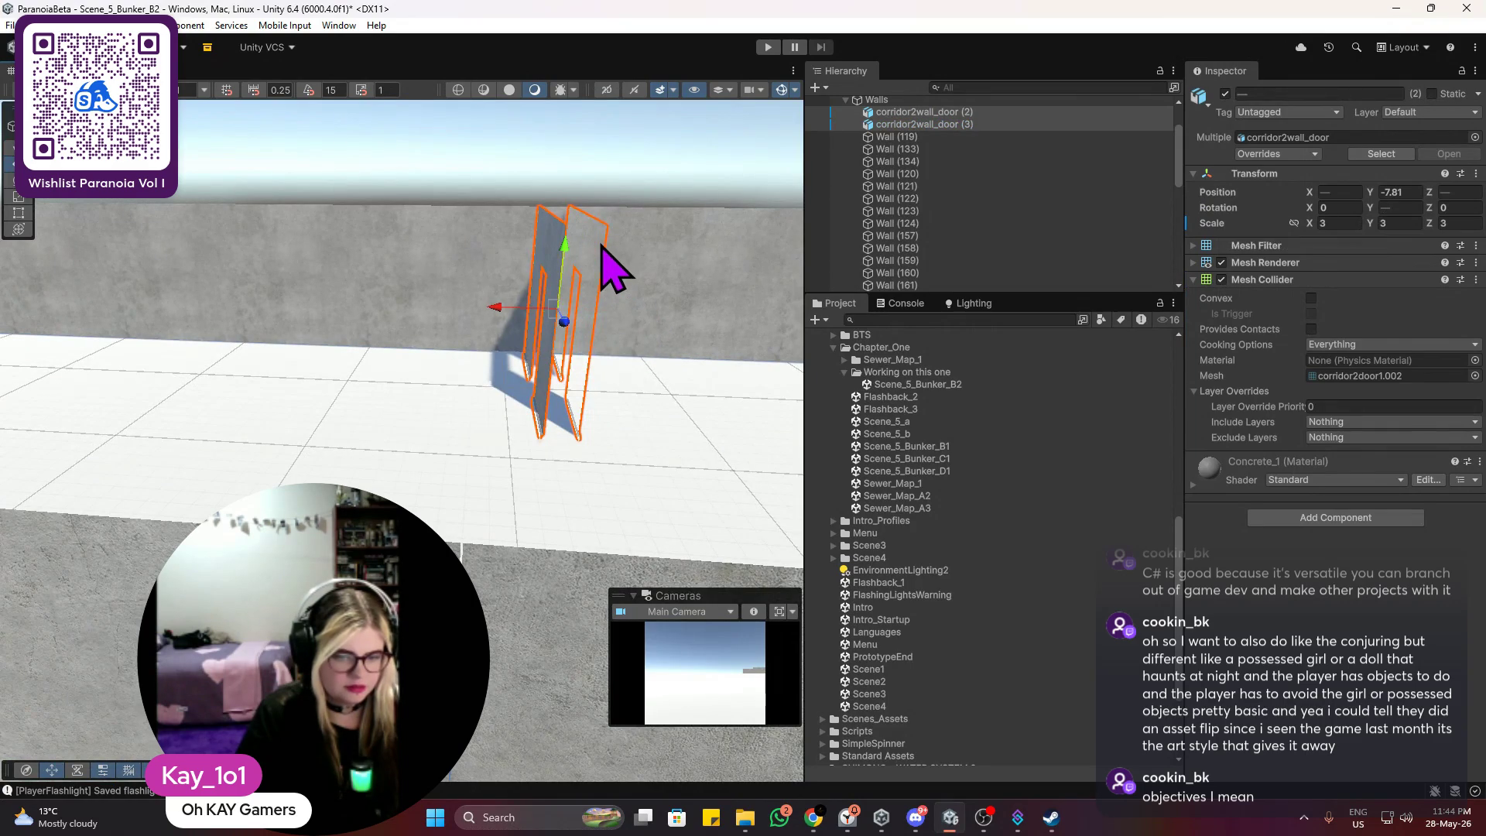
left_click(604, 344, "ctrl")
left_click(597, 316, "ctrl")
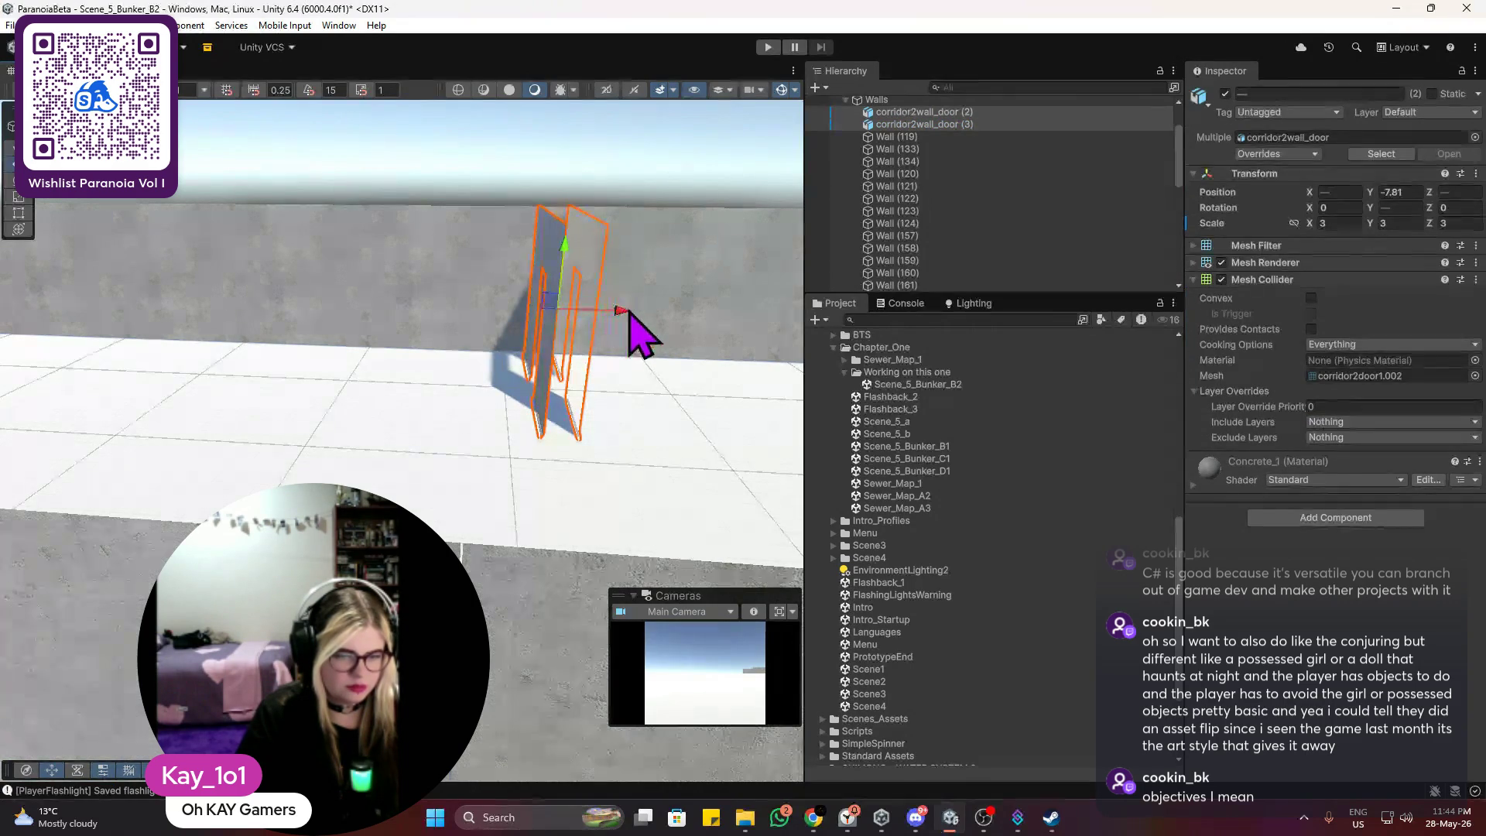
left_click_drag(621, 311, 697, 309)
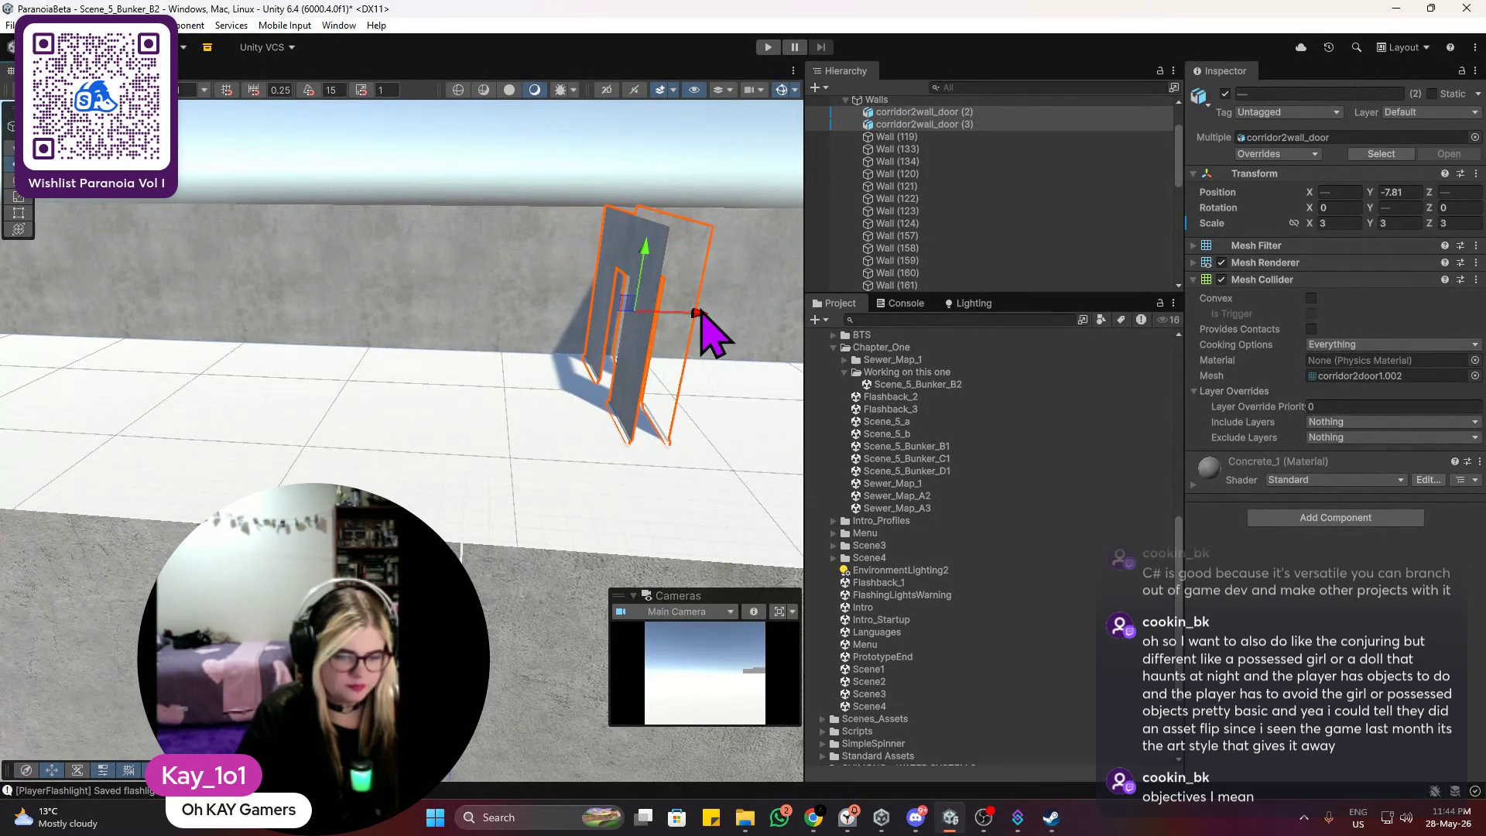
scroll(601, 363, "down", 3)
mouse_move(607, 383)
left_mouse_down()
mouse_move(540, 382)
mouse_move(497, 424)
mouse_move(392, 455)
mouse_move(471, 389)
mouse_move(440, 418)
mouse_move(462, 462)
mouse_move(434, 518)
left_mouse_up()
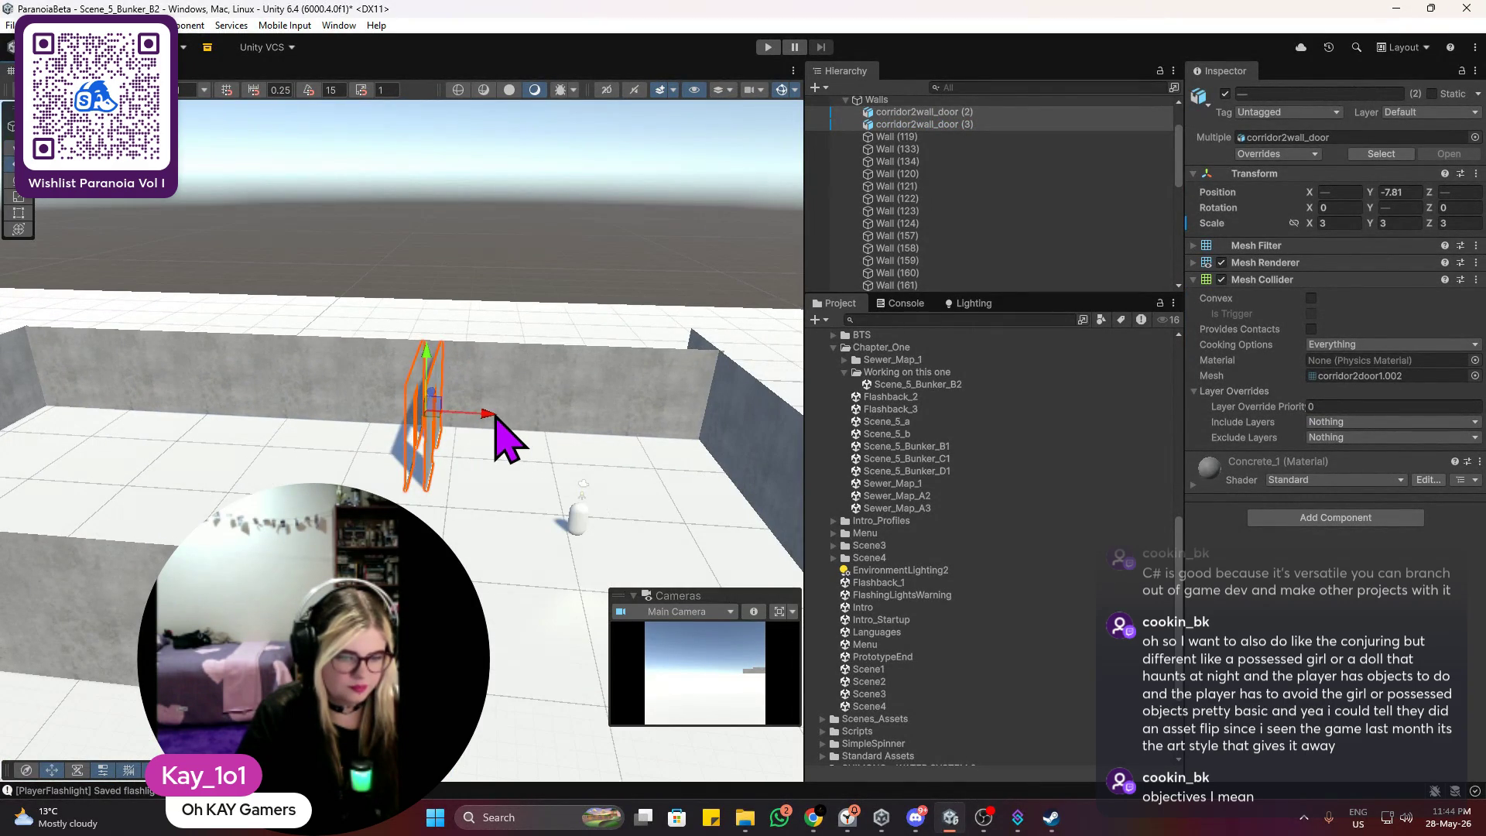
Step: Select Wall (156) and Wall (137) while orbiting to review the corridor layout
left_click(417, 509)
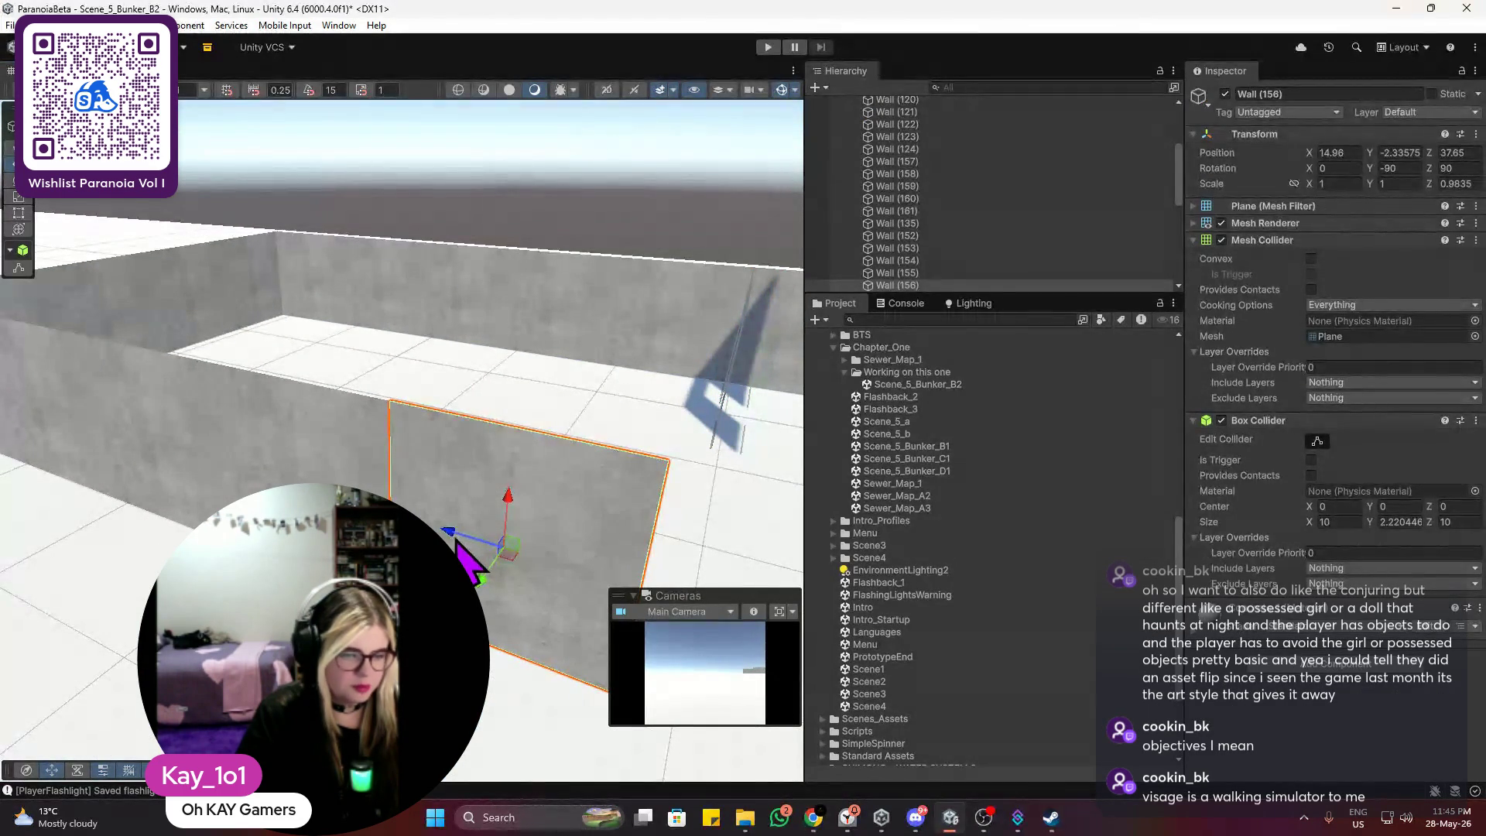
left_click(456, 544)
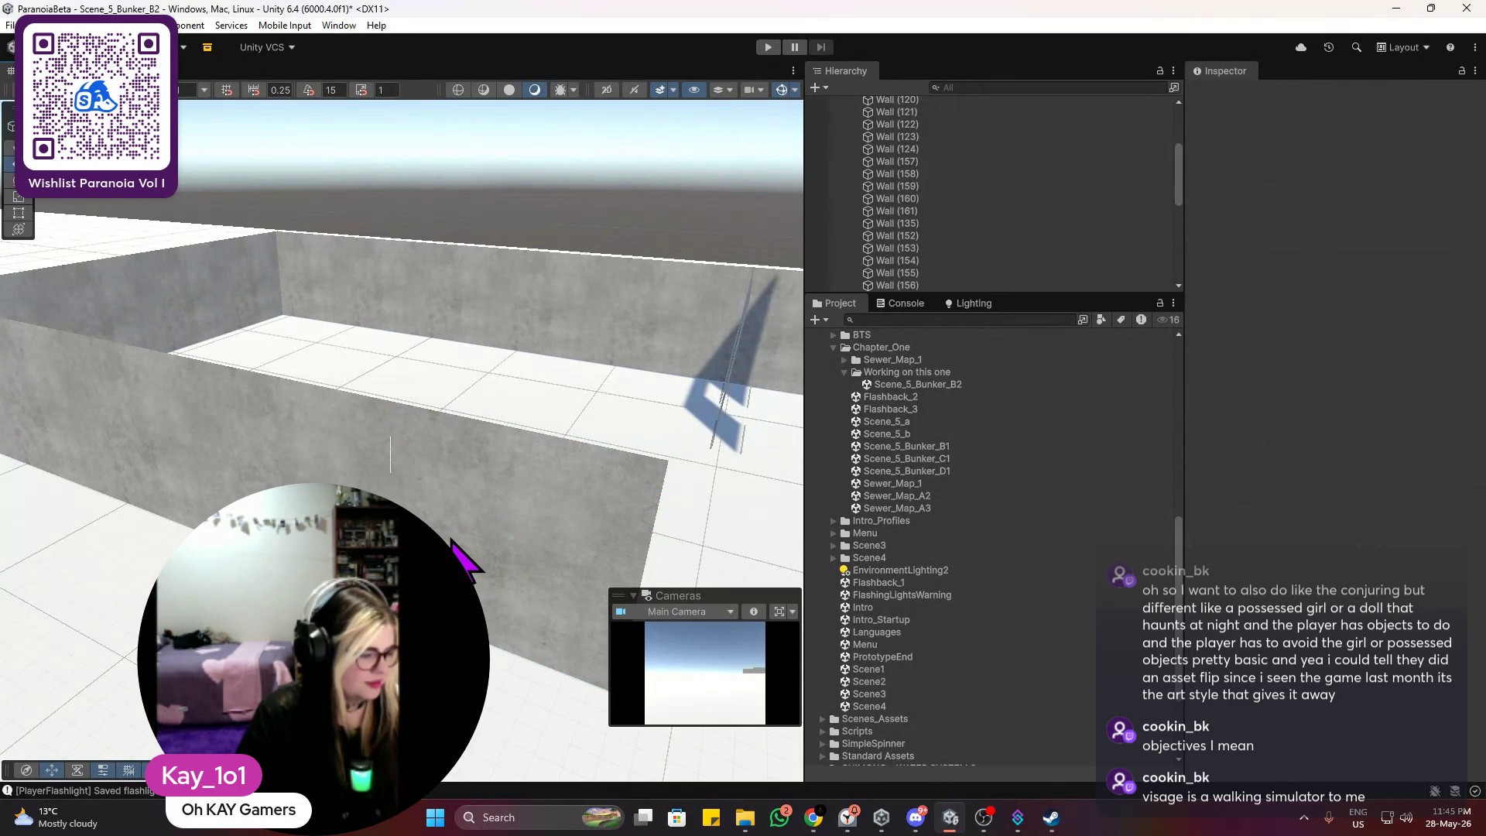
mouse_move(465, 557)
left_mouse_down()
mouse_move(480, 580)
mouse_move(490, 571)
left_mouse_up()
left_click(491, 570)
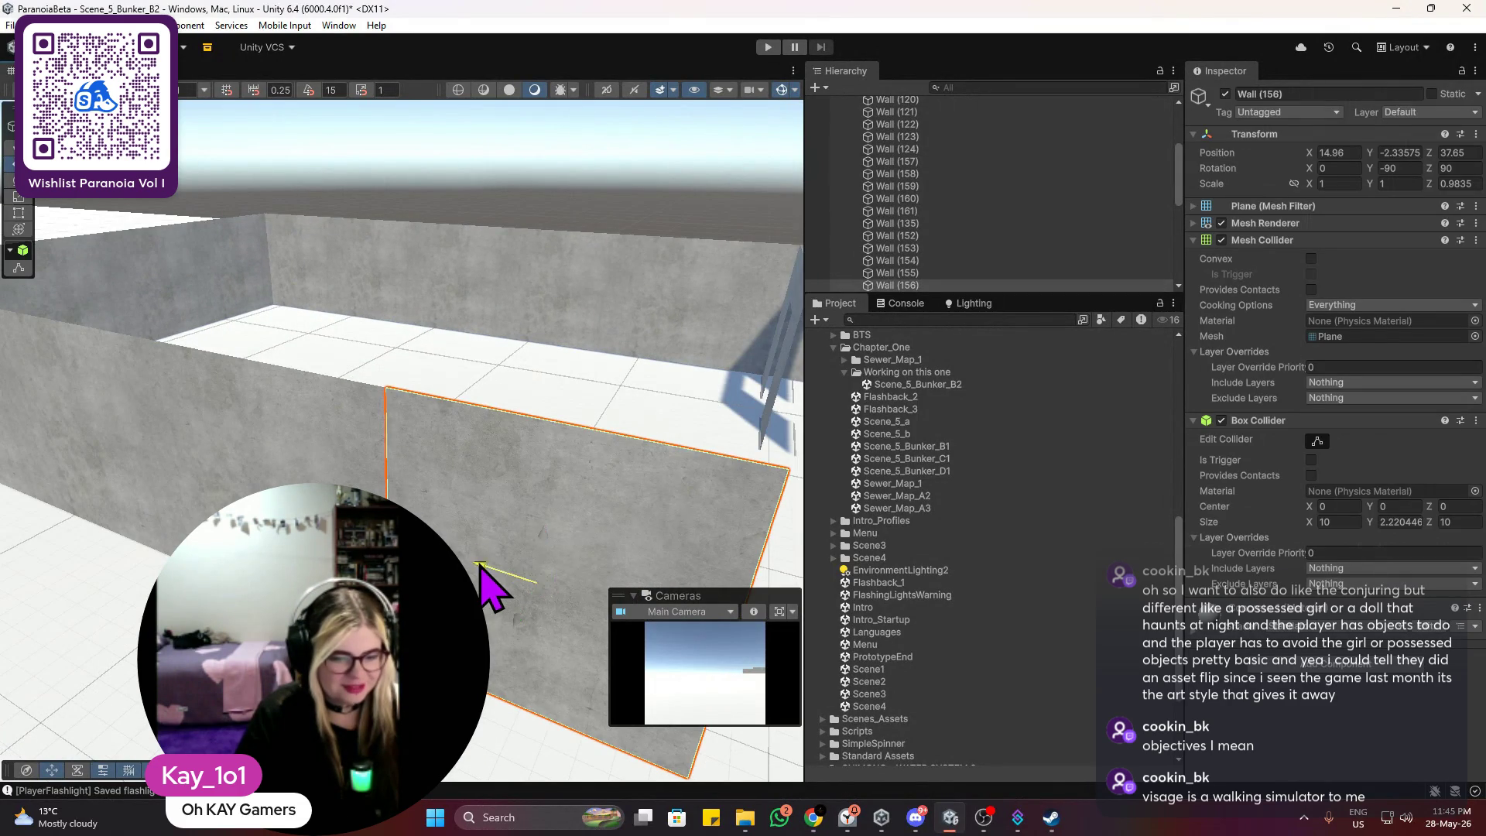
left_click(517, 338)
mouse_move(517, 337)
left_mouse_down()
mouse_move(441, 424)
mouse_move(360, 464)
mouse_move(415, 474)
left_mouse_up()
scroll(541, 405, "up", 5)
Step: Duplicate Wall (129) as Wall (162) and move it across the level along X and Z
mouse_move(377, 387)
left_mouse_down()
mouse_move(448, 335)
mouse_move(464, 365)
left_mouse_up()
scroll(464, 364, "down", 5)
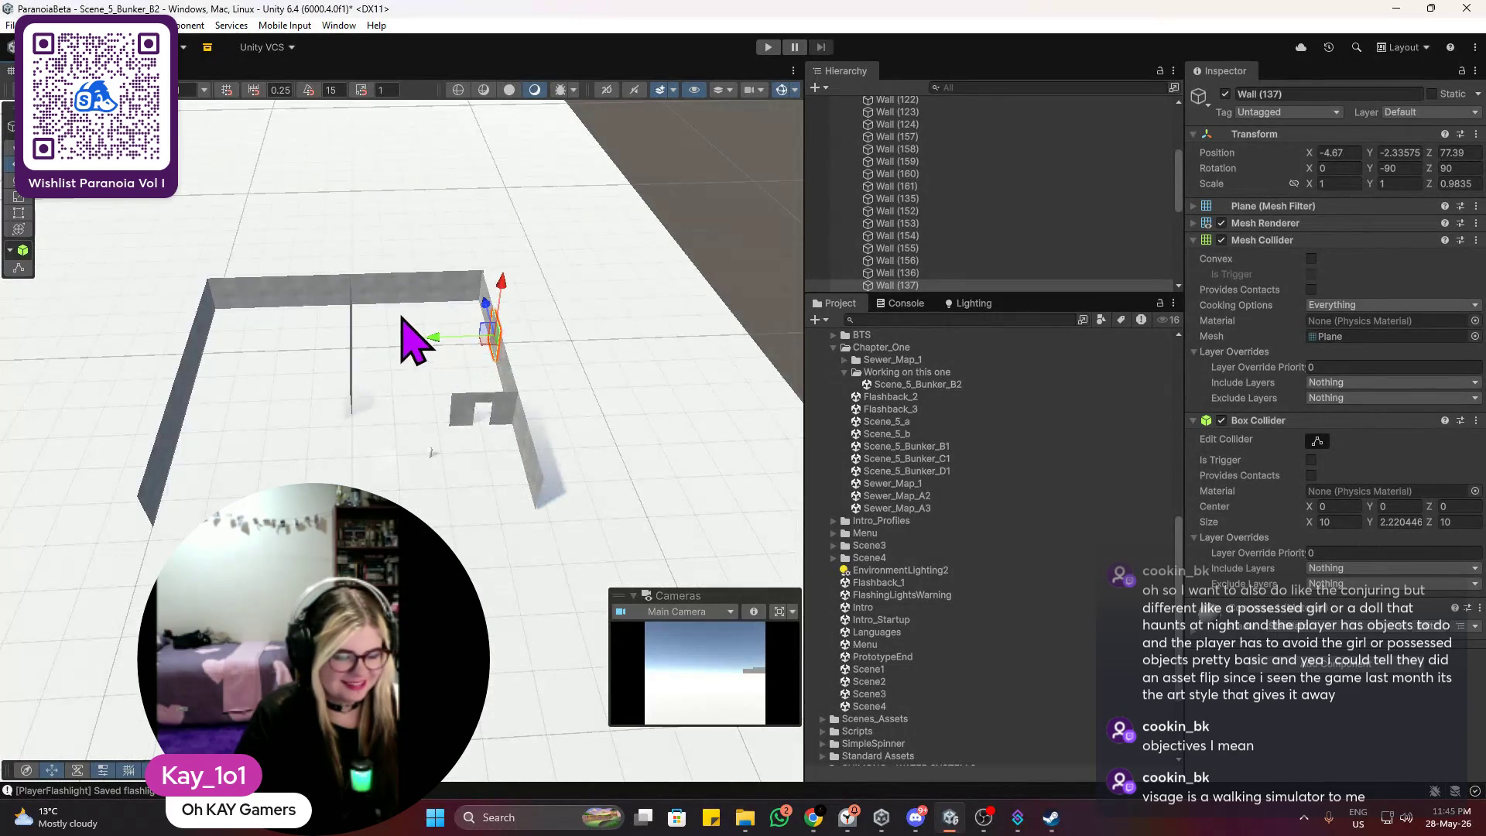
scroll(402, 318, "up", 5)
left_click(380, 159)
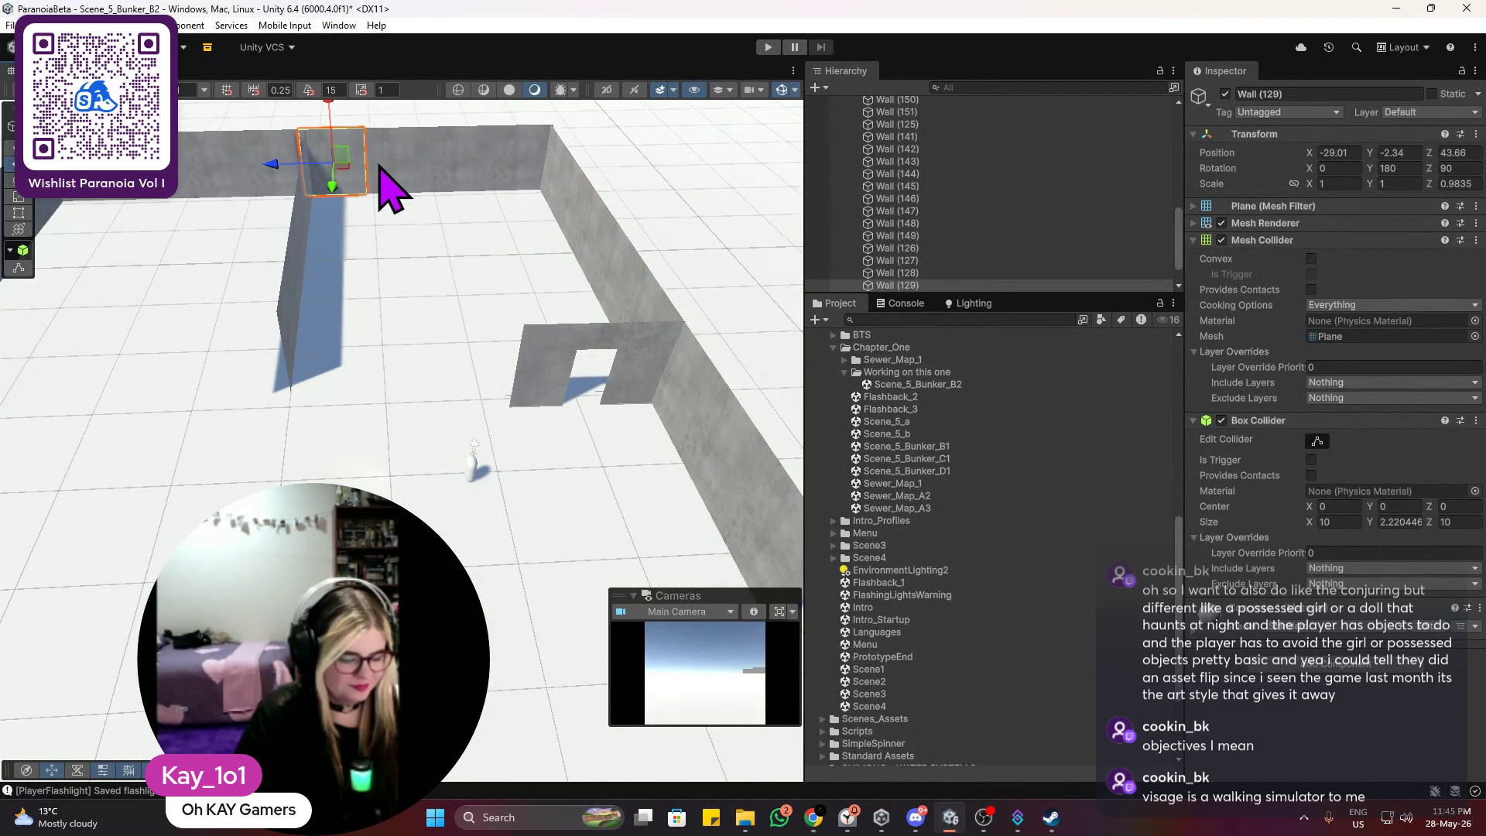
key("ctrl+d")
left_click_drag(335, 186, 309, 416)
mouse_move(265, 368)
left_mouse_down()
mouse_move(308, 388)
mouse_move(415, 379)
mouse_move(527, 338)
mouse_move(527, 351)
mouse_move(463, 327)
mouse_move(457, 341)
left_mouse_up()
scroll(484, 358, "up", 3)
key("f")
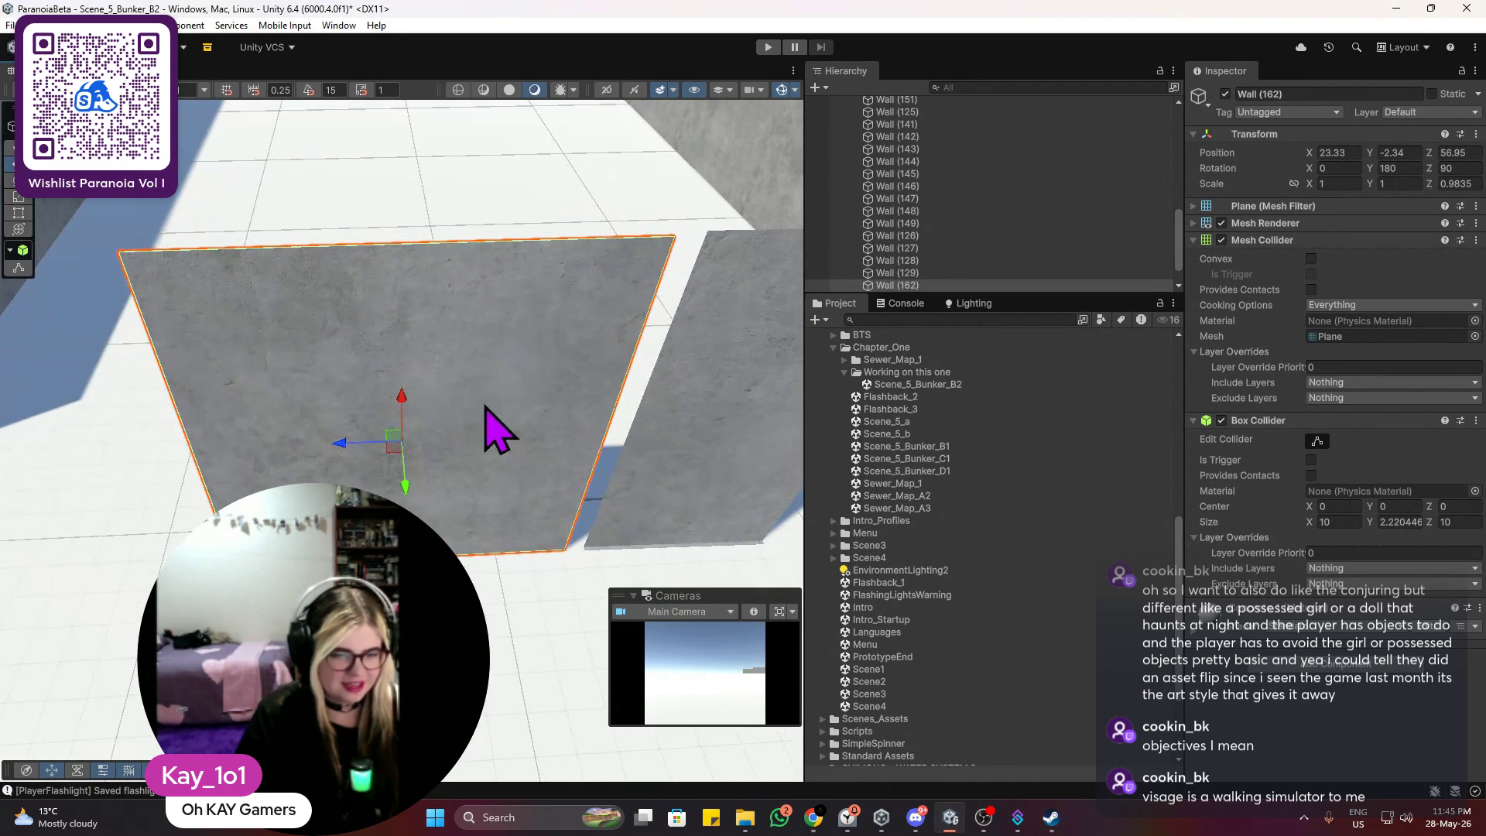
Step: Nudge Wall (162) along X and Z into place at X 23.2, Z 57.63
left_click(344, 447)
left_click(394, 445)
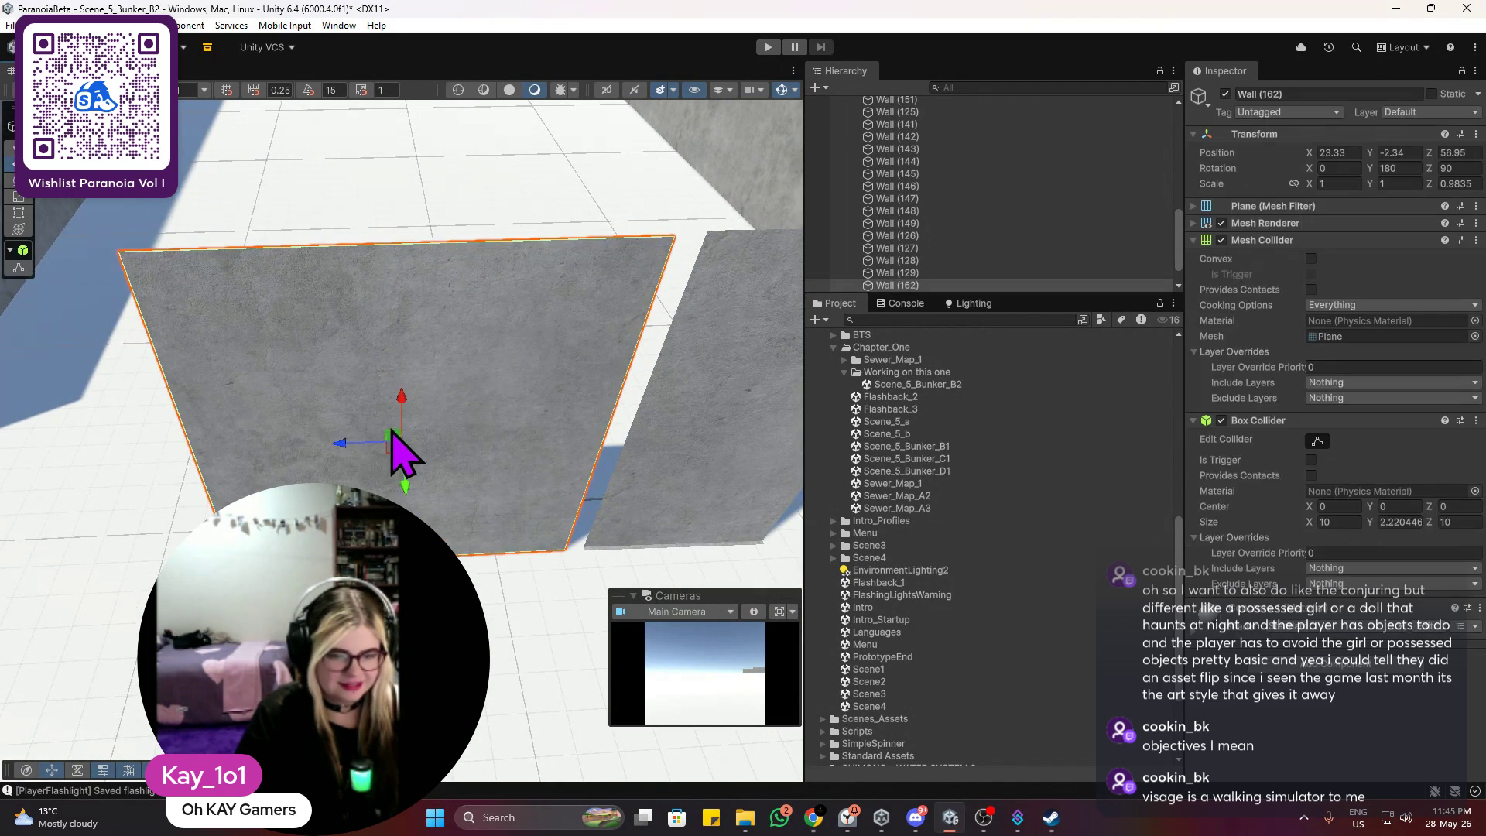
mouse_move(367, 450)
left_mouse_down()
mouse_move(347, 451)
mouse_move(381, 455)
left_mouse_up()
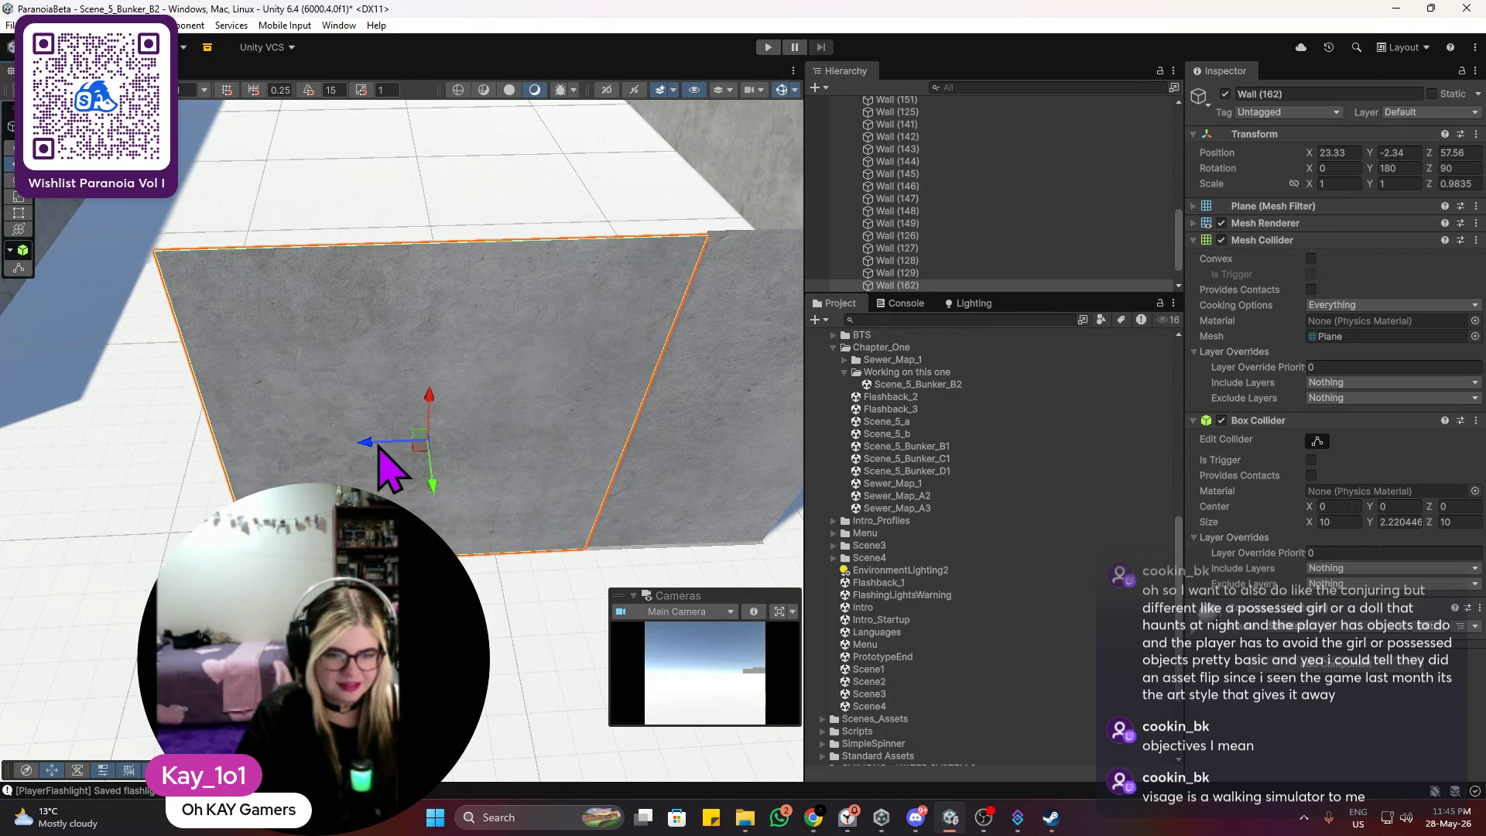
left_click_drag(439, 495, 442, 495)
left_click(436, 272)
mouse_move(436, 273)
left_mouse_down()
mouse_move(465, 219)
mouse_move(398, 305)
mouse_move(418, 458)
mouse_move(438, 490)
mouse_move(358, 474)
left_mouse_up()
left_click(431, 448)
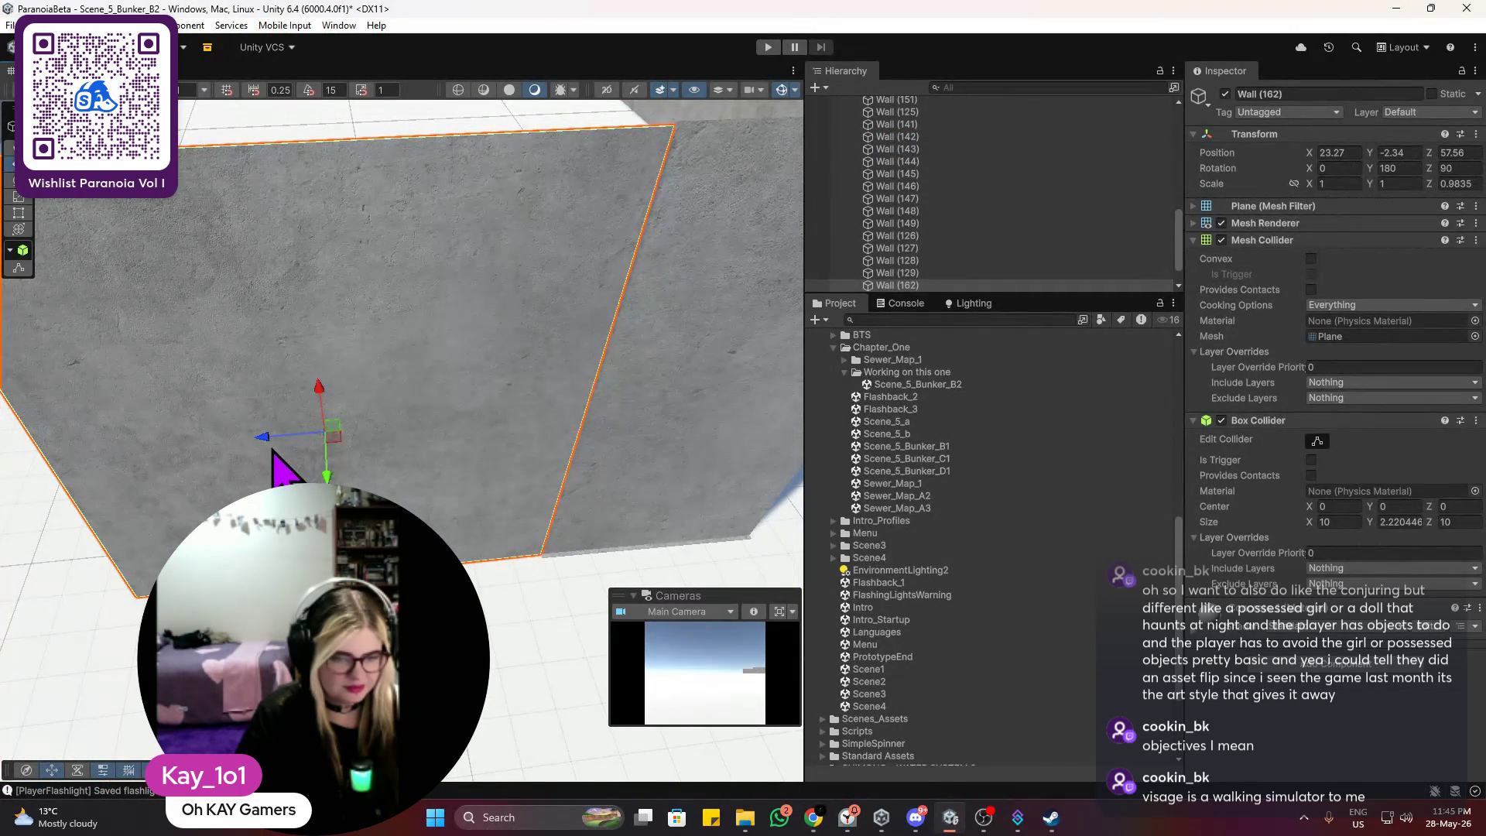
left_click_drag(273, 452, 281, 454)
Step: Orbit around Wall (162) from several angles to check it beside the doorway wall
mouse_move(308, 335)
left_mouse_down()
mouse_move(331, 325)
mouse_move(319, 286)
mouse_move(309, 392)
left_mouse_up()
left_click(308, 391)
left_click_drag(335, 464, 325, 387)
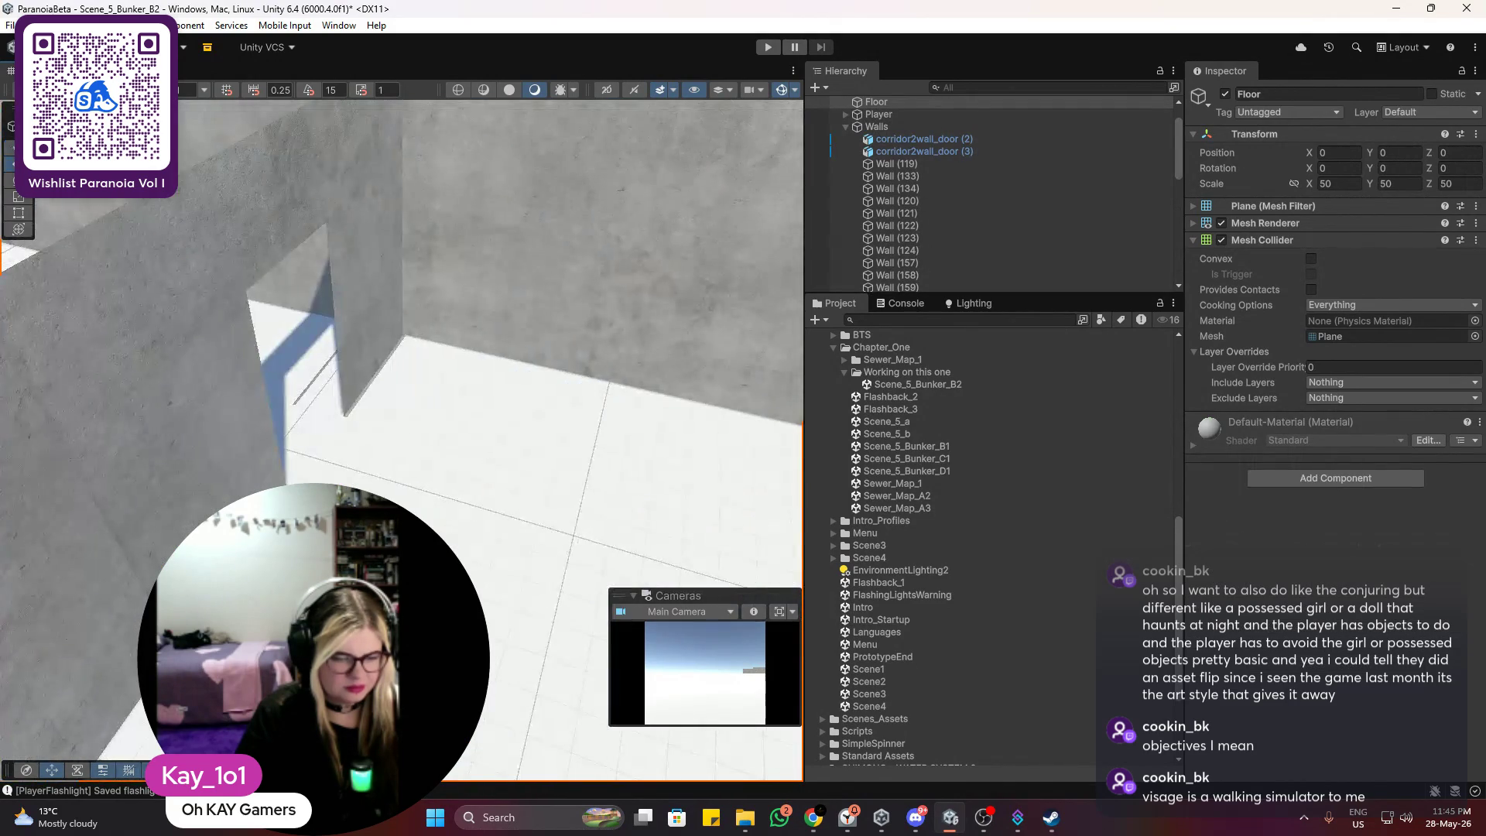
mouse_move(495, 449)
left_mouse_down()
mouse_move(541, 490)
mouse_move(607, 454)
mouse_move(357, 484)
left_mouse_up()
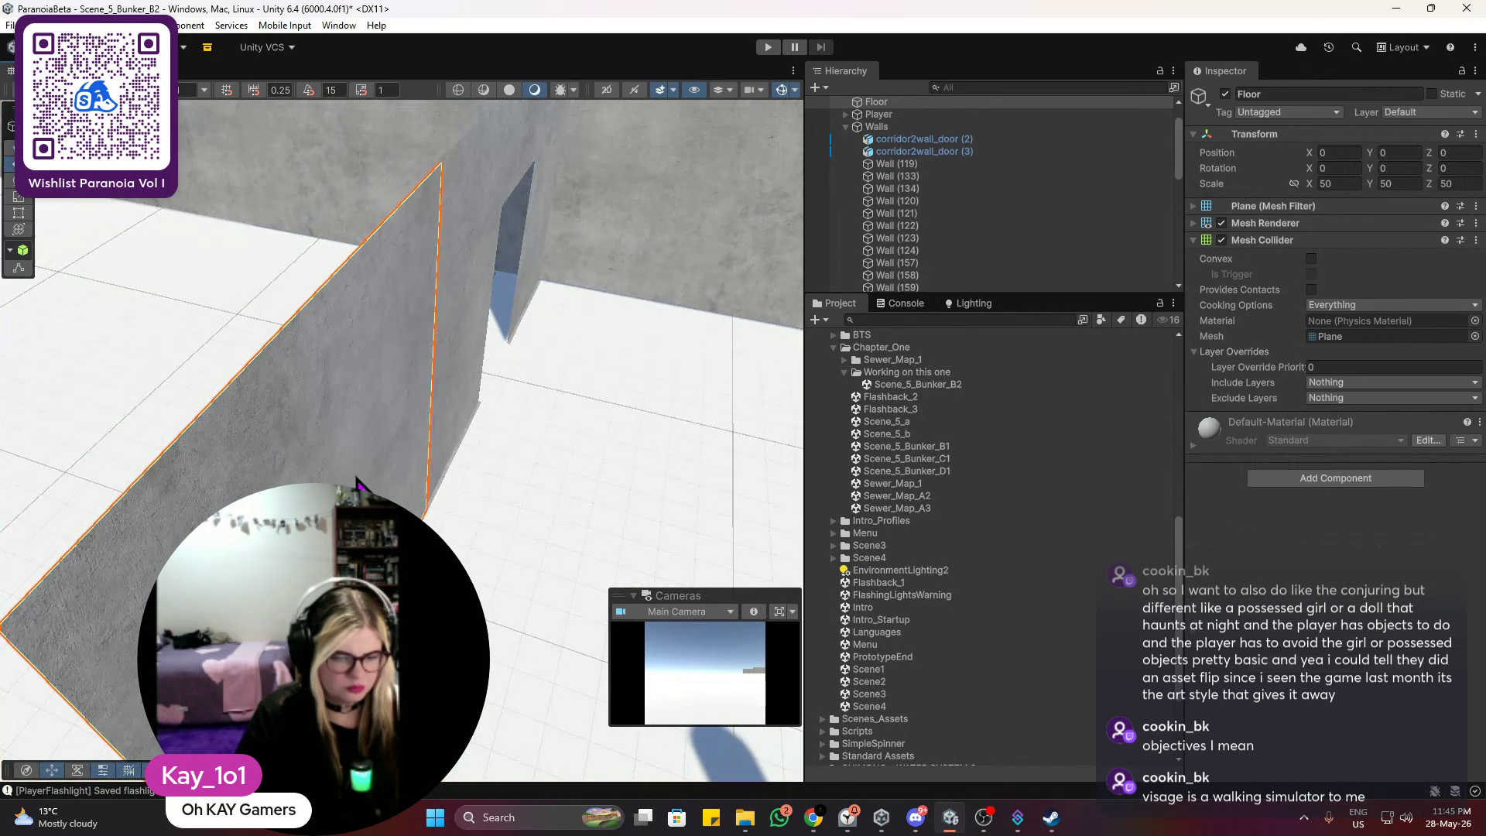
left_click(358, 484)
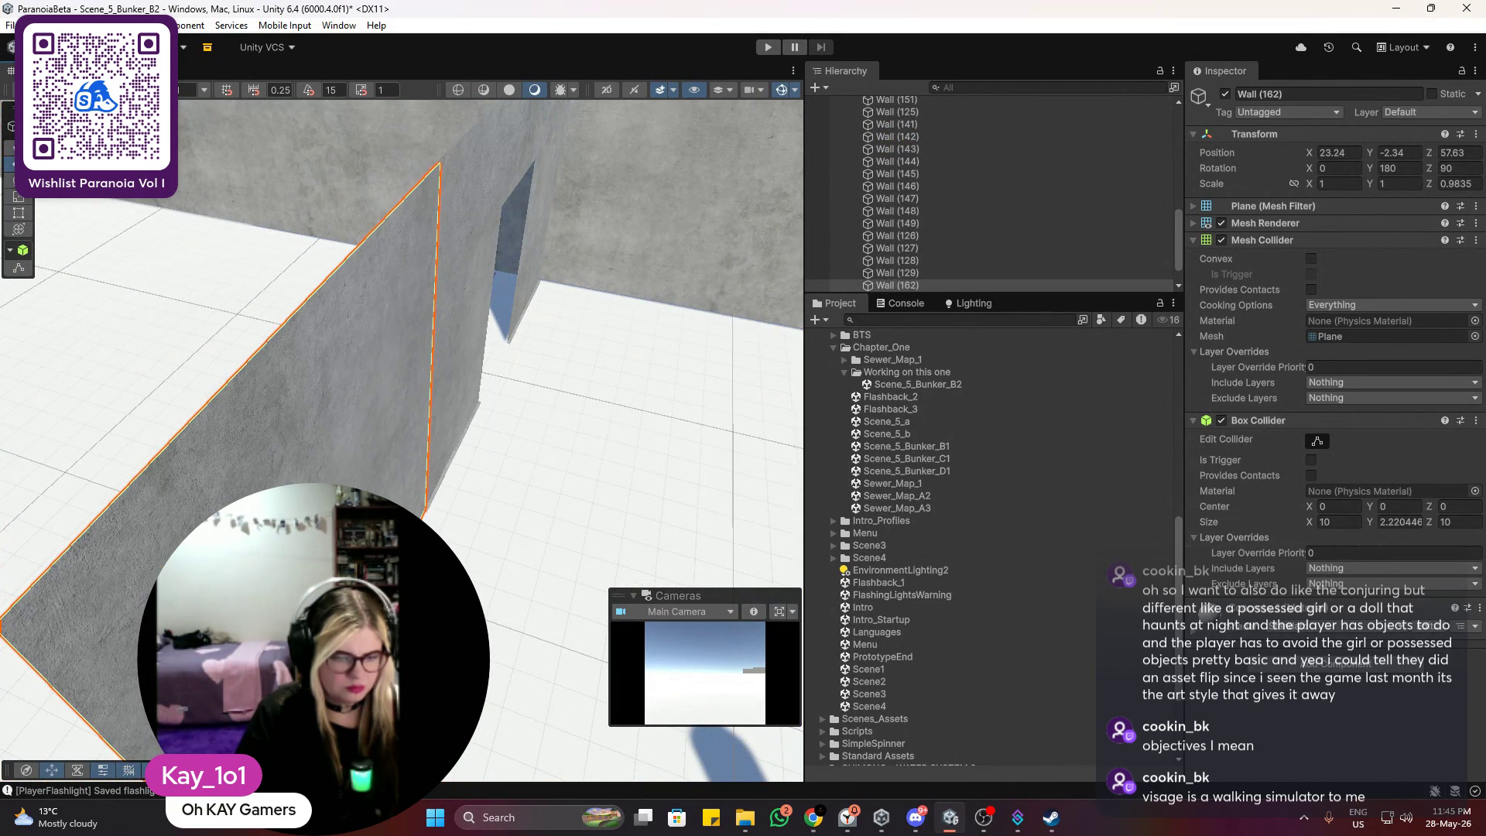
left_click(491, 521)
left_click_drag(491, 521, 417, 510, "alt")
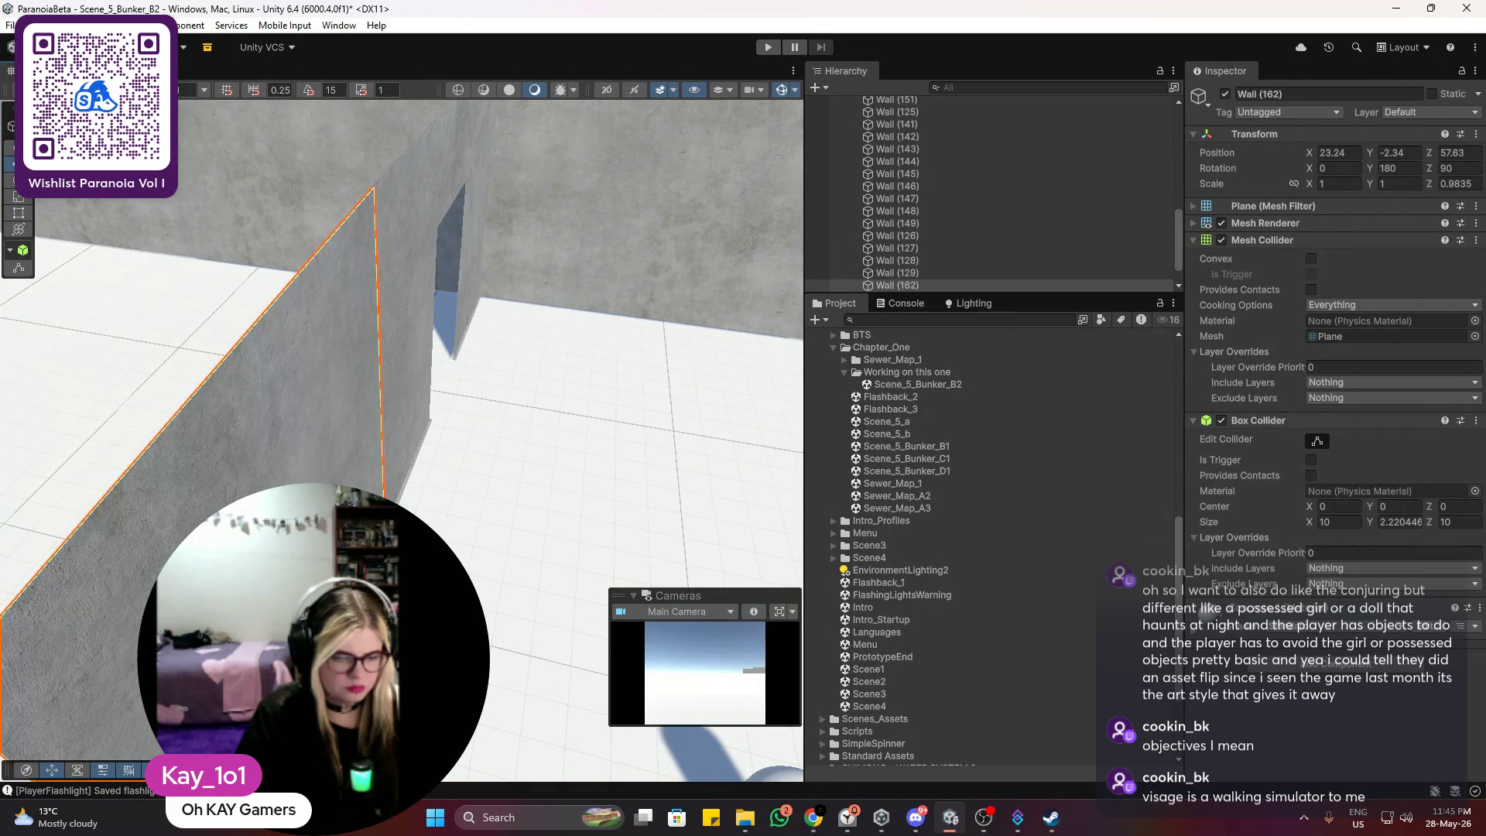
left_click(487, 478)
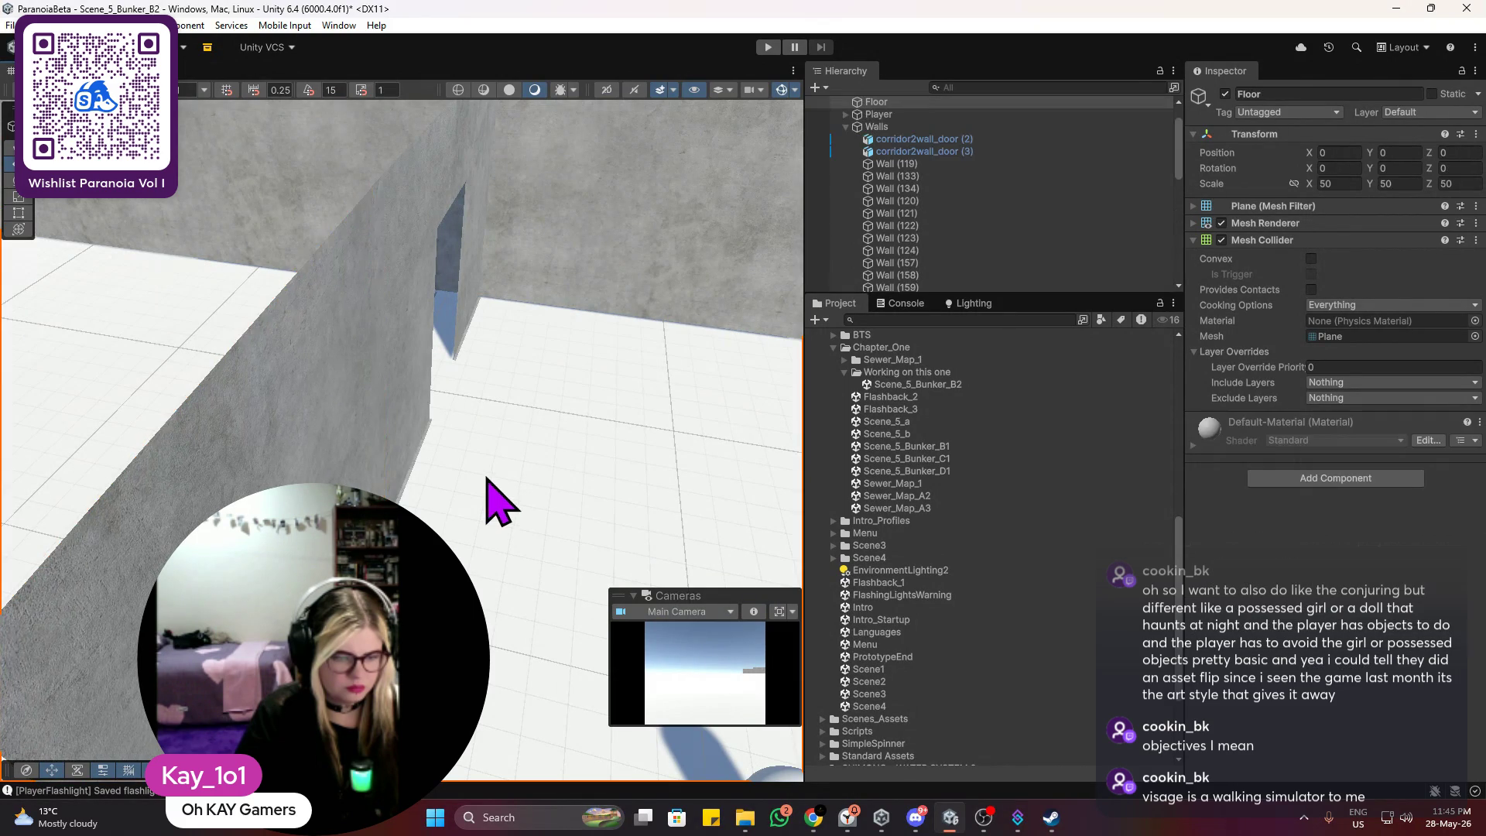
mouse_move(495, 474)
left_mouse_down("alt")
mouse_move(467, 425)
mouse_move(286, 252)
mouse_move(650, 415)
mouse_move(503, 262)
mouse_move(405, 345)
left_mouse_up("alt")
left_click(454, 434)
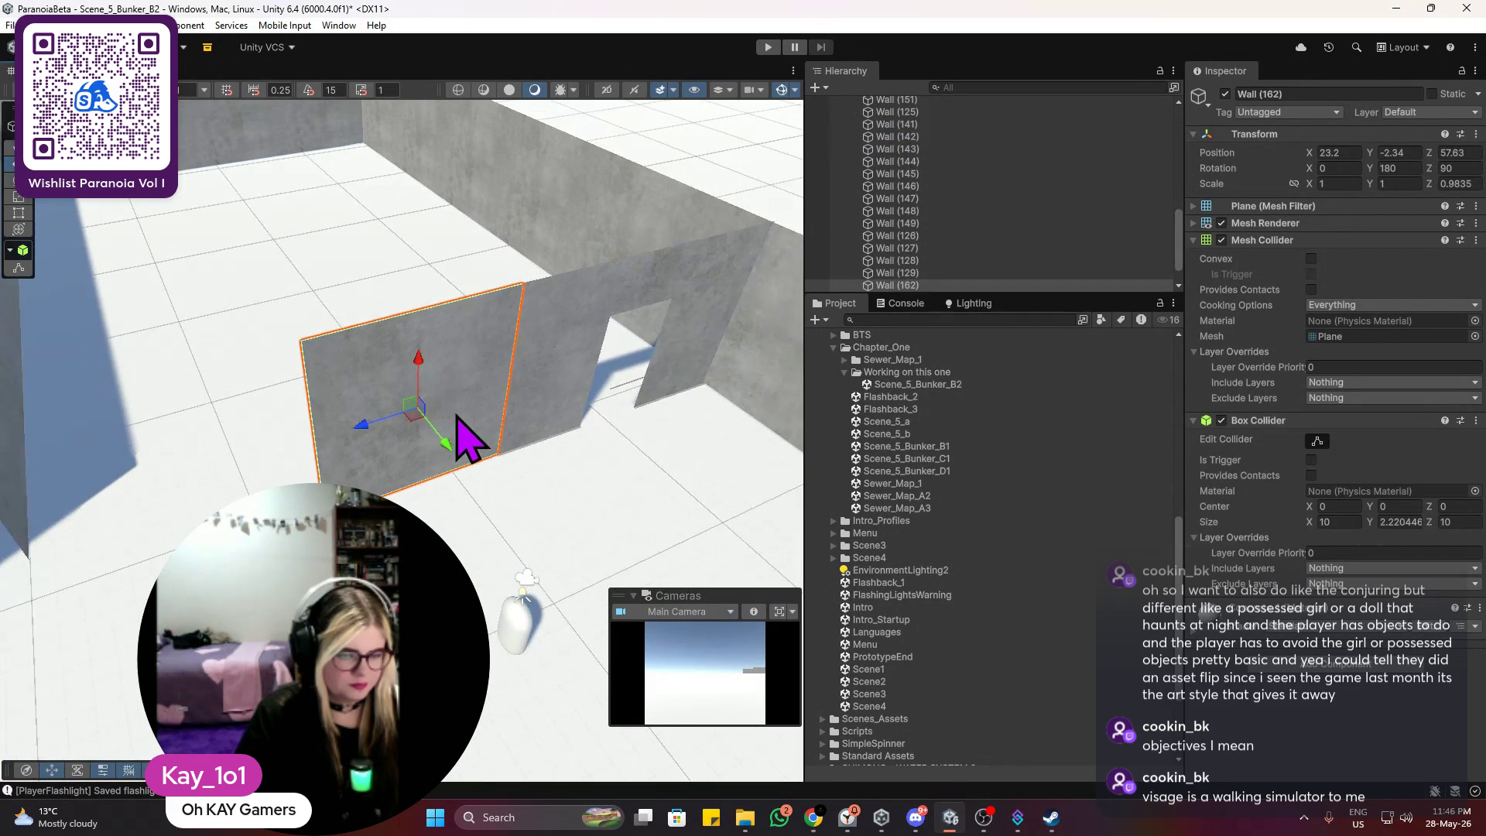
Step: Duplicate Wall (162) into Wall (163) and slide it along the corridor to Z 48.11
left_click_drag(437, 499, 315, 441, "alt")
key("ctrl+d")
mouse_move(486, 453)
left_mouse_down()
mouse_move(503, 468)
mouse_move(310, 460)
left_mouse_up()
key("f")
mouse_move(321, 478)
left_mouse_down()
mouse_move(263, 475)
mouse_move(309, 474)
left_mouse_up()
left_click(474, 252)
mouse_move(441, 322)
left_mouse_down()
mouse_move(322, 455)
mouse_move(333, 479)
left_mouse_up()
Step: Make another copy, Wall (164), and slide it further along to about Z 38.14
key("ctrl+z")
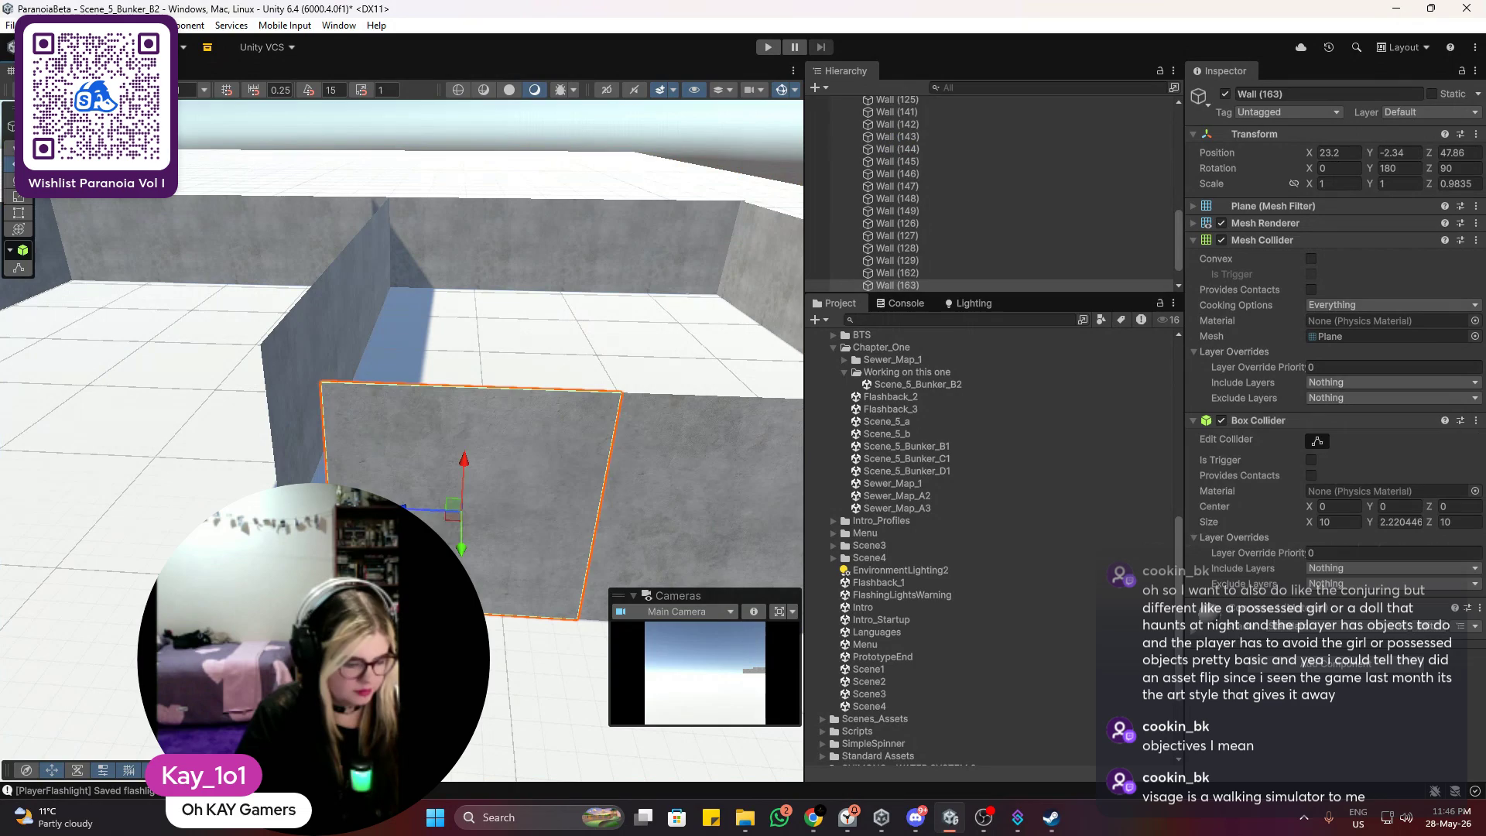
mouse_move(411, 511)
left_mouse_down()
mouse_move(208, 507)
mouse_move(132, 537)
mouse_move(155, 550)
left_mouse_up()
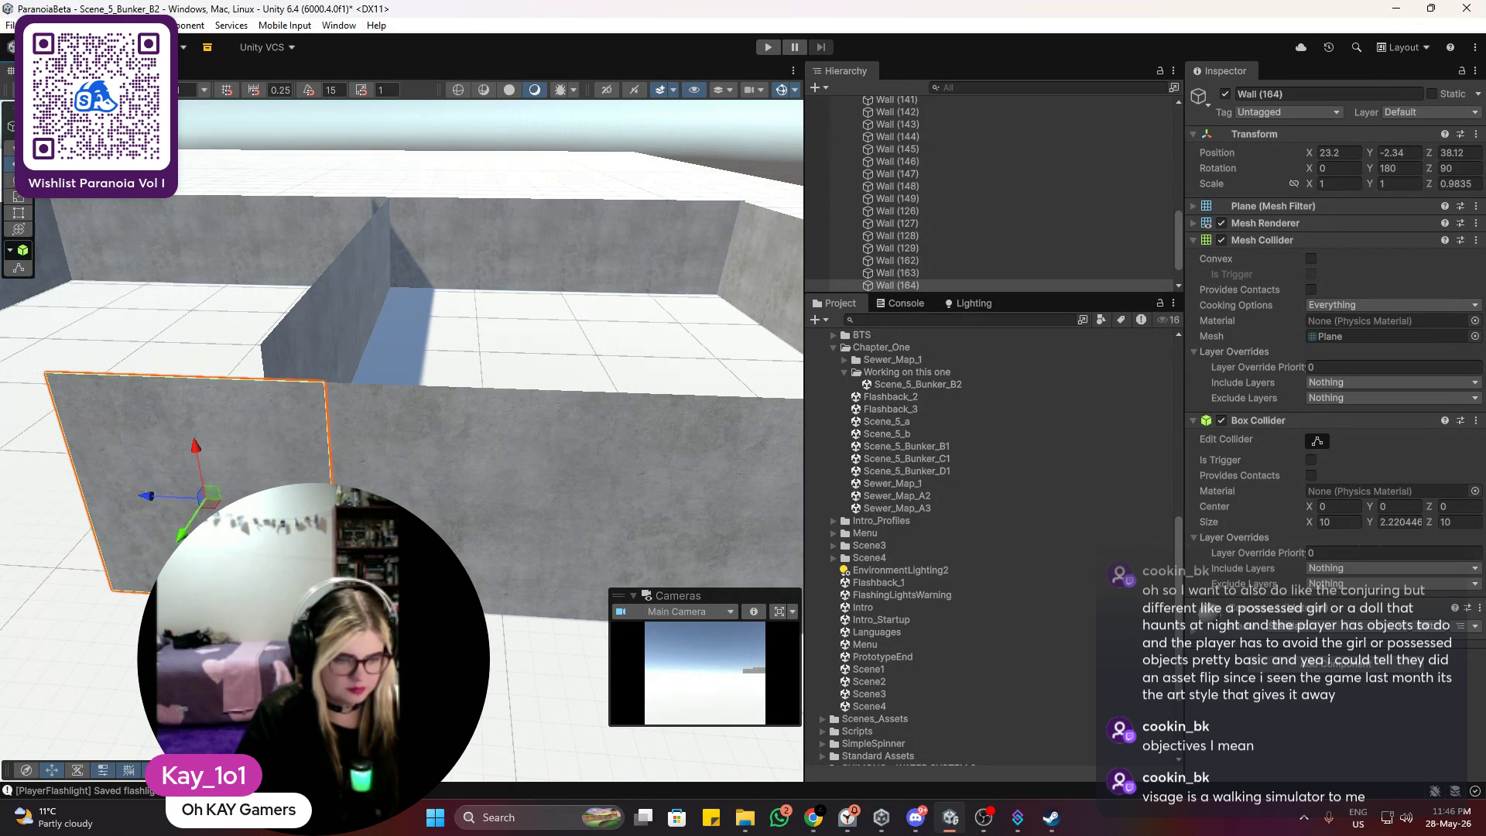
key("f")
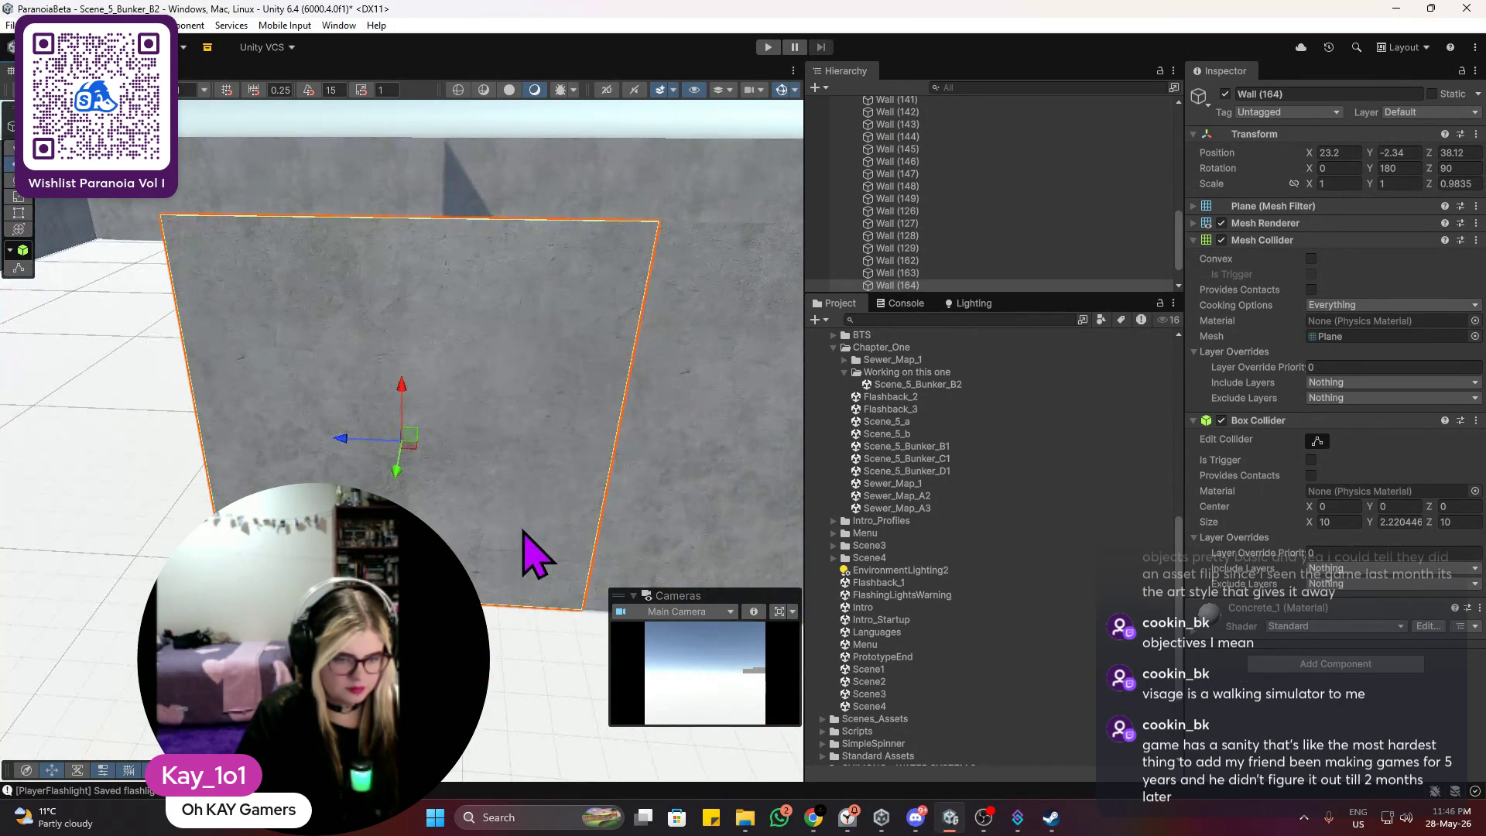
left_click(607, 118)
left_click(507, 422)
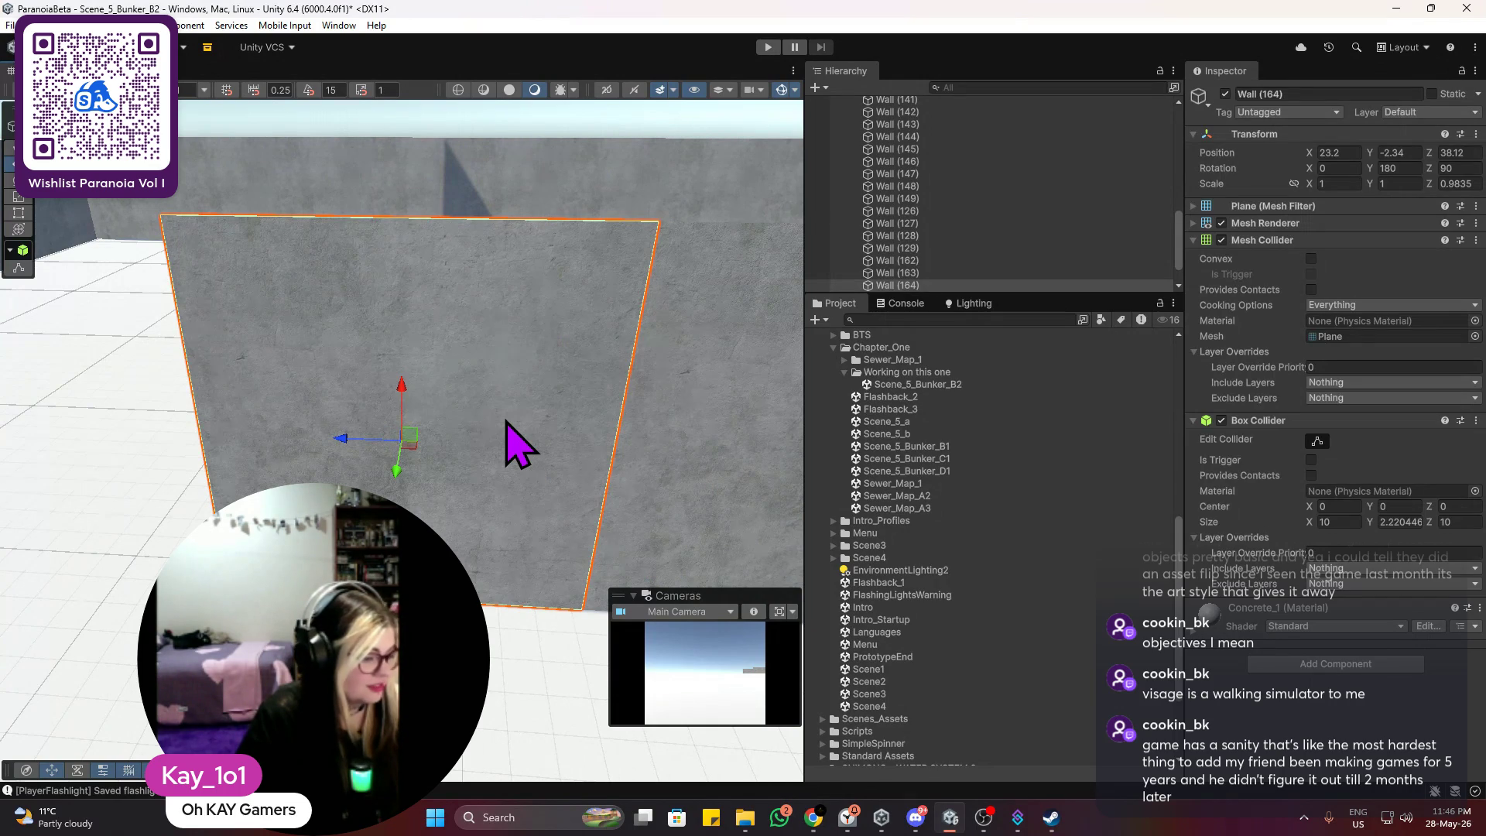
Step: Narrow Wall (164) from its left edge with the Rect tool and widen Wall (156)
left_click(19, 214)
left_click_drag(197, 374, 411, 361)
left_click(441, 502)
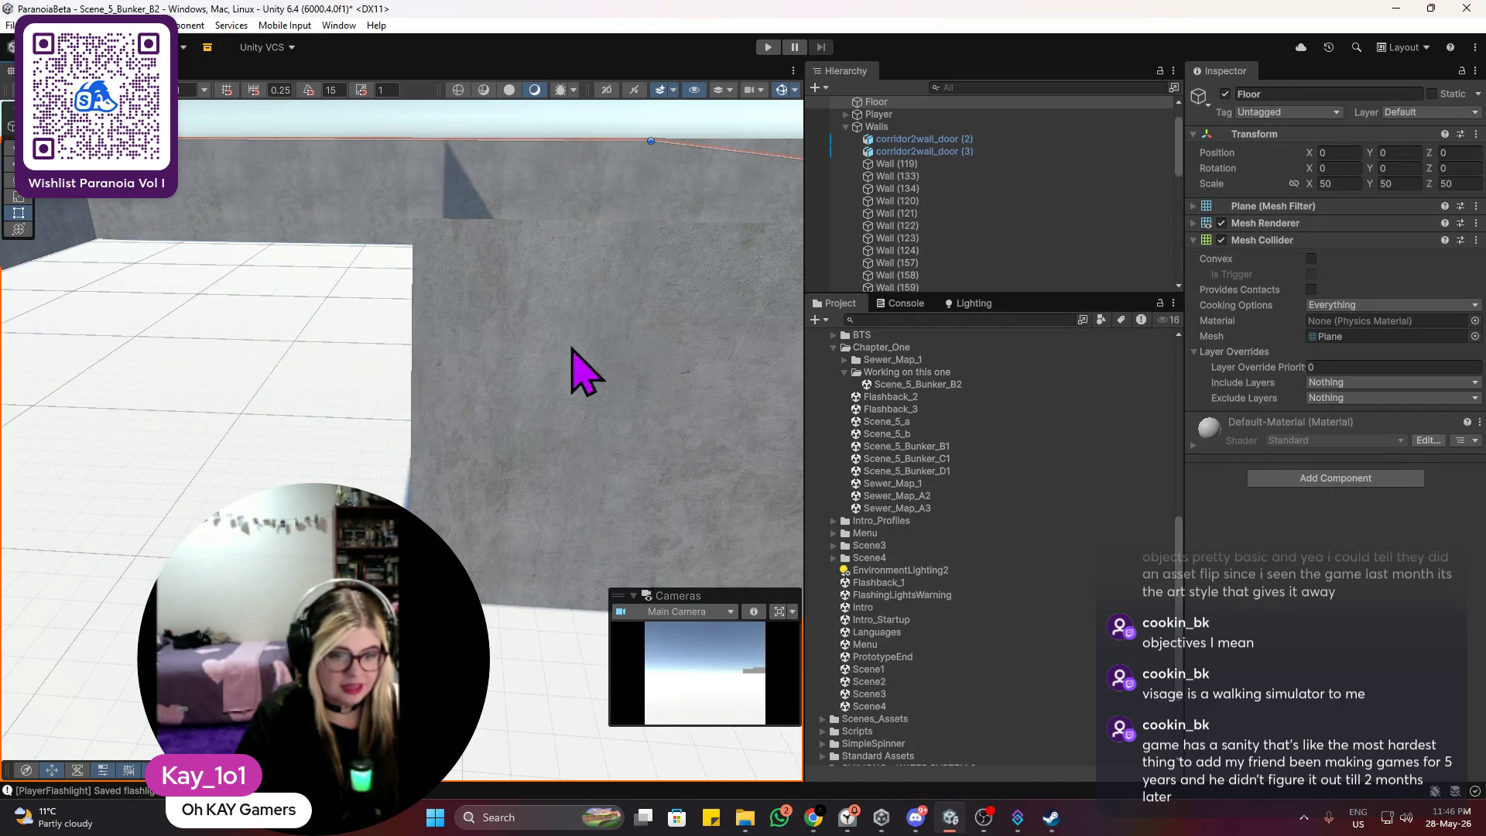
mouse_move(197, 479)
left_mouse_down()
mouse_move(467, 385)
mouse_move(723, 404)
mouse_move(520, 434)
left_mouse_up()
left_click(392, 422)
mouse_move(394, 382)
left_mouse_down()
mouse_move(529, 400)
mouse_move(457, 374)
mouse_move(717, 415)
mouse_move(410, 357)
mouse_move(356, 316)
mouse_move(388, 292)
mouse_move(431, 308)
left_mouse_up()
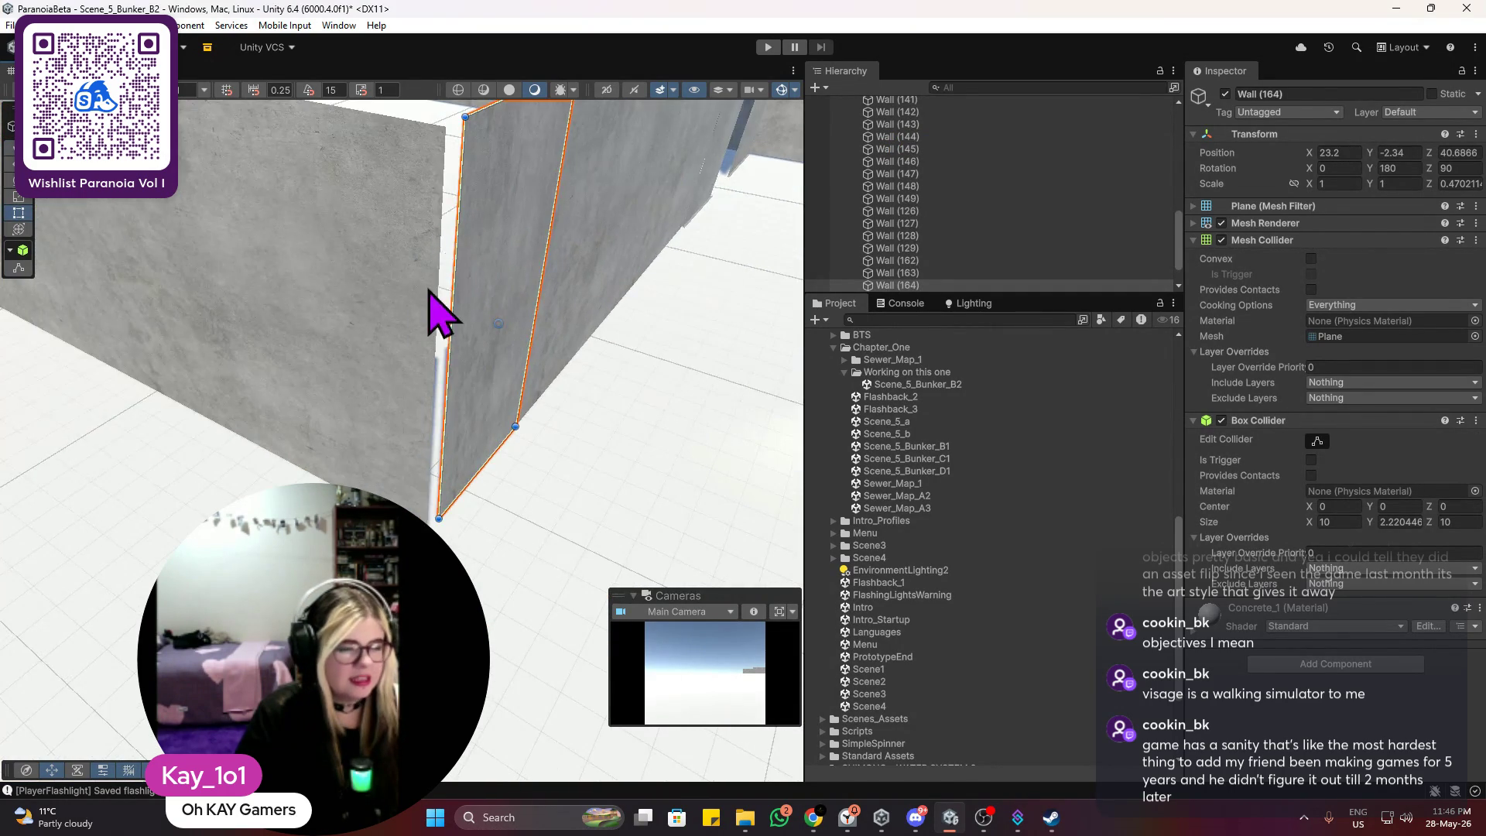
Step: Stretch Wall (164) left and pull back Wall (156)'s edge so they meet at the corner
left_click(328, 401)
left_click_drag(309, 405, 296, 417)
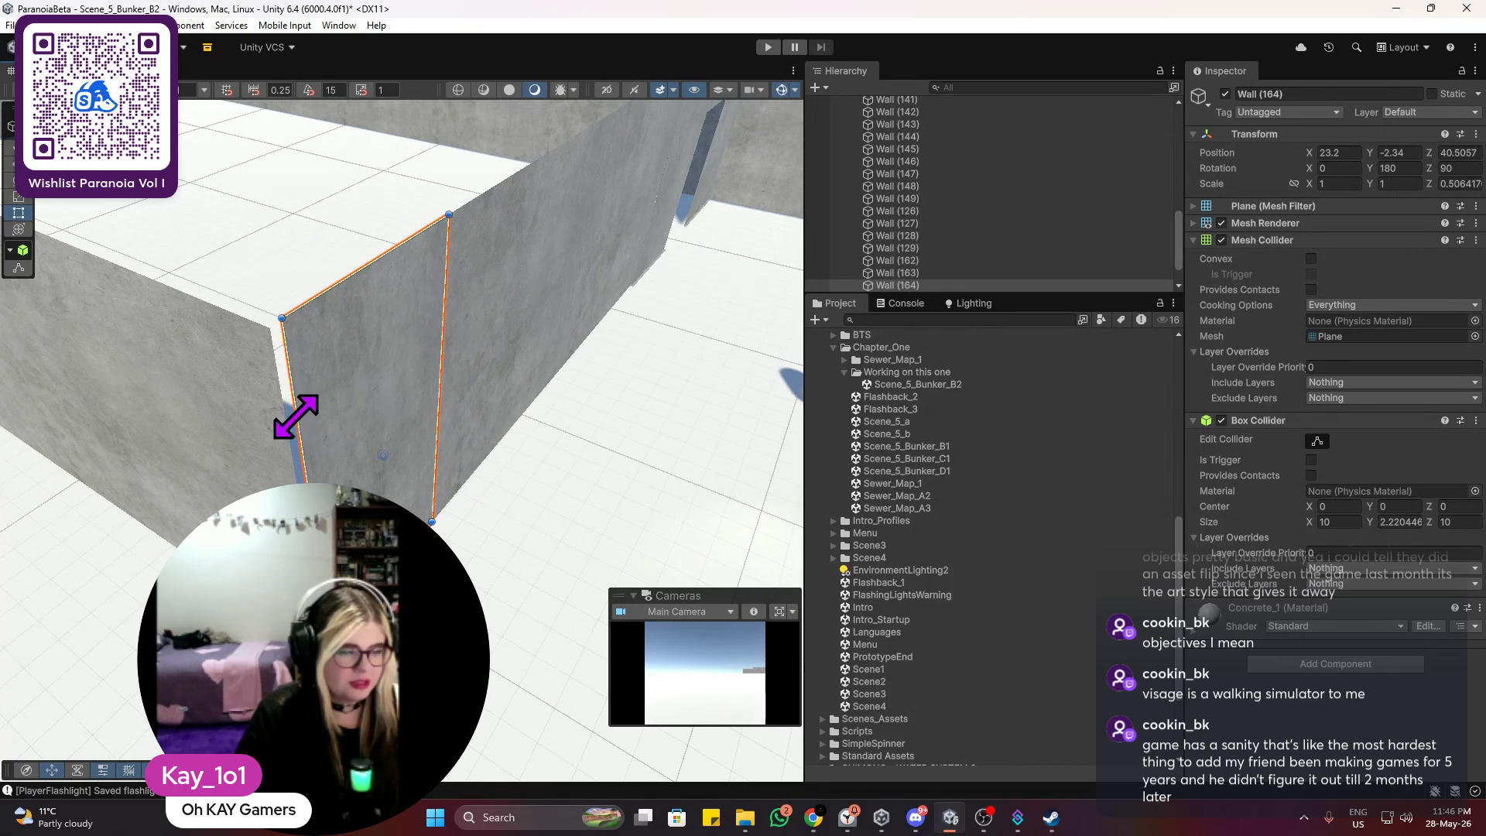
left_click(249, 412)
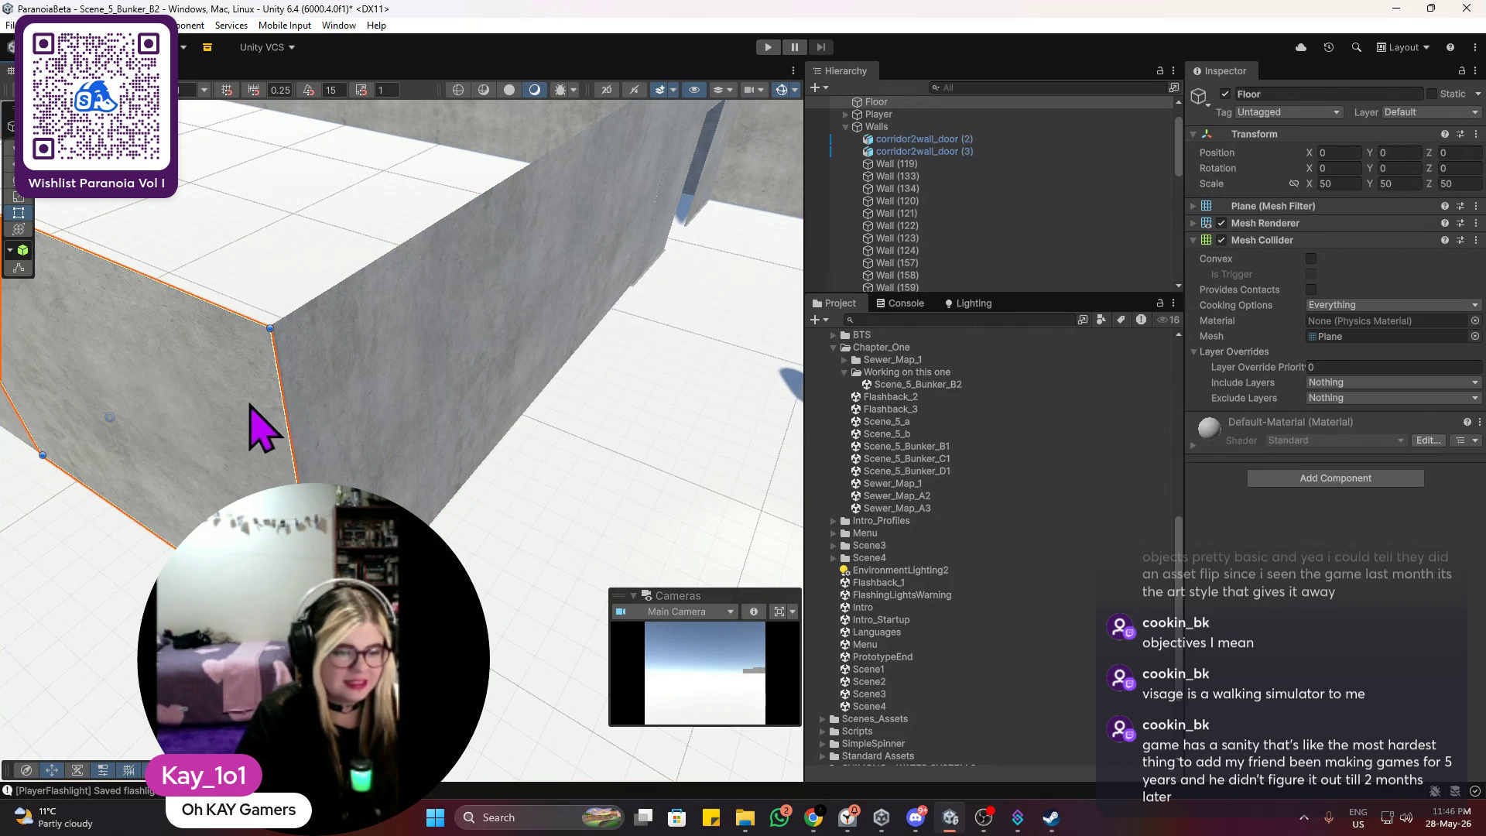
left_click_drag(280, 394, 268, 395)
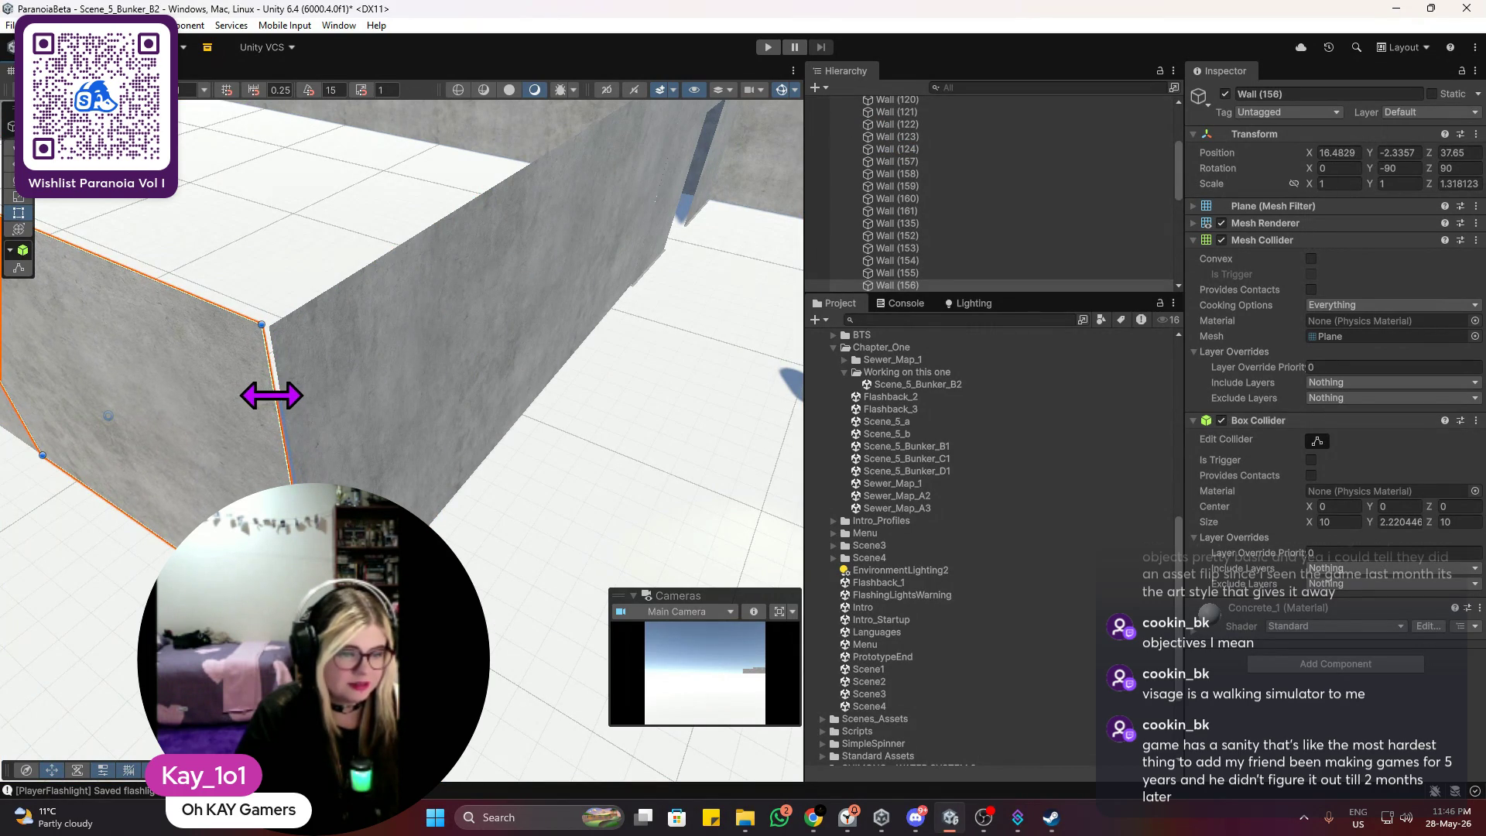
left_click(301, 383)
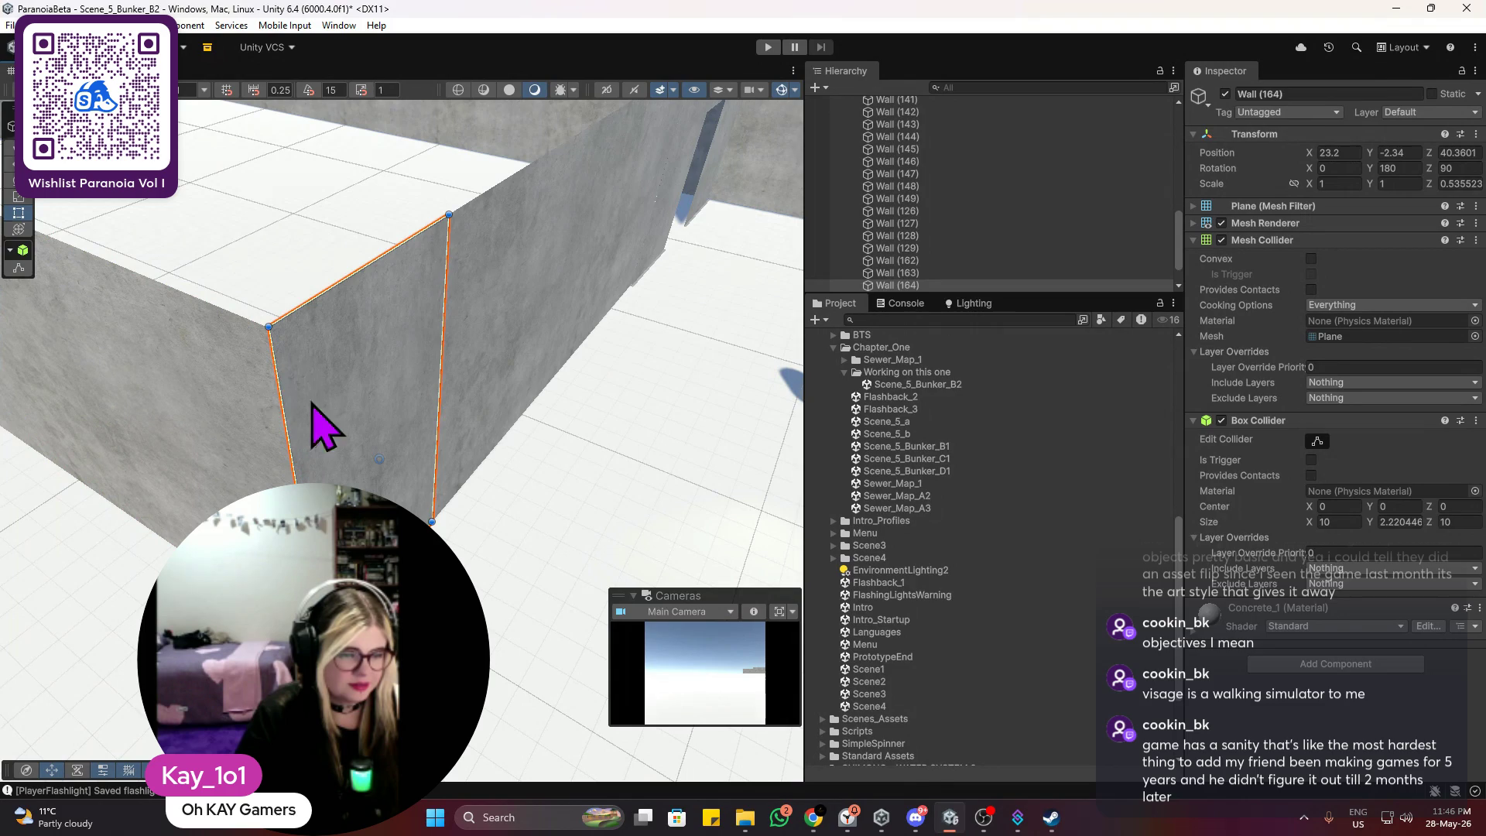
left_click(480, 537)
mouse_move(481, 537)
left_mouse_down()
mouse_move(431, 425)
mouse_move(395, 444)
mouse_move(491, 421)
mouse_move(375, 420)
mouse_move(409, 499)
mouse_move(433, 486)
left_mouse_up()
left_click(464, 431)
left_click(453, 463)
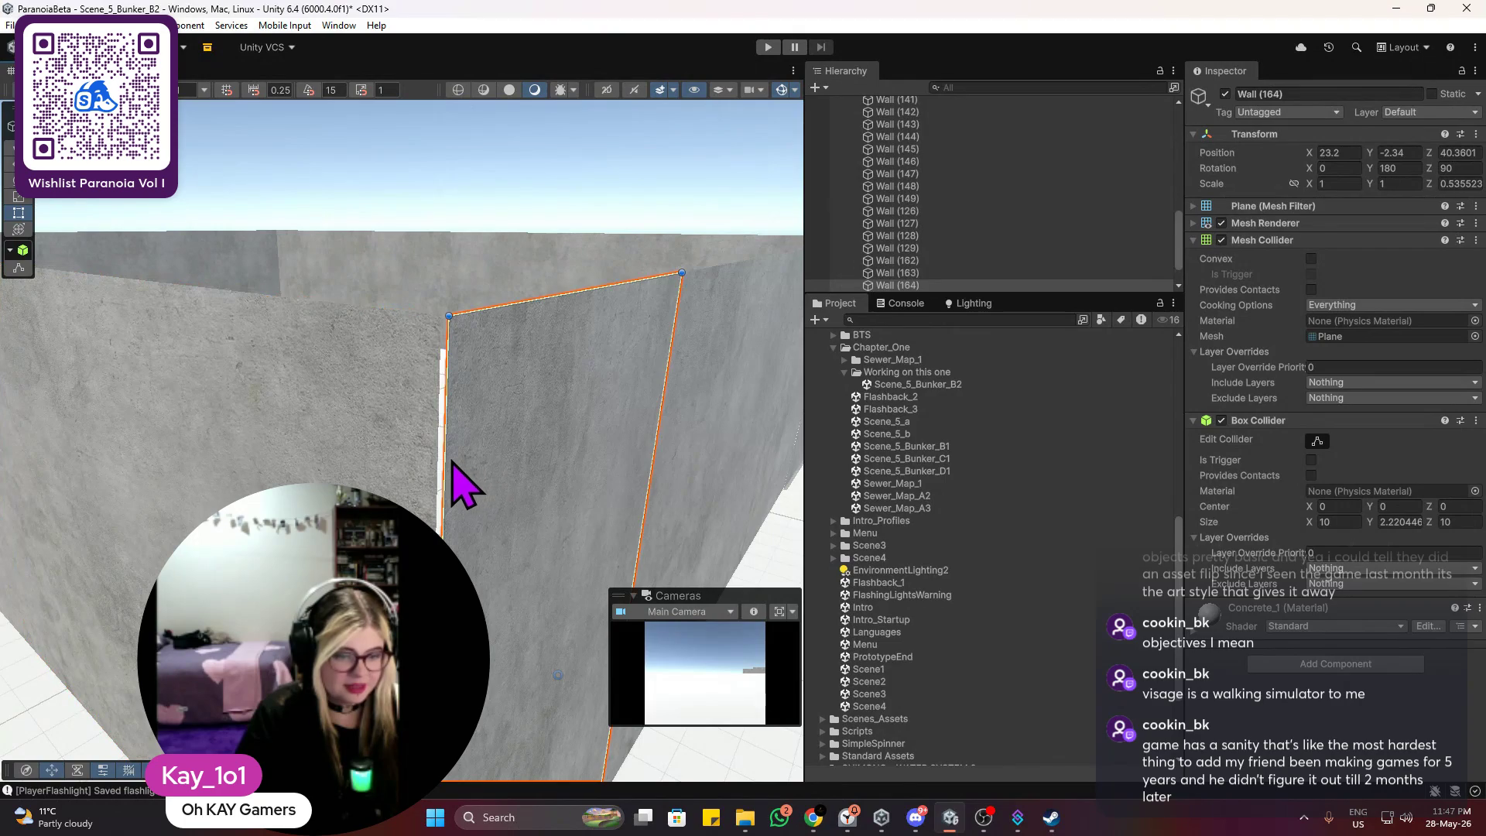
Step: Orbit above the corner to inspect the corridor walls for gaps
left_click(514, 189)
left_click_drag(498, 308, 486, 346)
scroll(514, 266, "down", 1)
mouse_move(513, 265)
left_mouse_down()
mouse_move(508, 448)
mouse_move(475, 491)
mouse_move(448, 454)
left_mouse_up()
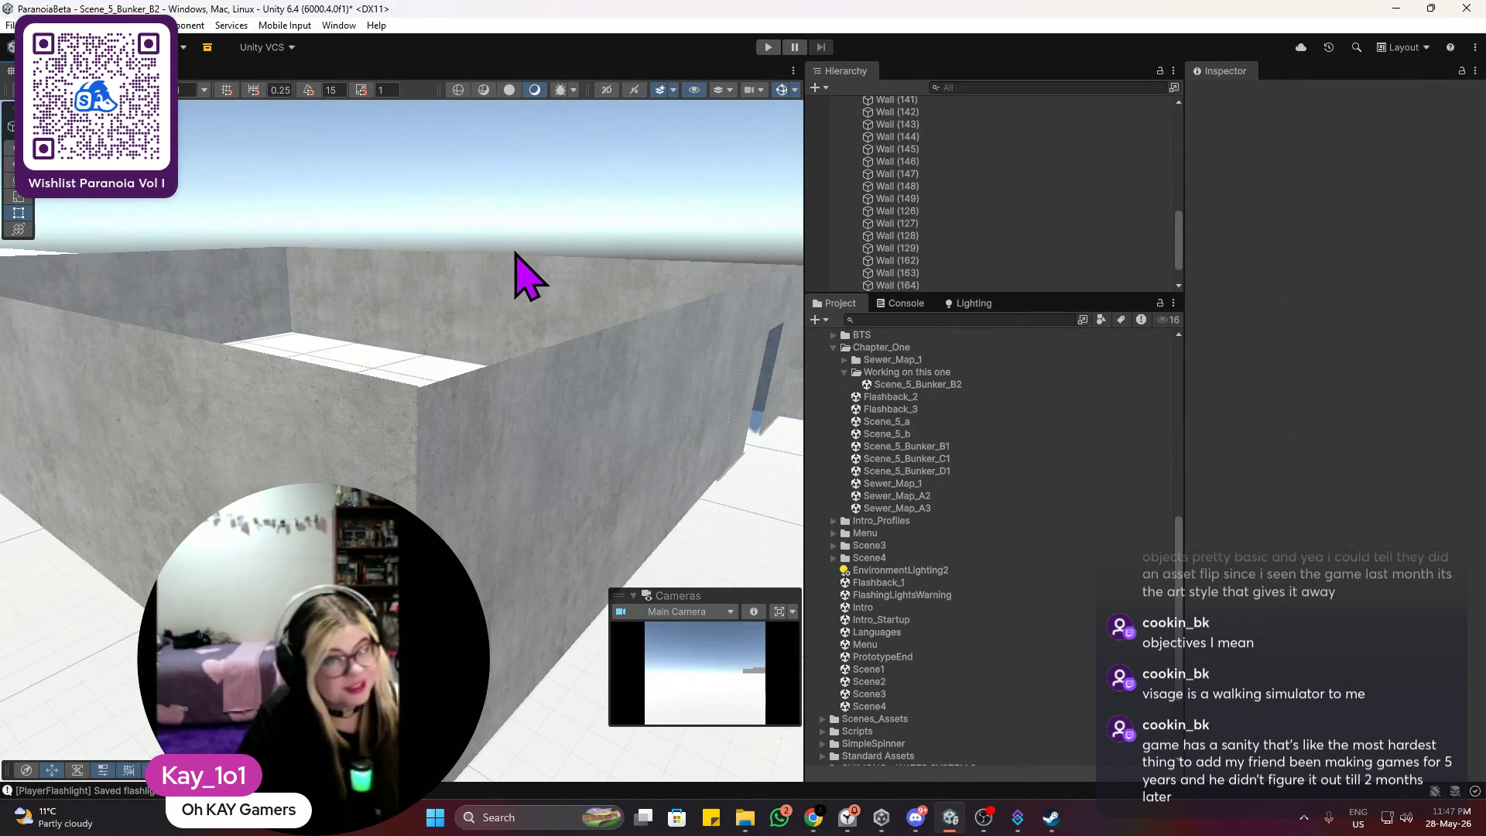
scroll(449, 398, "up", 1)
mouse_move(448, 398)
left_mouse_down()
mouse_move(259, 348)
mouse_move(325, 258)
mouse_move(374, 277)
mouse_move(265, 309)
mouse_move(80, 248)
left_mouse_up()
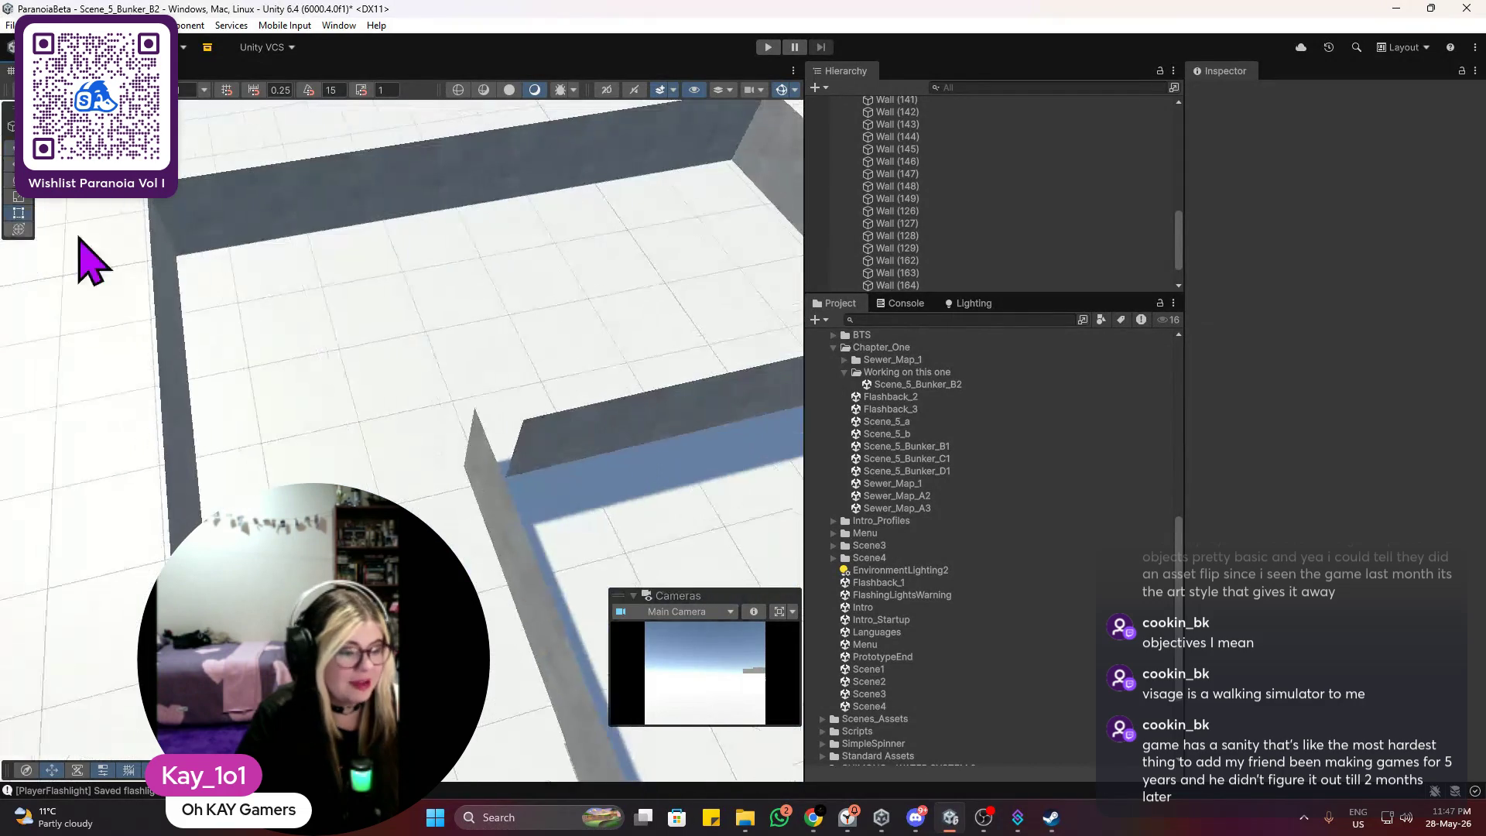
Step: Duplicate Wall (147) and move the copy over to the other corridor
mouse_move(457, 384)
left_mouse_down()
mouse_move(299, 212)
mouse_move(474, 302)
mouse_move(411, 445)
mouse_move(286, 355)
mouse_move(219, 371)
mouse_move(242, 415)
mouse_move(431, 332)
mouse_move(411, 335)
mouse_move(421, 358)
mouse_move(515, 362)
mouse_move(480, 358)
mouse_move(431, 291)
mouse_move(464, 348)
mouse_move(478, 346)
mouse_move(302, 132)
left_mouse_up()
left_click(267, 357)
mouse_move(302, 225)
left_mouse_down()
mouse_move(276, 254)
mouse_move(286, 176)
mouse_move(249, 205)
left_mouse_up()
left_click(245, 192)
key("ctrl+d")
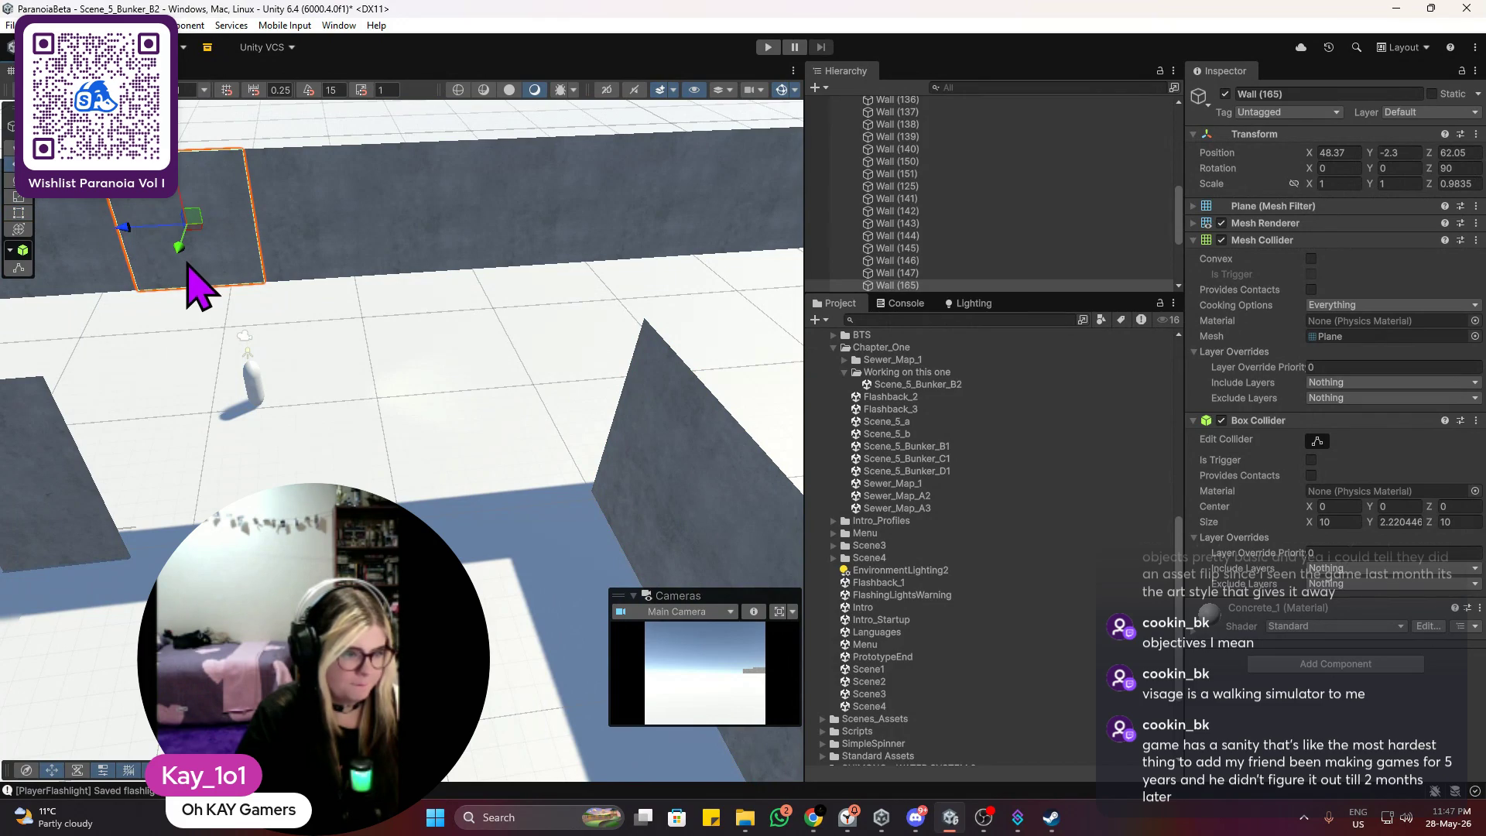
mouse_move(186, 250)
left_mouse_down()
mouse_move(165, 464)
mouse_move(139, 548)
left_mouse_up()
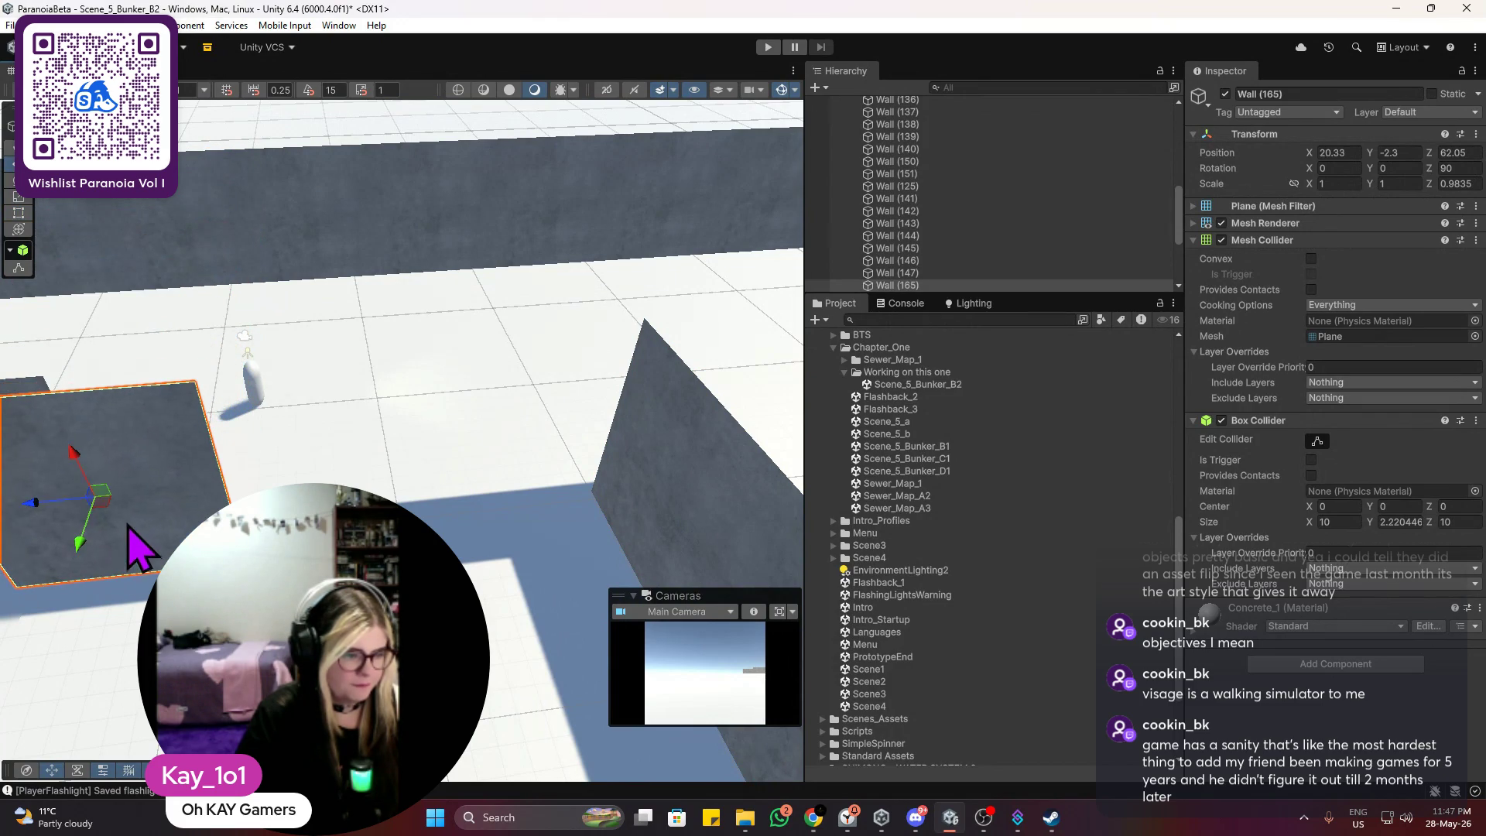
Step: Fine-tune the copy, Wall (165), along X to about 21.43
left_click_drag(321, 422, 487, 391)
scroll(488, 391, "up", 2)
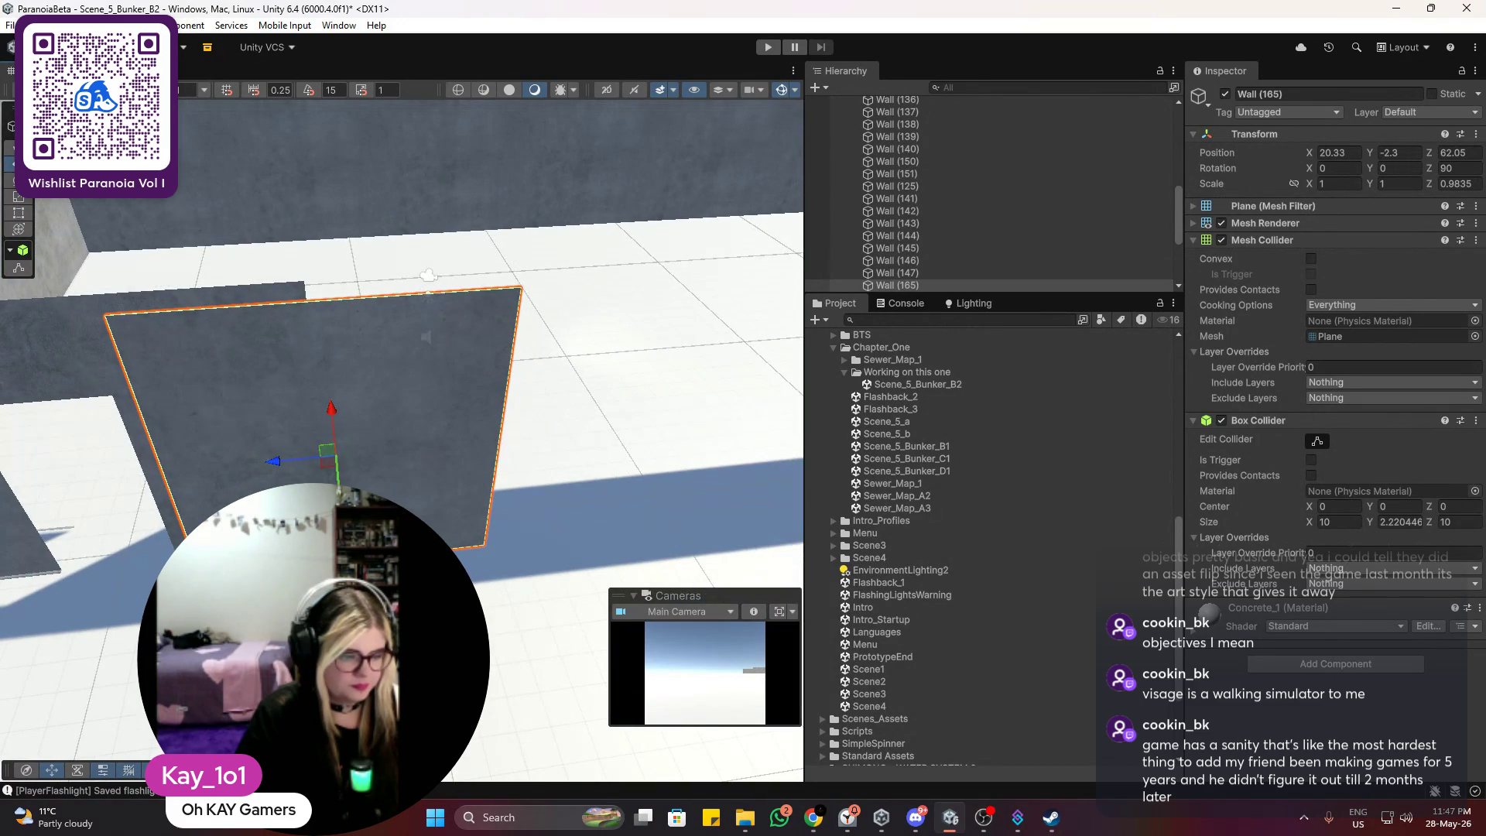
mouse_move(331, 408)
left_mouse_down()
mouse_move(331, 283)
mouse_move(337, 473)
mouse_move(325, 431)
mouse_move(418, 426)
left_mouse_up()
left_click_drag(495, 461, 498, 474)
scroll(596, 394, "down", 2)
left_click_drag(596, 395, 531, 415)
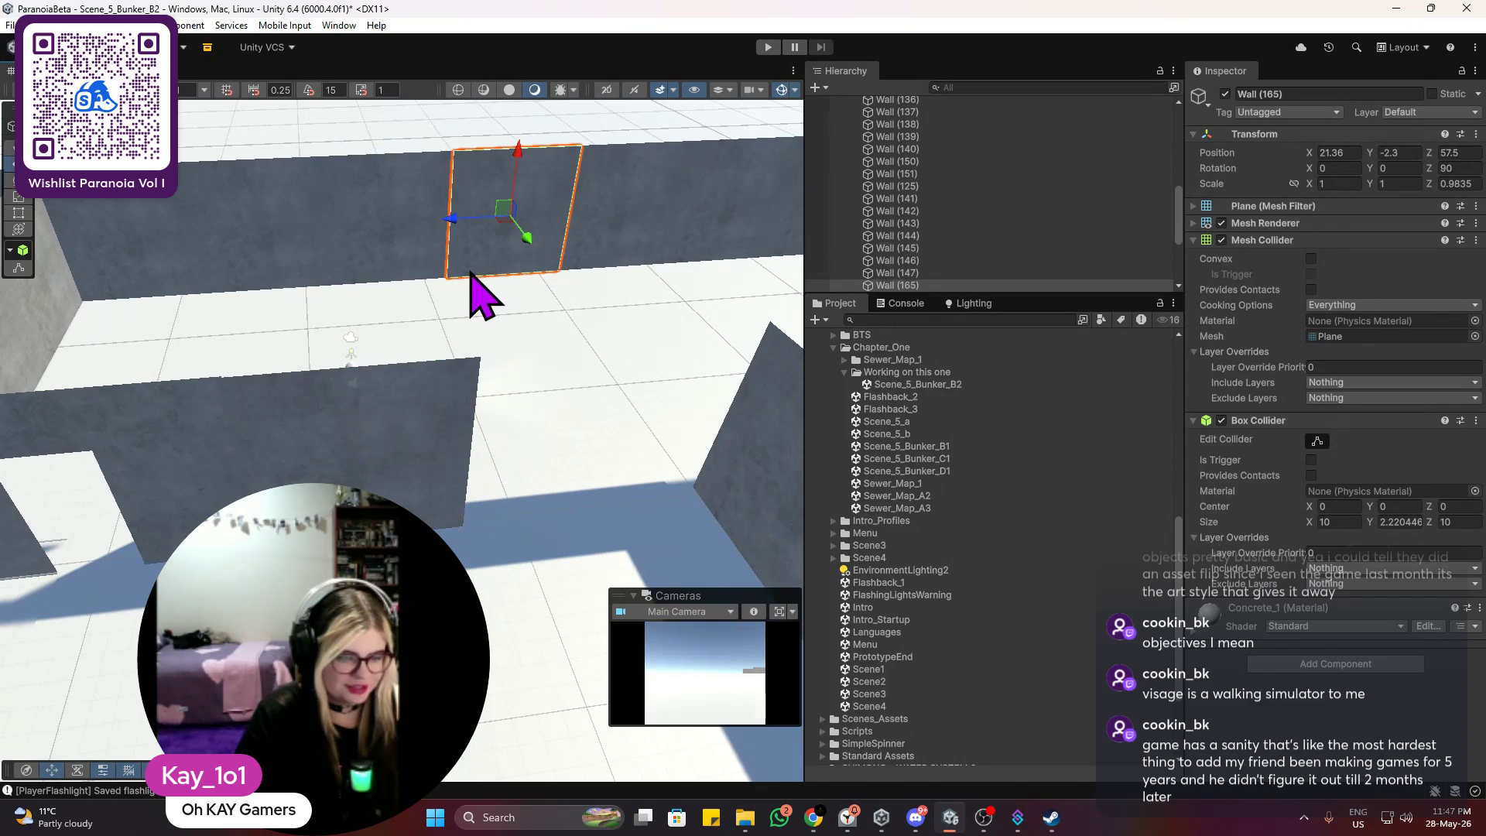
scroll(454, 474, "up", 2)
scroll(332, 449, "down", 2)
mouse_move(332, 448)
left_mouse_down()
mouse_move(374, 272)
mouse_move(541, 358)
mouse_move(391, 425)
mouse_move(365, 415)
mouse_move(414, 371)
left_mouse_up()
scroll(352, 448, "down", 3)
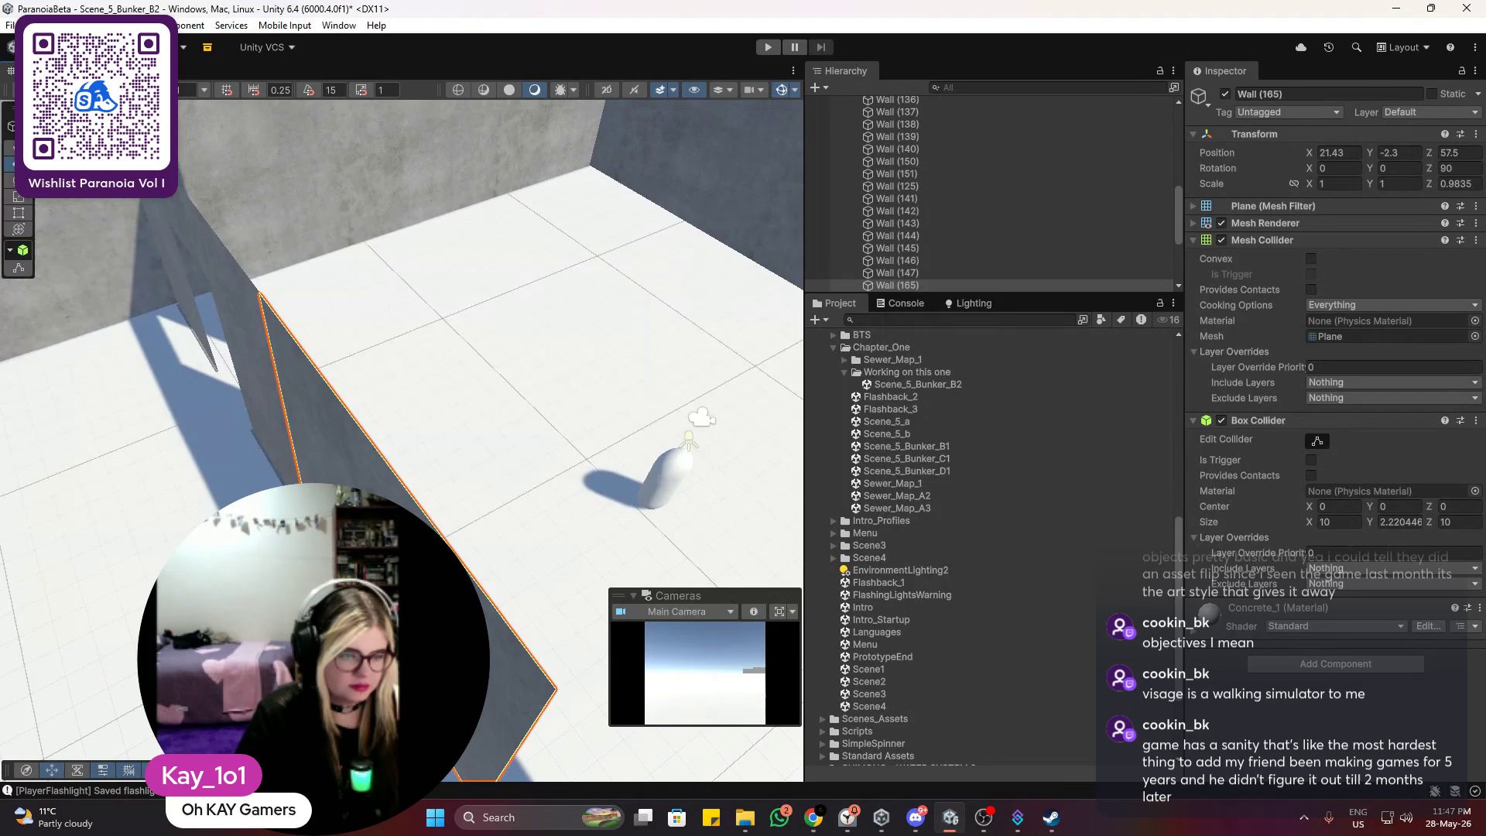
scroll(388, 455, "down", 2)
left_click_drag(415, 372, 388, 454)
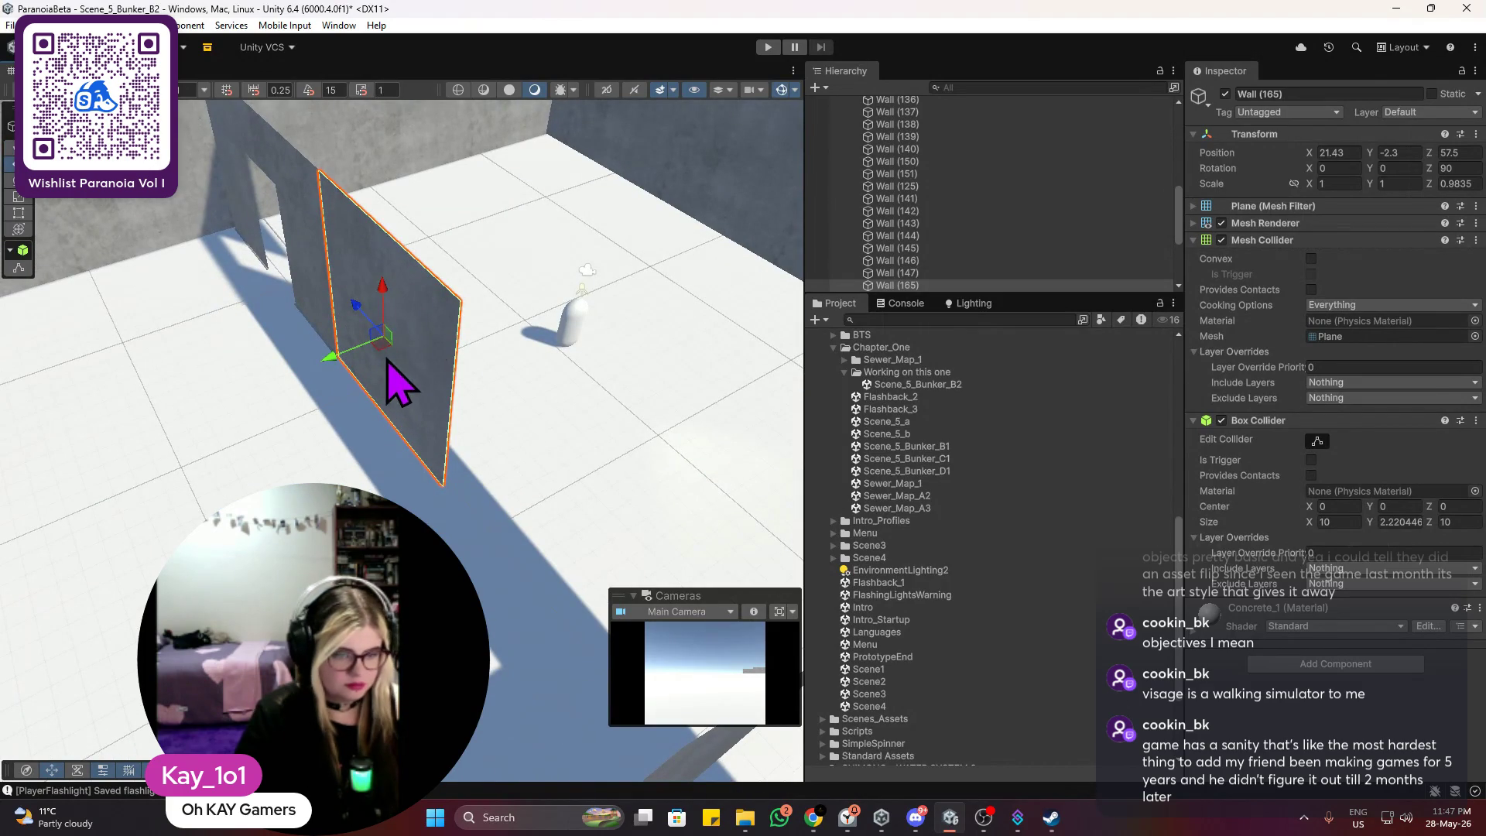
Step: Duplicate Wall (165) as Wall (166) and slide it along Z to about 47.7
key("ctrl+d")
mouse_move(371, 331)
left_mouse_down()
mouse_move(504, 503)
mouse_move(499, 474)
left_mouse_up()
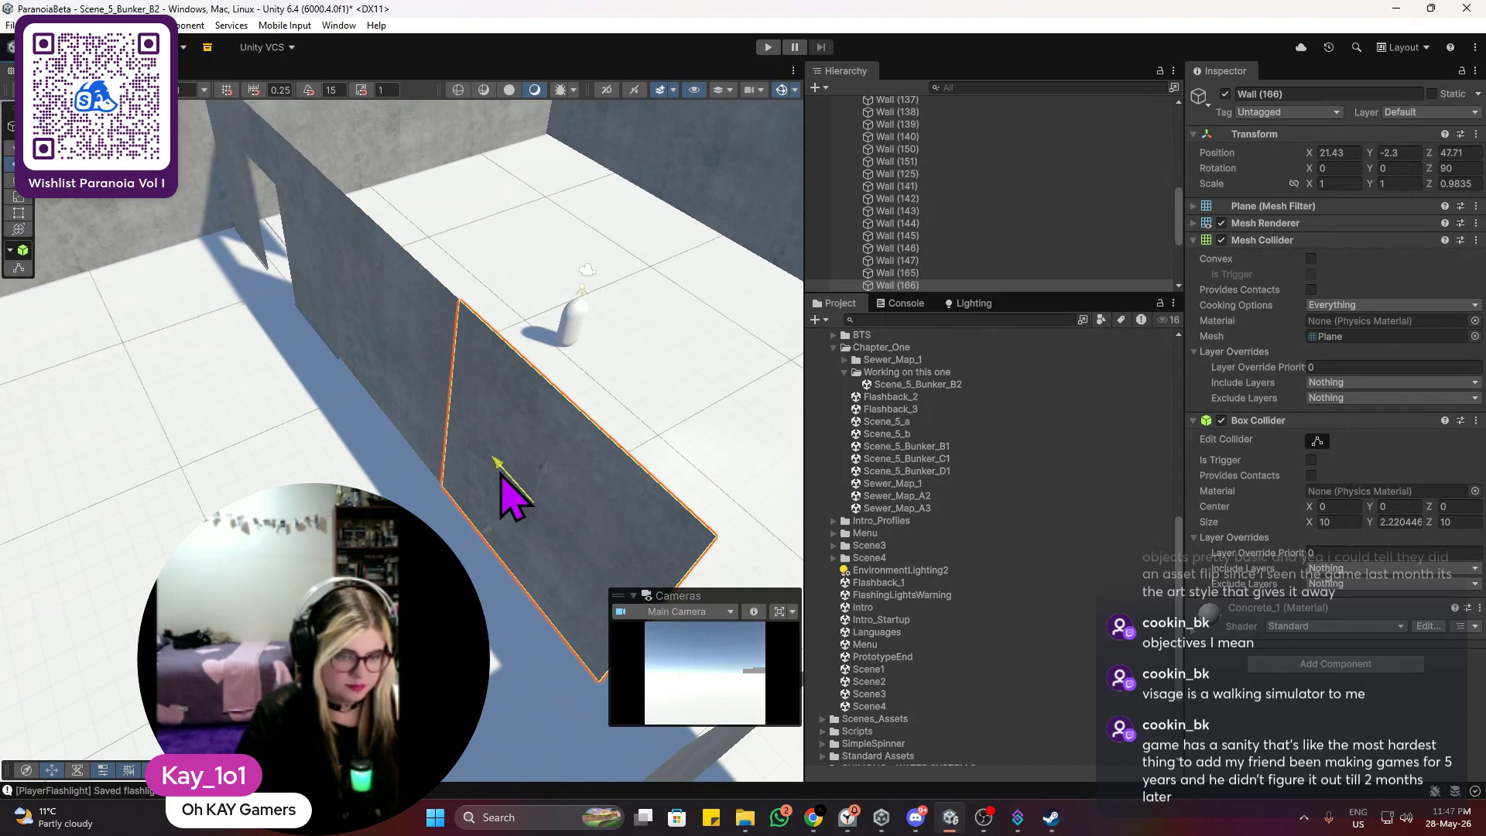
scroll(650, 488, "down", 2)
left_click_drag(650, 487, 597, 404)
scroll(597, 405, "up", 5)
mouse_move(275, 402)
left_mouse_down()
mouse_move(308, 388)
mouse_move(391, 265)
mouse_move(374, 431)
mouse_move(232, 349)
left_mouse_up()
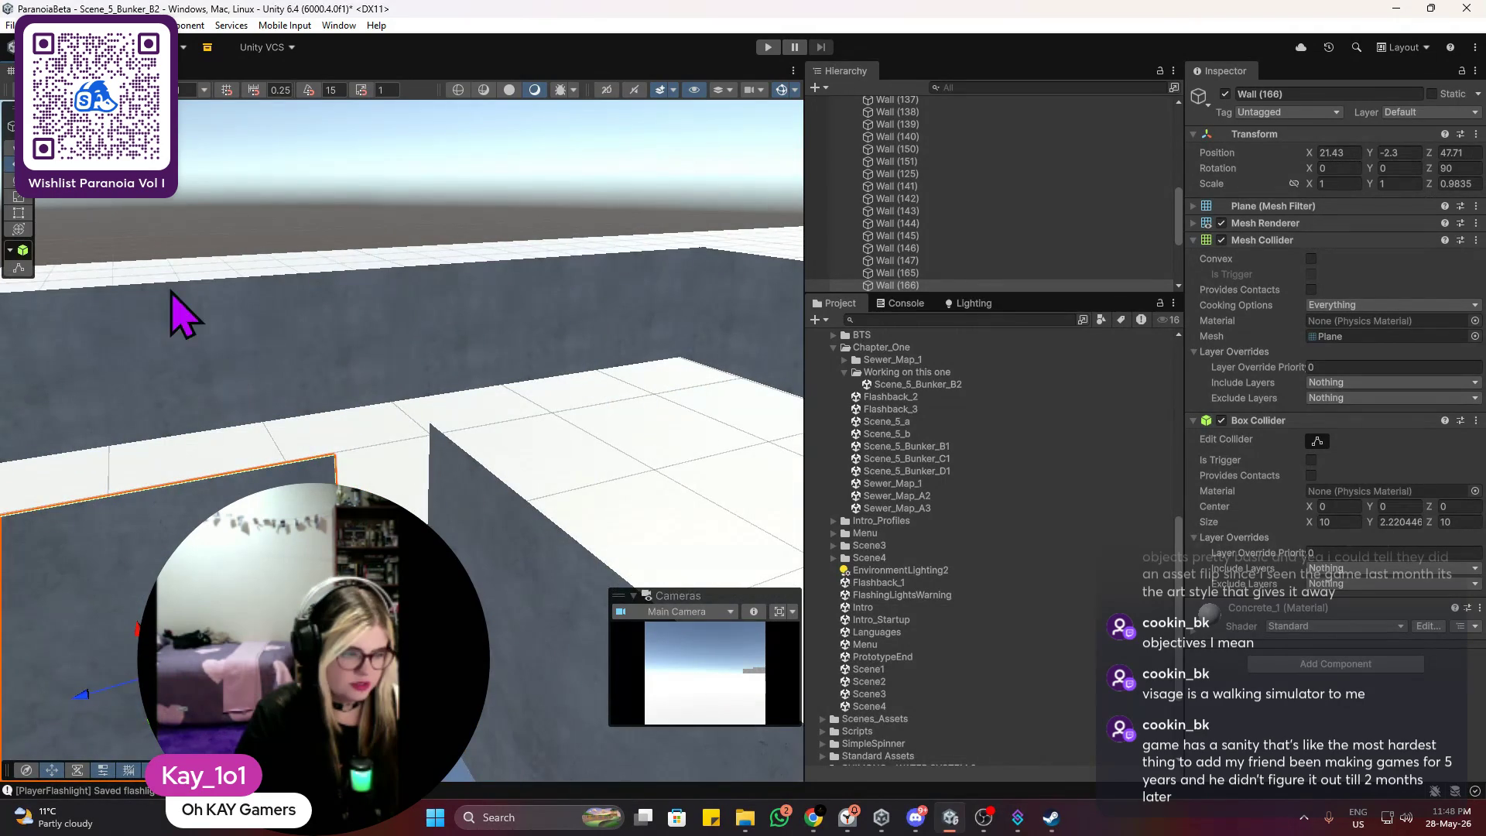
Step: Widen Wall (166) with the Rect tool to a 1.31 scale to close the gap
left_click(18, 213)
left_click_drag(353, 539, 461, 537)
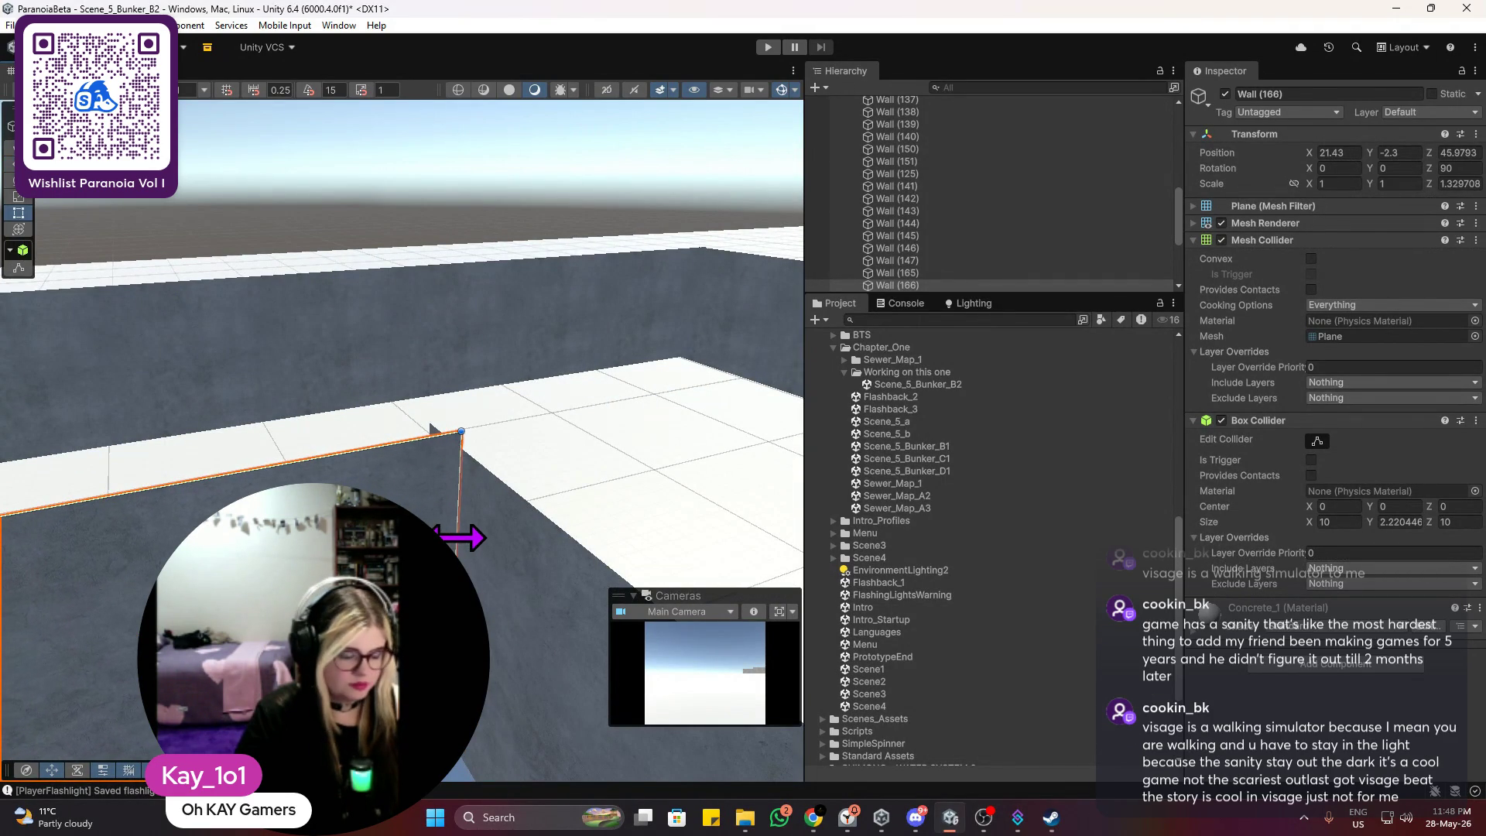
mouse_move(433, 427)
left_mouse_down()
mouse_move(590, 490)
mouse_move(451, 520)
mouse_move(329, 333)
mouse_move(620, 441)
mouse_move(282, 415)
left_mouse_up()
left_click(309, 438)
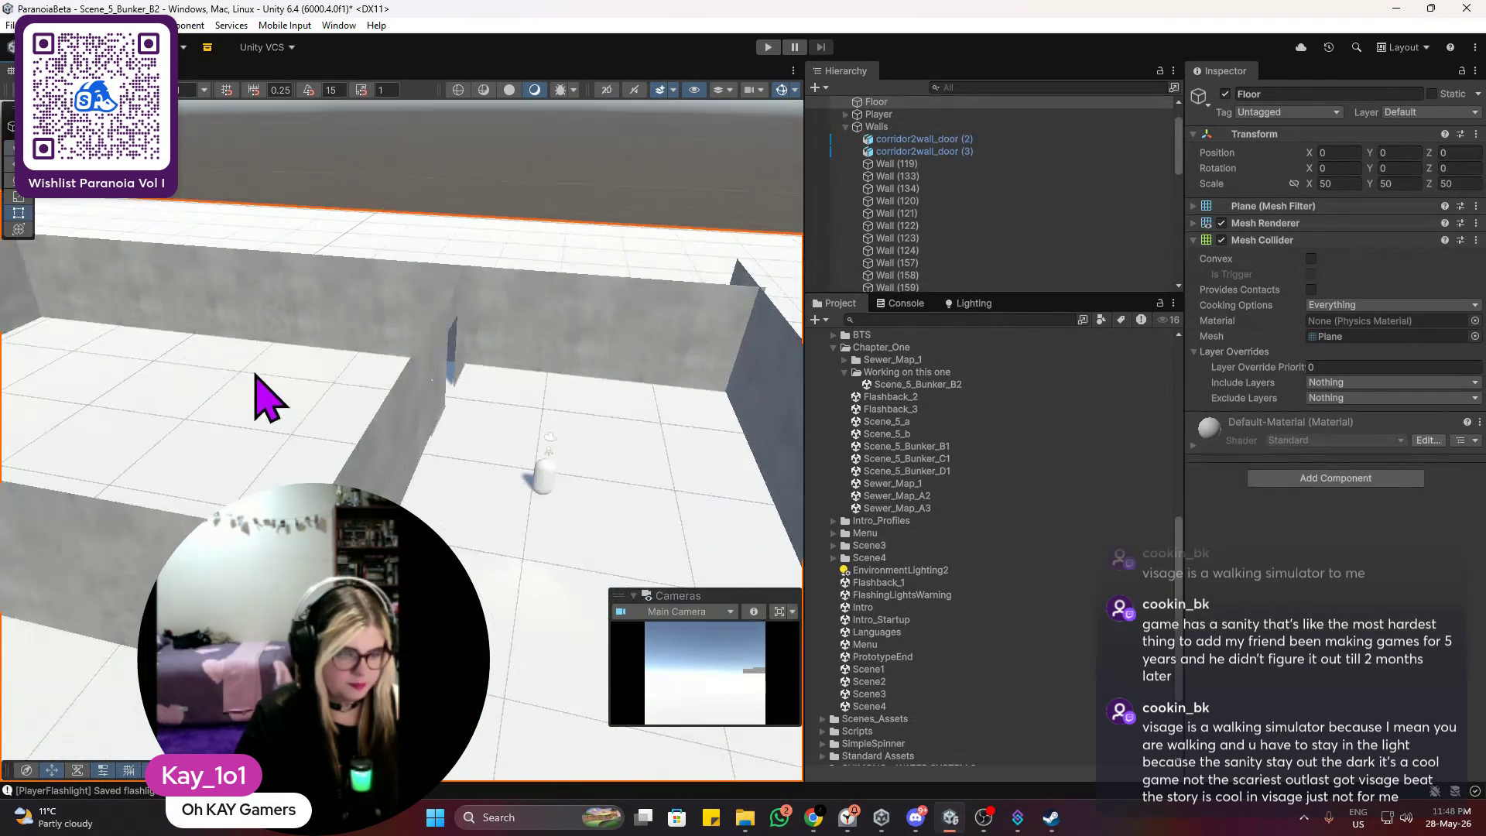
Step: Review a wall up close in the Scene view, then enter Play mode
mouse_move(454, 372)
left_mouse_down()
mouse_move(358, 475)
mouse_move(374, 358)
mouse_move(309, 290)
mouse_move(343, 349)
left_mouse_up()
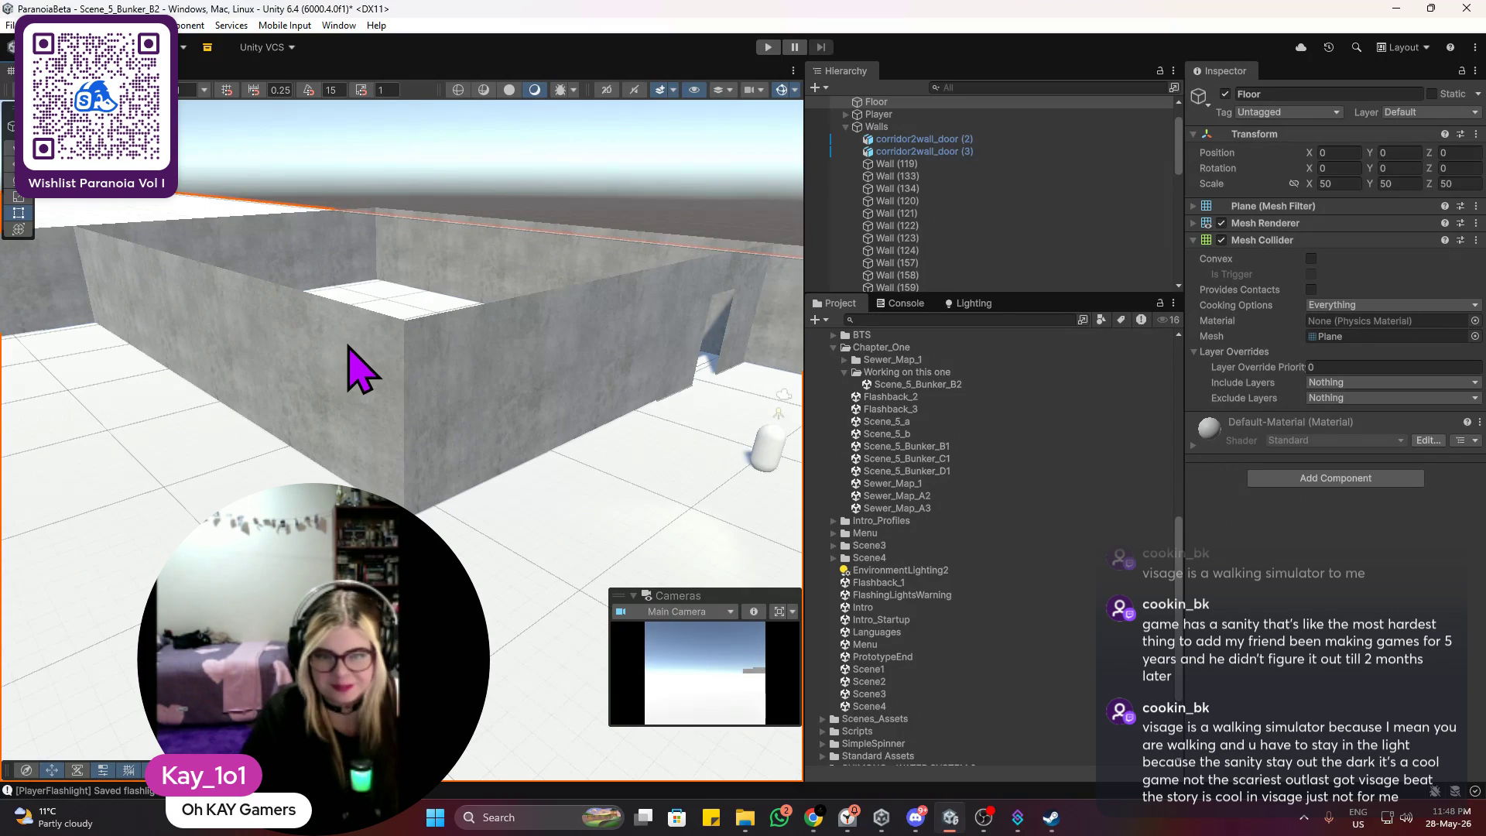
left_click(769, 51)
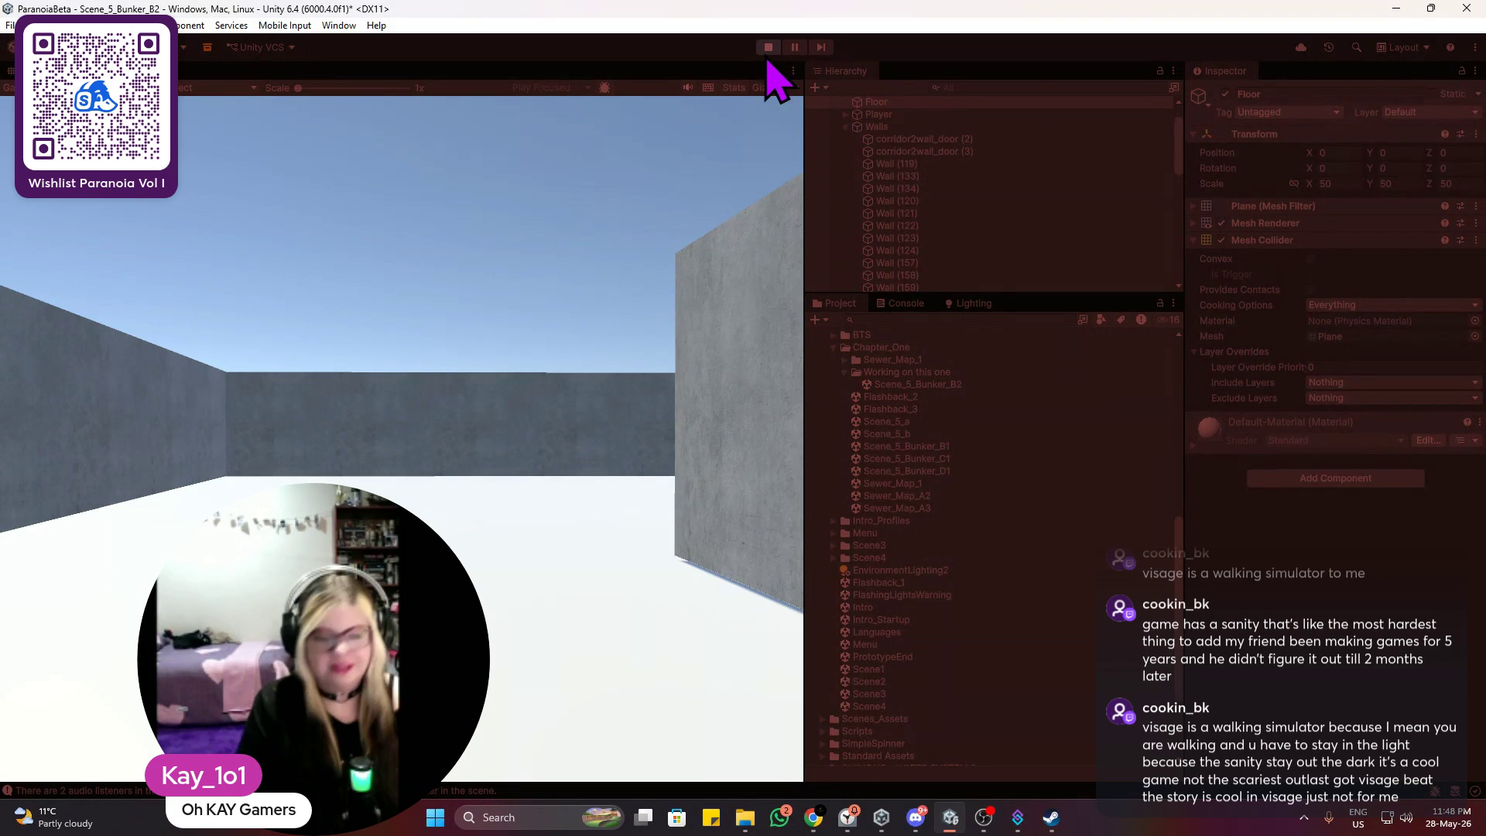
Step: Walk the player forward along the concrete walls and corridors, turning to look around
key("w")
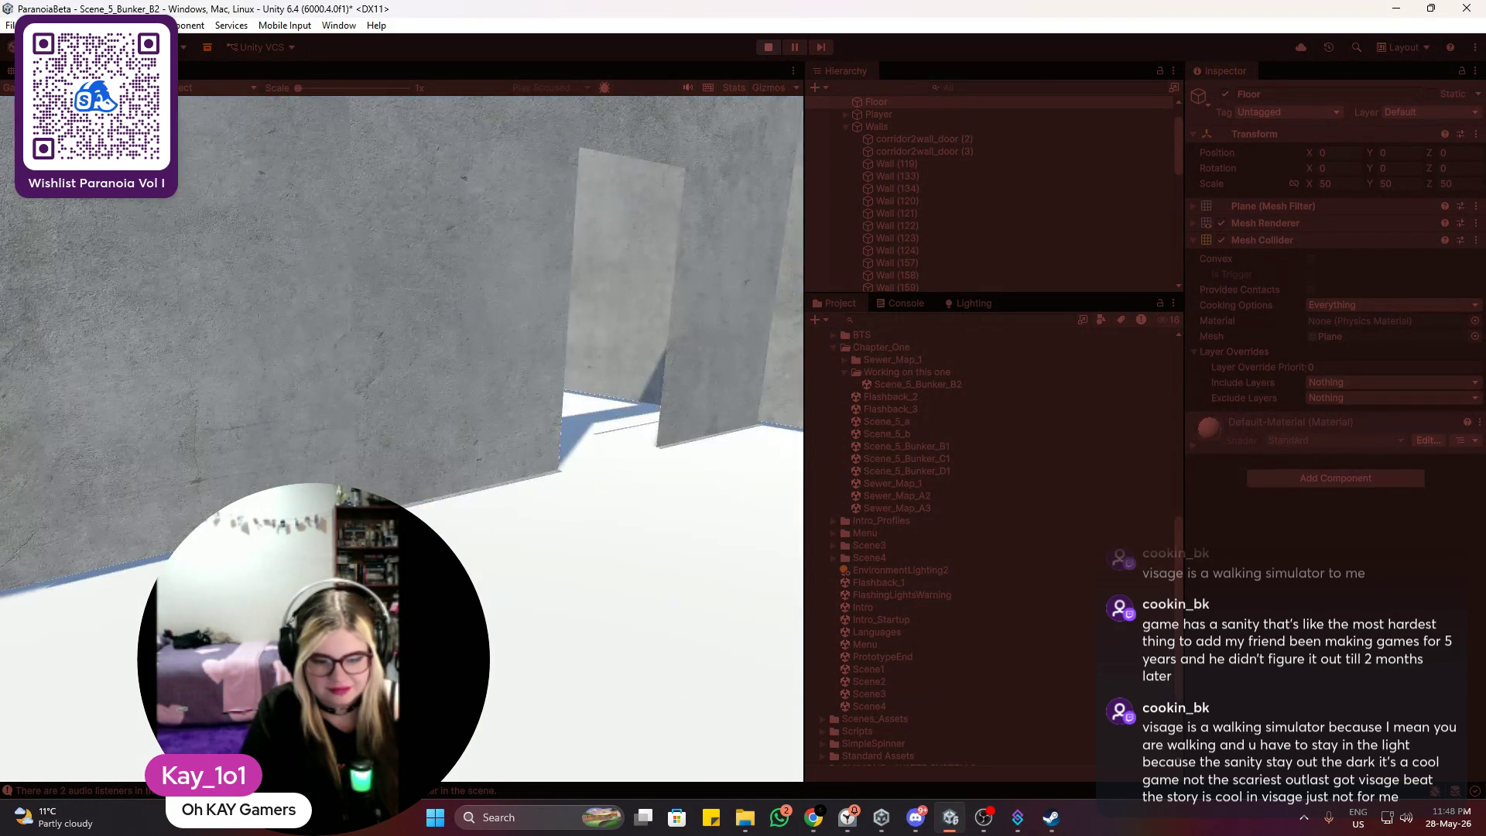
key("w")
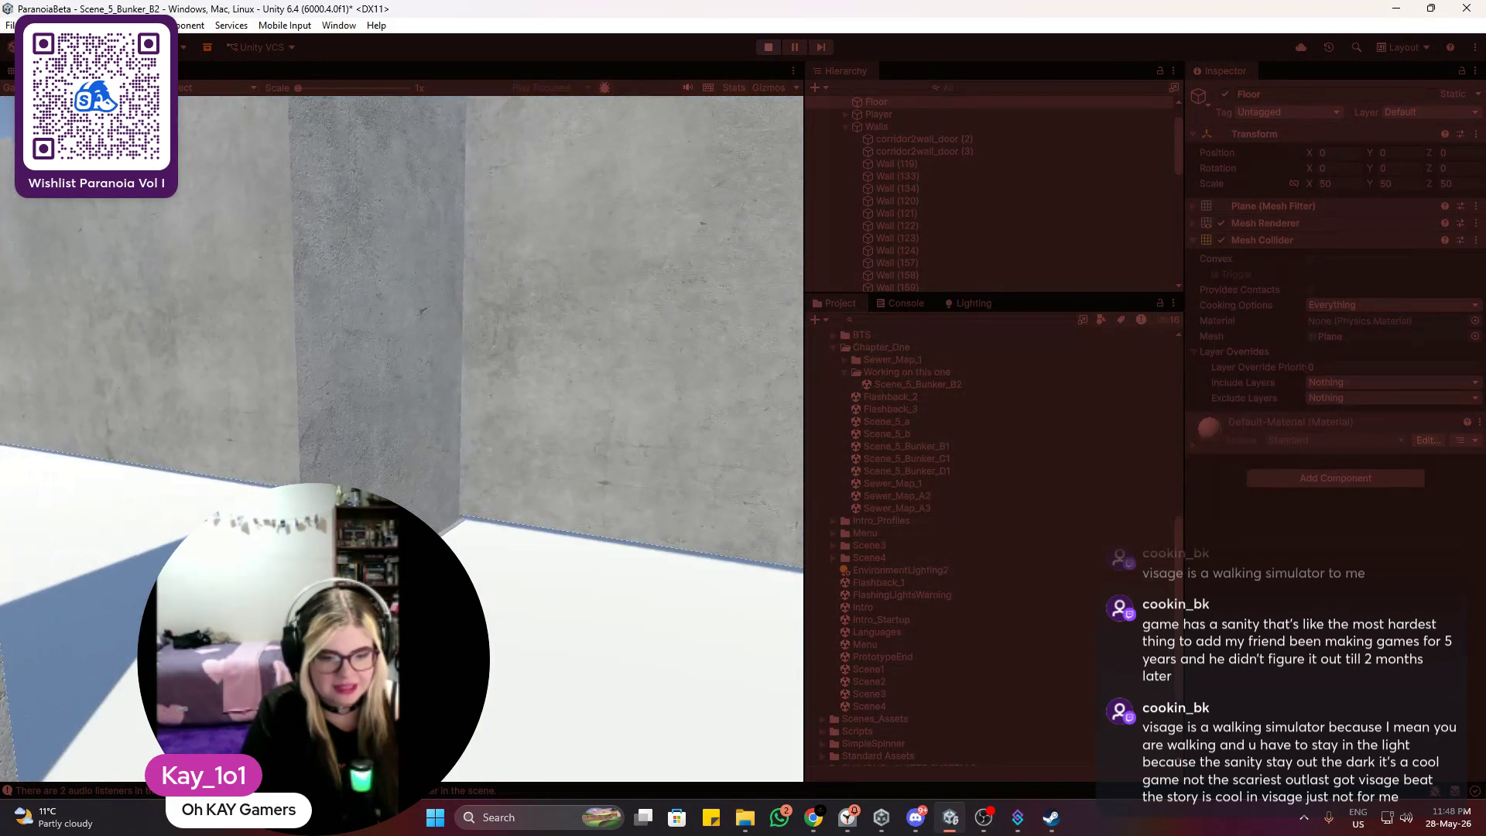
key("w")
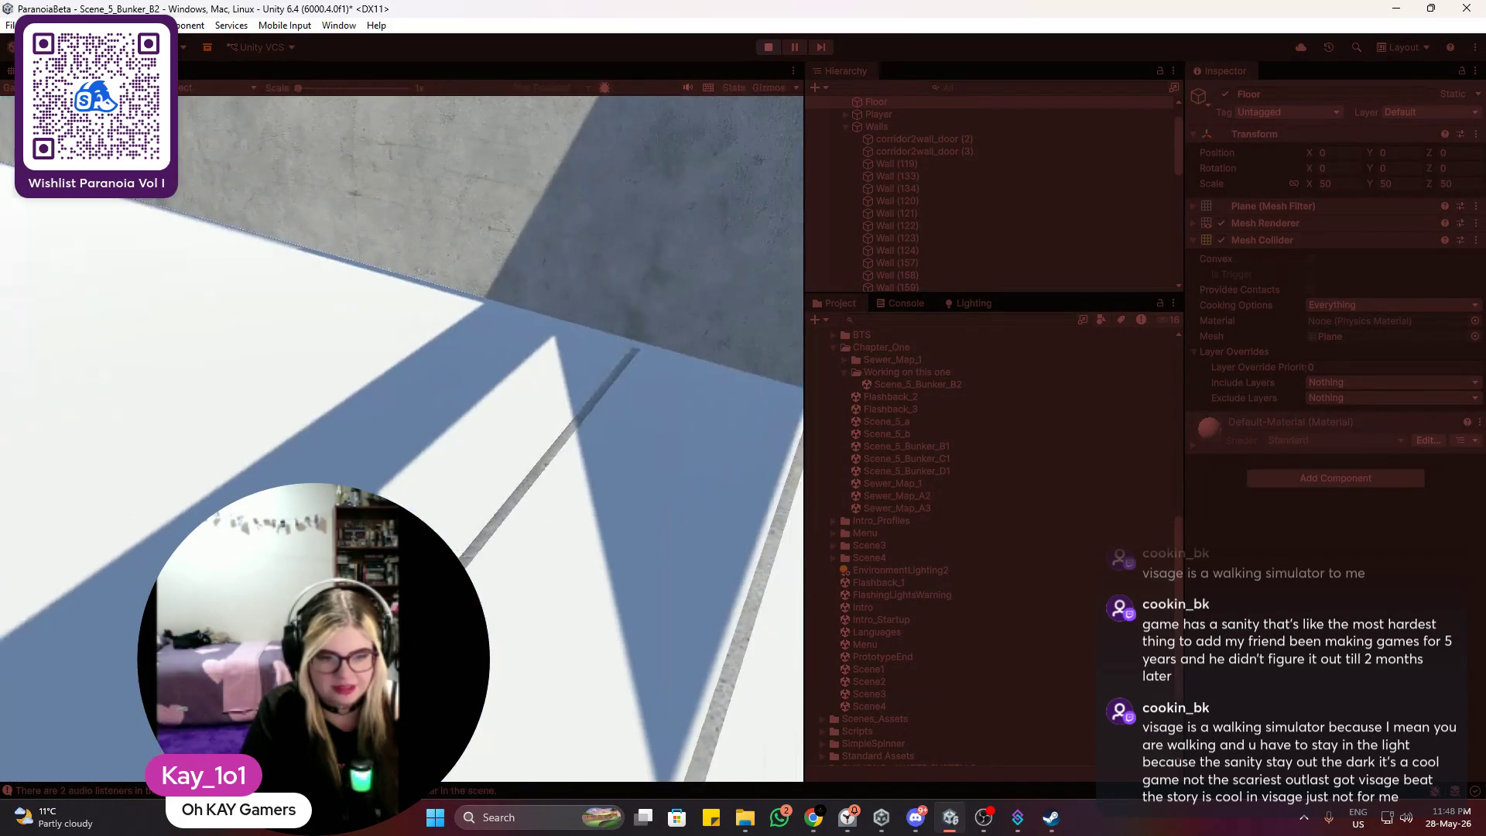
key("w")
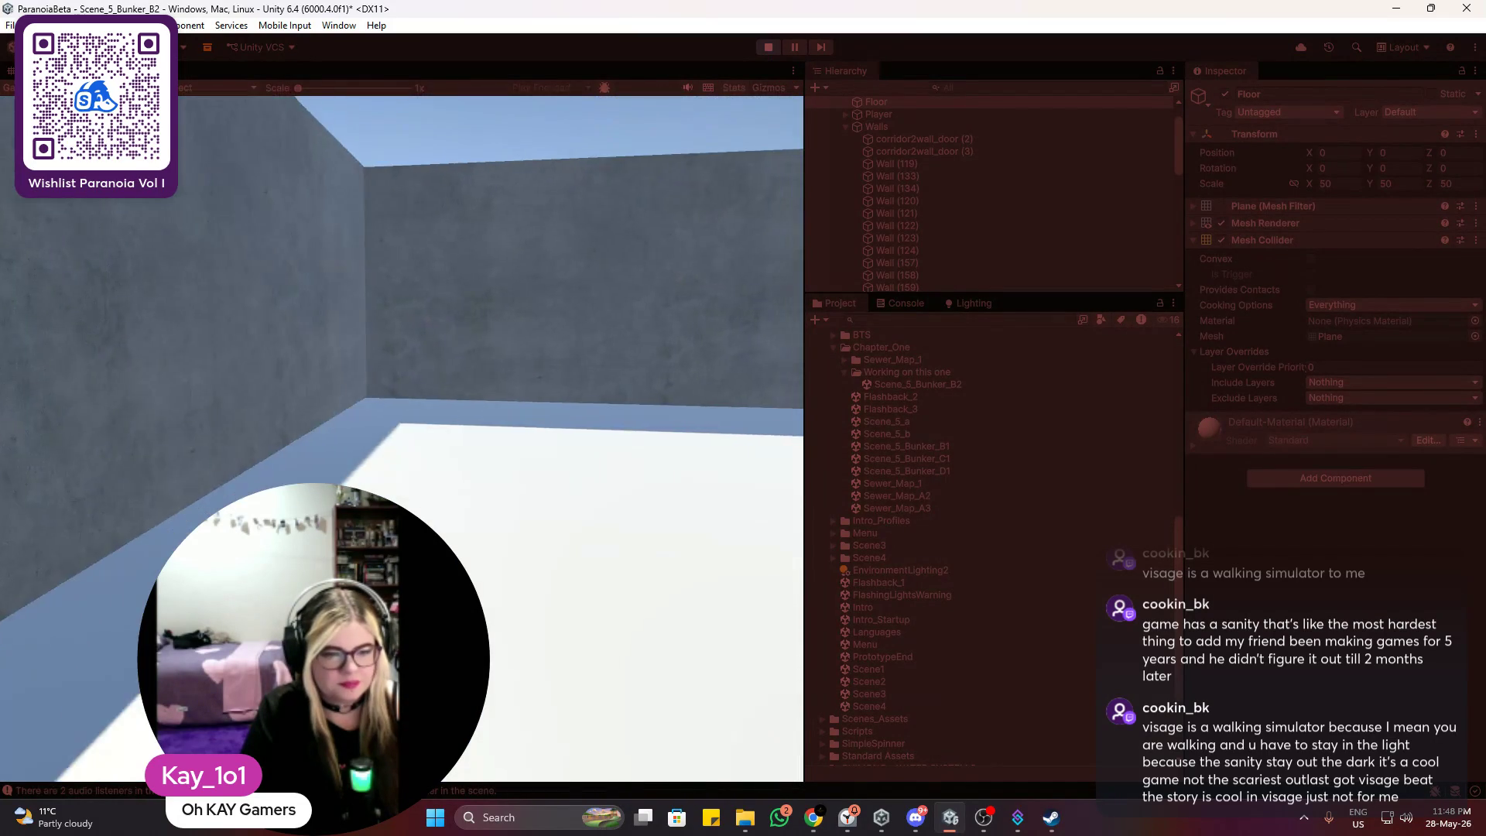
key("w")
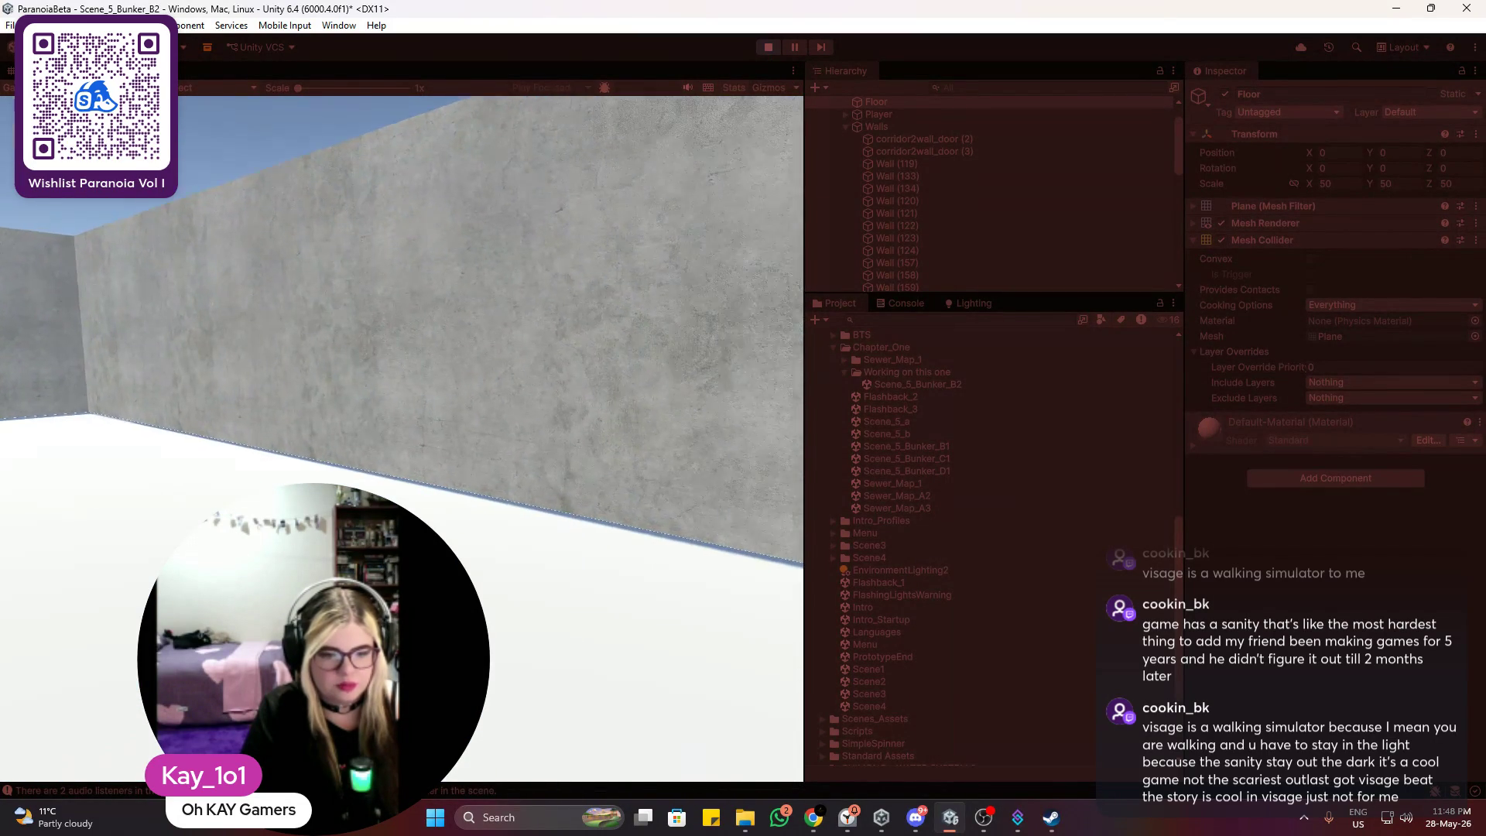
key("w")
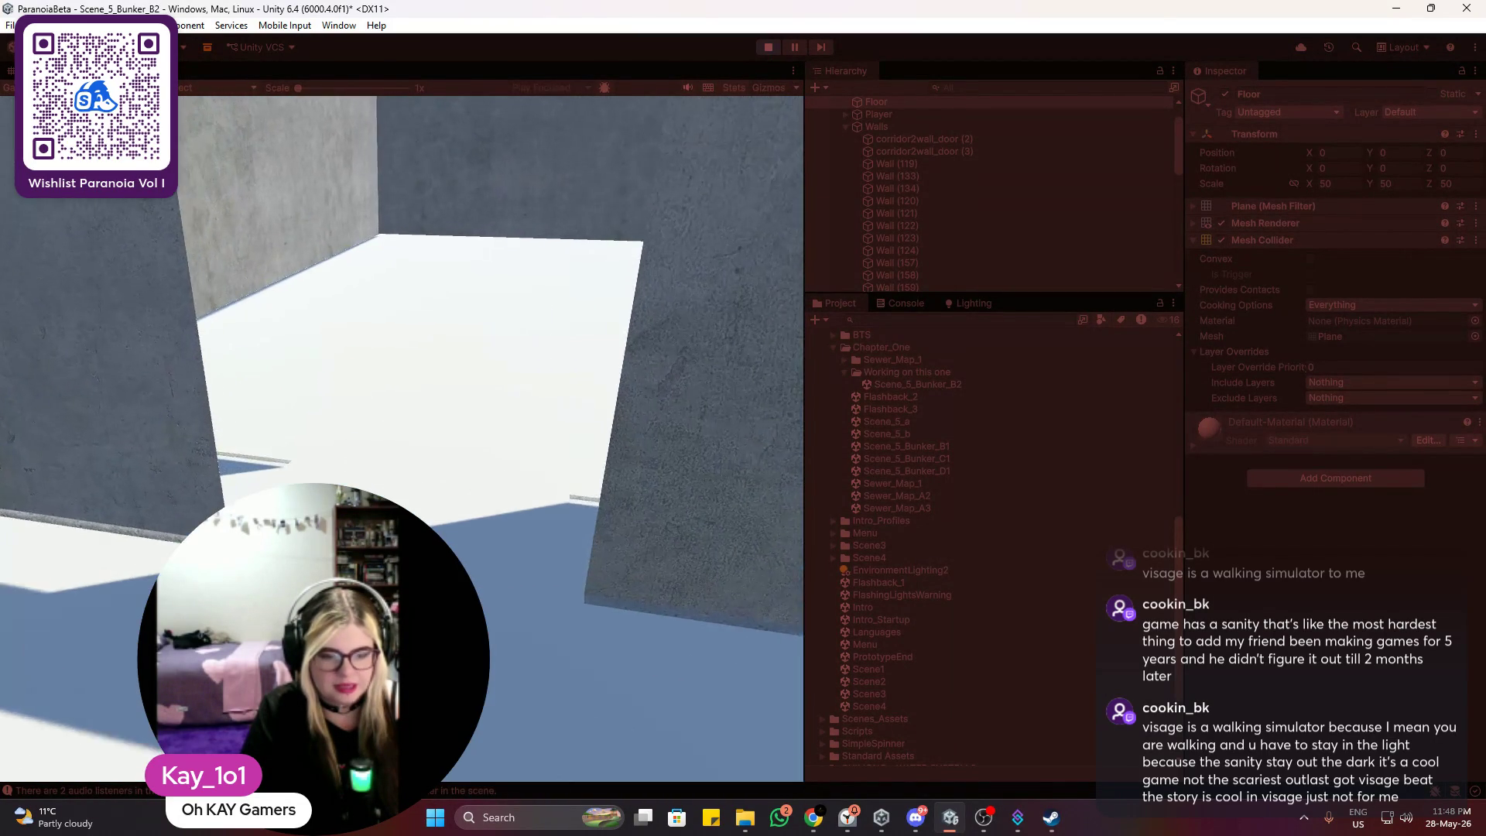
key("w")
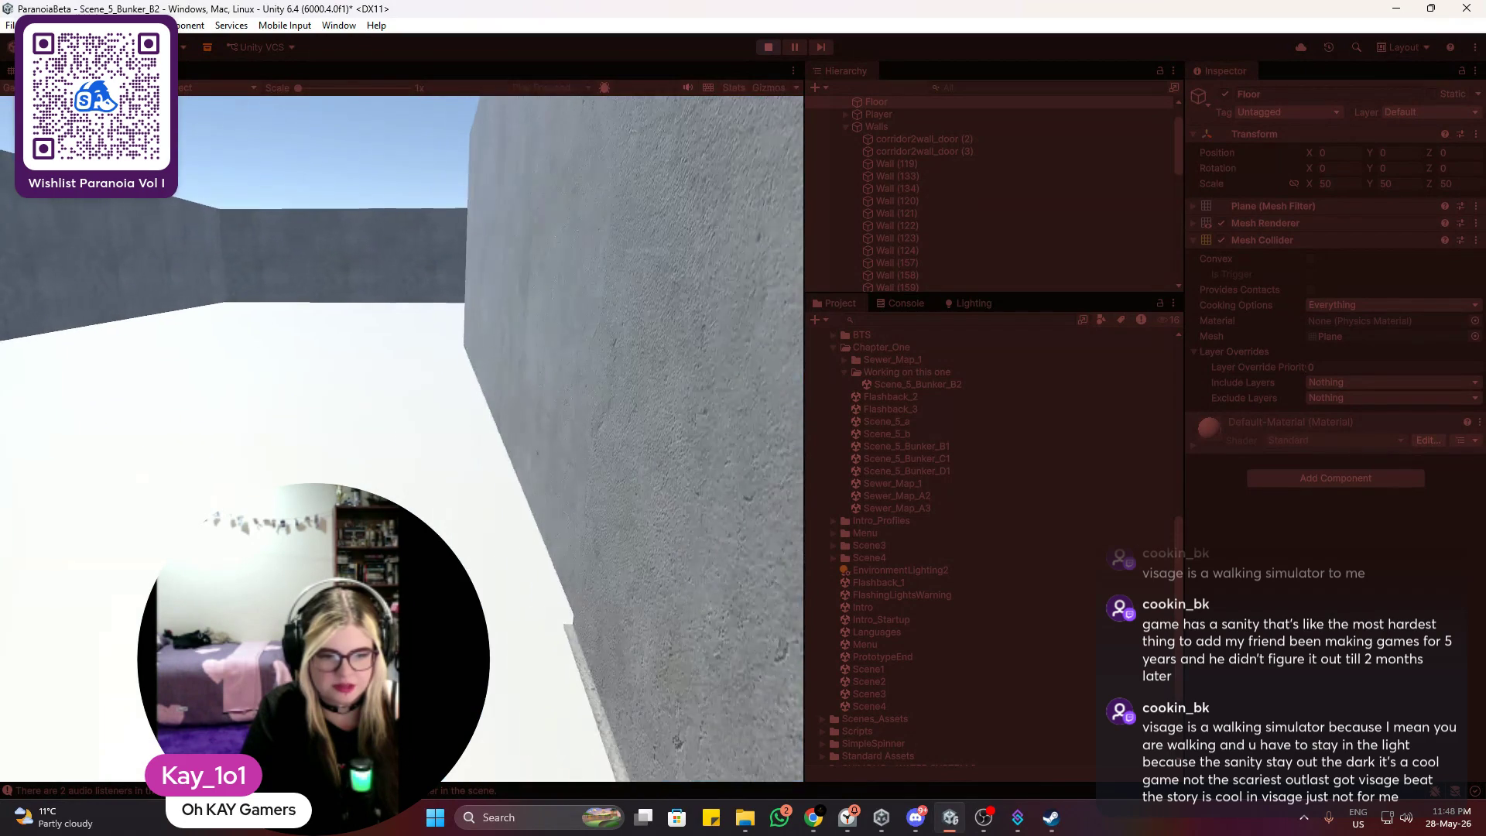
key("w")
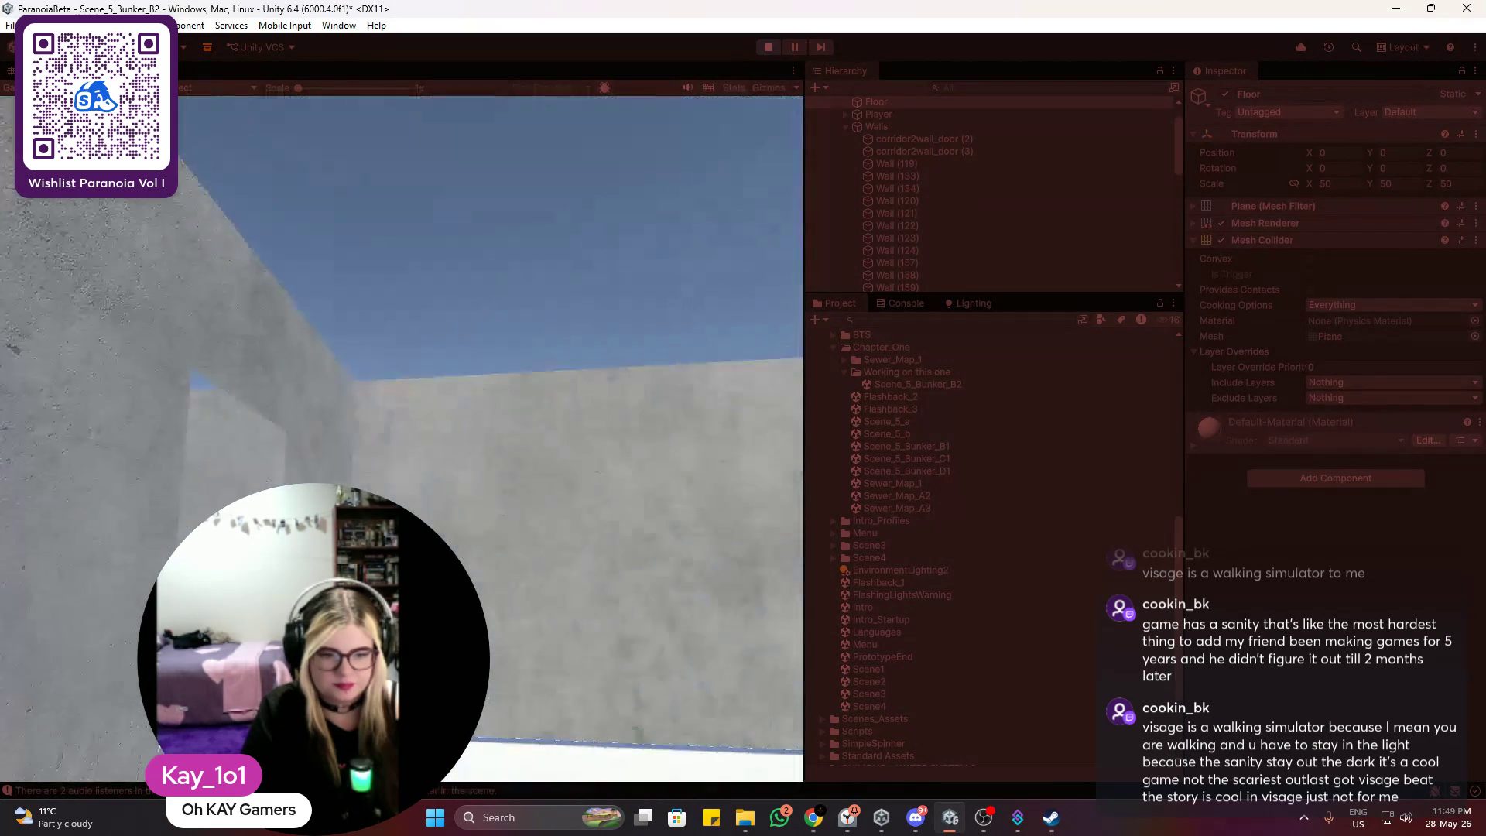
key("w")
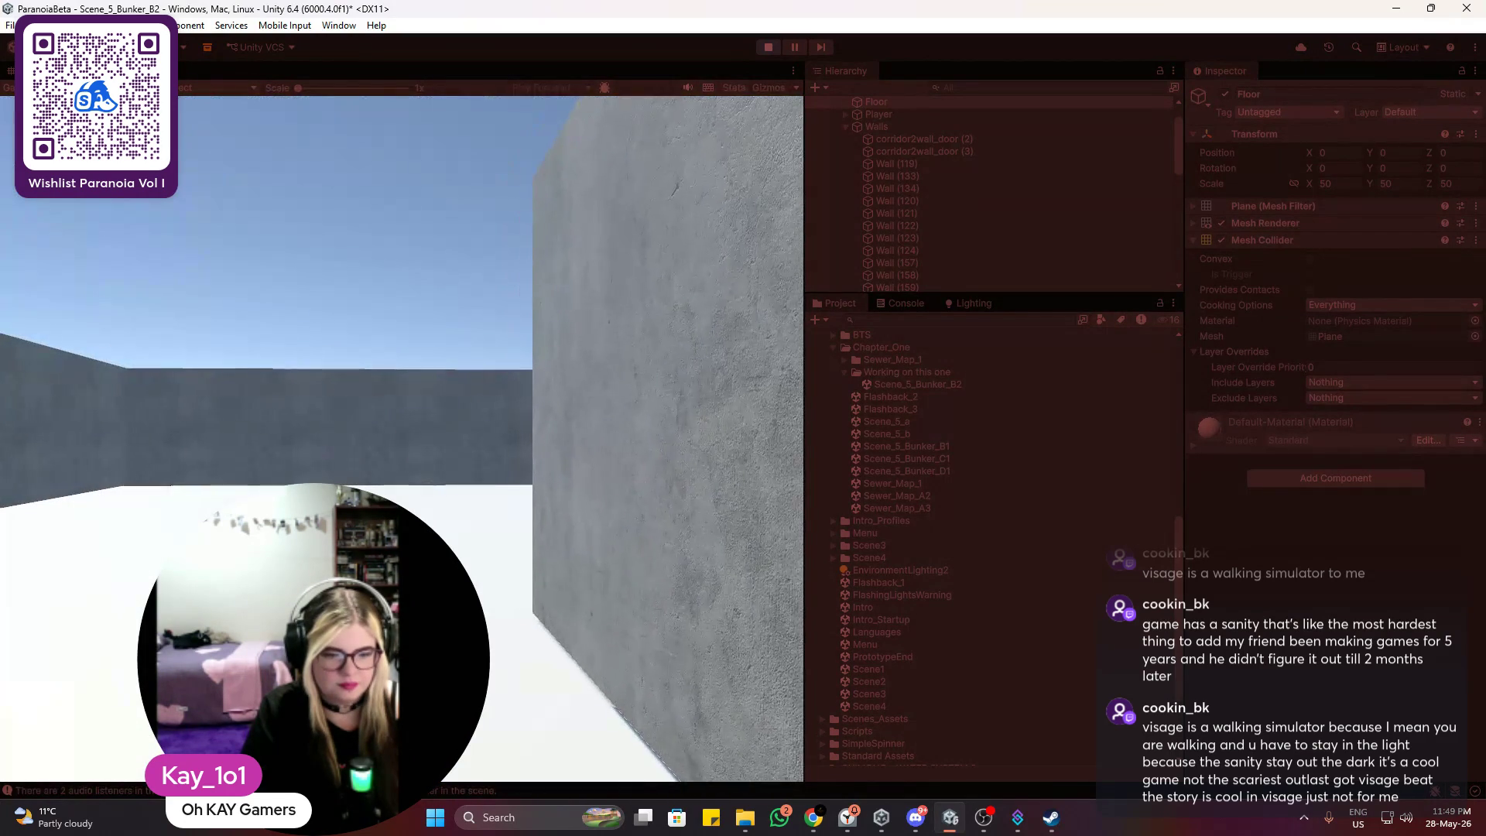
key("w")
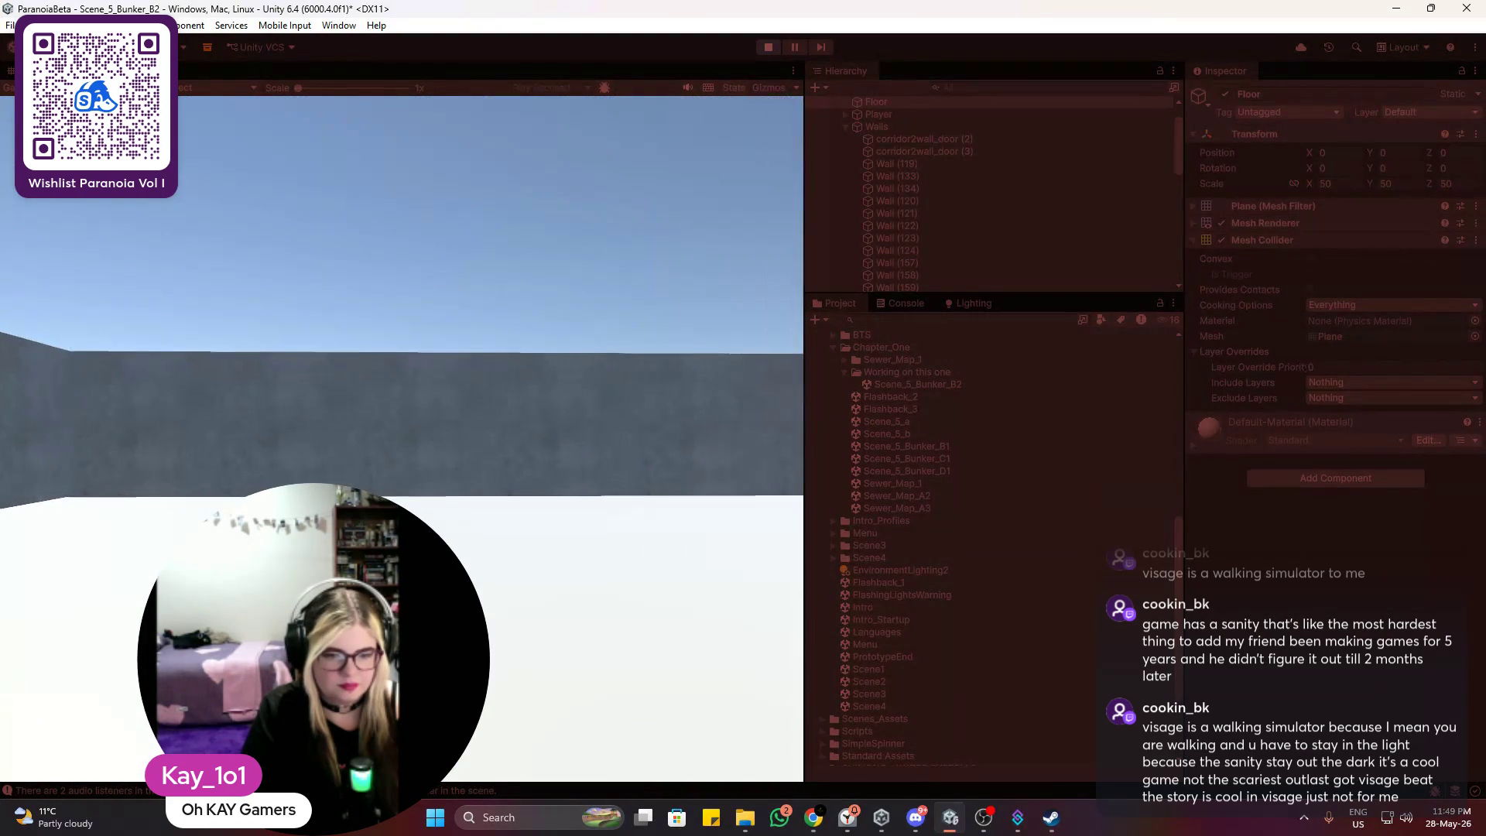
key("w")
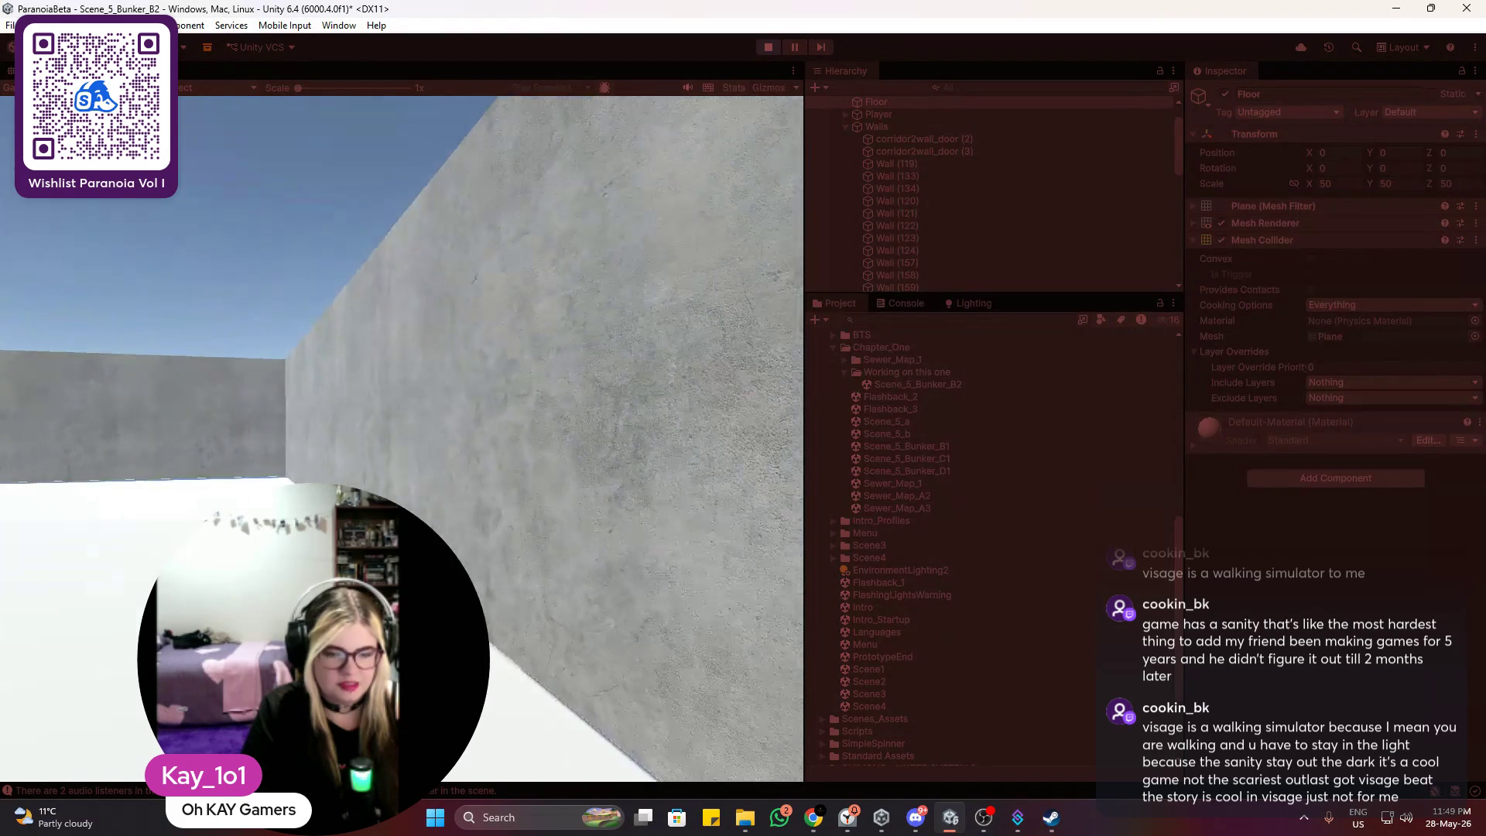
key("w")
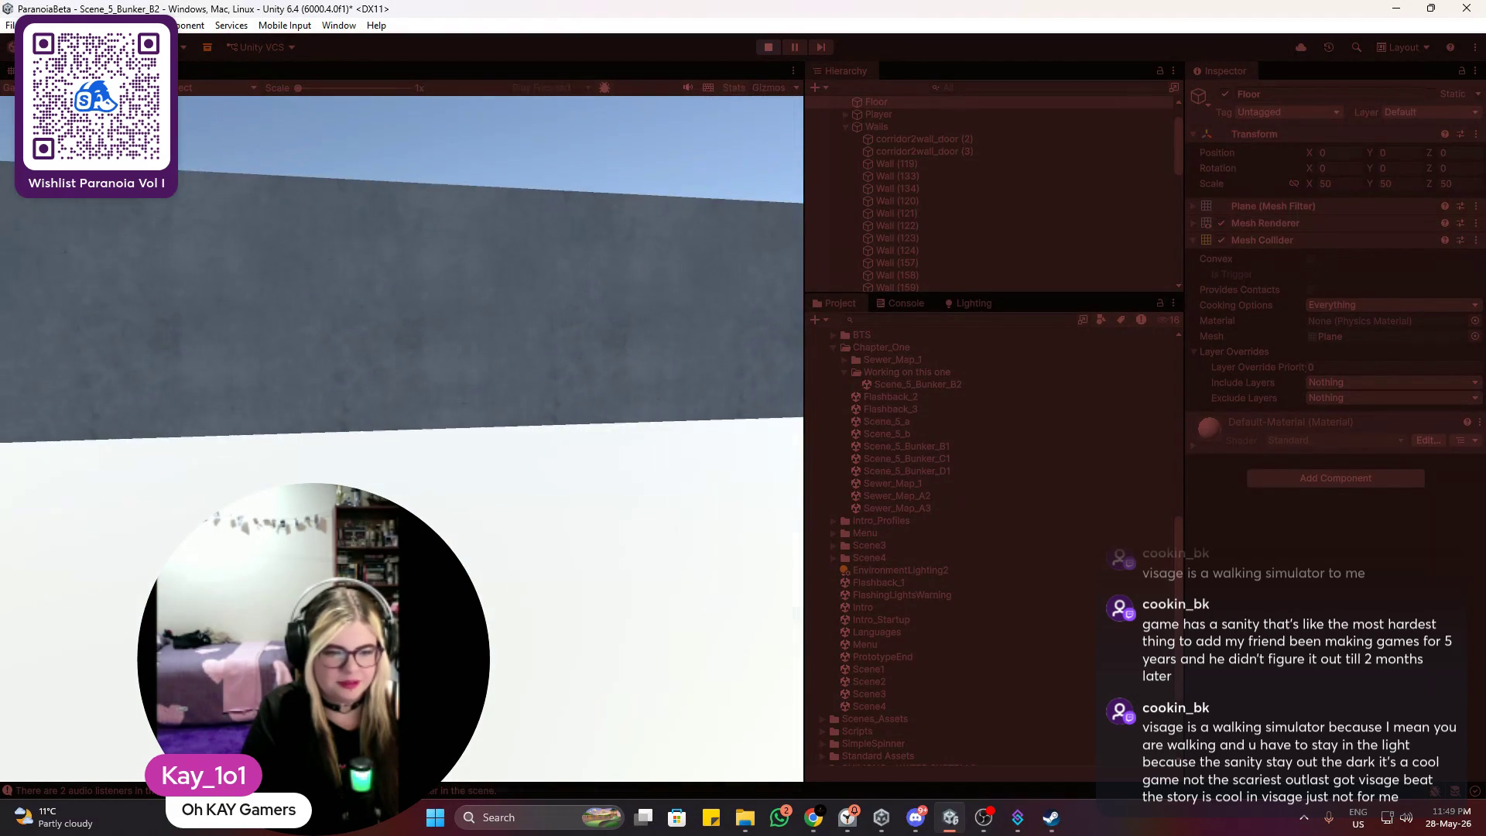
key("w")
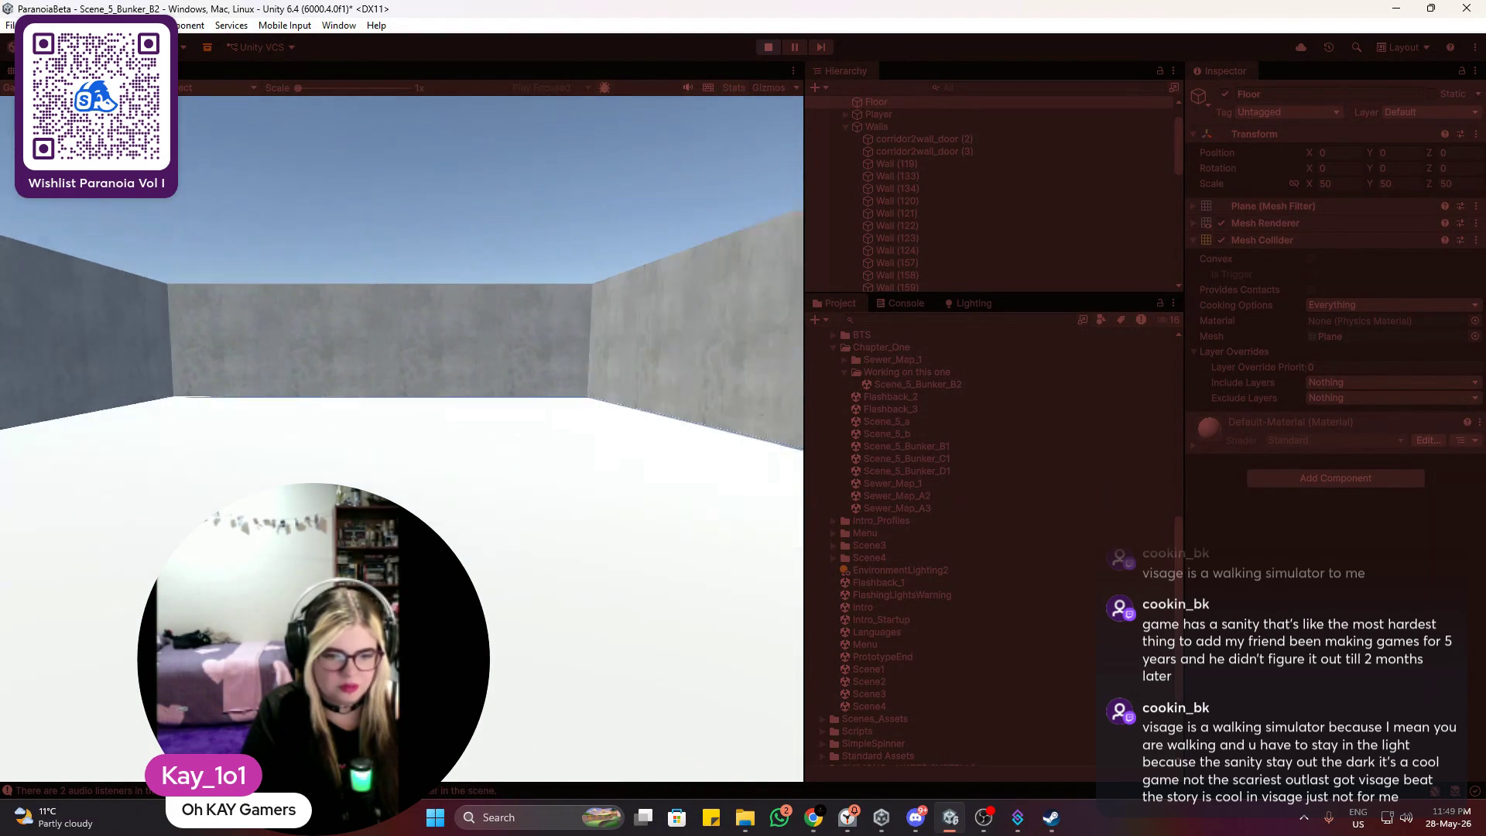
key("w")
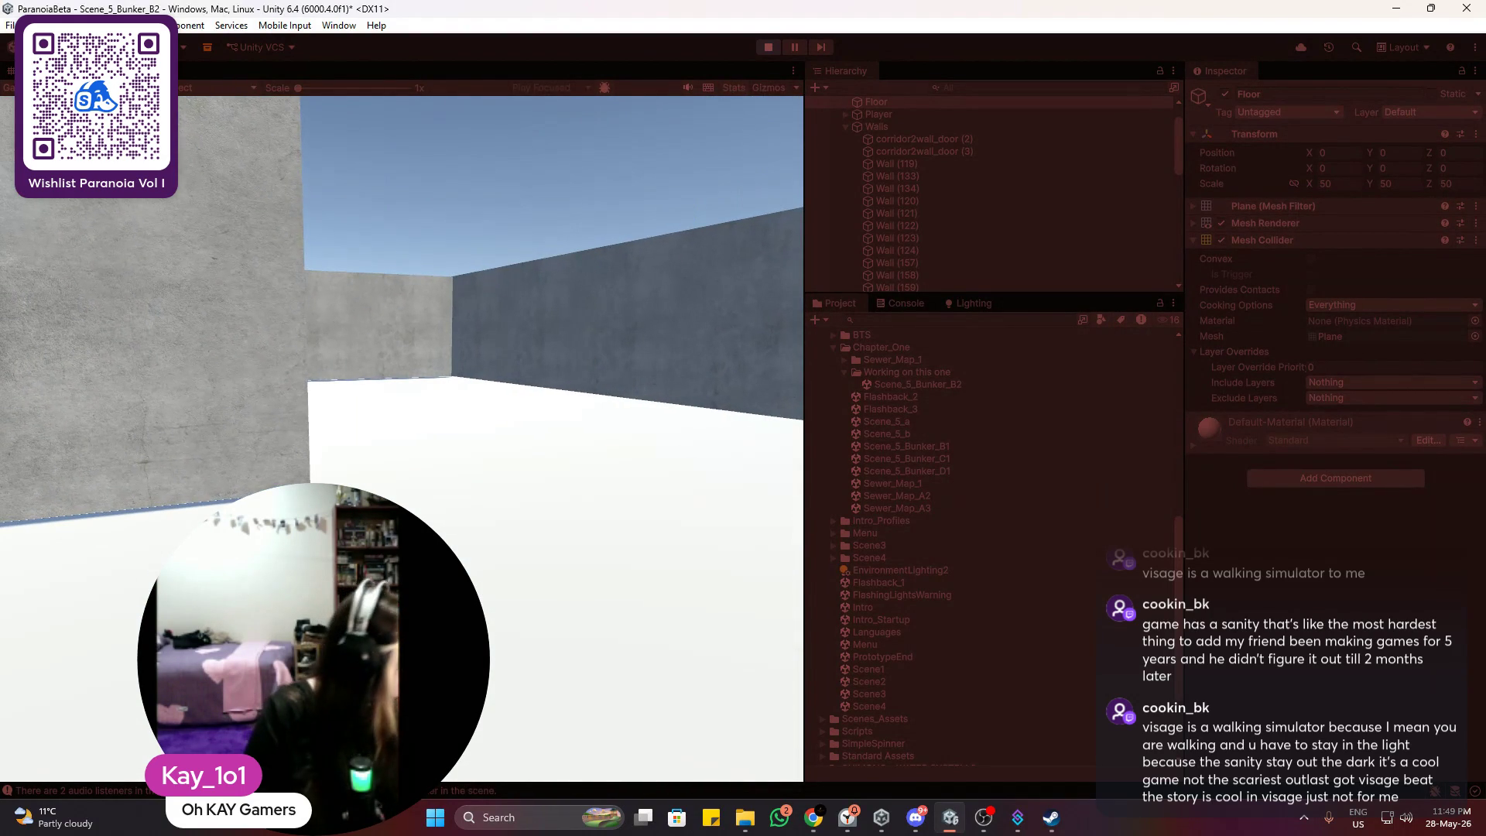
Step: Strafe left and right, jump, then walk up to the far wall and back away
key("d")
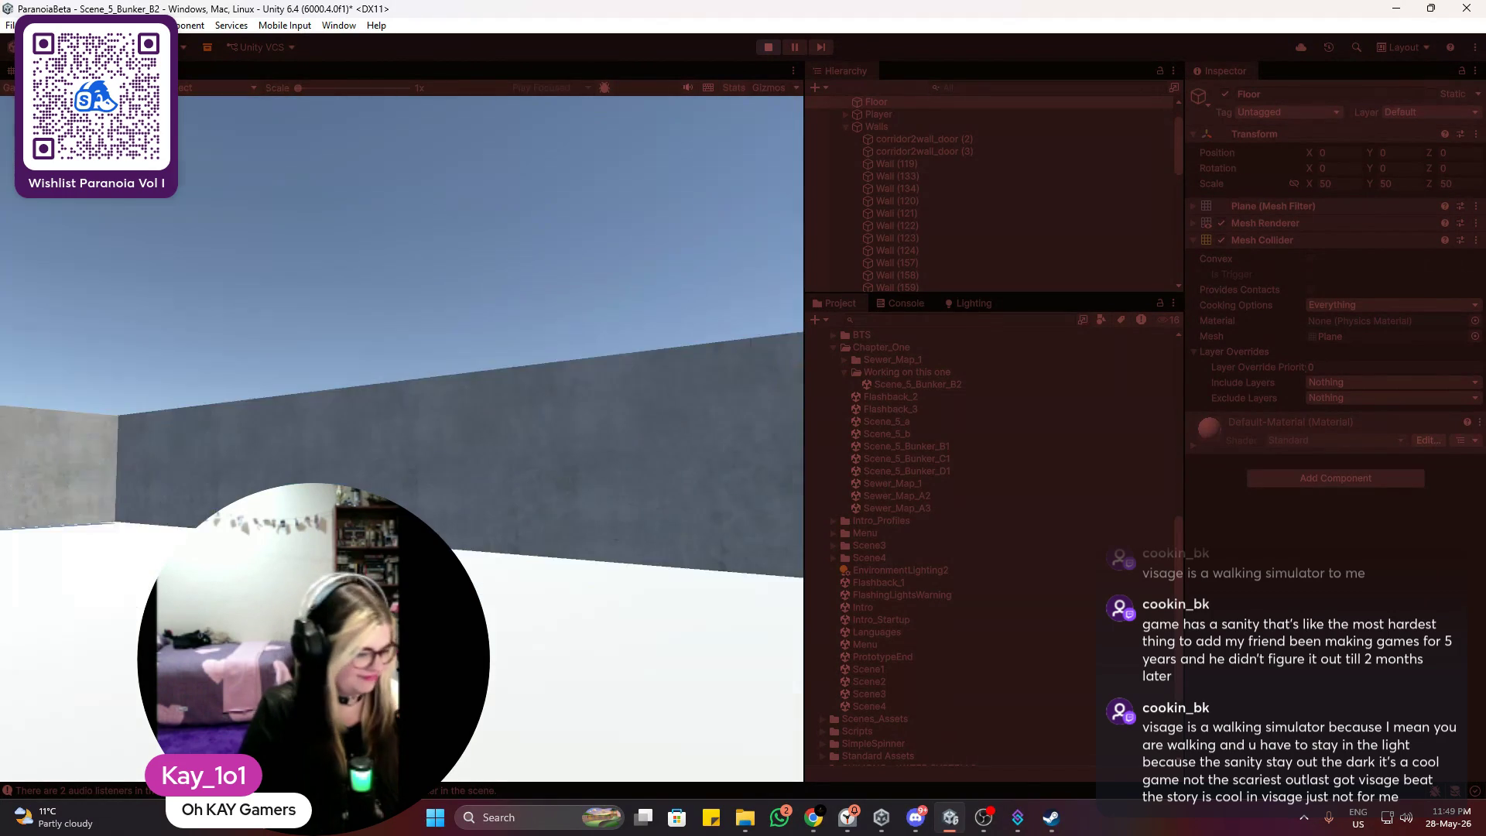
key("d")
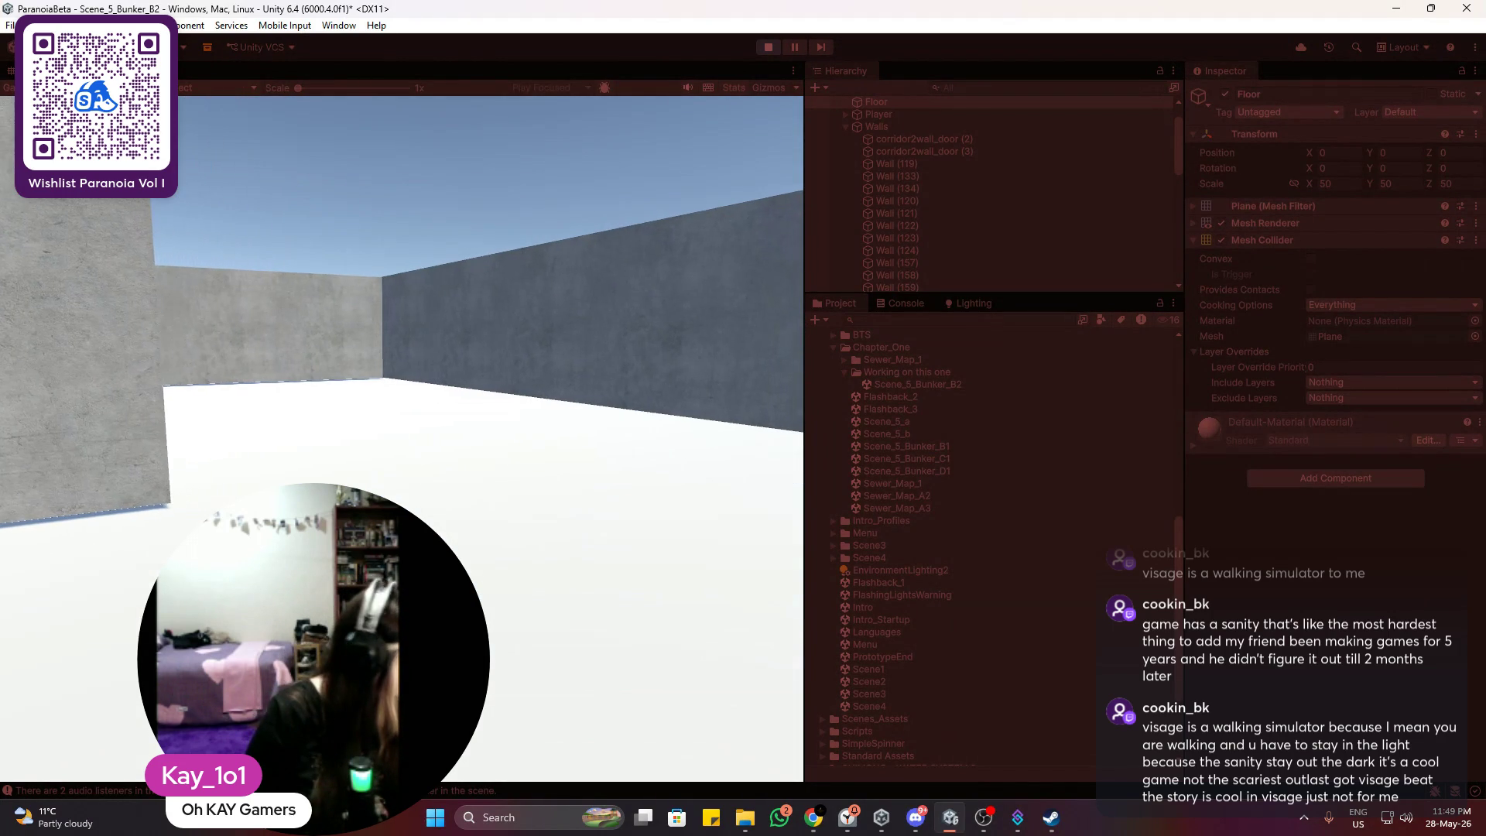
key("a")
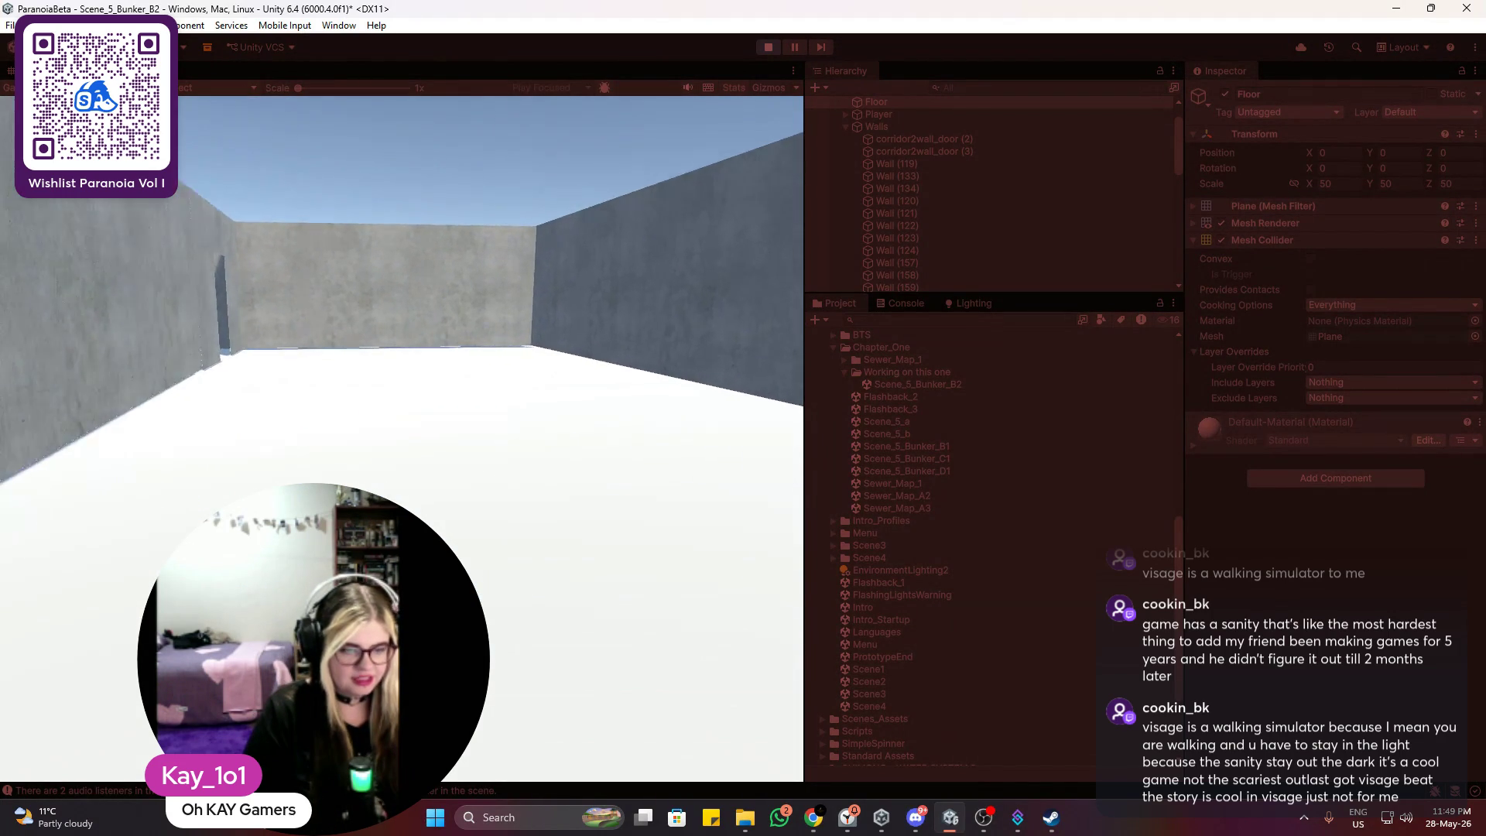
key("space")
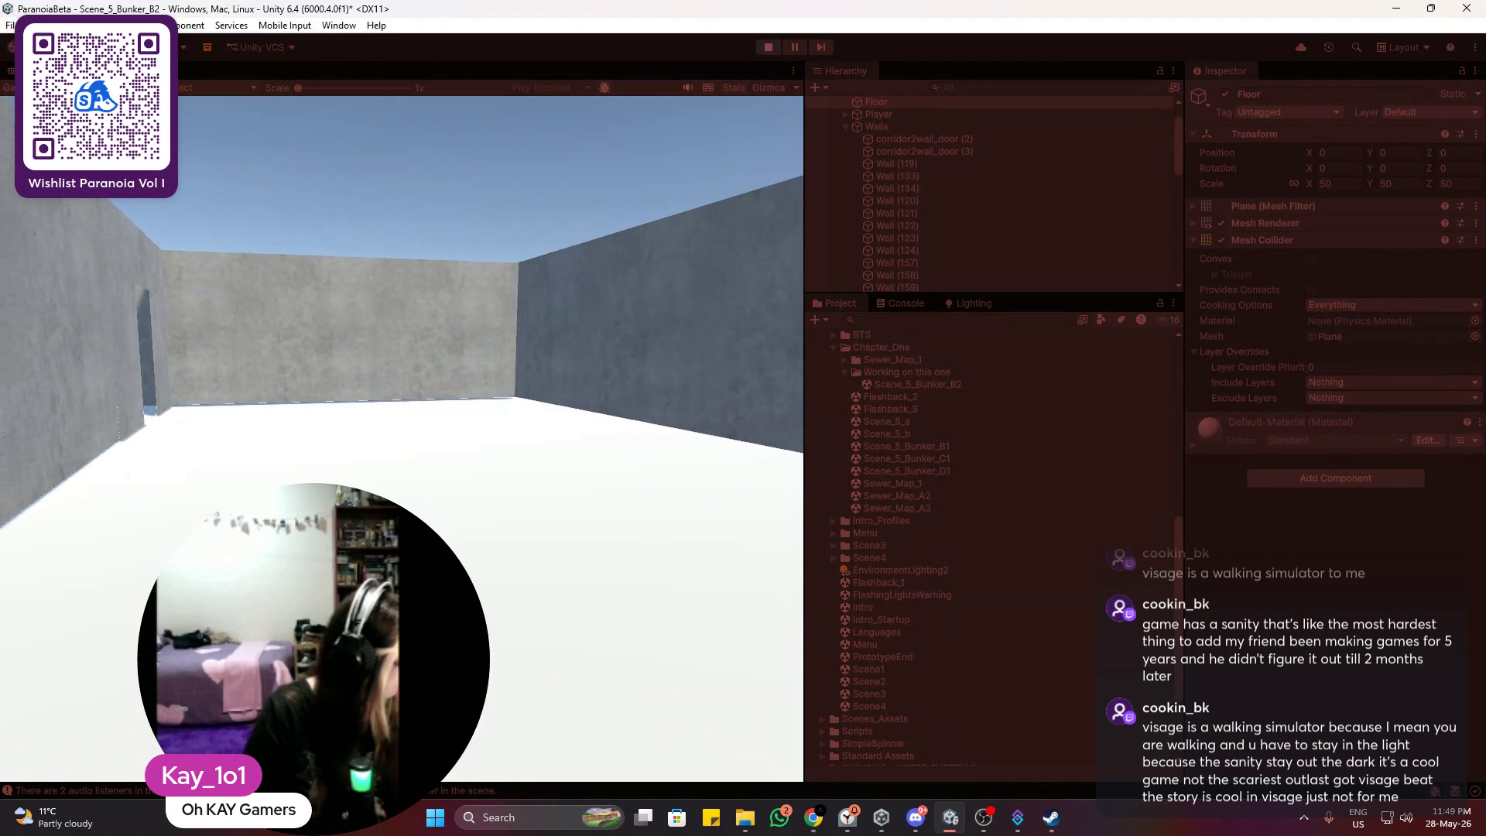
key("w")
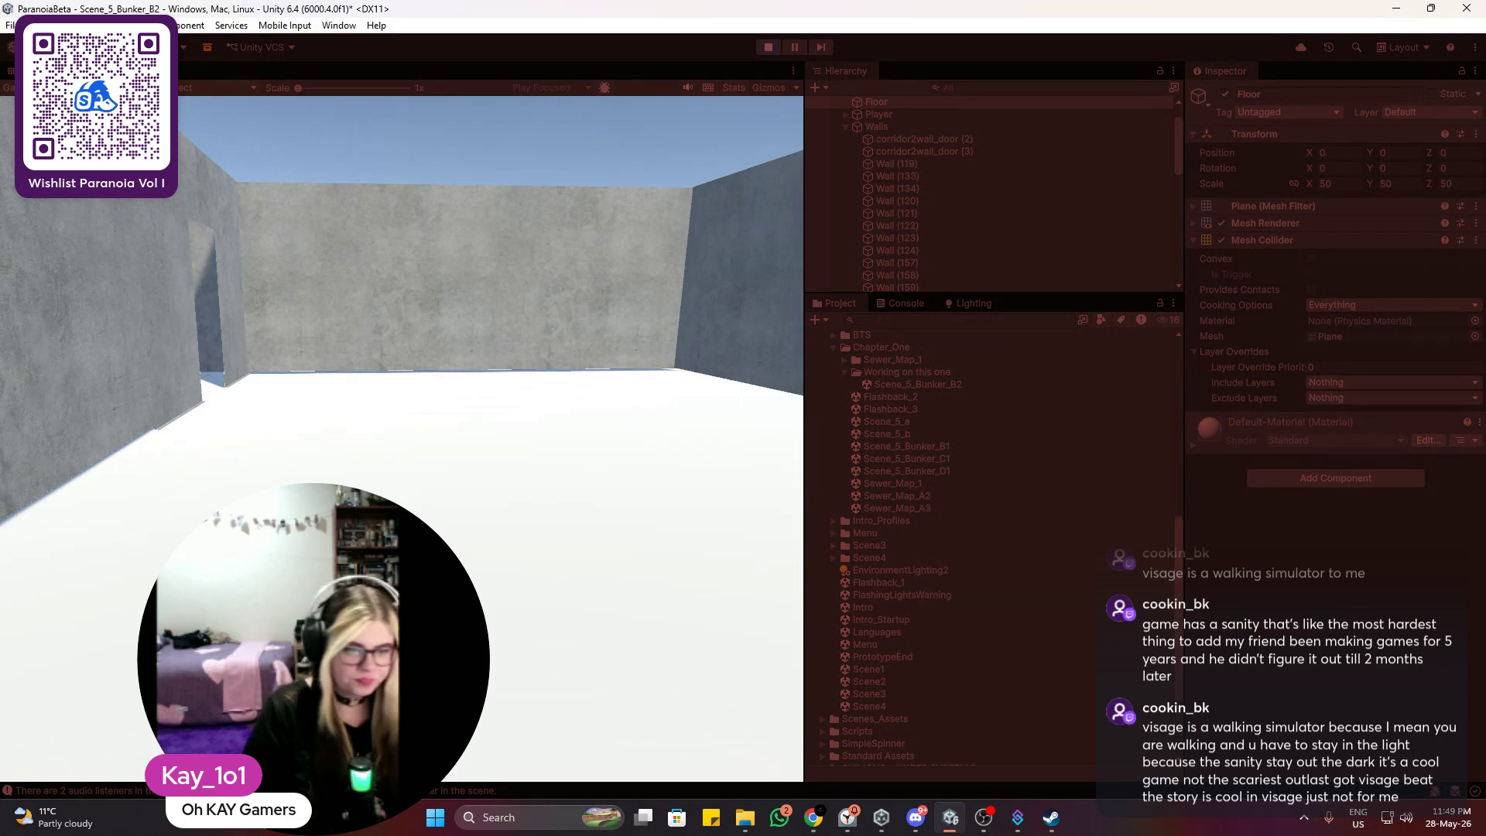
key("w")
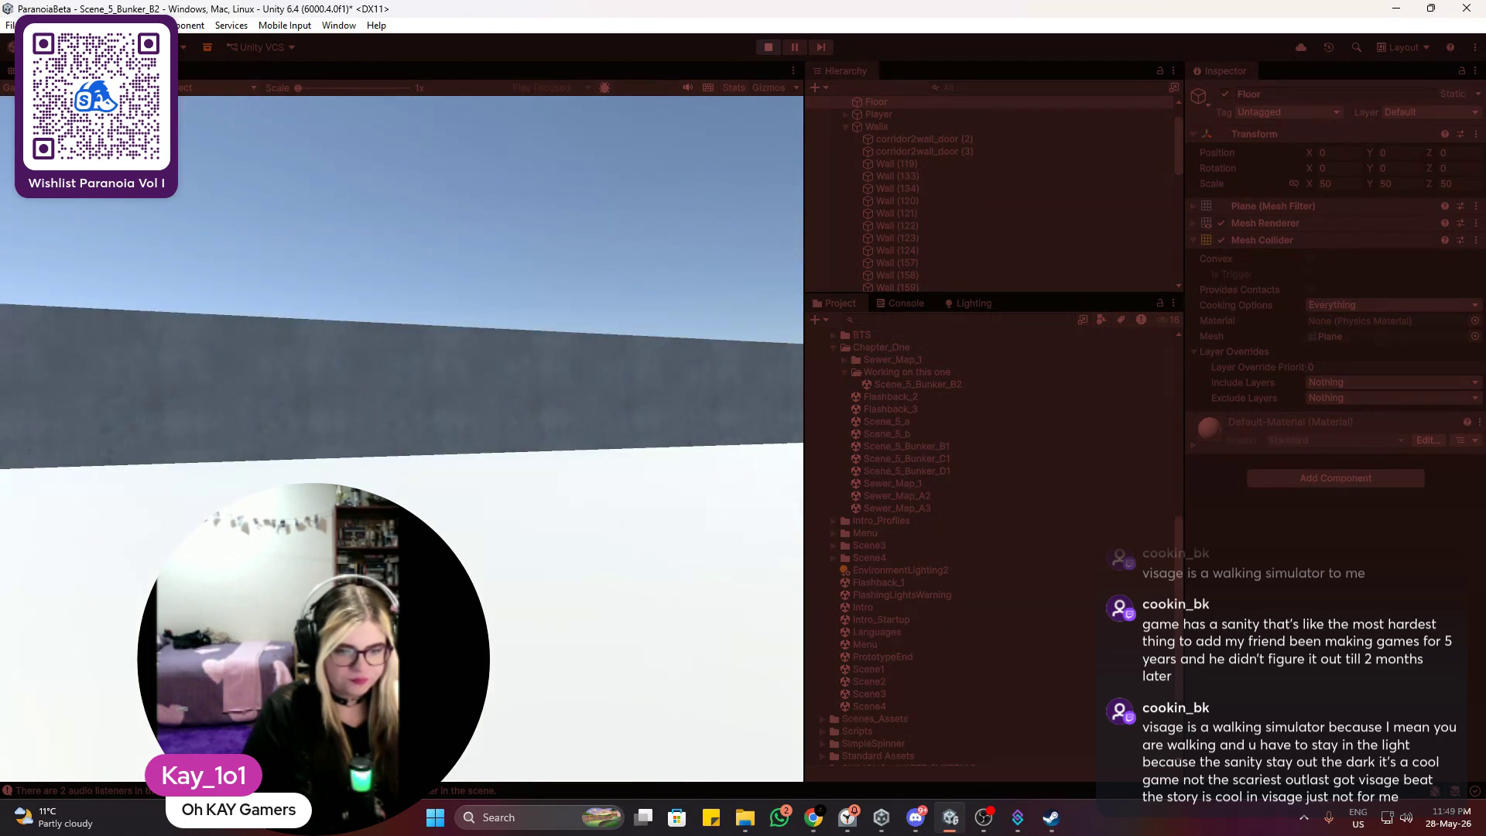
key("w")
key("w")
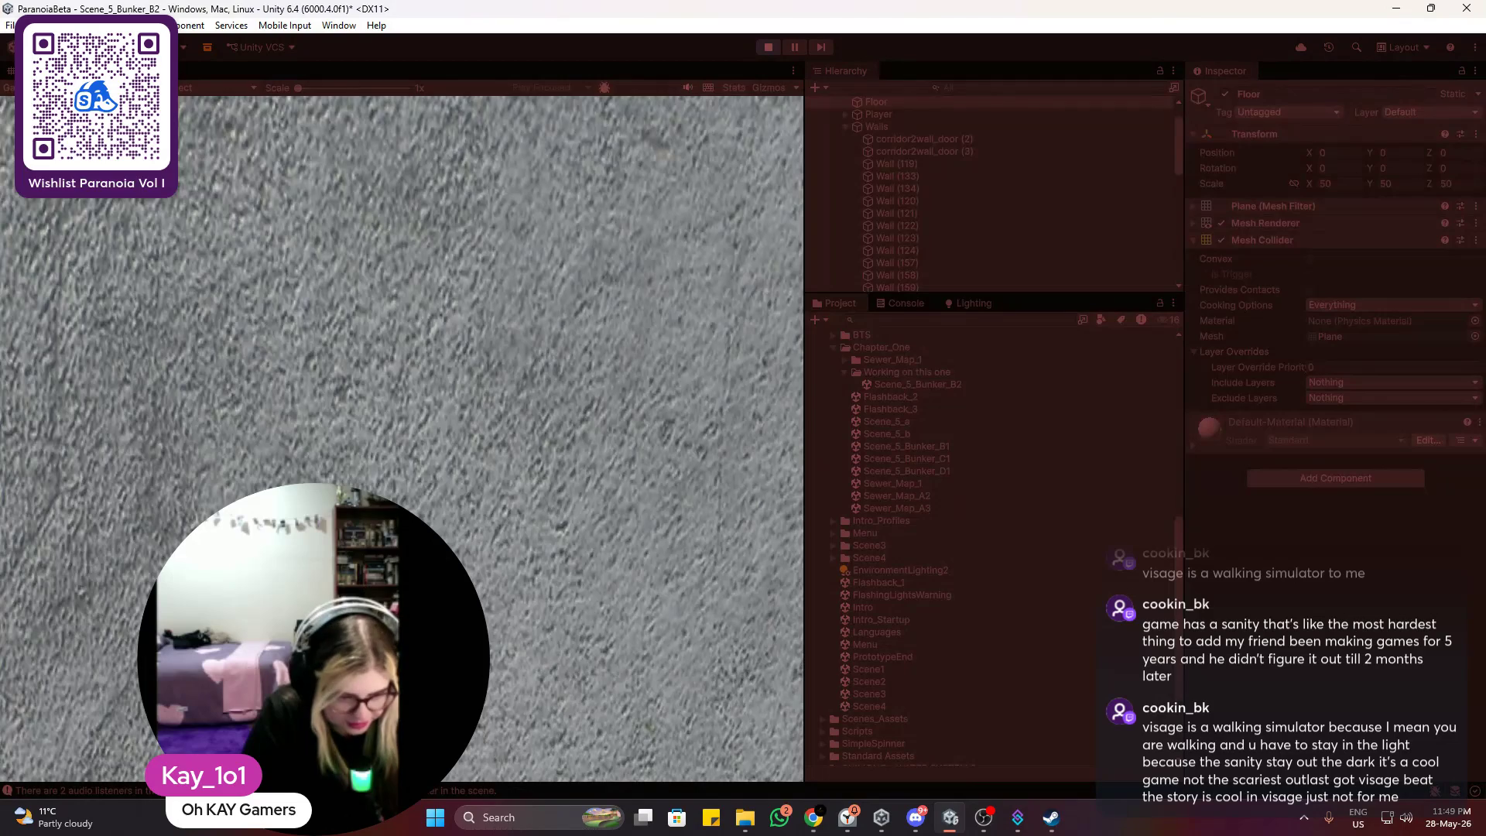
key("s")
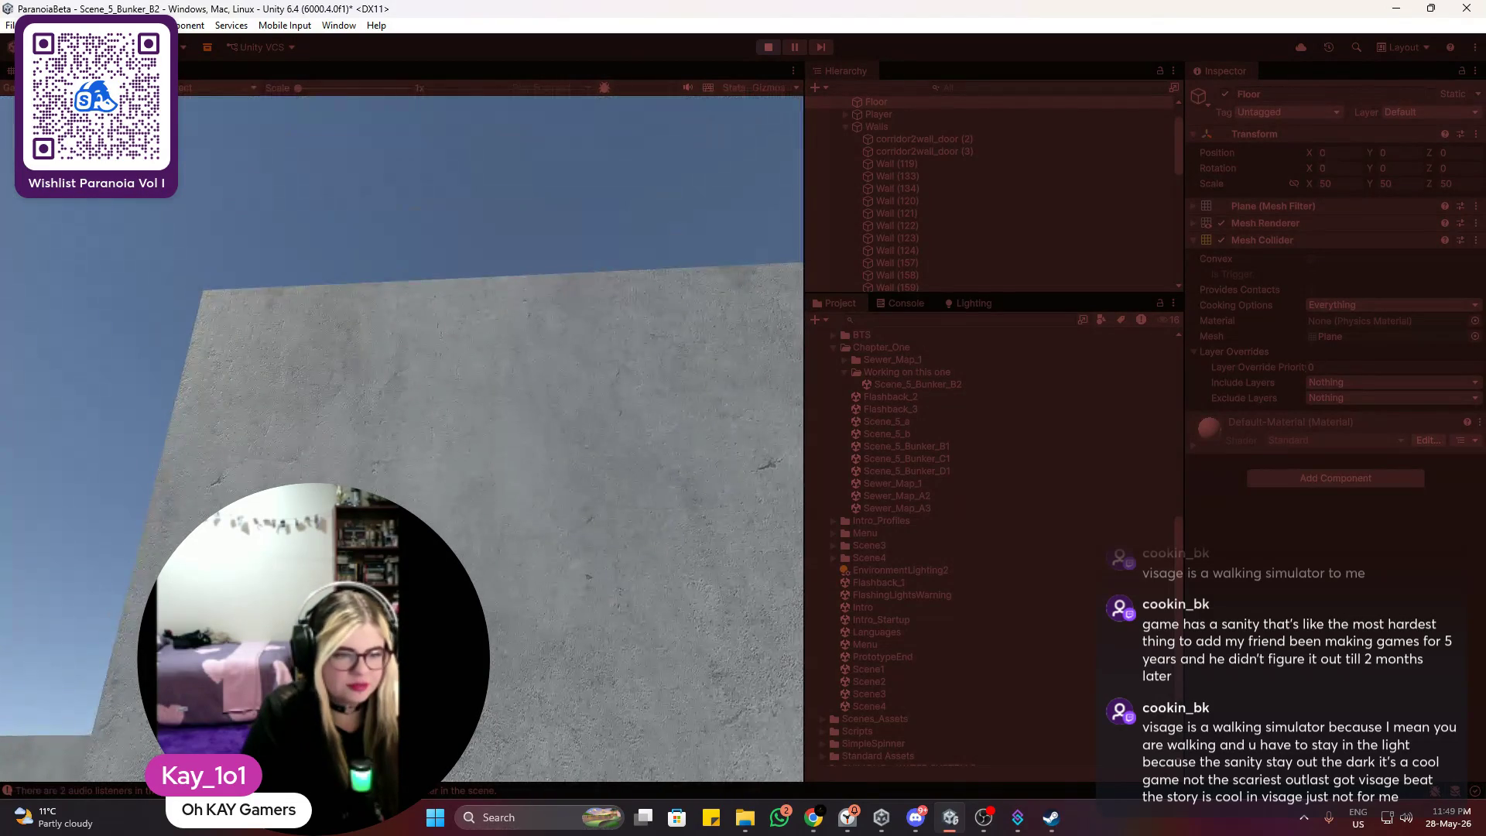
key("w")
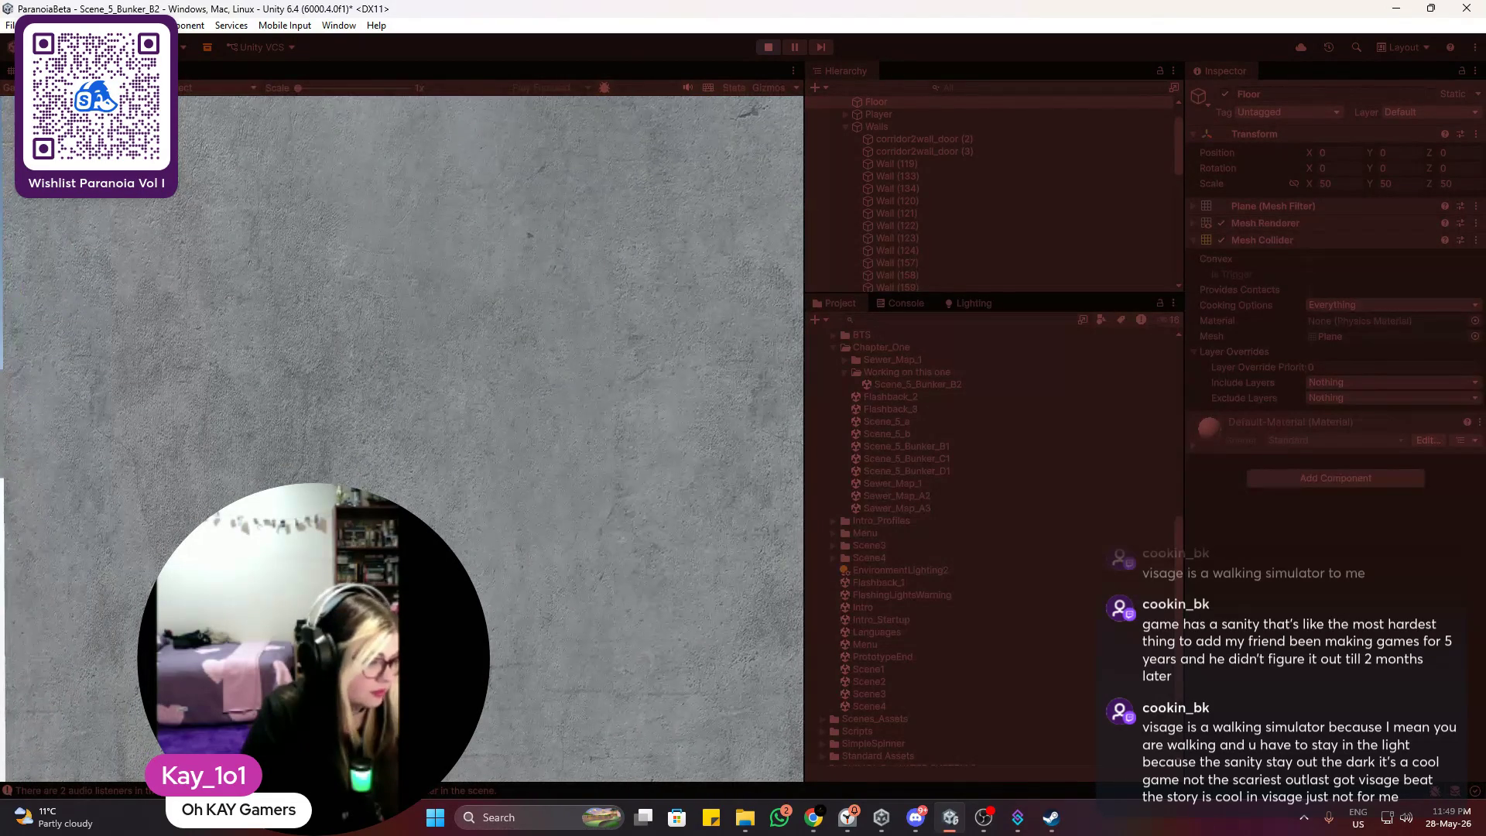
key("s")
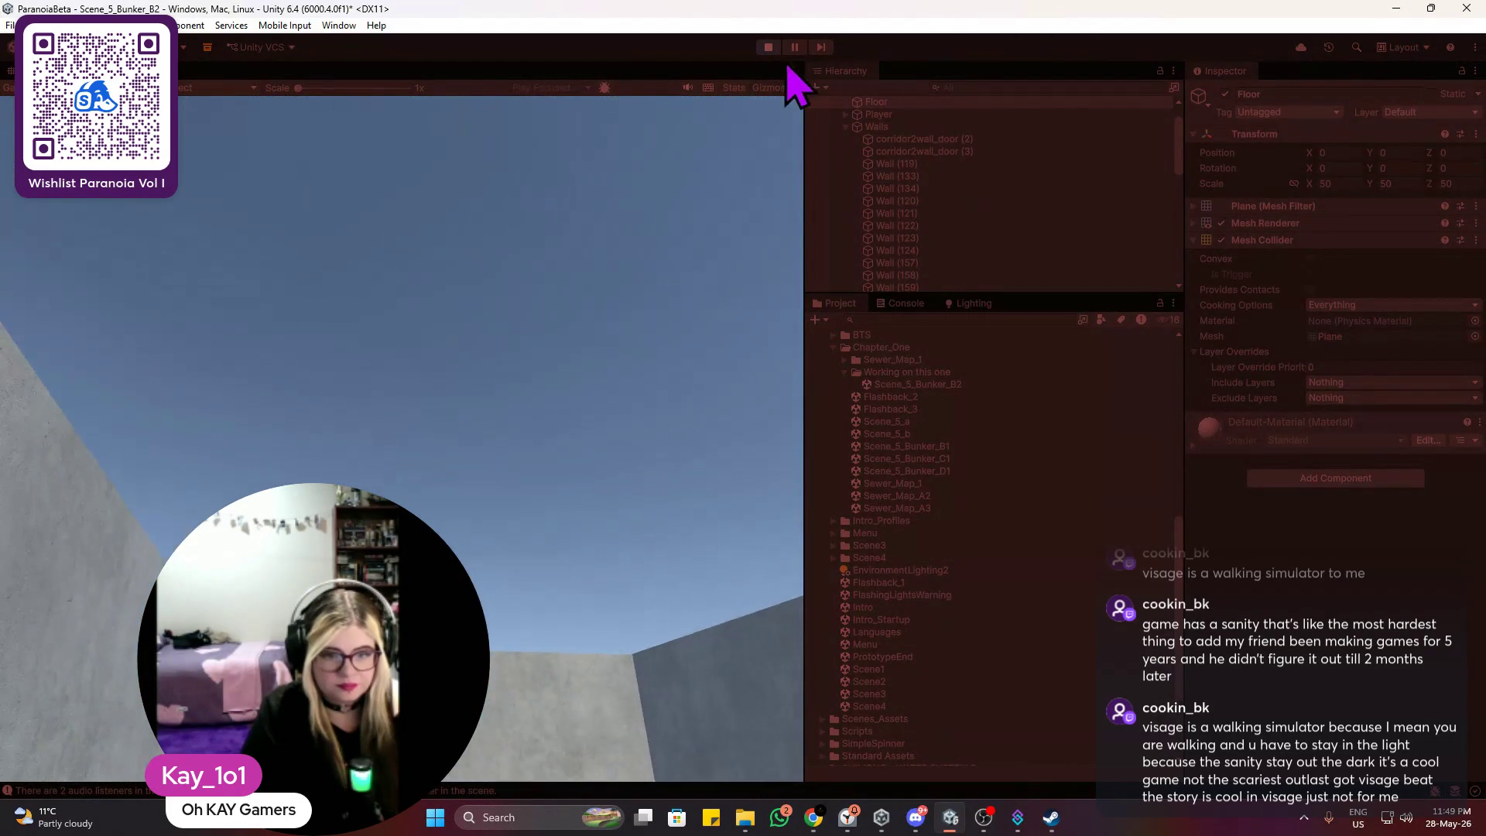
Step: Exit Play mode and return to the Scene view
left_click(768, 47)
scroll(638, 387, "down", 10)
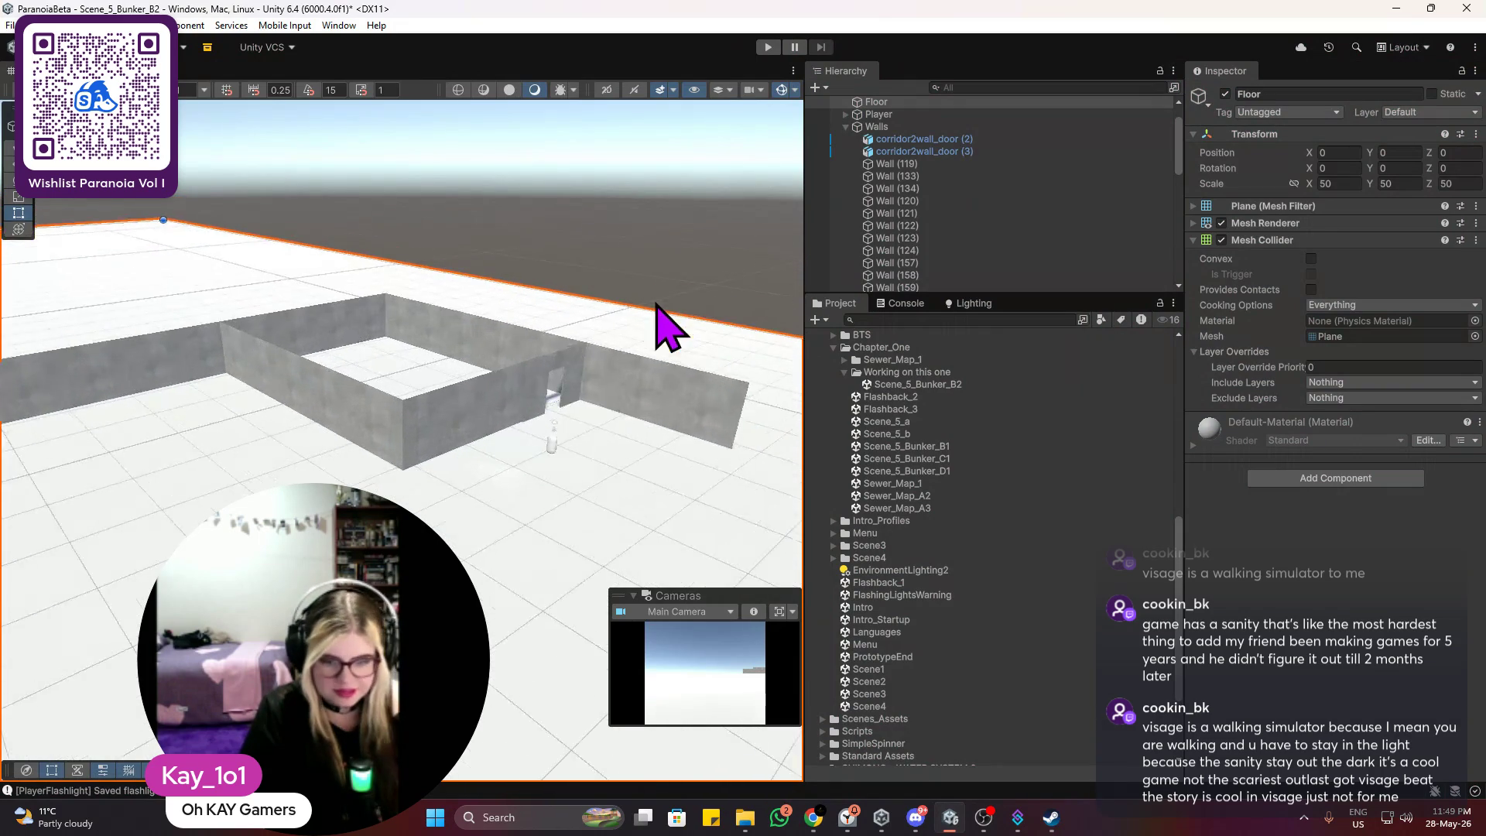
scroll(634, 310, "up", 2)
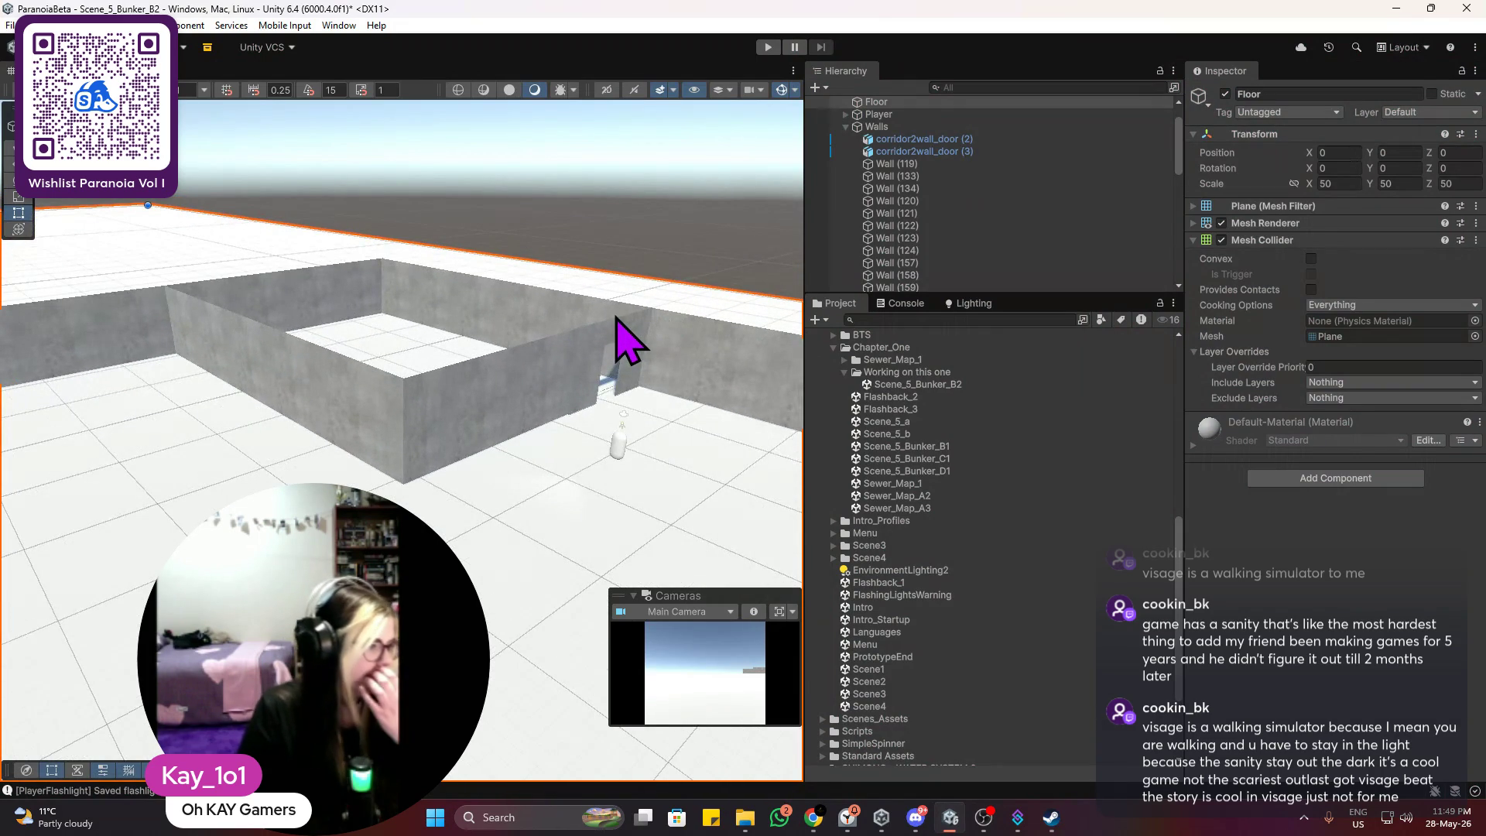
key("alt+Tab")
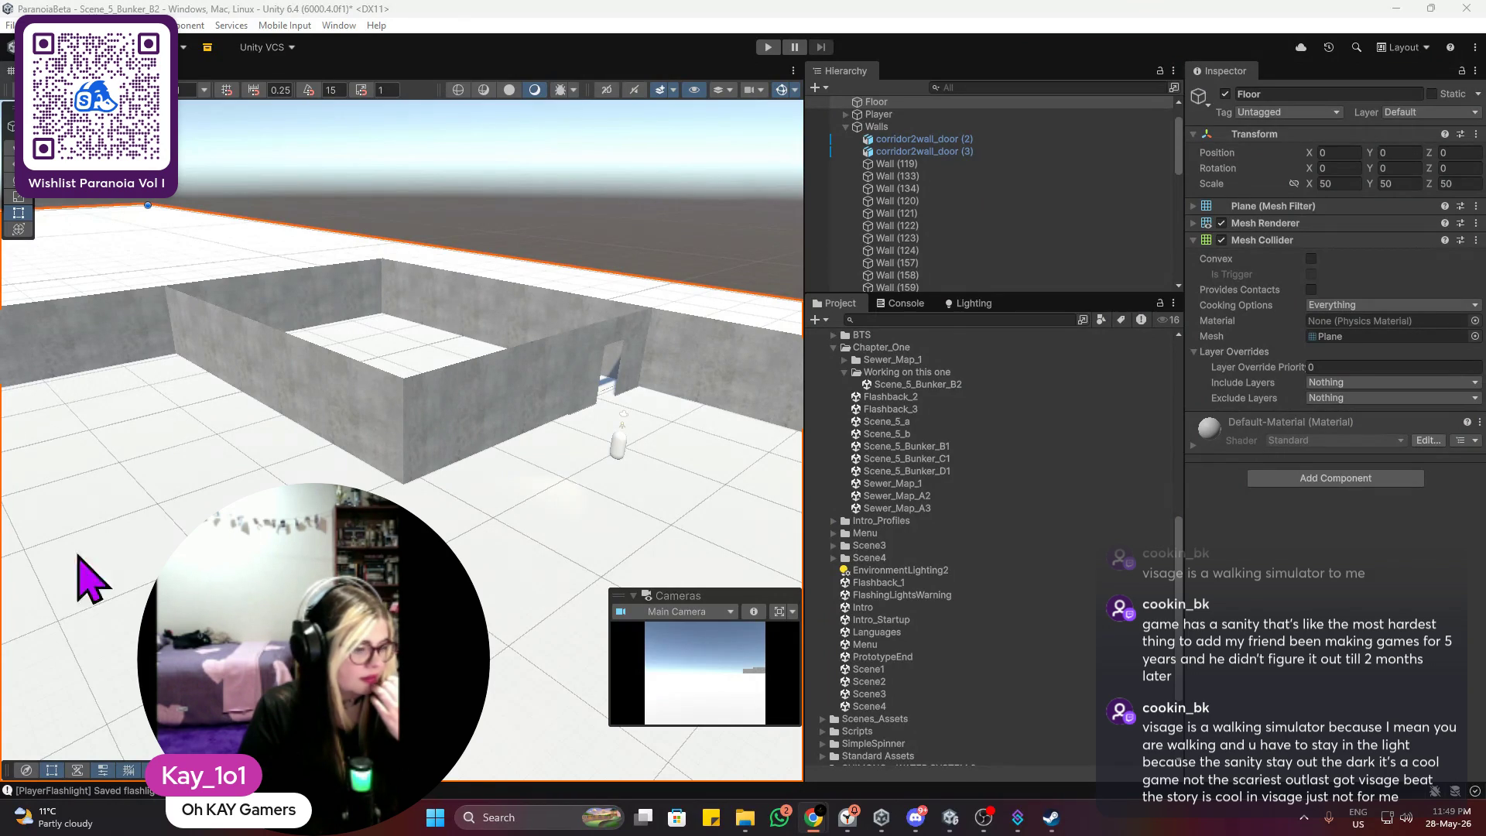
Step: Orbit and zoom around the roofless wall runs from floor level up to a high overview
mouse_move(617, 420)
left_mouse_down()
mouse_move(521, 359)
mouse_move(493, 461)
left_mouse_up()
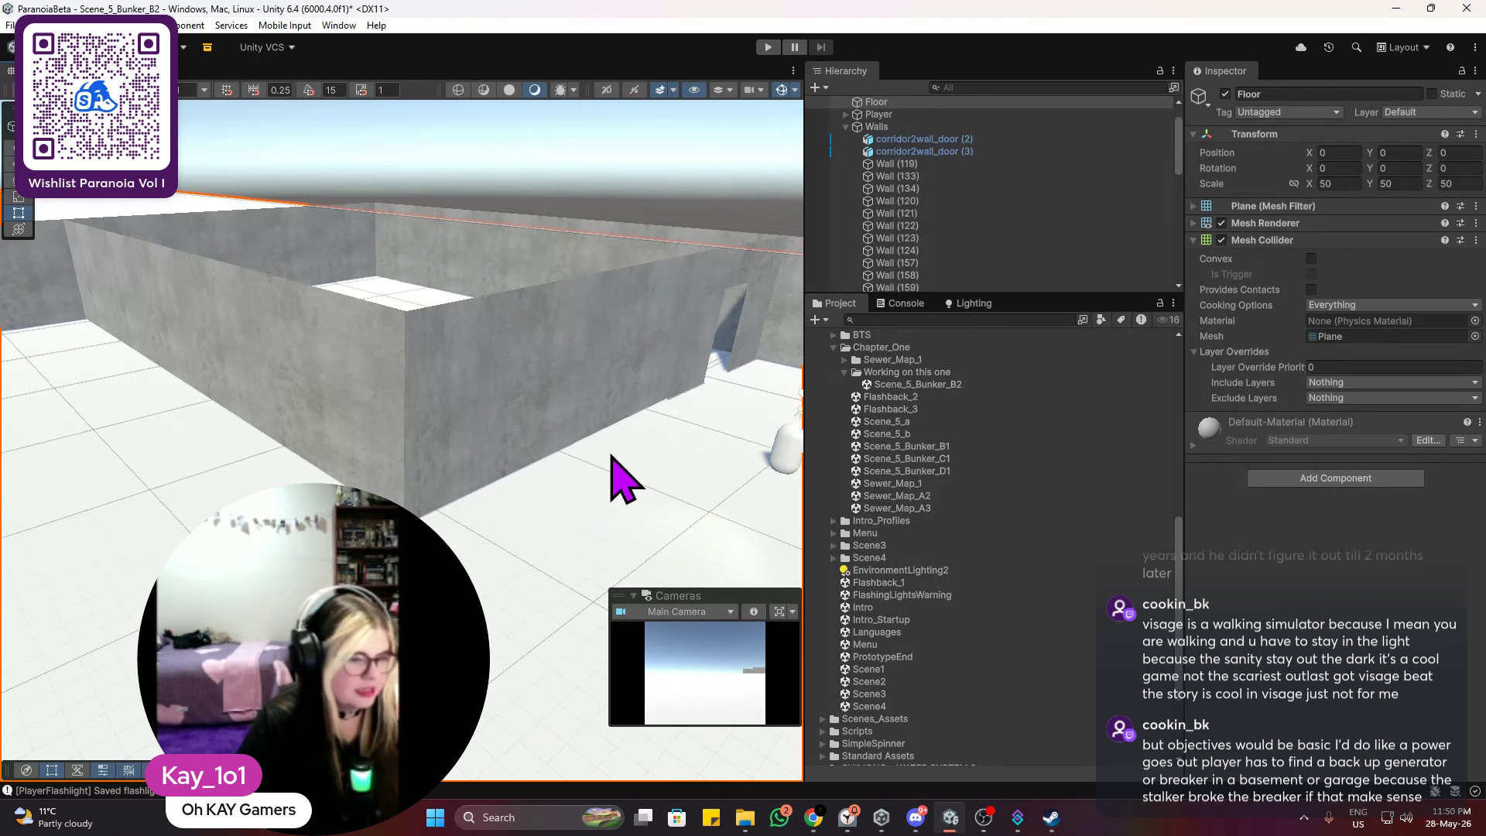
scroll(620, 374, "up", 5)
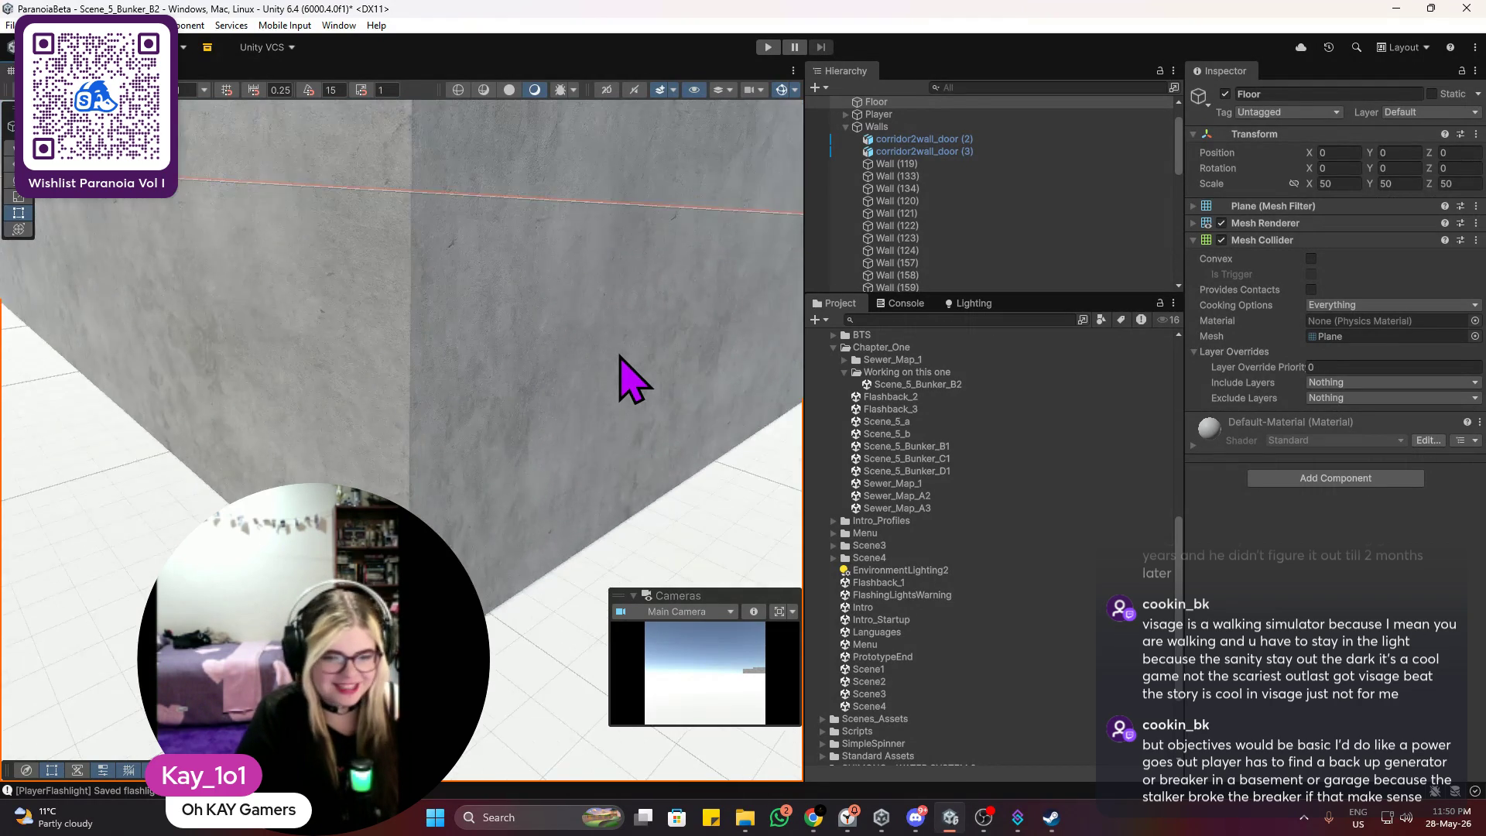
scroll(537, 400, "up", 2)
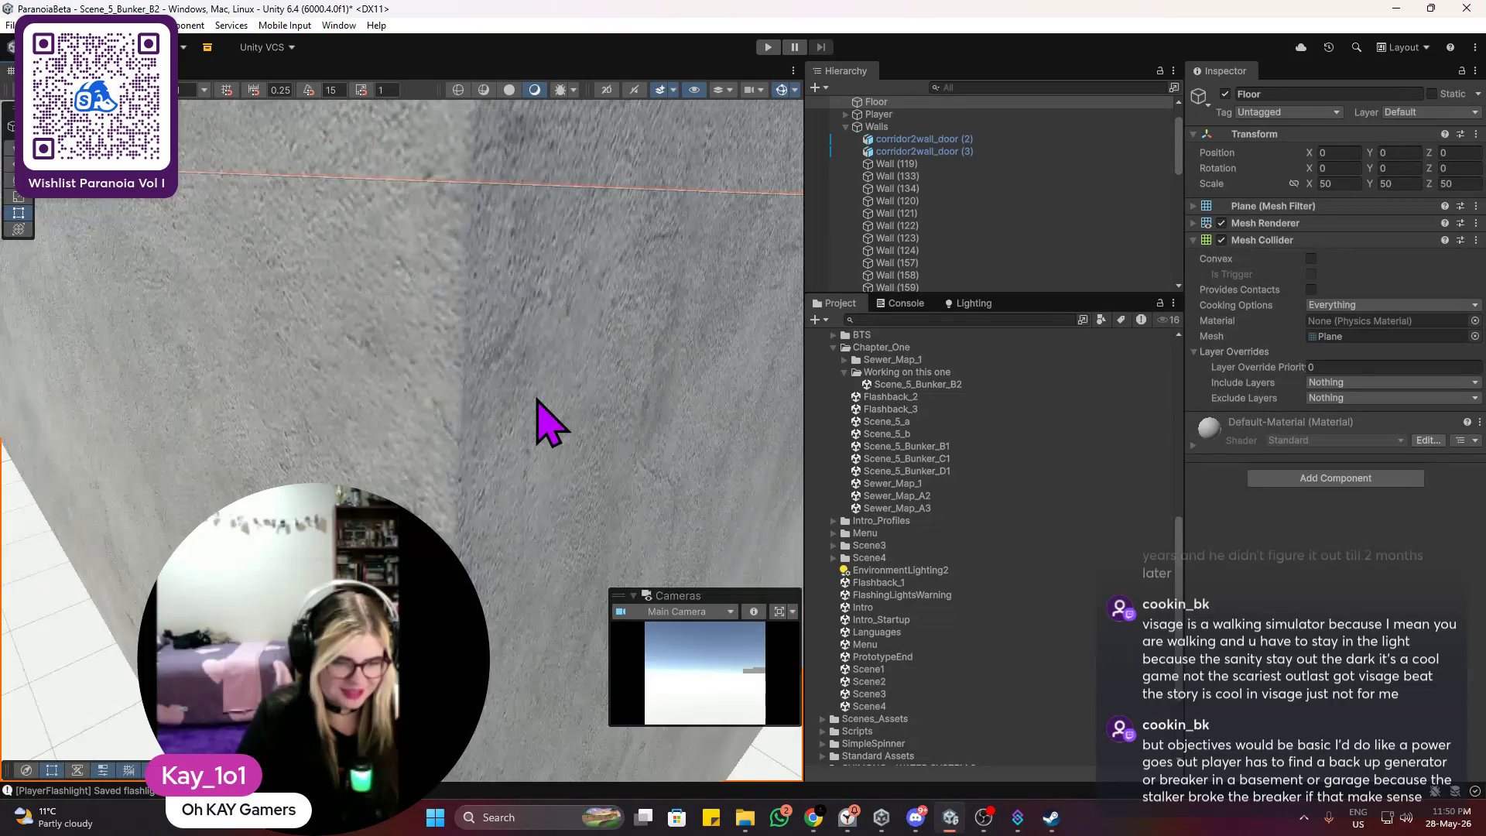
scroll(546, 421, "down", 5)
mouse_move(548, 425)
left_mouse_down()
mouse_move(525, 422)
mouse_move(439, 487)
left_mouse_up()
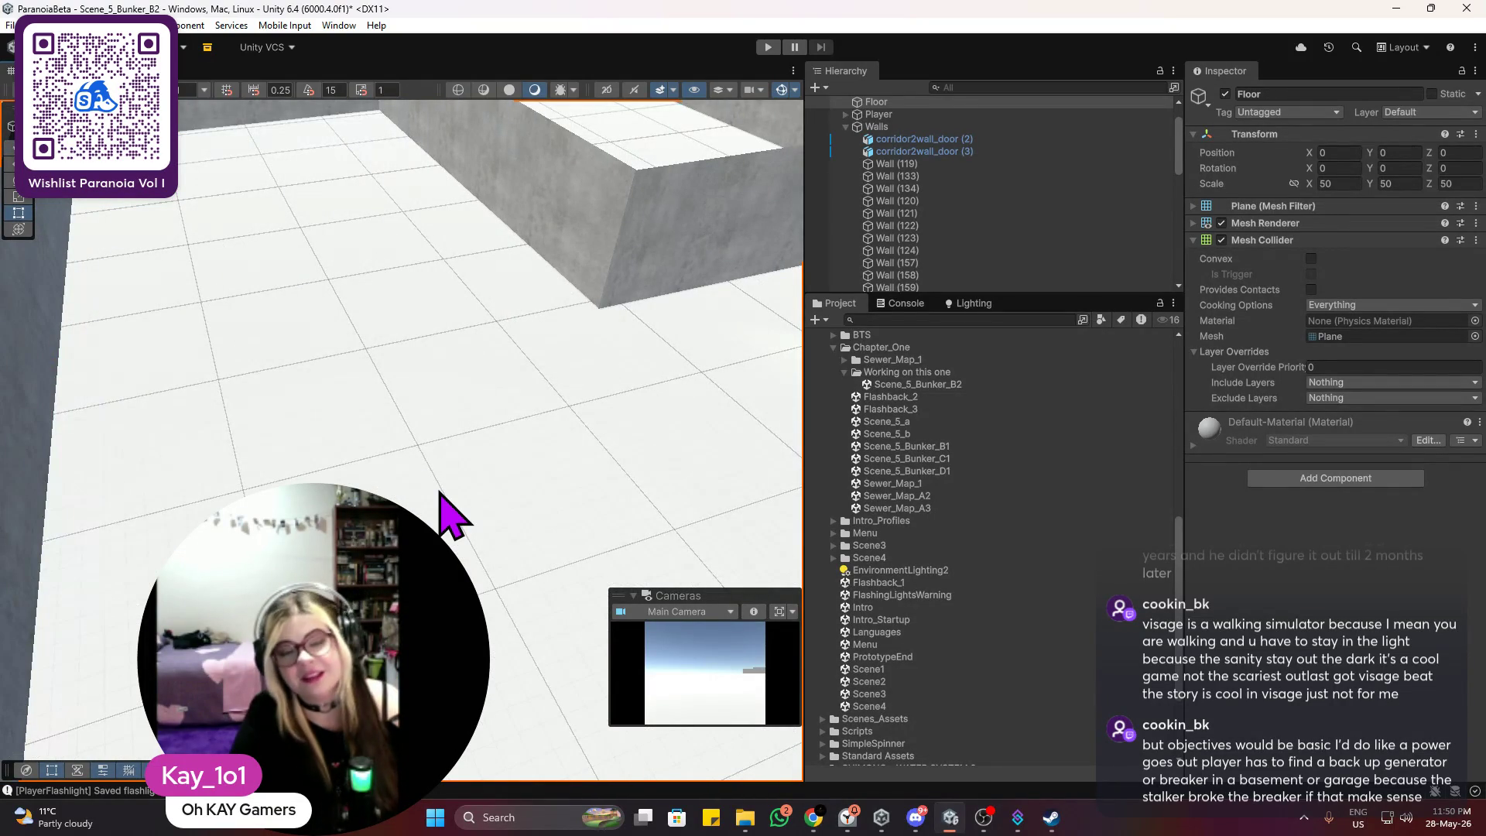
left_click_drag(439, 493, 673, 388)
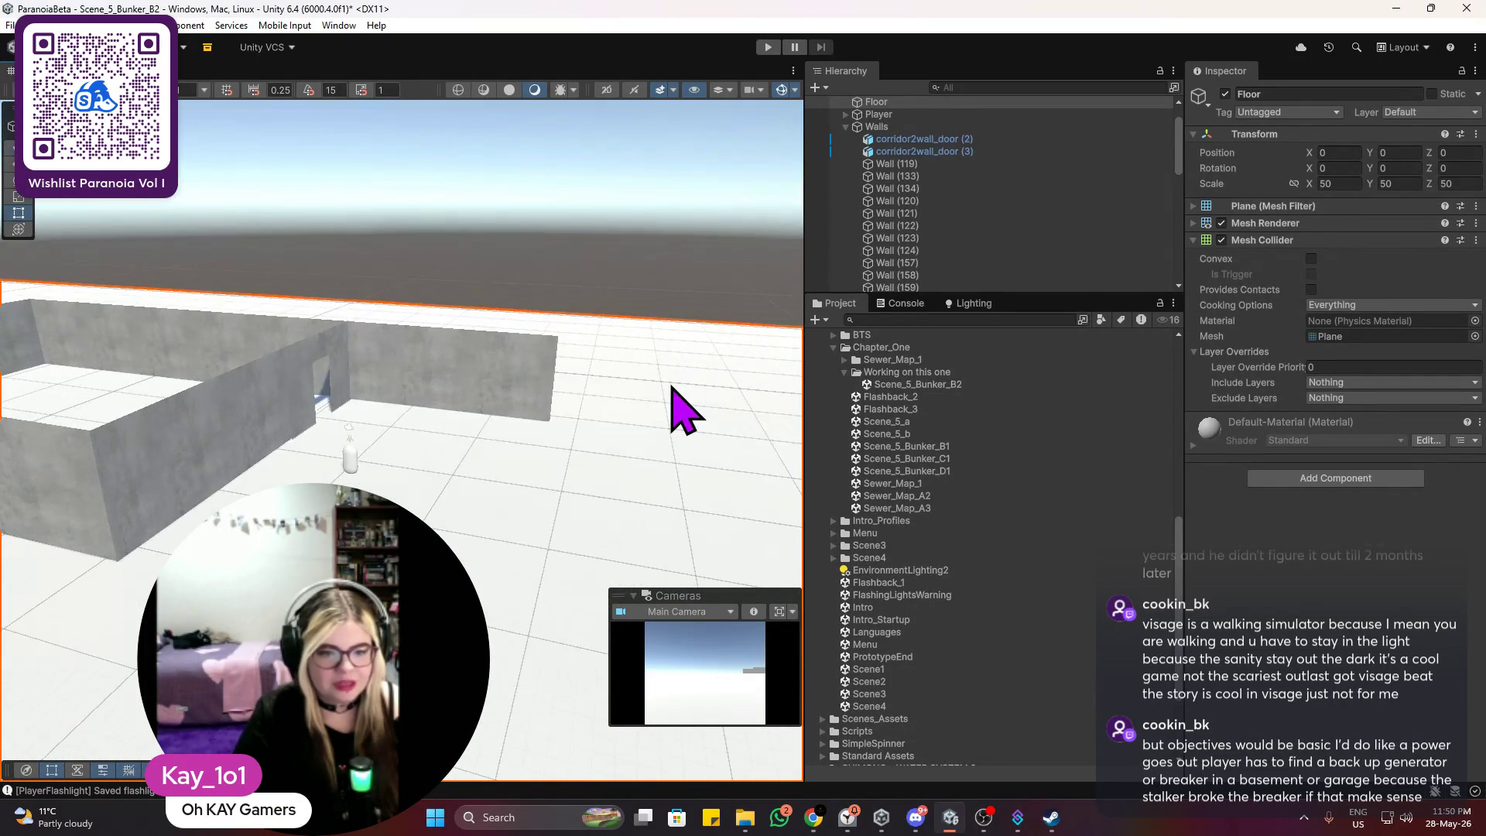
scroll(654, 397, "up", 3)
scroll(574, 457, "up", 2)
mouse_move(573, 457)
left_mouse_down()
mouse_move(495, 518)
mouse_move(590, 474)
mouse_move(515, 510)
mouse_move(547, 414)
mouse_move(624, 405)
left_mouse_up()
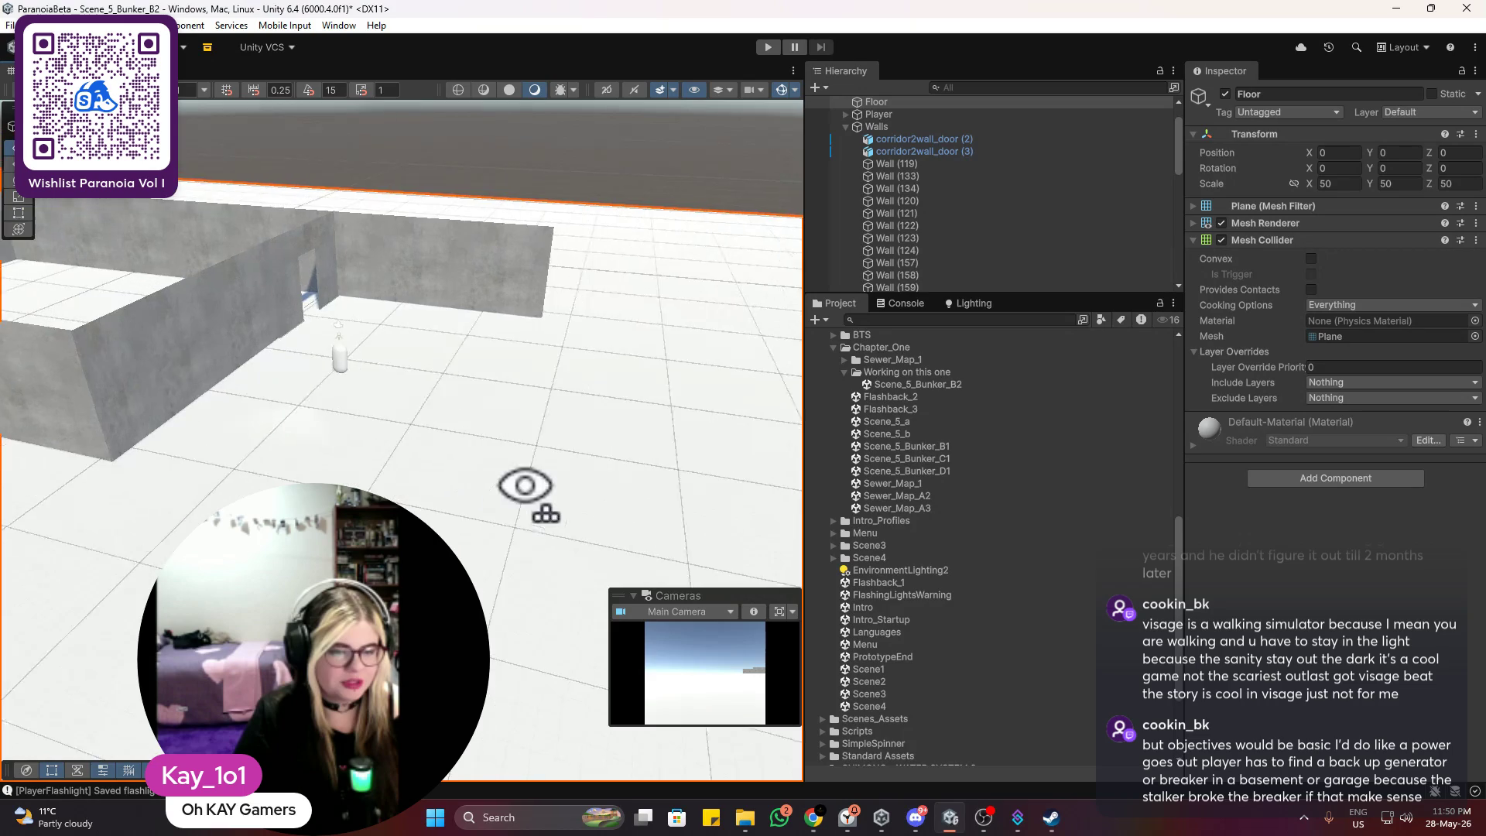
scroll(497, 509, "down", 2)
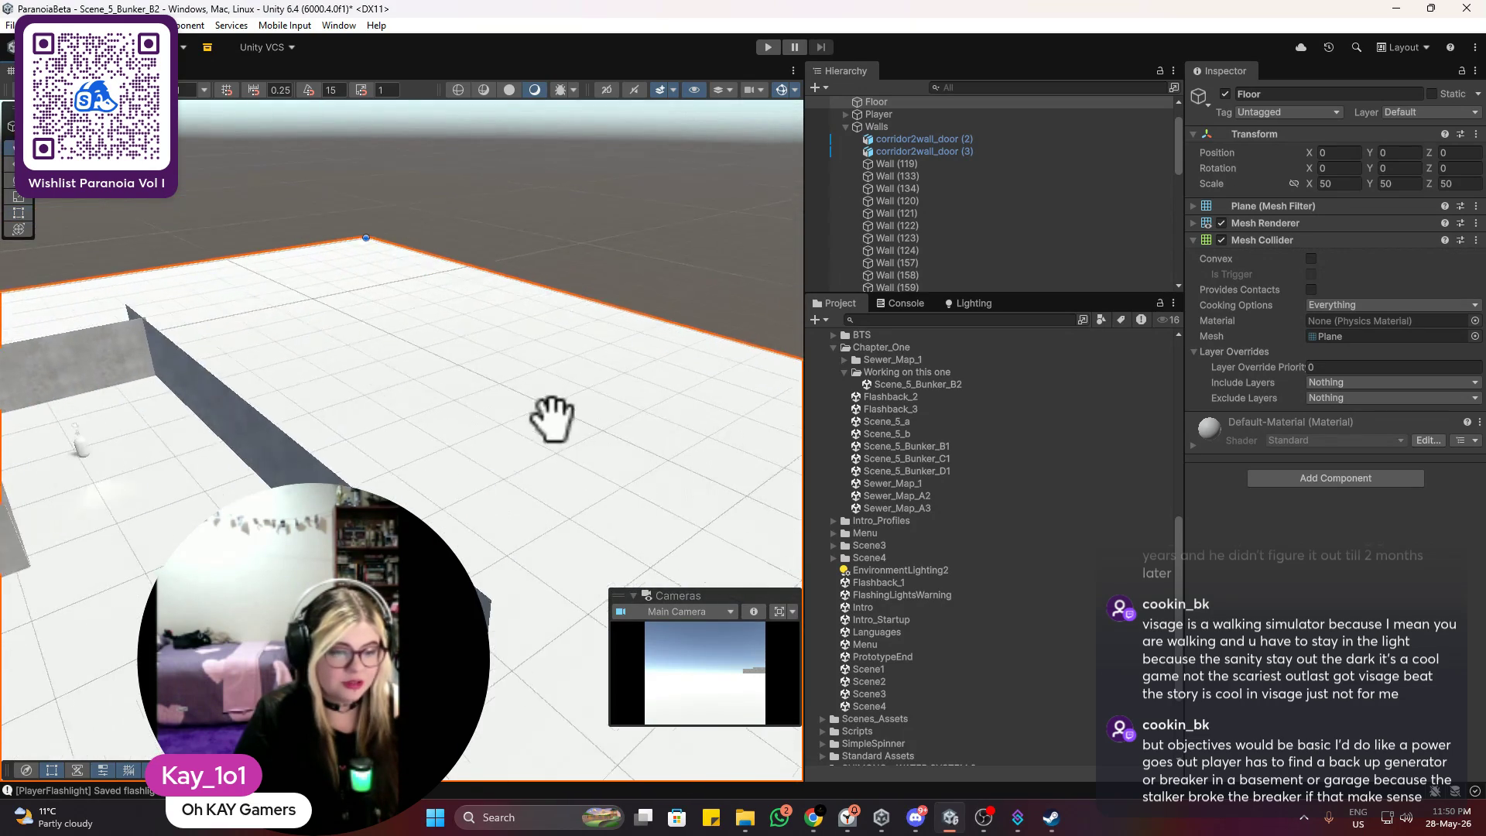
scroll(503, 441, "up", 3)
scroll(514, 504, "up", 3)
mouse_move(441, 521)
left_mouse_down()
mouse_move(544, 425)
mouse_move(392, 433)
mouse_move(333, 479)
left_mouse_up()
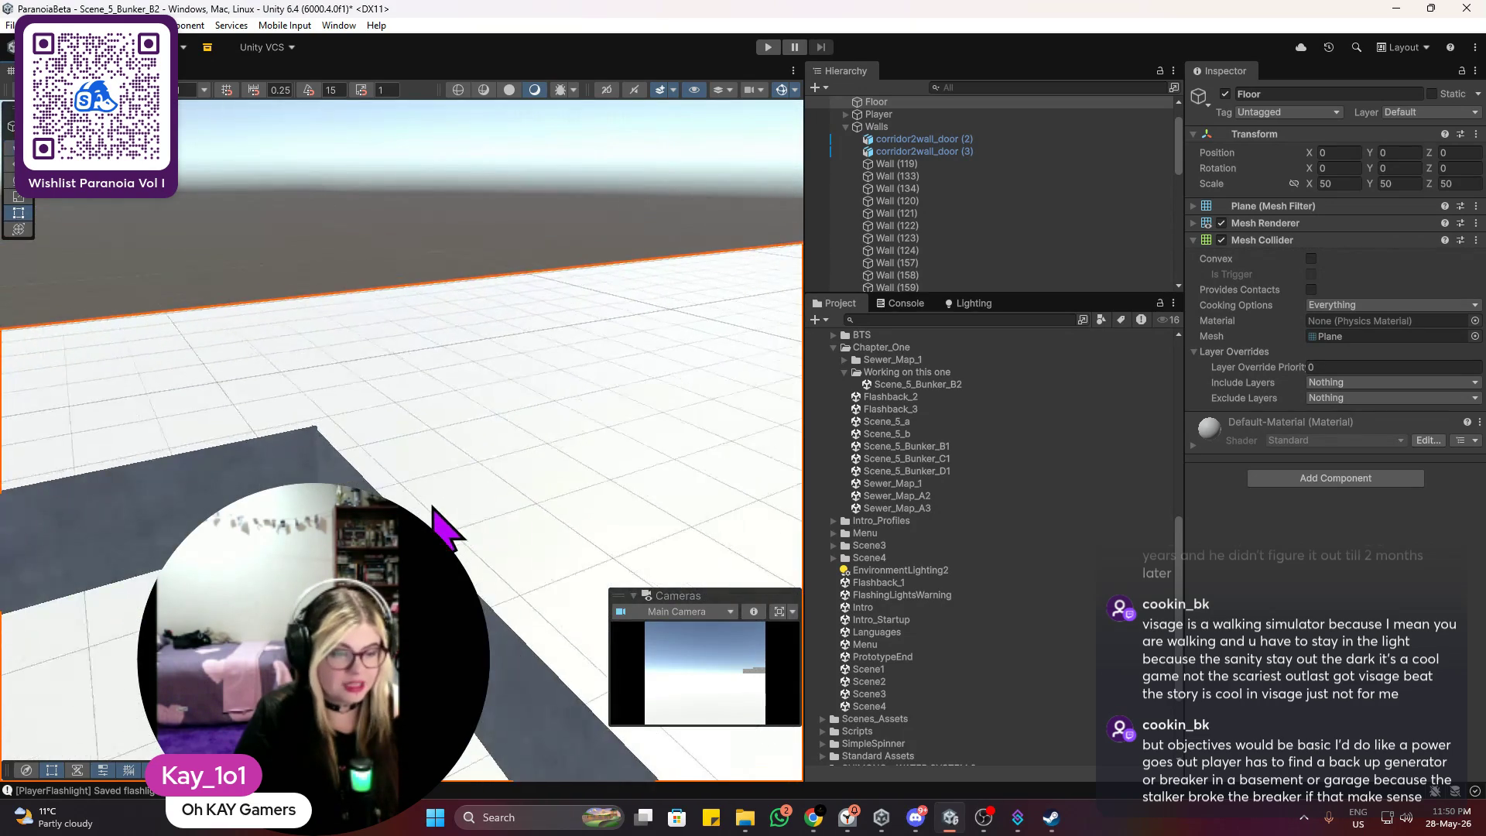
mouse_move(212, 431)
left_mouse_down()
mouse_move(391, 464)
mouse_move(452, 456)
mouse_move(408, 474)
mouse_move(282, 454)
left_mouse_up()
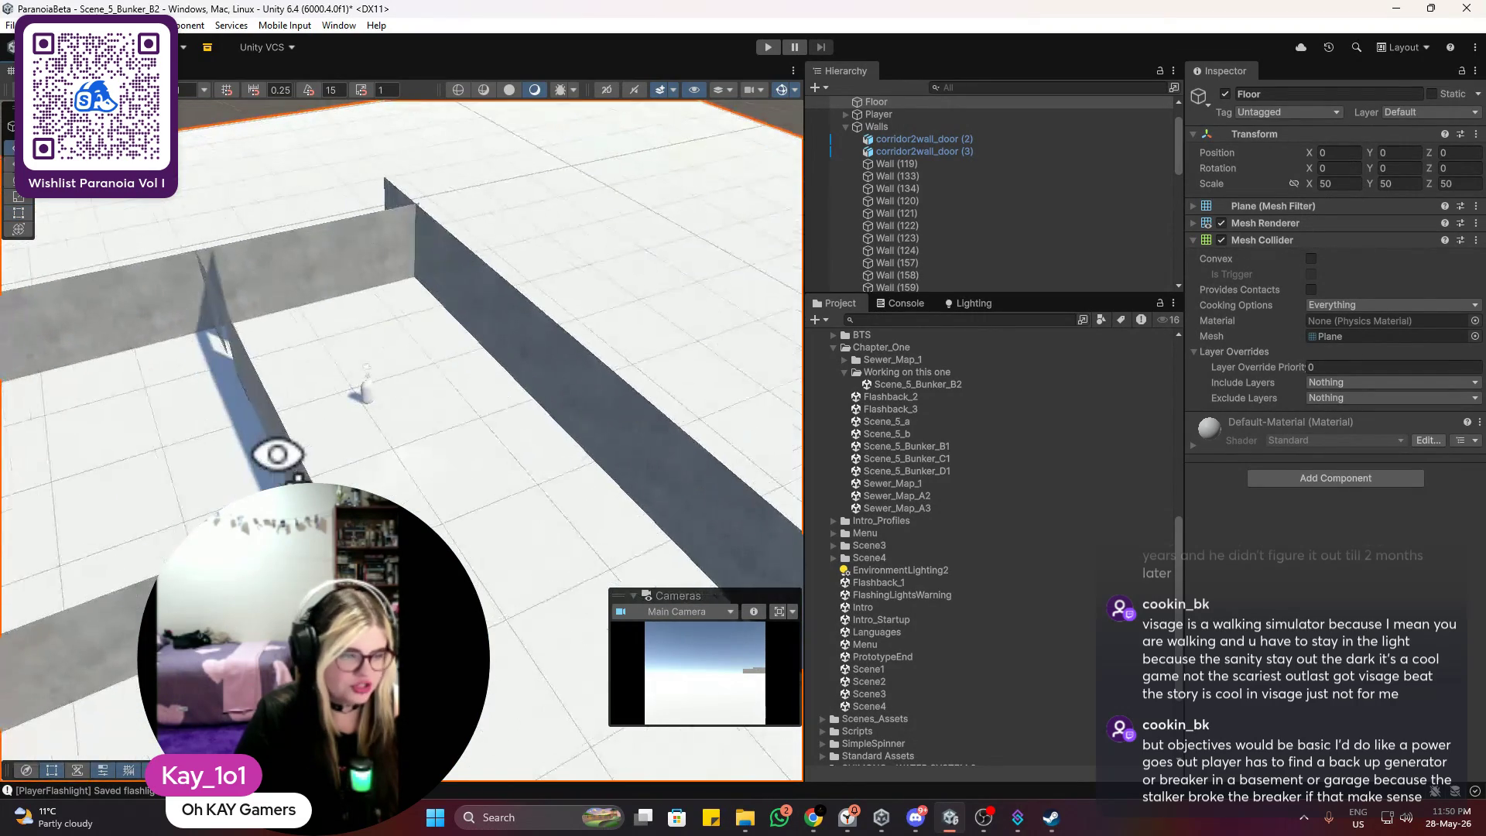
Step: Multi-select the row of dark wall panels along the corridor, starting with Wall (148)
left_click(438, 270)
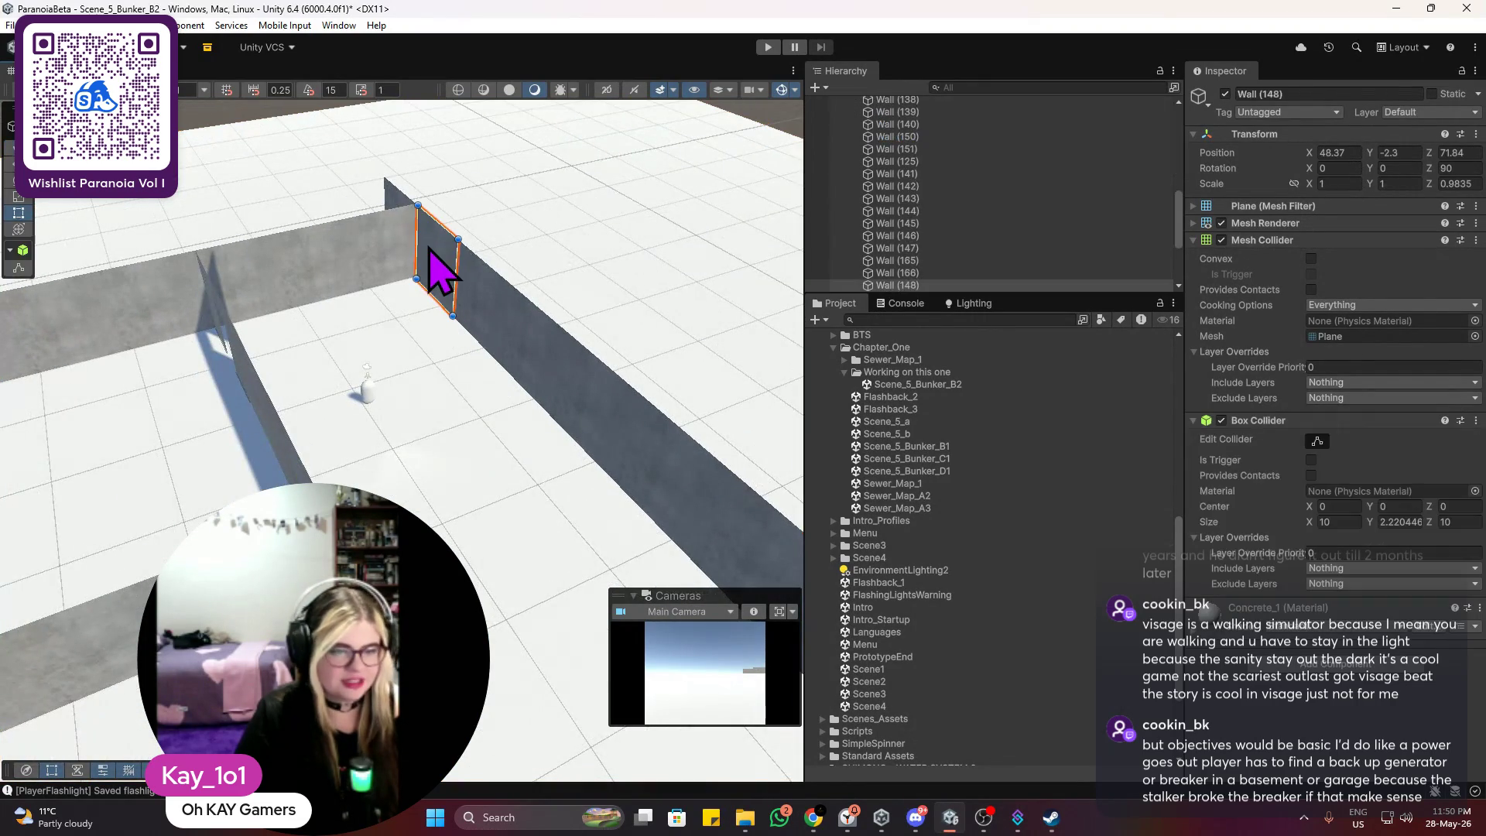
left_click(391, 216, "shift")
left_click(498, 331, "shift")
mouse_move(495, 345)
left_mouse_down()
mouse_move(498, 372)
mouse_move(442, 381)
left_mouse_up()
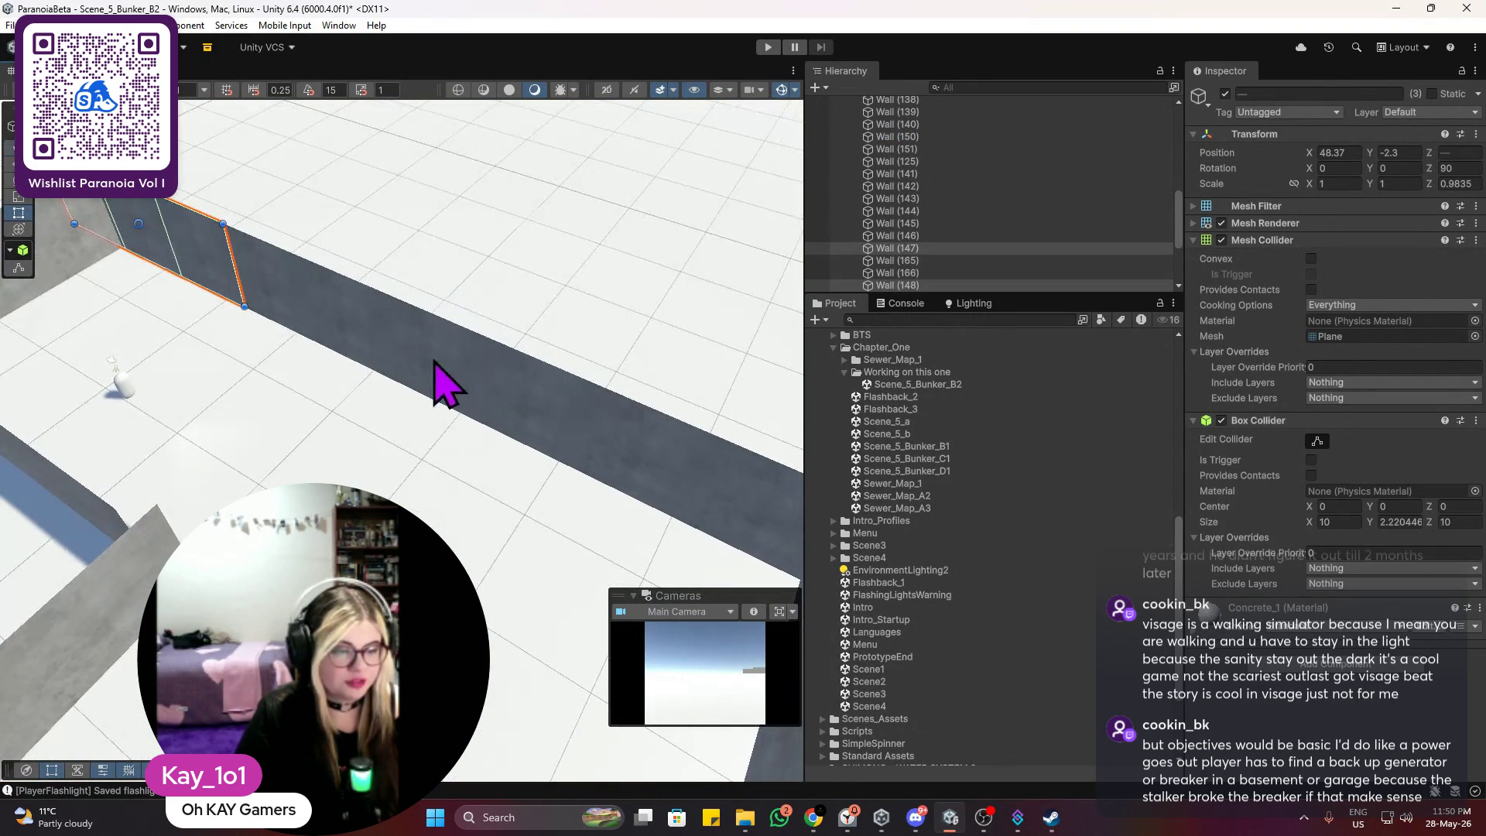
left_click(310, 301, "shift")
left_click(370, 341, "shift")
left_click(476, 383, "shift")
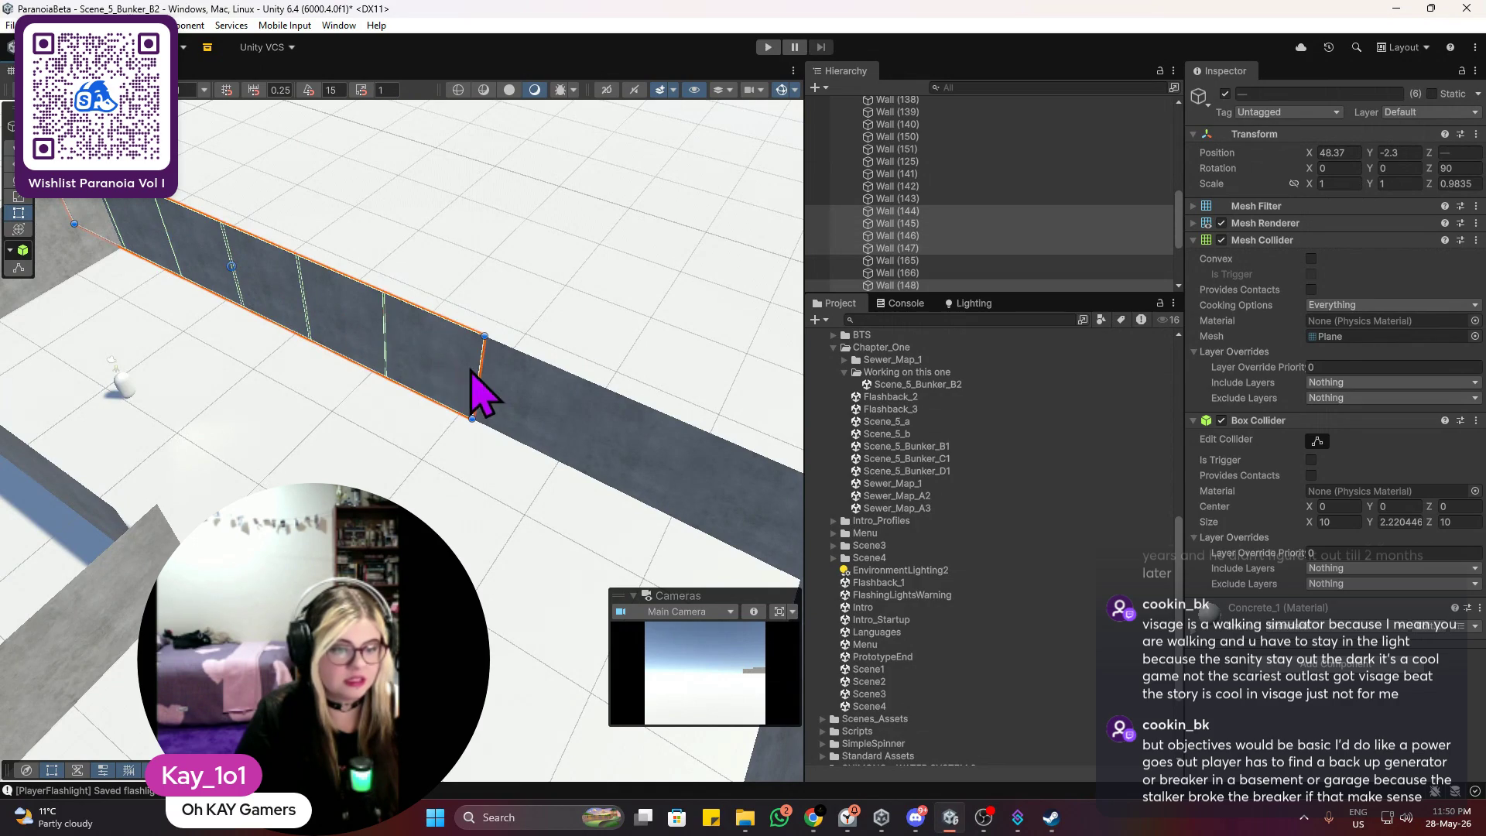
left_click(553, 460, "shift")
mouse_move(598, 457)
left_mouse_down()
mouse_move(570, 487)
mouse_move(663, 457)
mouse_move(465, 495)
left_mouse_up()
left_click(456, 497, "shift")
left_click(559, 473, "shift")
mouse_move(640, 458)
left_mouse_down()
mouse_move(442, 414)
mouse_move(116, 232)
left_mouse_up()
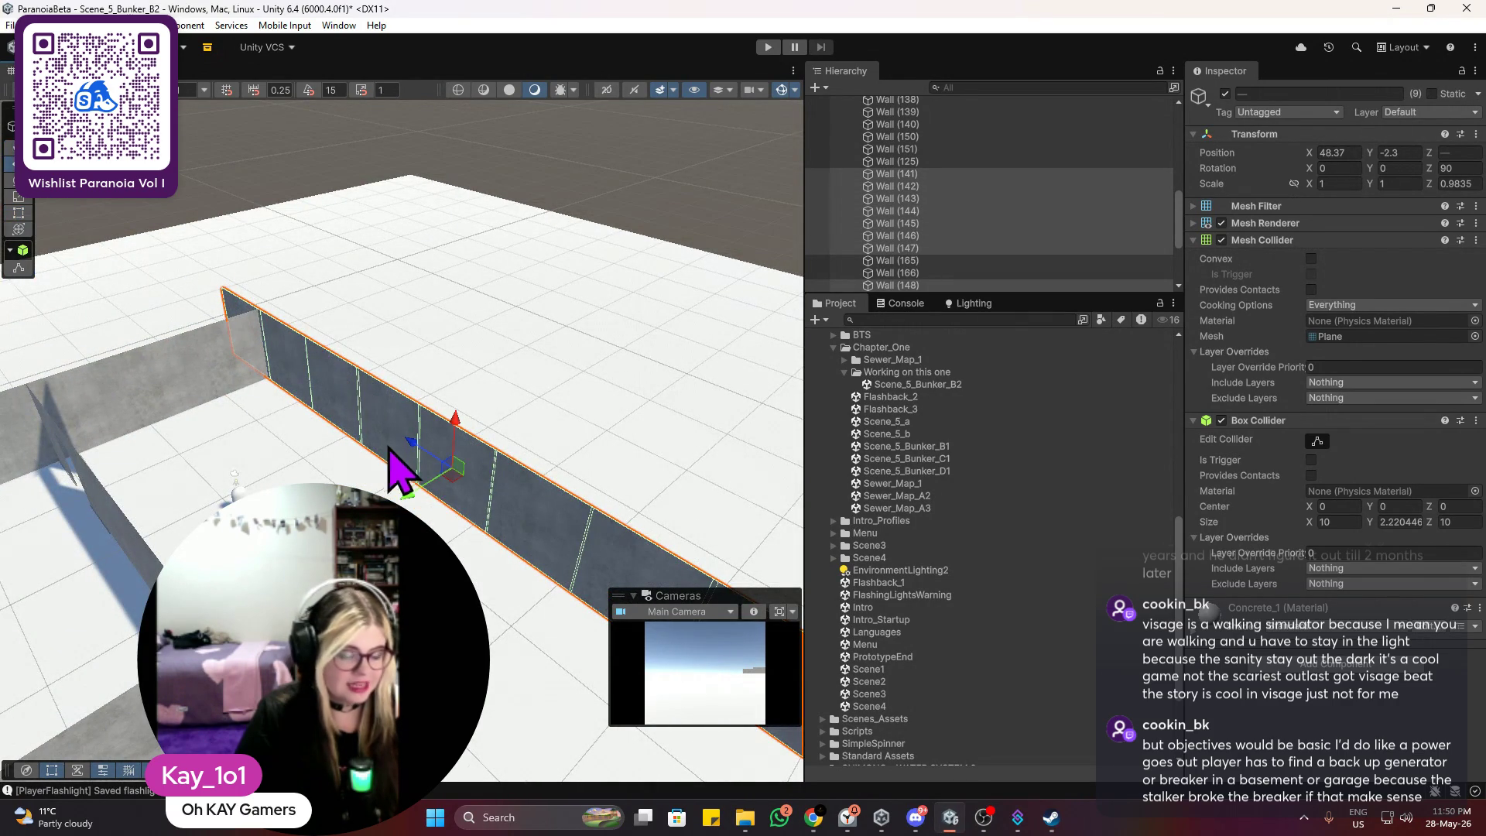
Step: Move the selected panels together away from the concrete wall
key("w")
mouse_move(408, 497)
left_mouse_down()
mouse_move(584, 454)
mouse_move(397, 441)
left_mouse_up()
scroll(584, 454, "down", 2)
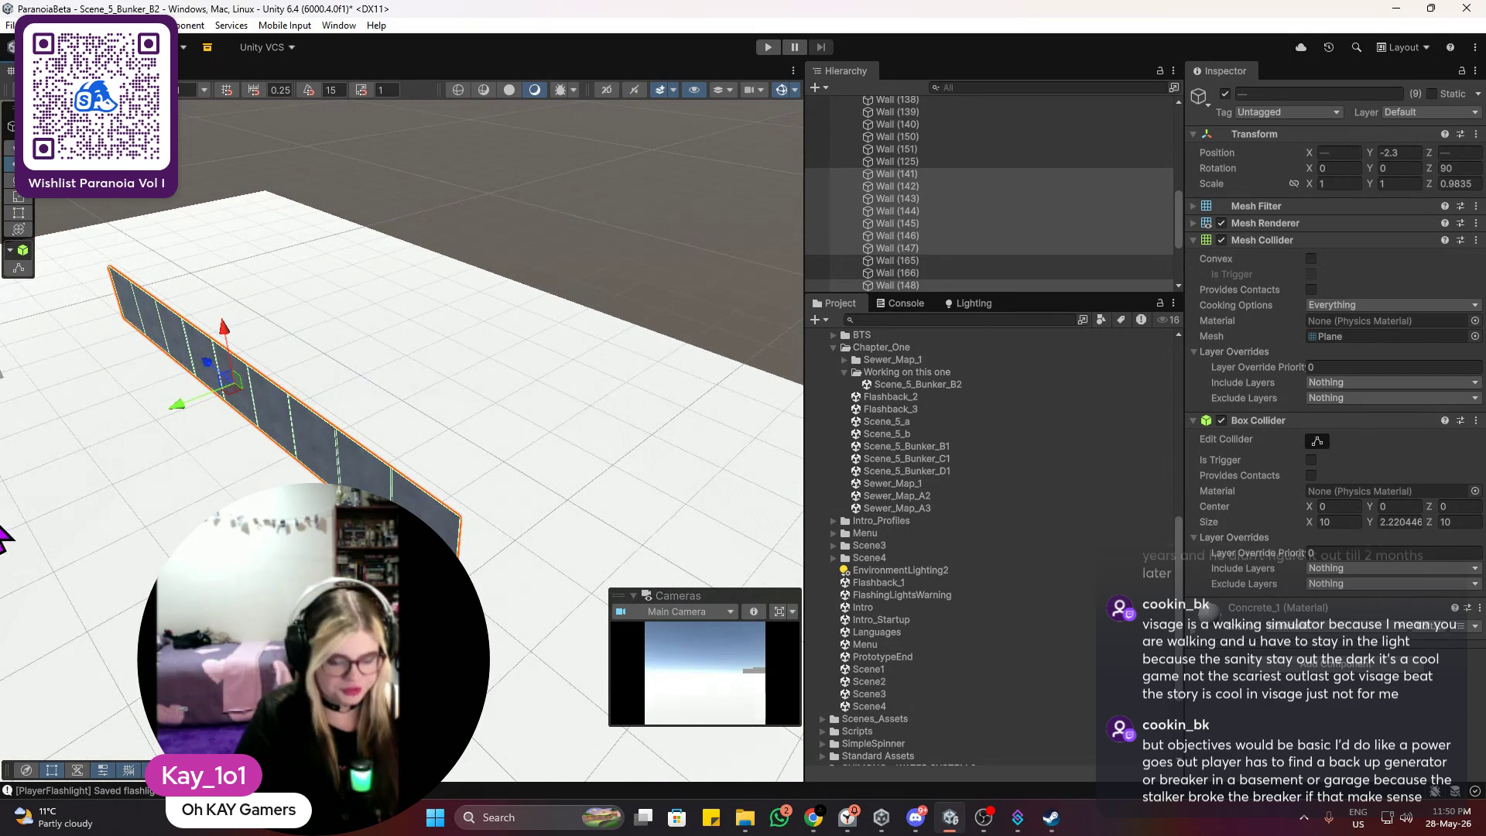
mouse_move(437, 395)
left_mouse_down()
mouse_move(302, 410)
mouse_move(232, 441)
mouse_move(332, 358)
mouse_move(352, 379)
mouse_move(480, 381)
mouse_move(392, 398)
mouse_move(961, 315)
mouse_move(992, 337)
mouse_move(464, 431)
mouse_move(640, 454)
mouse_move(394, 488)
mouse_move(604, 474)
left_mouse_up()
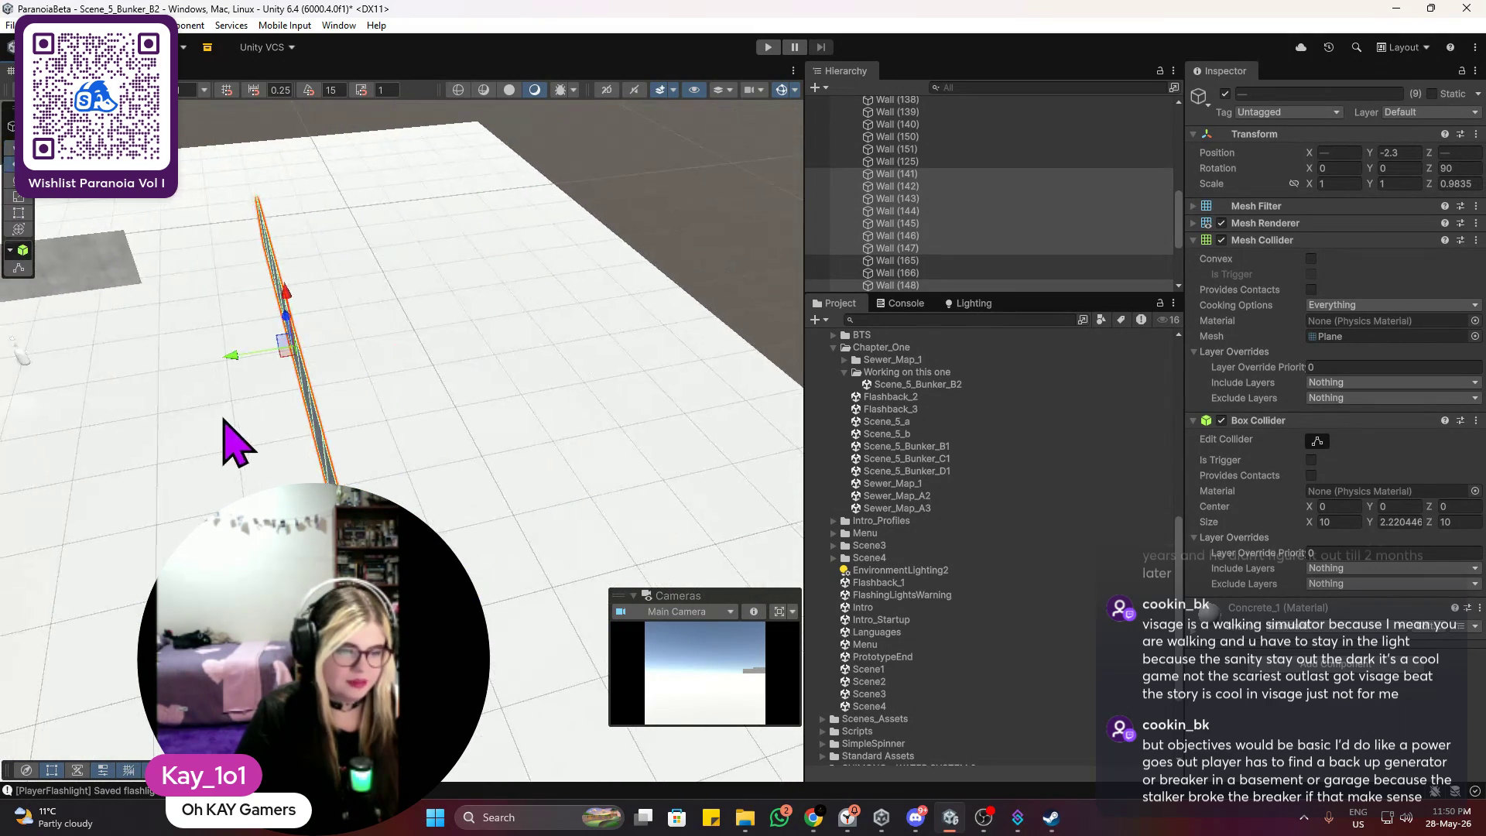
left_click(612, 465)
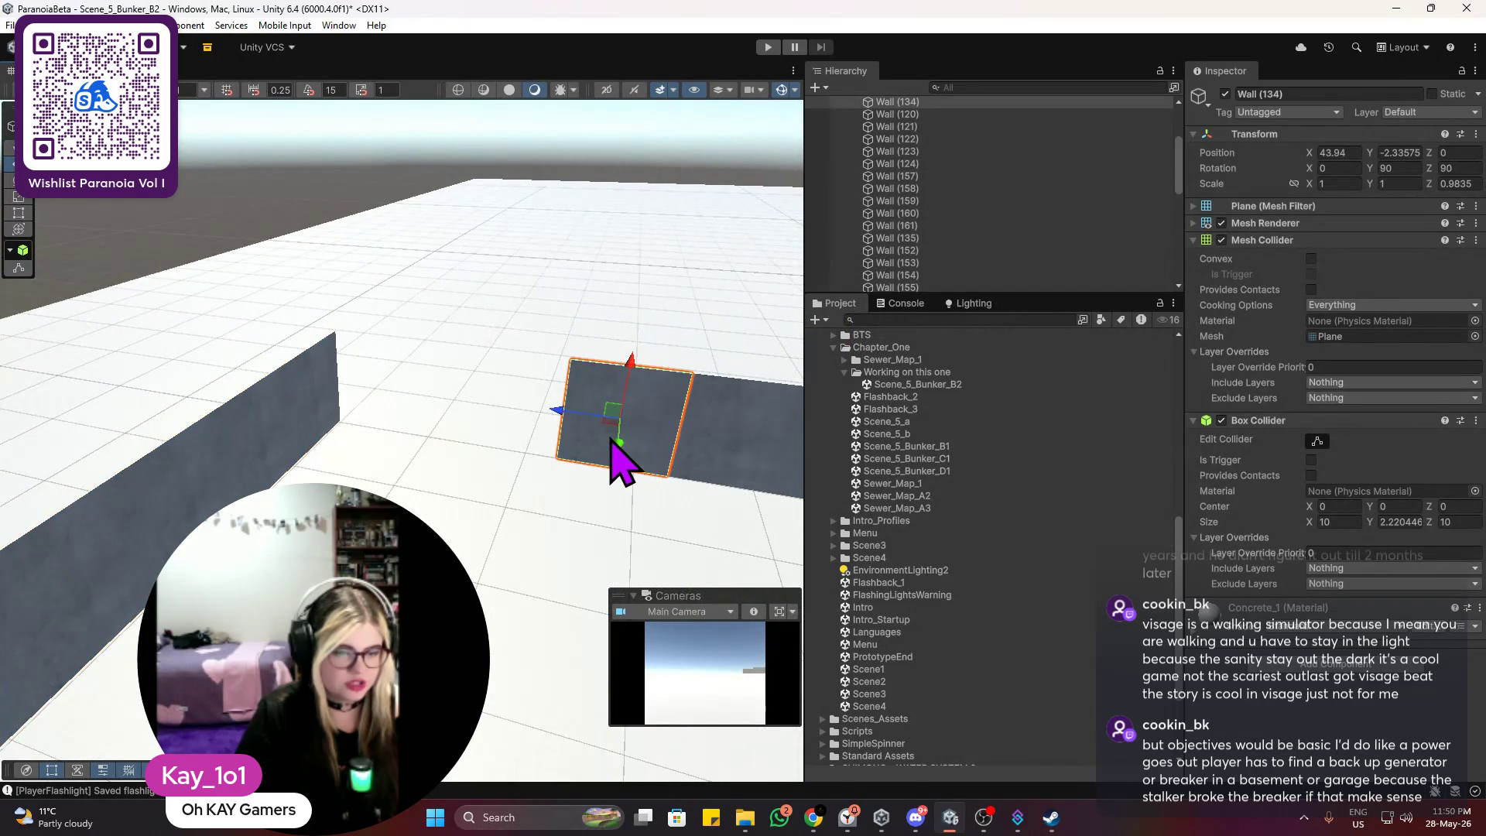
Step: Slide the dark wall panel along X and duplicate it into Wall (168) further along
mouse_move(551, 410)
left_mouse_down()
mouse_move(438, 425)
mouse_move(458, 438)
left_mouse_up()
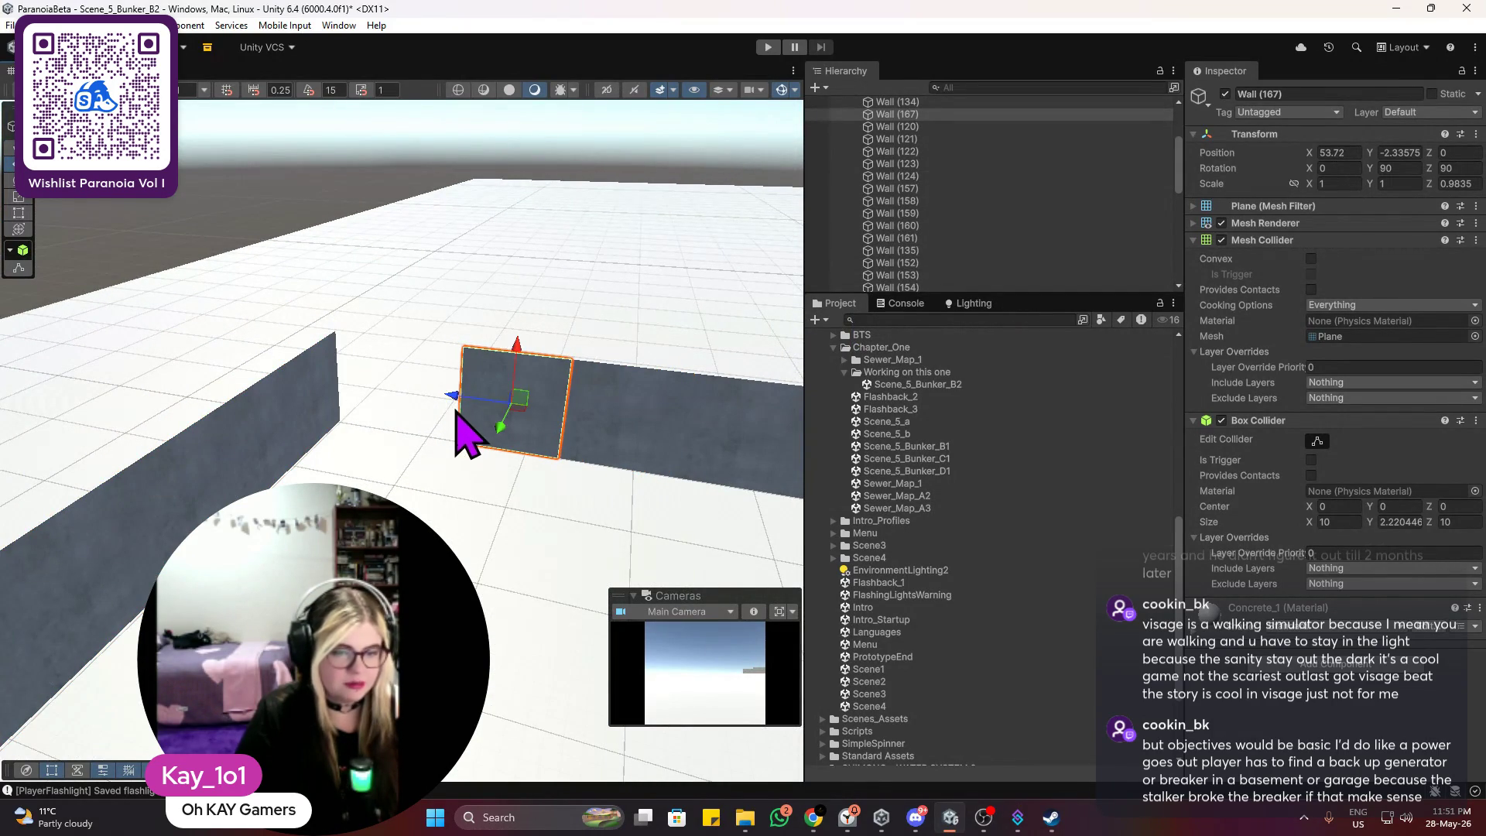
scroll(332, 342, "up", 5)
key("ctrl+d")
mouse_move(636, 347)
left_mouse_down()
mouse_move(379, 356)
mouse_move(345, 328)
mouse_move(370, 327)
mouse_move(225, 262)
left_mouse_up()
key("ctrl+d")
Step: Slide Wall (169) further along X to continue the wall run
left_click(385, 277)
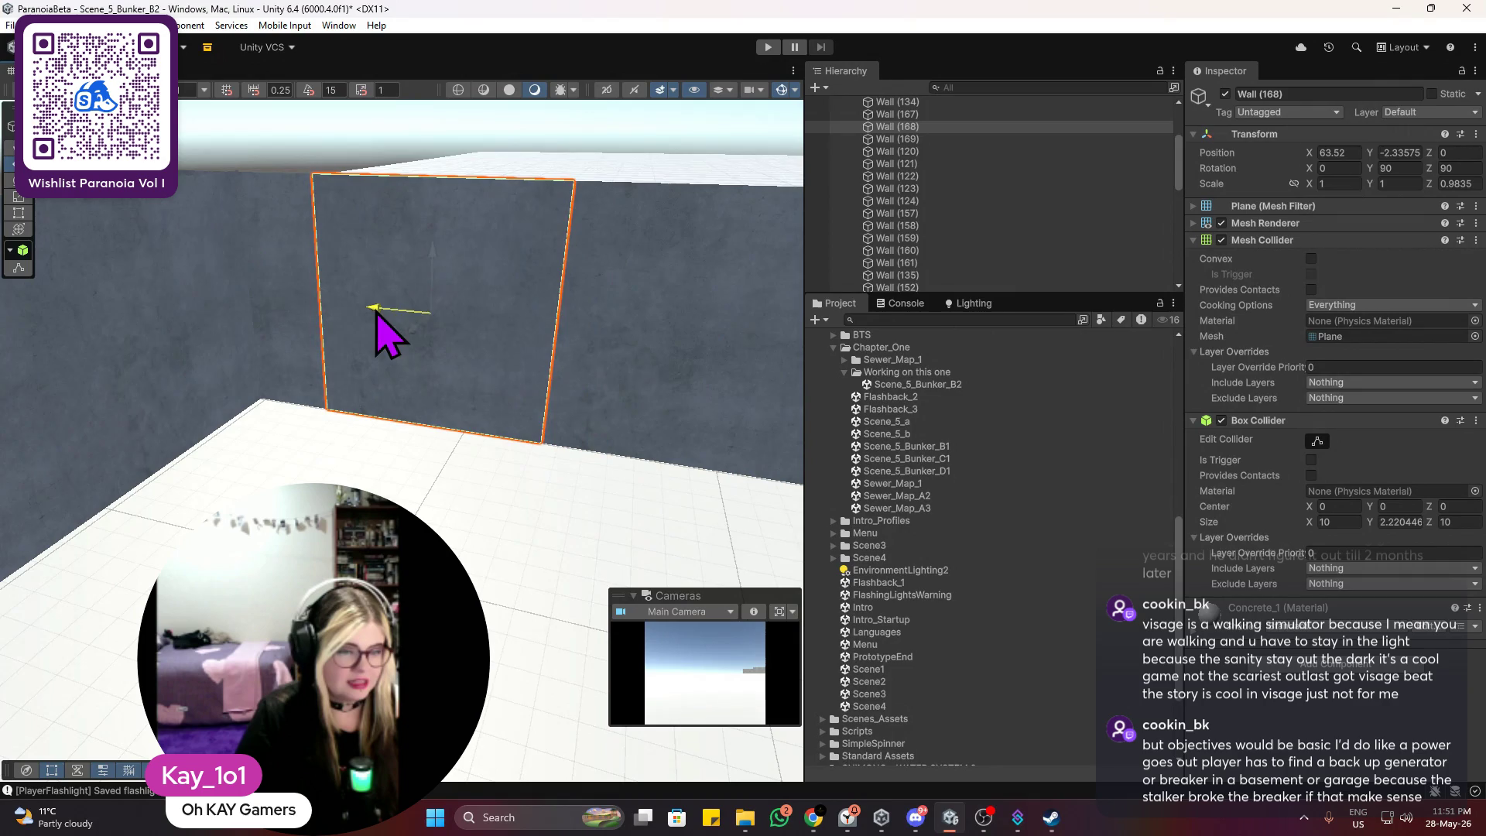
left_click(388, 209)
left_click(306, 276)
mouse_move(259, 292)
left_mouse_down()
mouse_move(168, 306)
mouse_move(187, 310)
left_mouse_up()
left_click(286, 145)
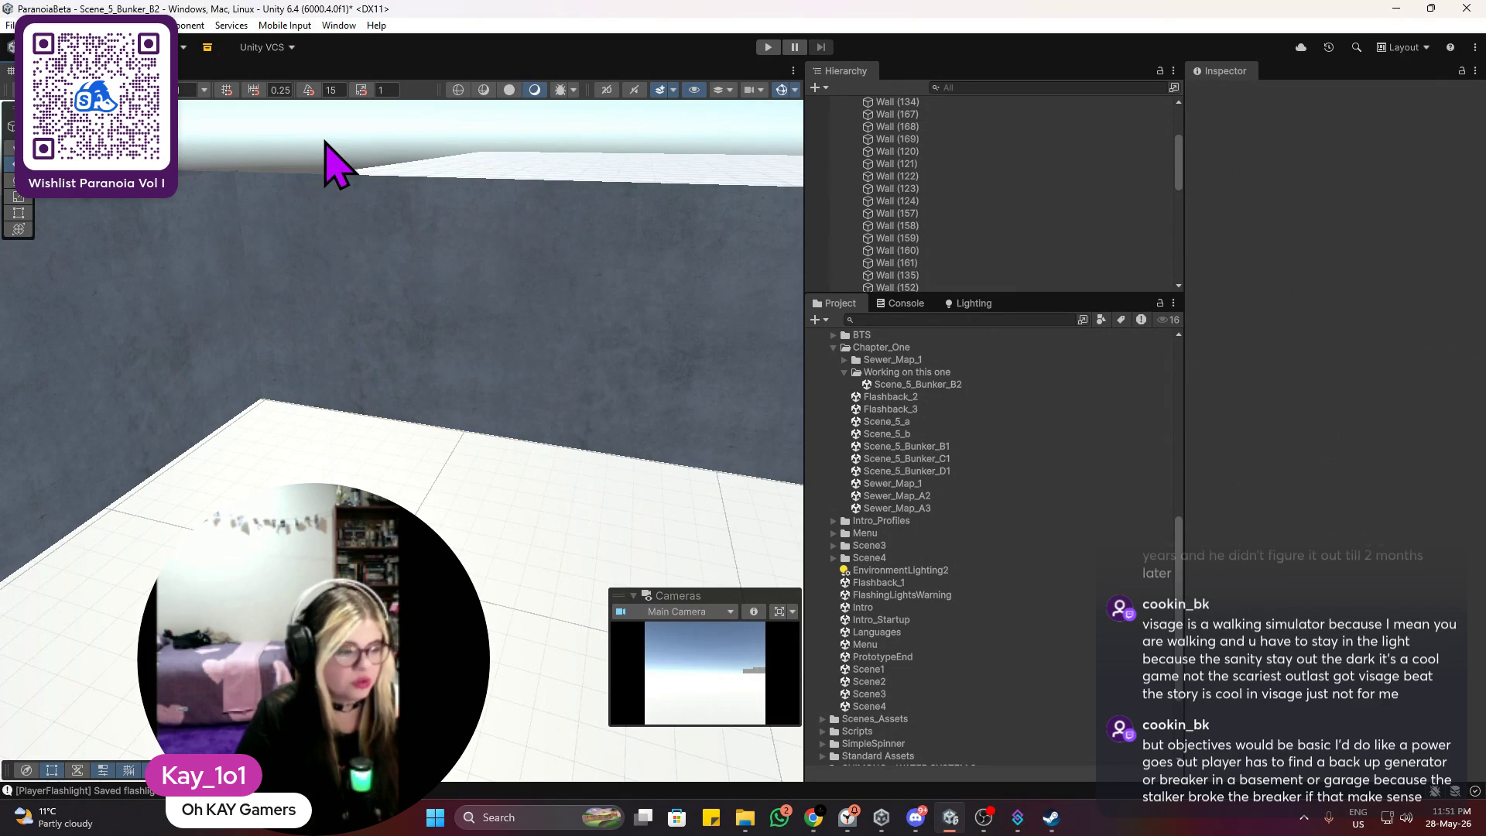
Step: Orbit around the wall corner and select the light panel Wall (151)
mouse_move(746, 281)
left_mouse_down()
mouse_move(680, 309)
mouse_move(315, 282)
mouse_move(341, 290)
left_mouse_up()
scroll(332, 281, "down", 5)
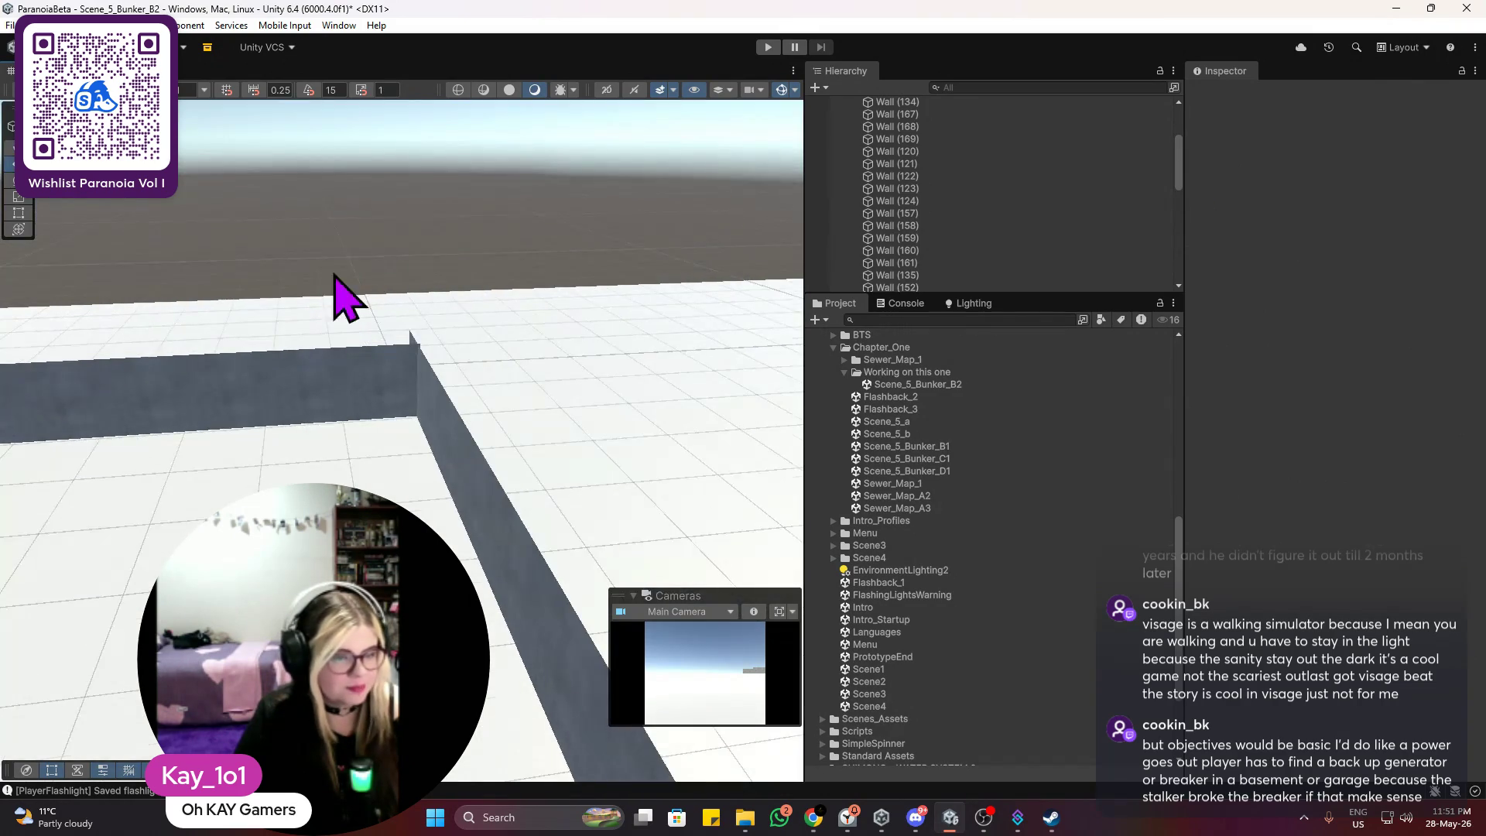
mouse_move(514, 349)
left_mouse_down()
mouse_move(292, 332)
mouse_move(430, 329)
left_mouse_up()
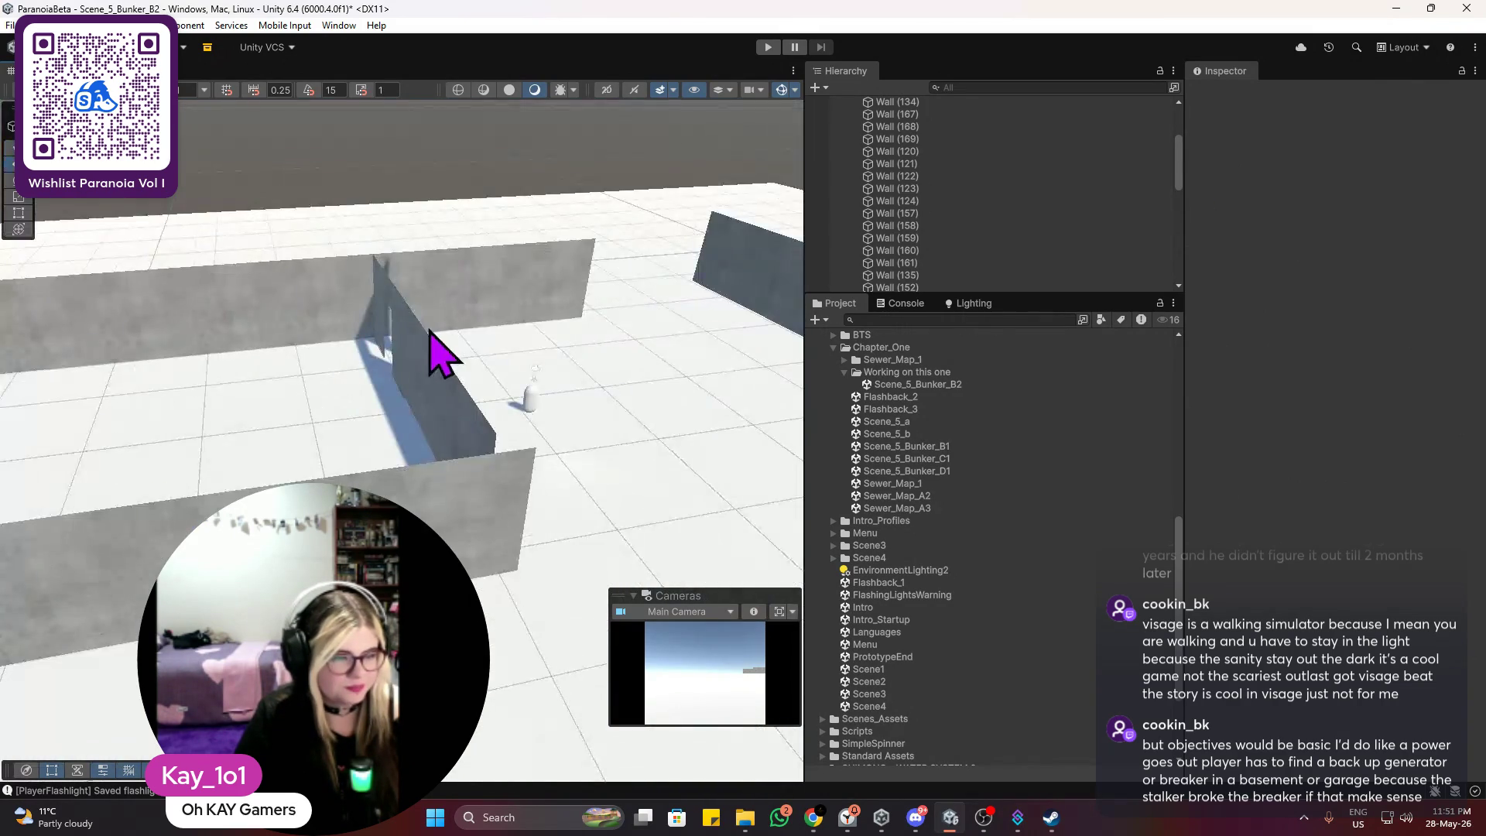
scroll(430, 330, "down", 5)
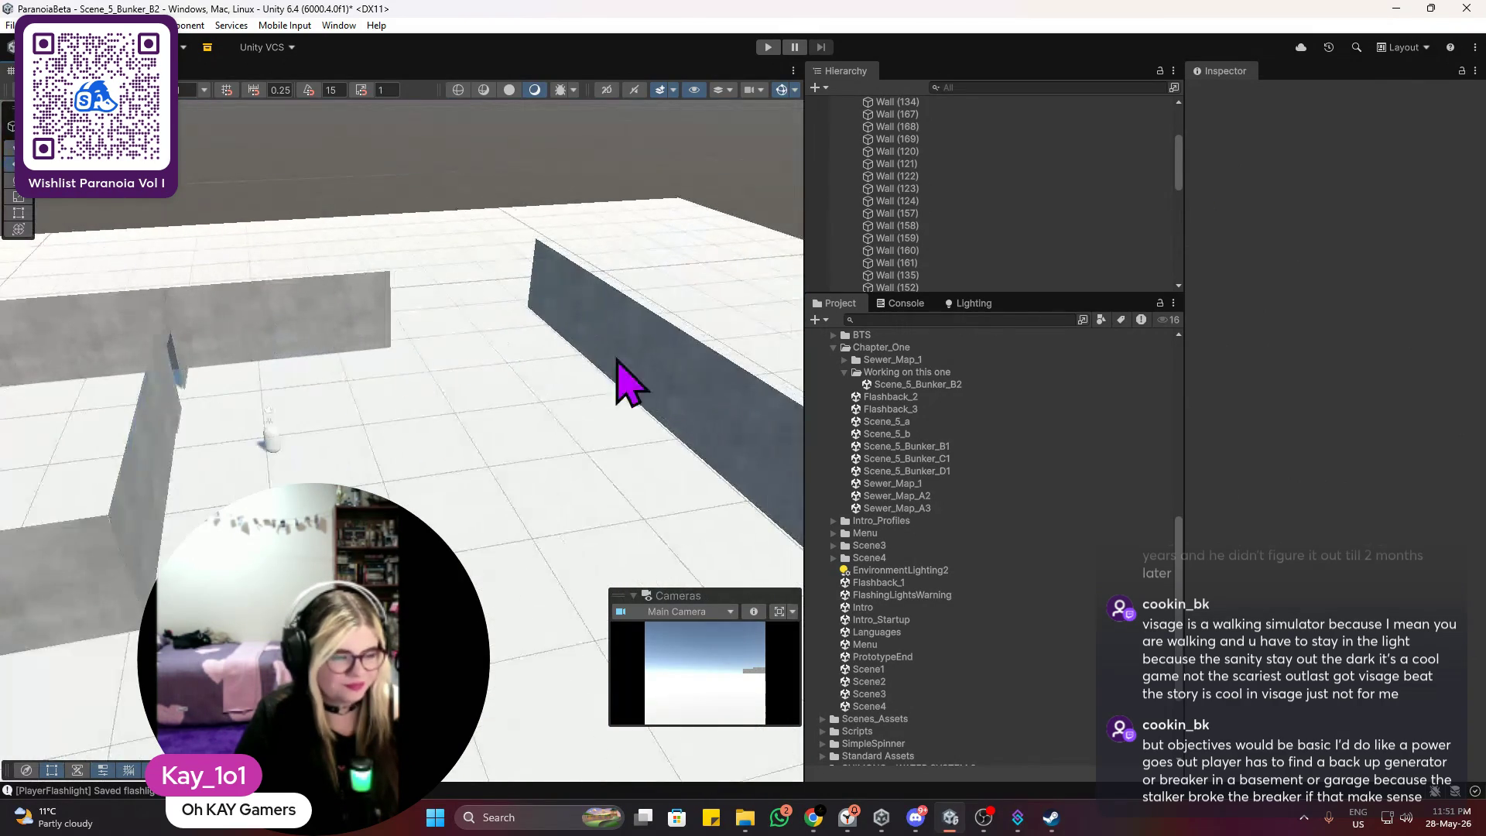
mouse_move(650, 384)
left_mouse_down()
mouse_move(344, 352)
mouse_move(517, 355)
mouse_move(607, 381)
mouse_move(554, 358)
left_mouse_up()
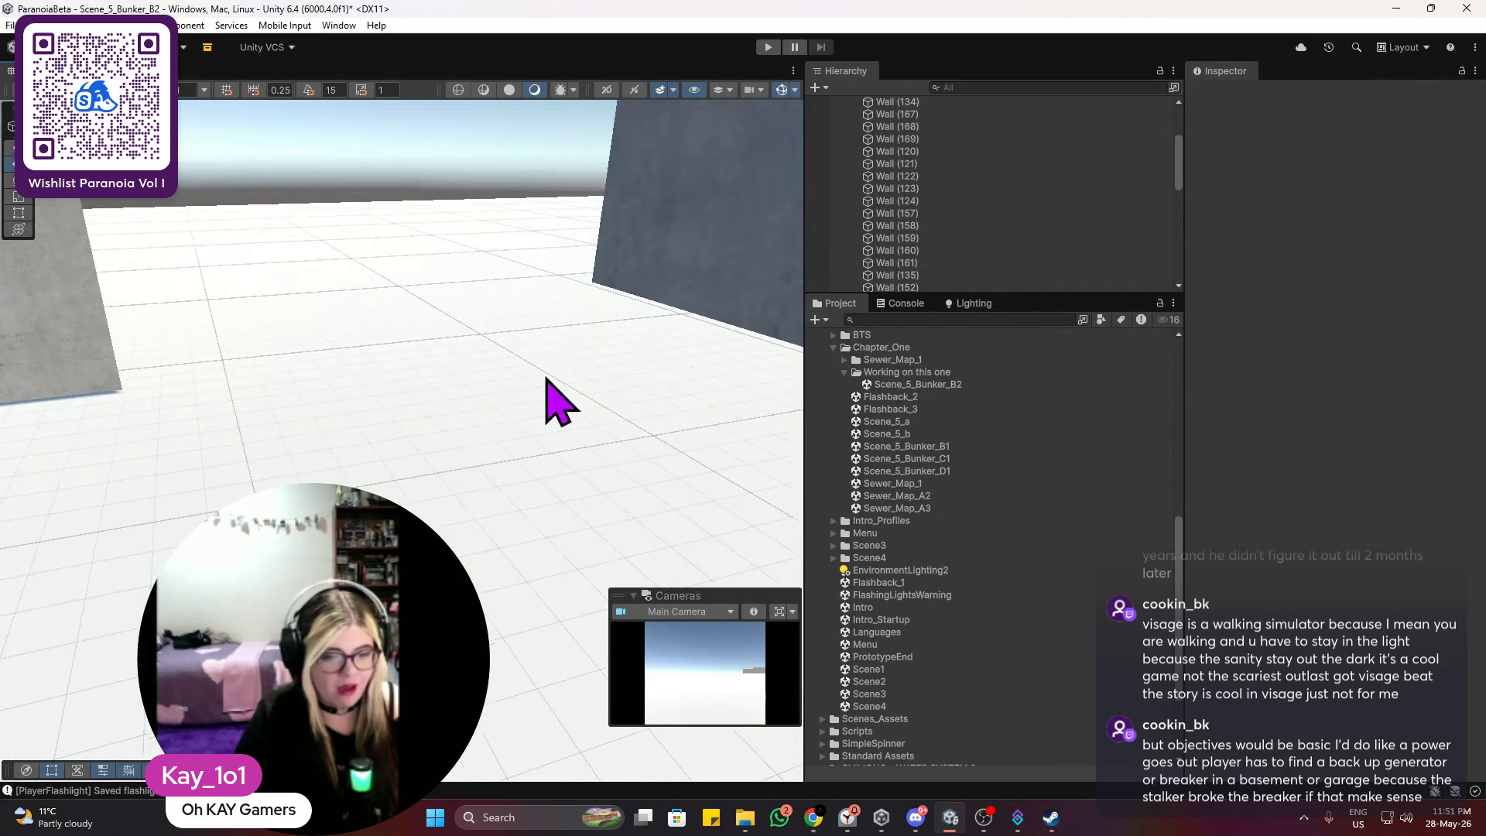
scroll(547, 398, "down", 5)
left_click(355, 424)
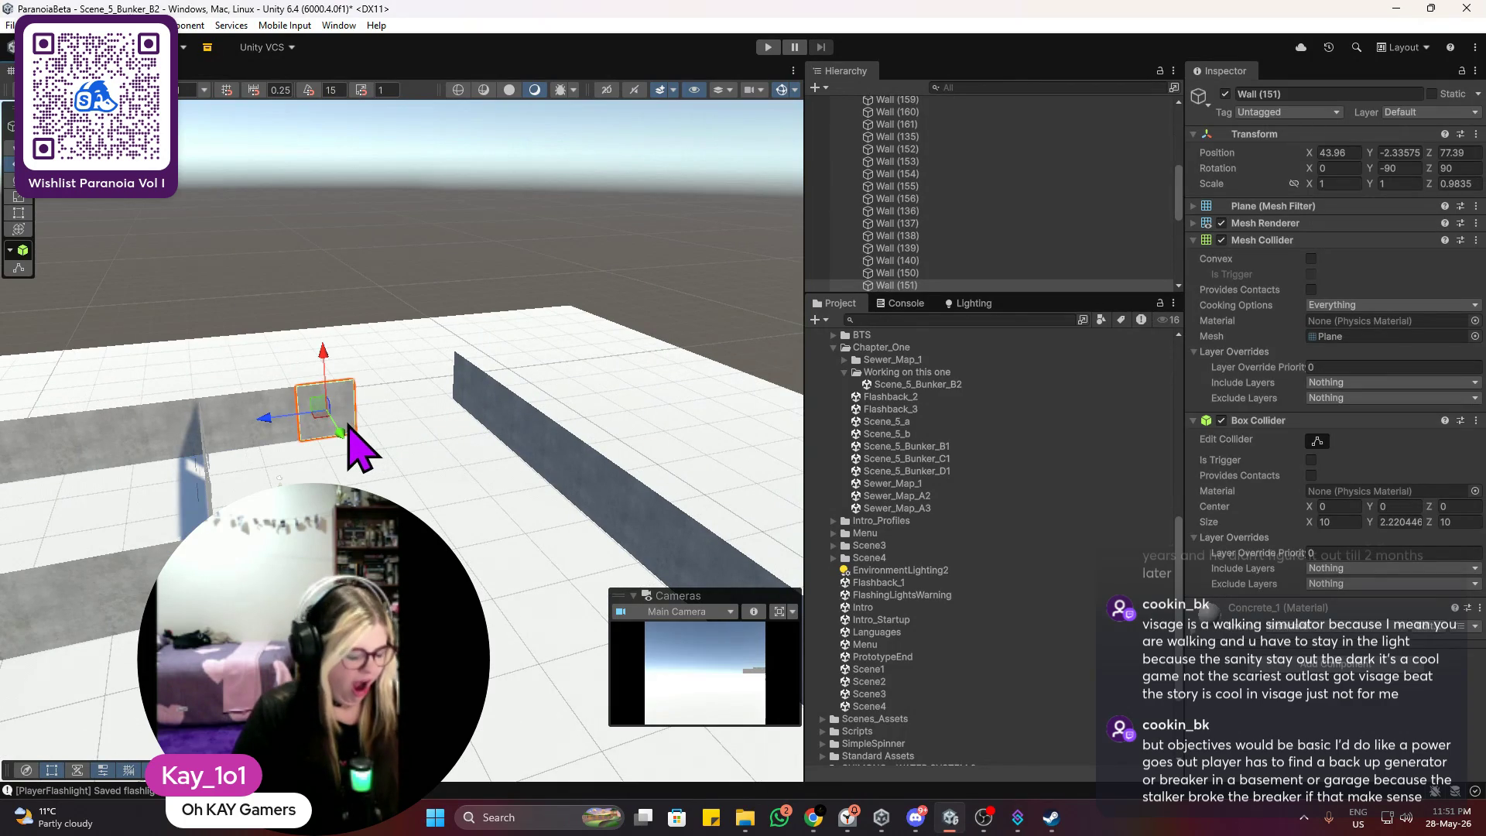
scroll(305, 464, "up", 2)
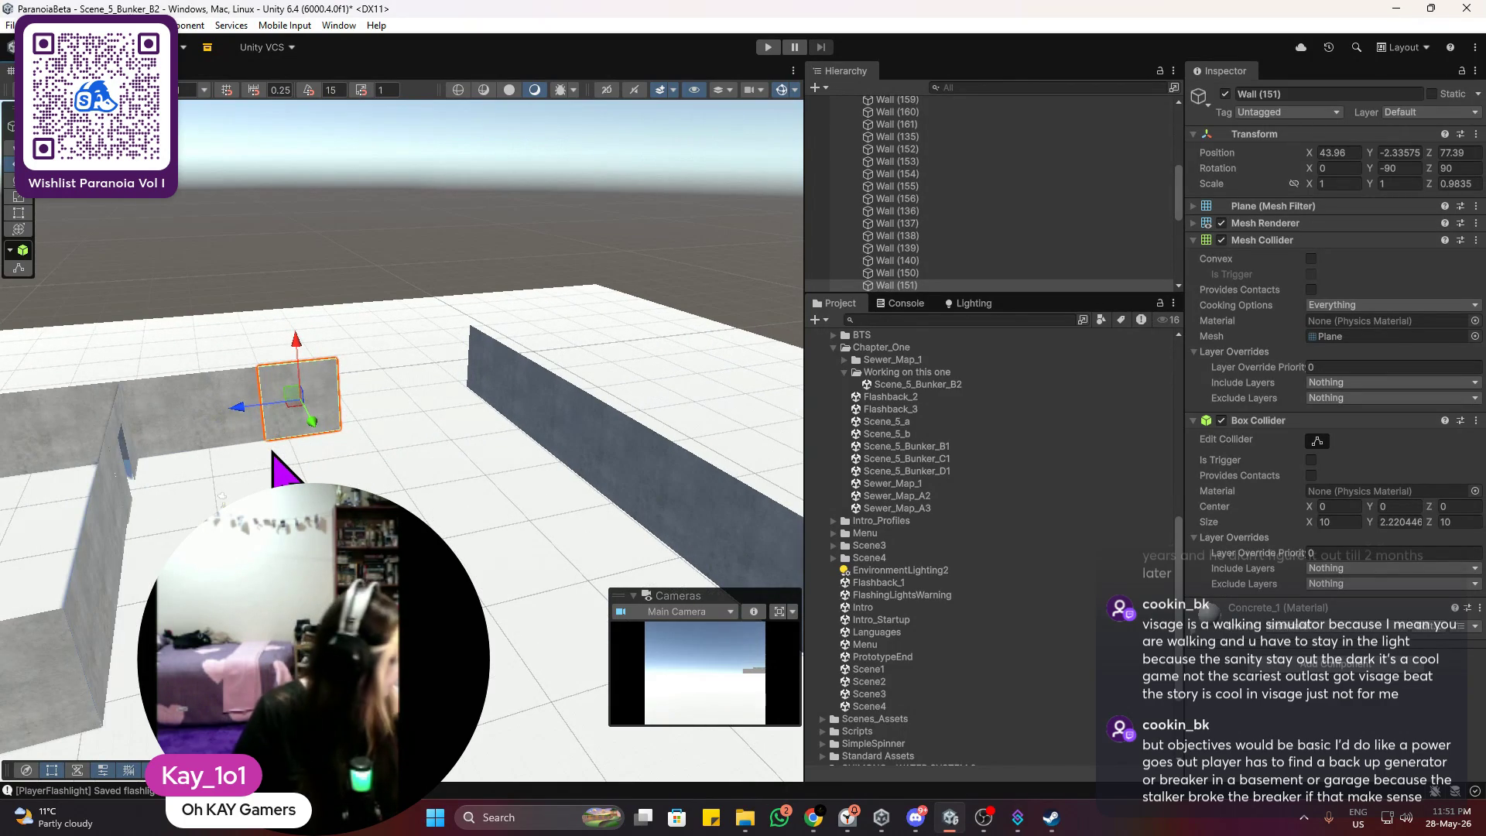
Step: Duplicate Wall (151) as Wall (170) and place it at about X 53
key("ctrl+d")
mouse_move(242, 407)
left_mouse_down()
mouse_move(323, 410)
mouse_move(302, 369)
mouse_move(299, 387)
left_mouse_up()
scroll(441, 424, "up", 2)
key("f")
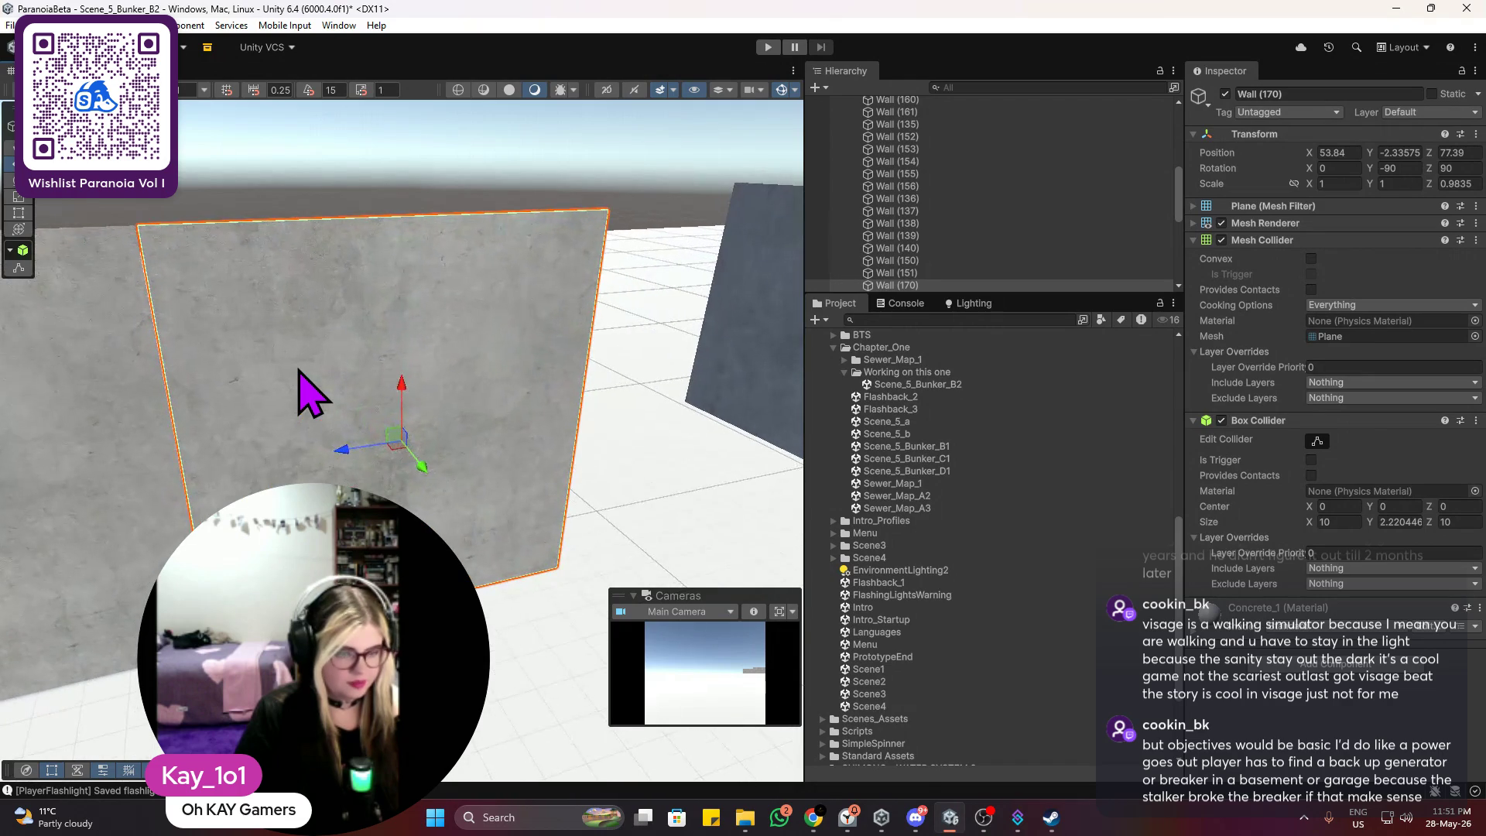
left_click(260, 135)
left_click(243, 313)
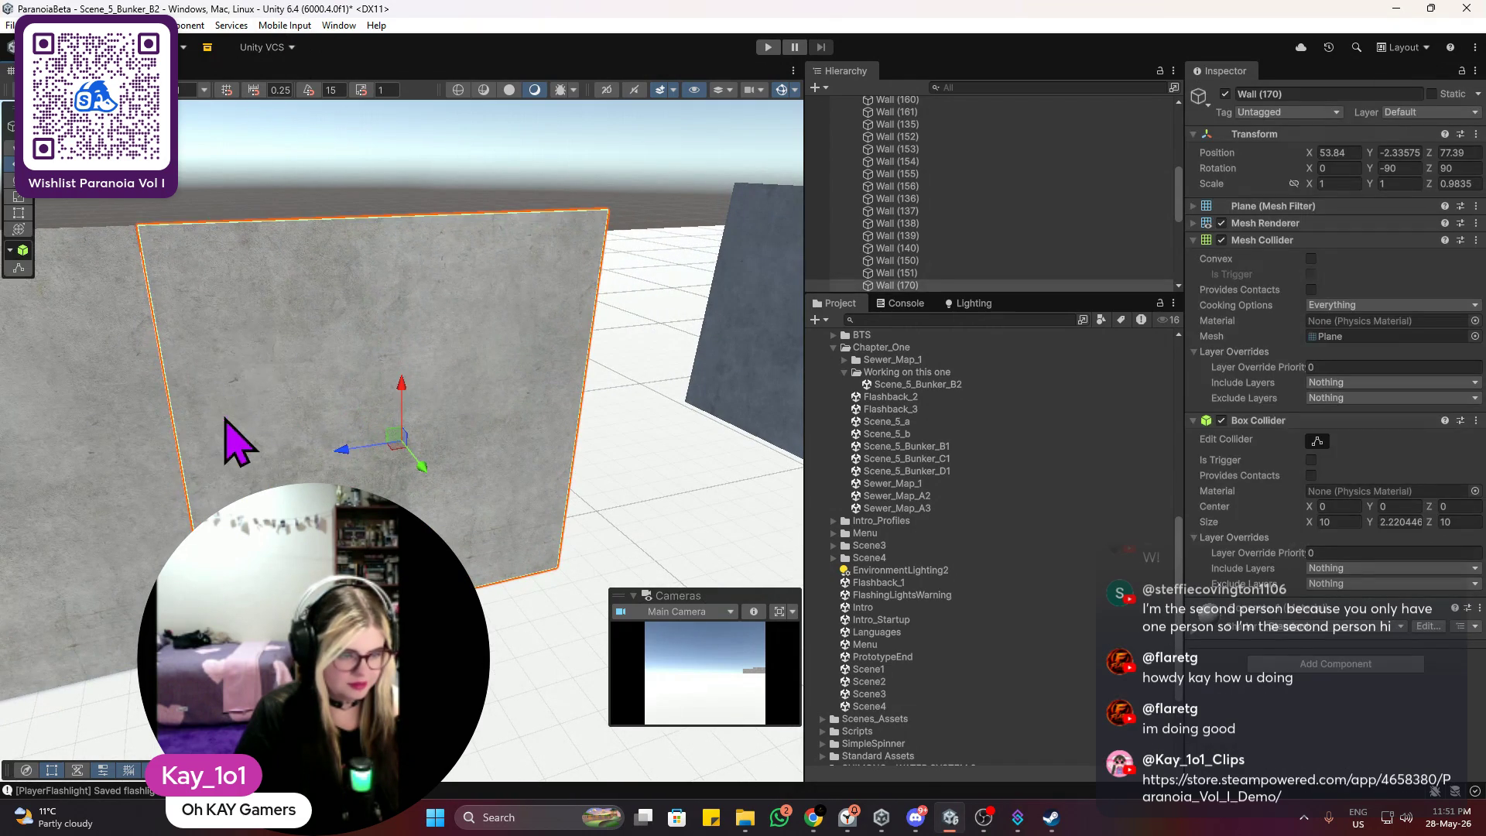
left_click(353, 186)
scroll(353, 180, "up", 2)
scroll(357, 198, "down", 2)
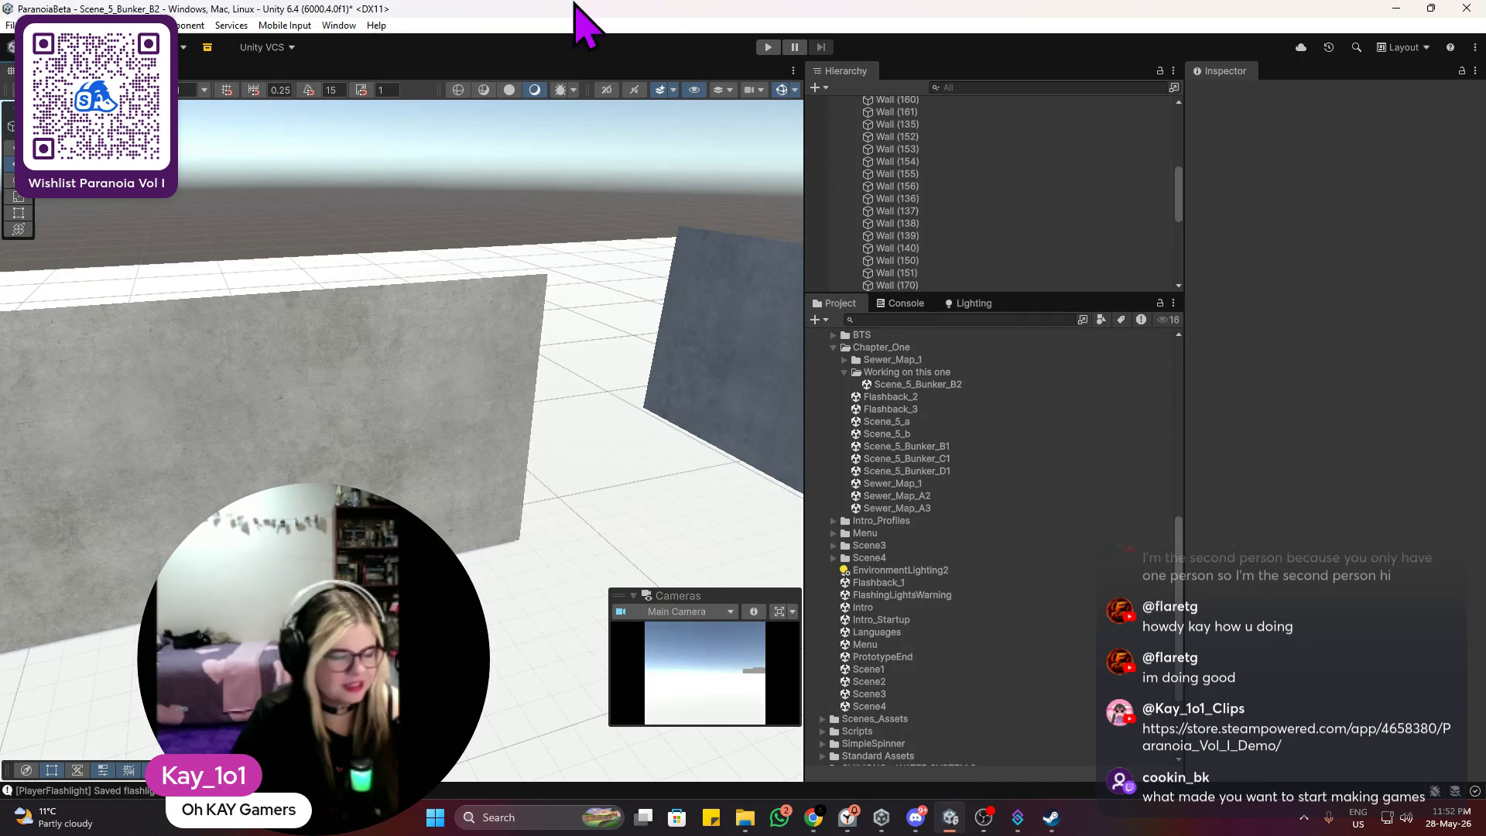
mouse_move(701, 120)
left_mouse_down()
mouse_move(515, 484)
mouse_move(542, 421)
mouse_move(345, 374)
mouse_move(381, 382)
mouse_move(342, 479)
mouse_move(338, 466)
left_mouse_up()
scroll(551, 367, "up", 4)
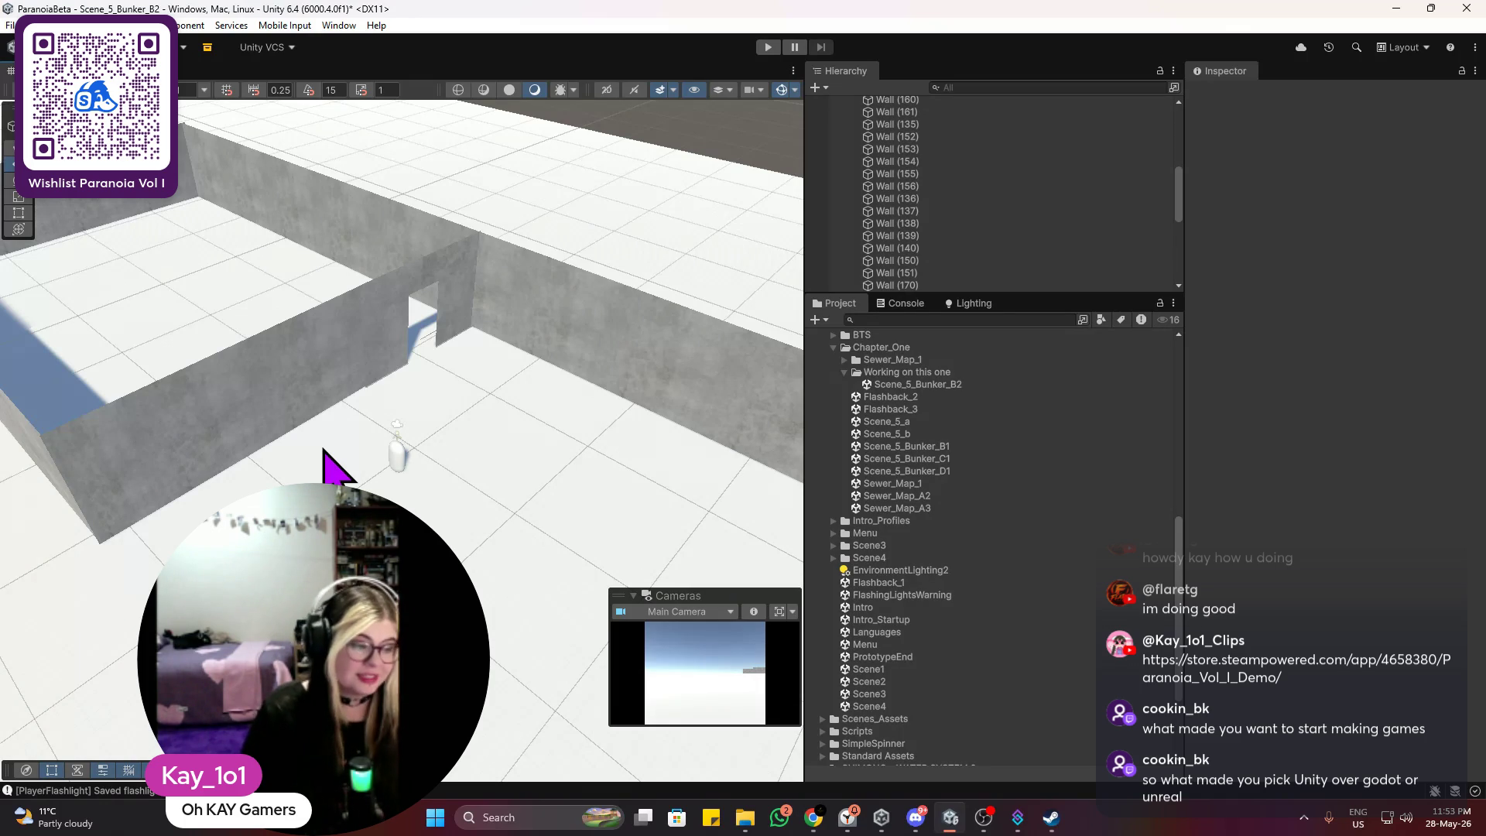
scroll(363, 464, "up", 5)
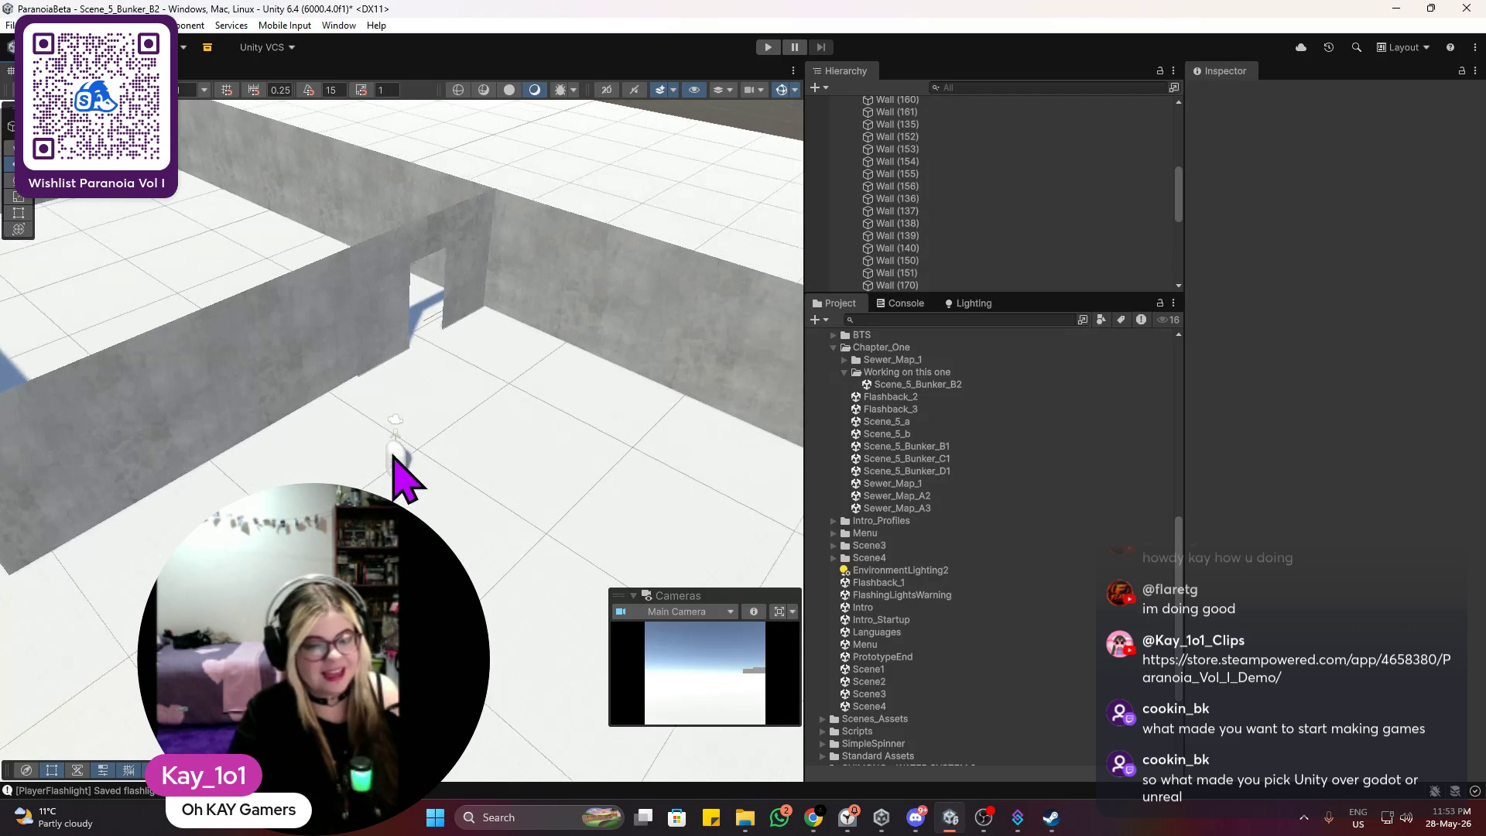
Step: Nudge corridor2wall_door (2) along X to 23.46, flush with the neighbouring wall
left_click(388, 341)
scroll(383, 333, "up", 2)
scroll(381, 325, "up", 2)
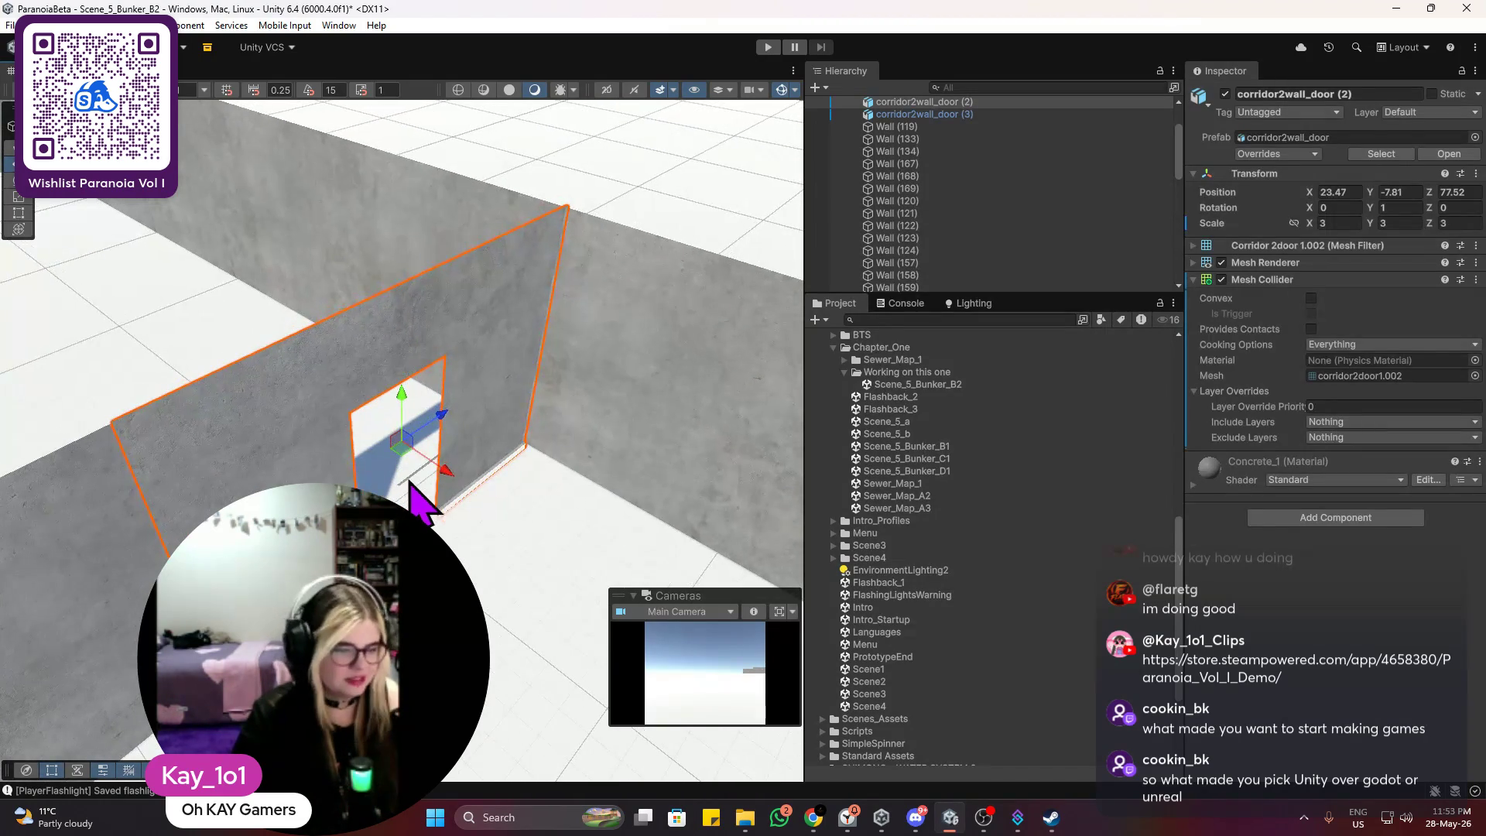
mouse_move(495, 549)
left_mouse_down()
mouse_move(425, 489)
mouse_move(531, 465)
mouse_move(570, 475)
left_mouse_up()
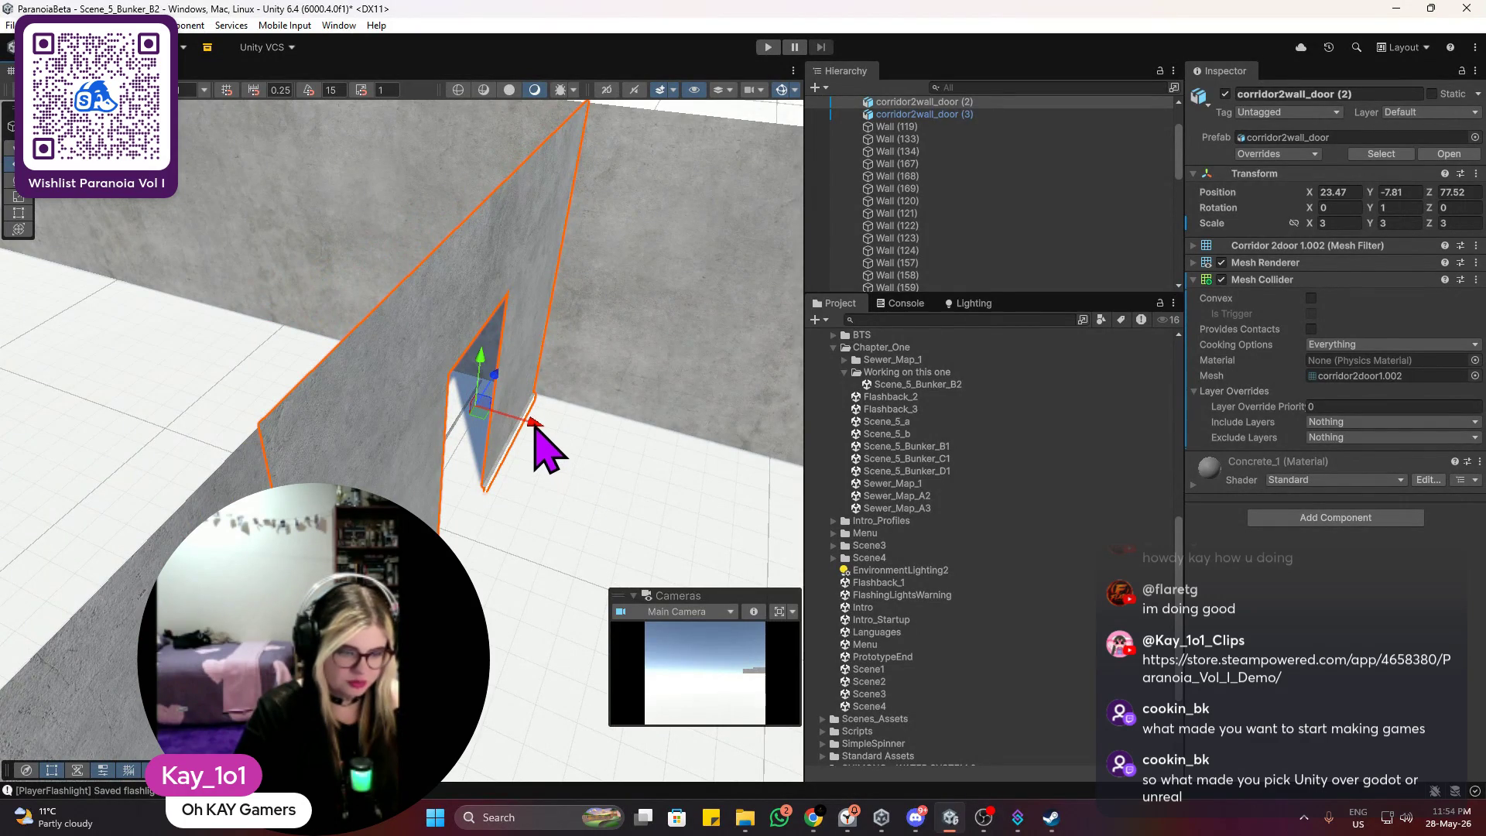
left_click(631, 320)
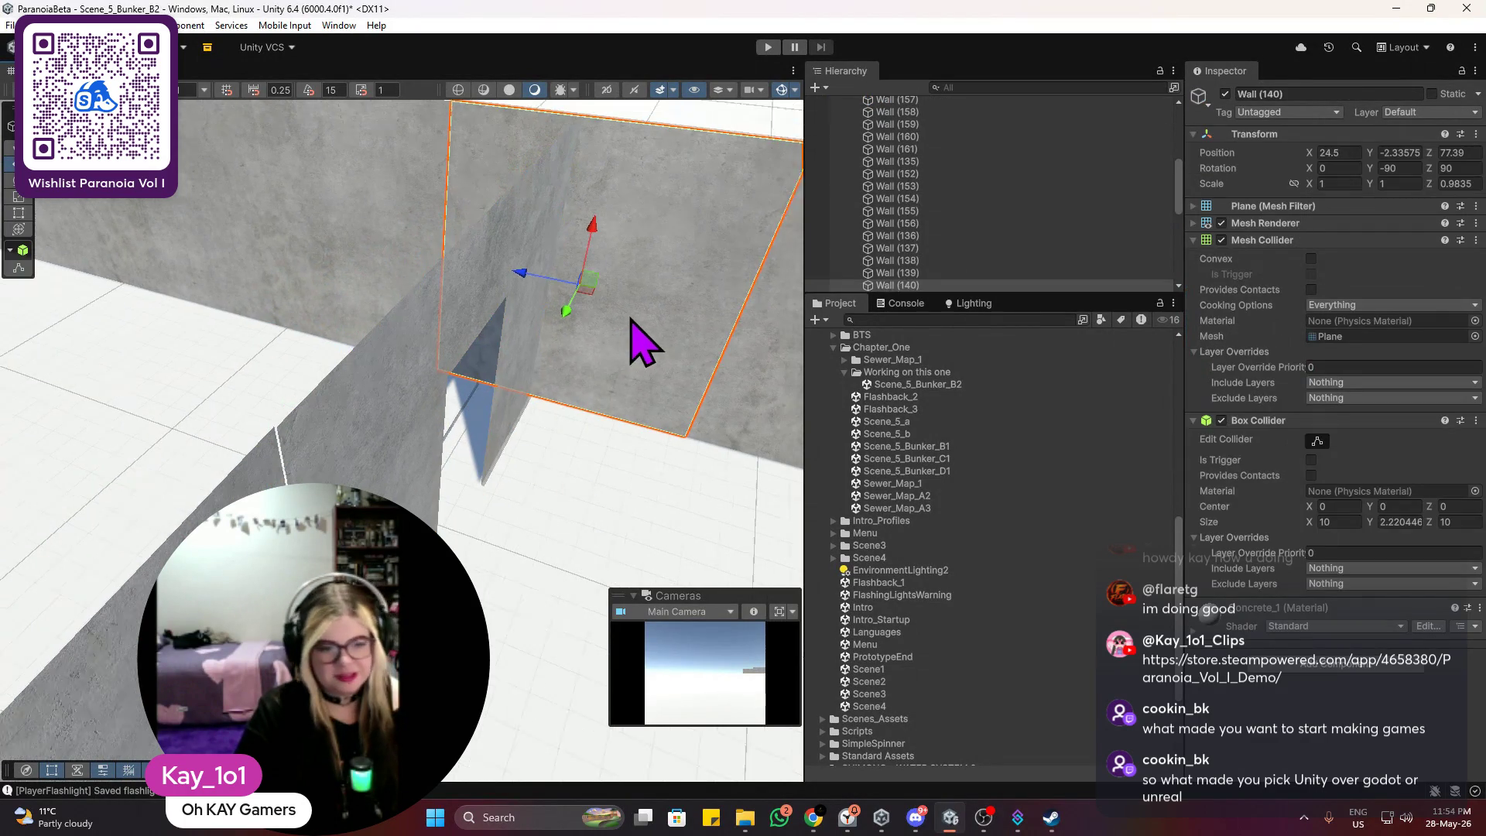
left_click(434, 424)
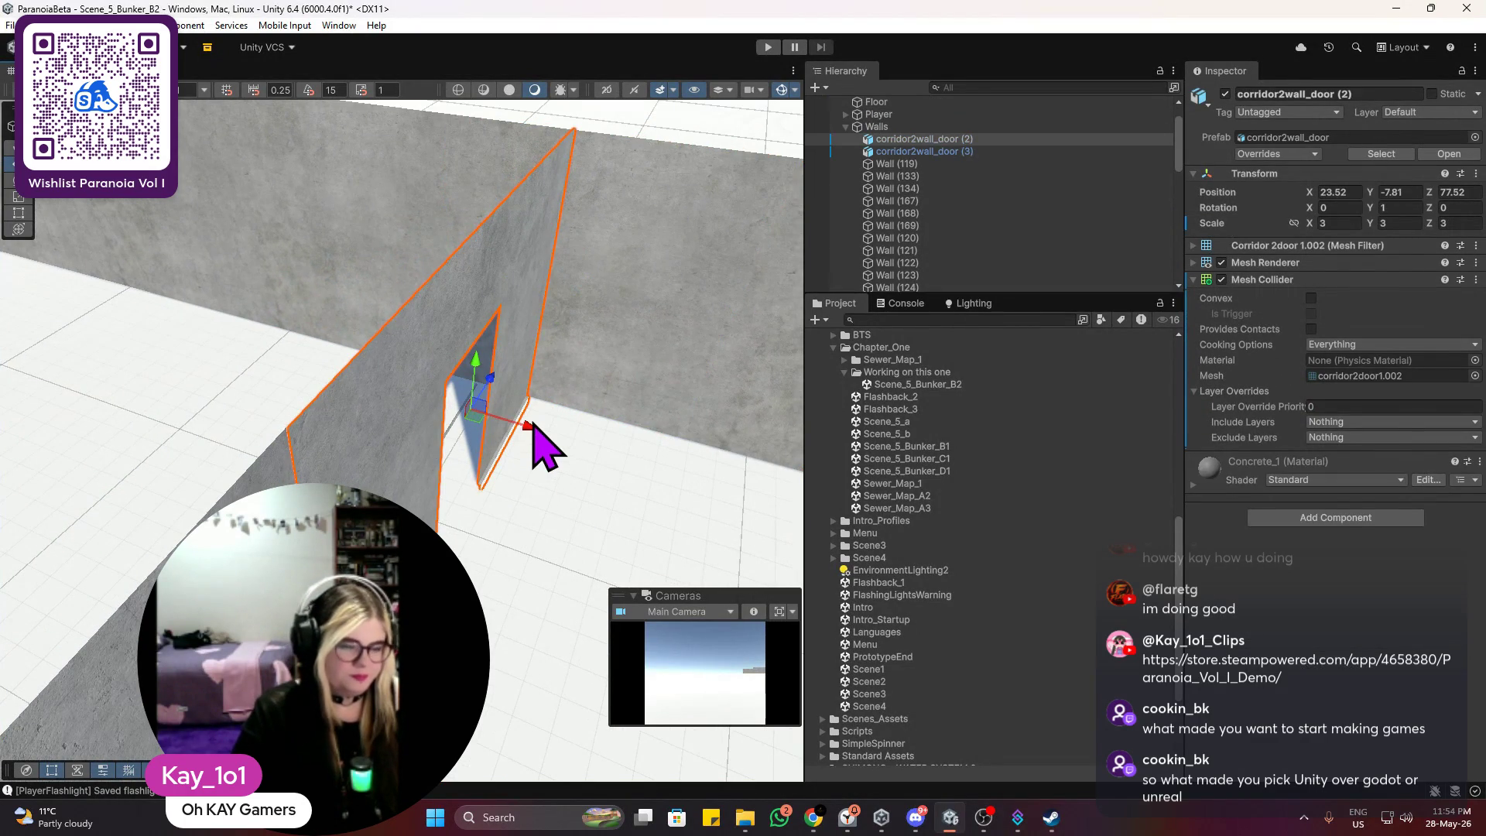
left_click_drag(524, 421, 516, 423)
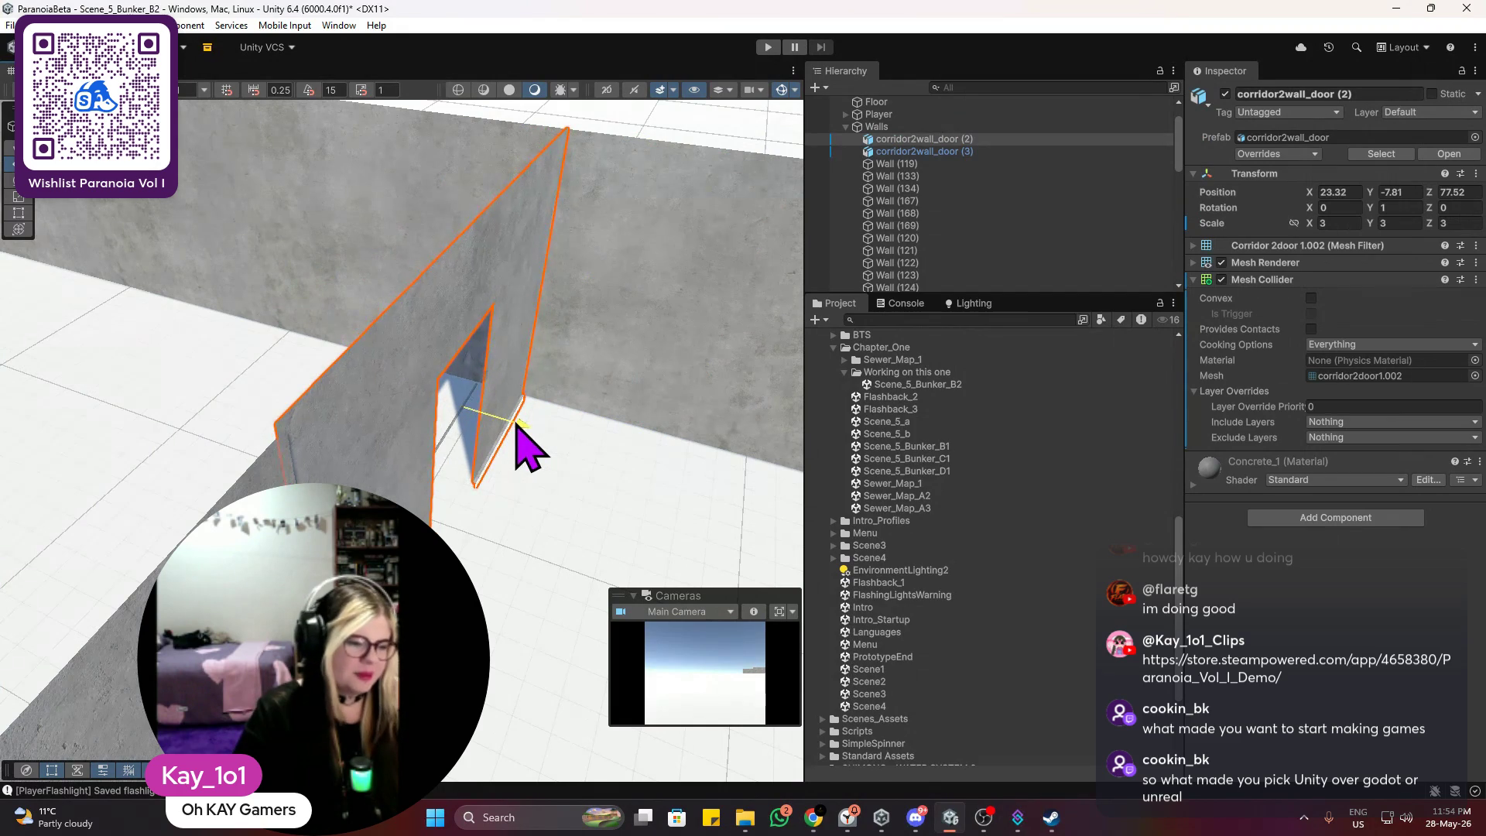
Step: Turn the view across the floor and select the light wall panel Wall (170)
left_click(602, 242)
mouse_move(601, 238)
left_mouse_down()
mouse_move(583, 242)
mouse_move(663, 289)
mouse_move(895, 225)
left_mouse_up()
mouse_move(711, 279)
left_mouse_down()
mouse_move(614, 322)
mouse_move(523, 434)
mouse_move(467, 371)
mouse_move(348, 402)
left_mouse_up()
scroll(410, 394, "up", 3)
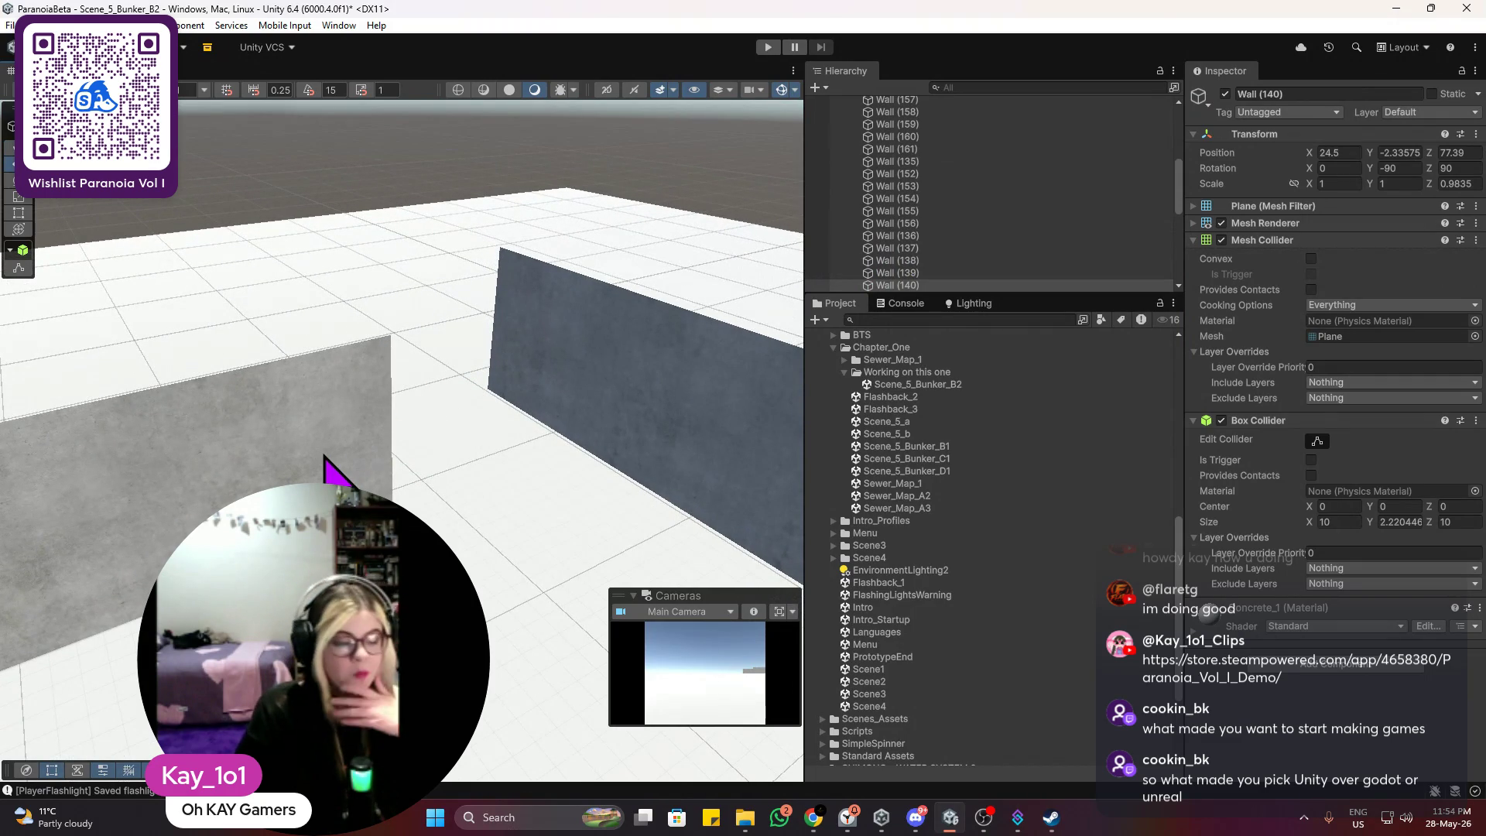
left_click(325, 458)
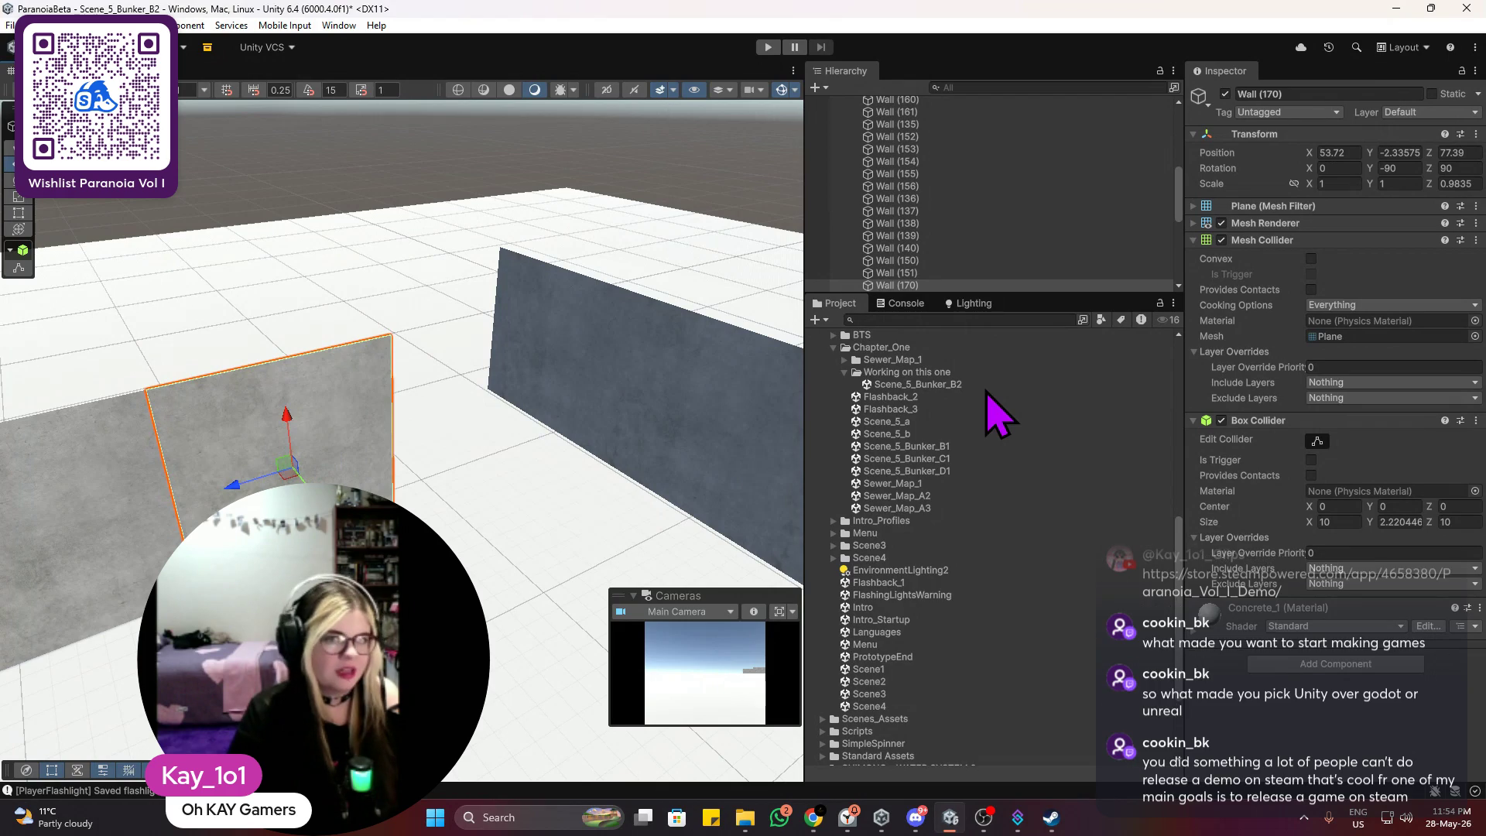
Step: Duplicate Wall (170) as Wall (171) and place it at X 63.49
scroll(630, 359, "up", 1)
scroll(631, 359, "up", 1)
key("ctrl+d")
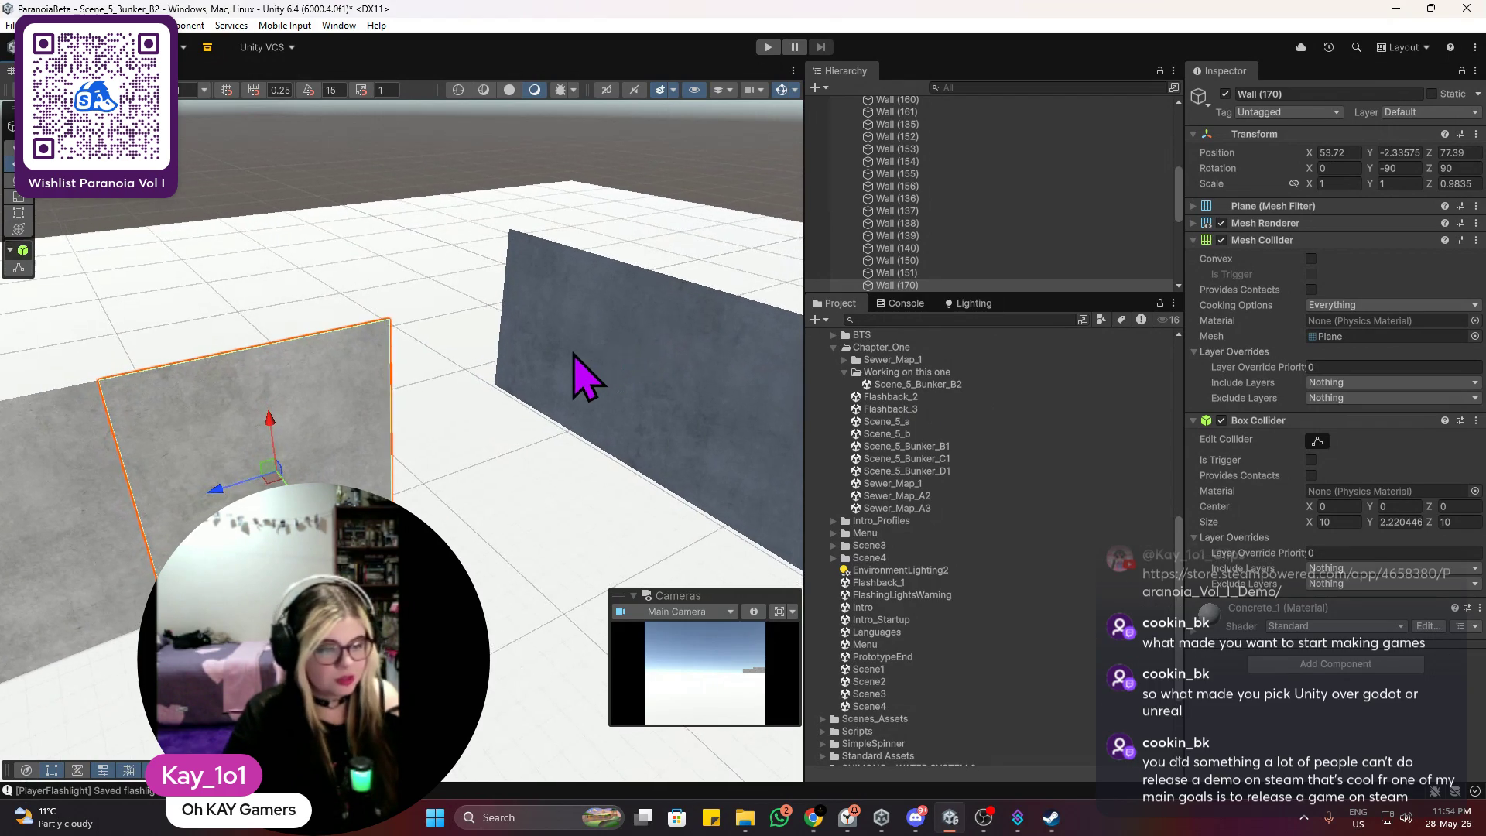
left_click_drag(211, 495, 462, 393)
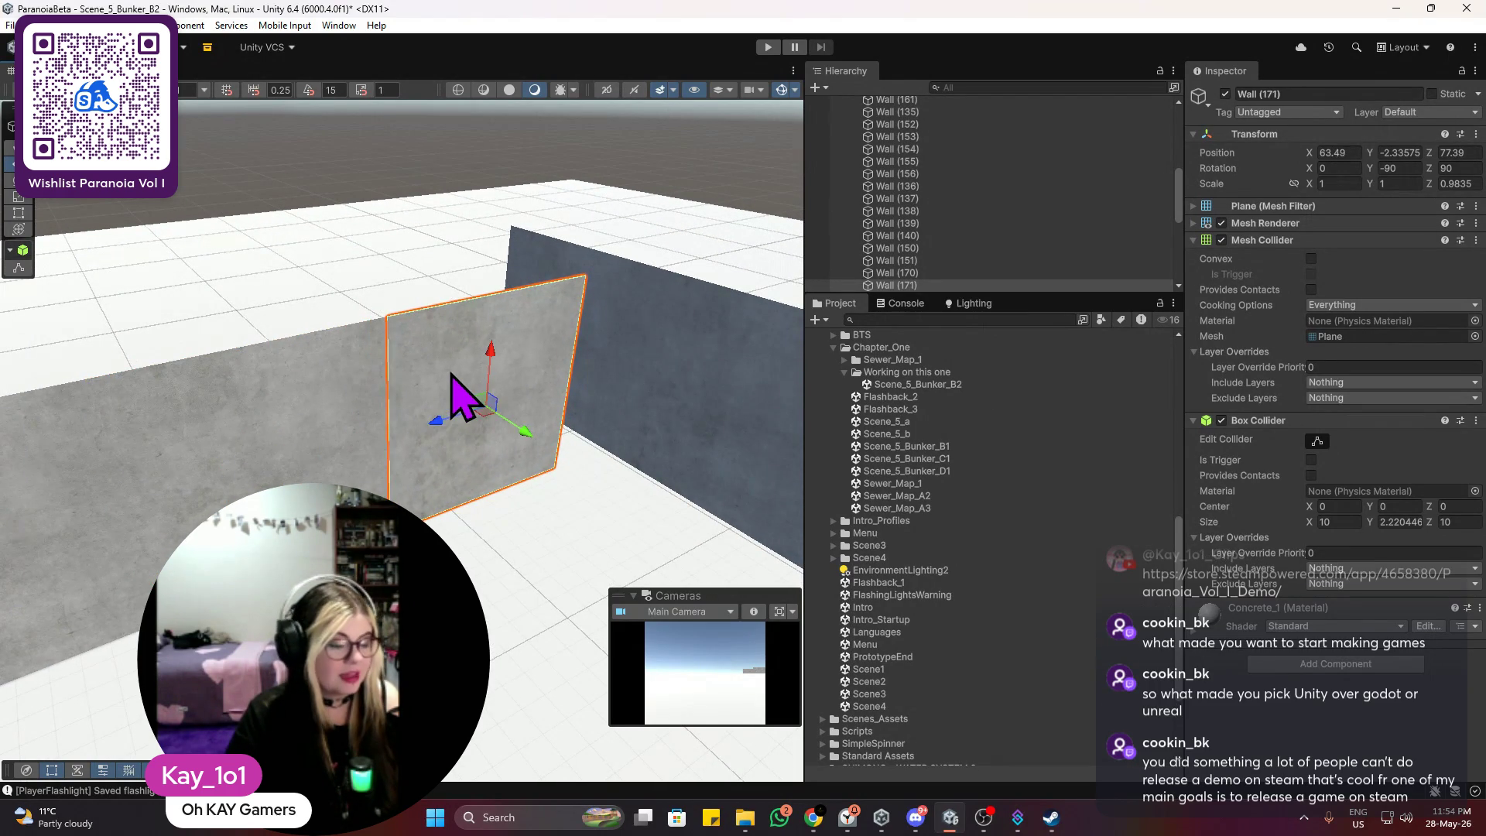
key("f")
Step: Duplicate Wall (171) as Wall (172) and slide it to X 73.31
left_click(333, 263)
left_click(382, 391)
key("f")
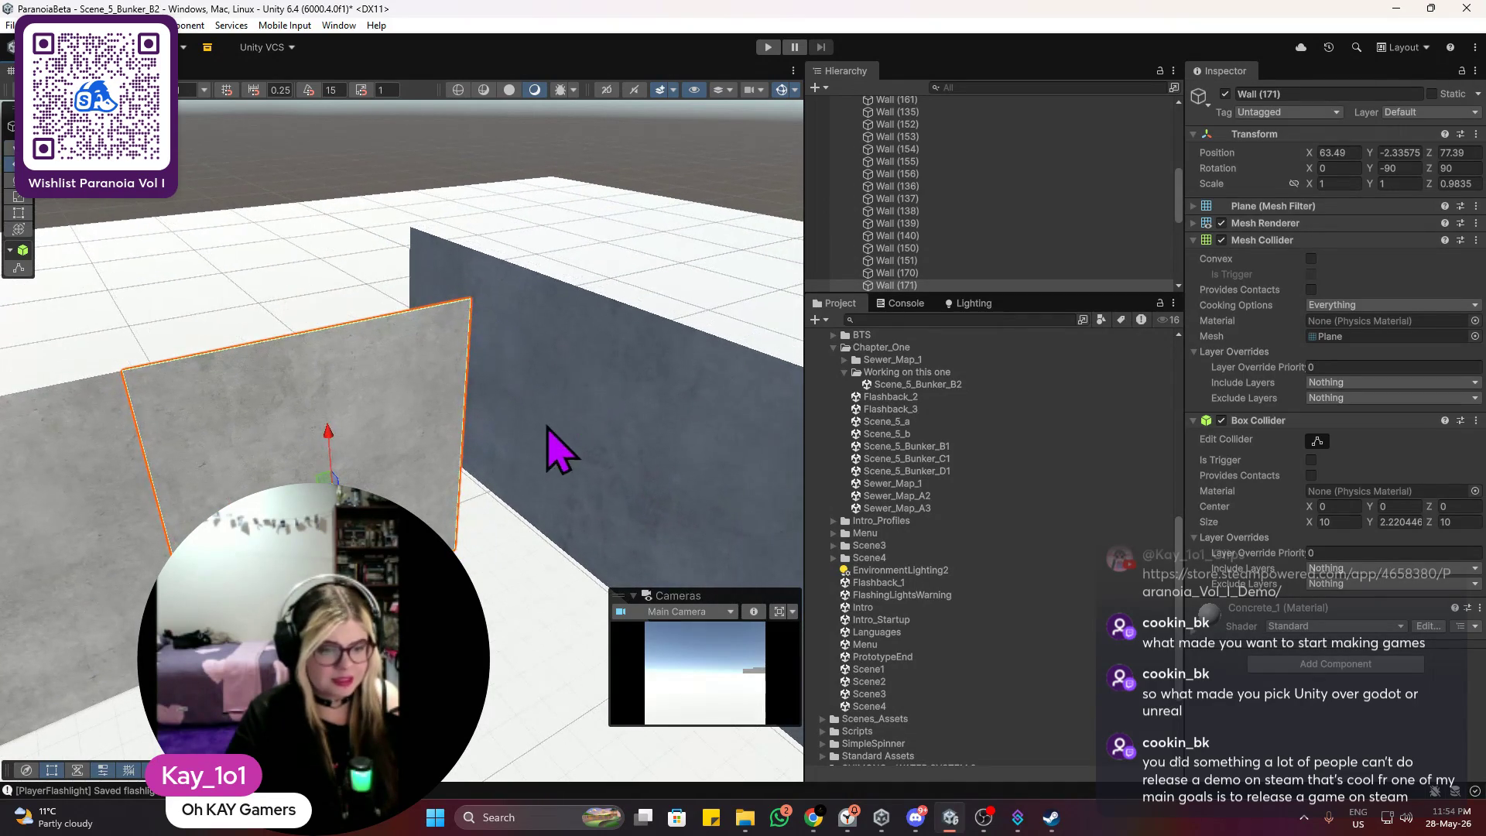
key("ctrl+d")
left_click_drag(306, 426, 541, 422)
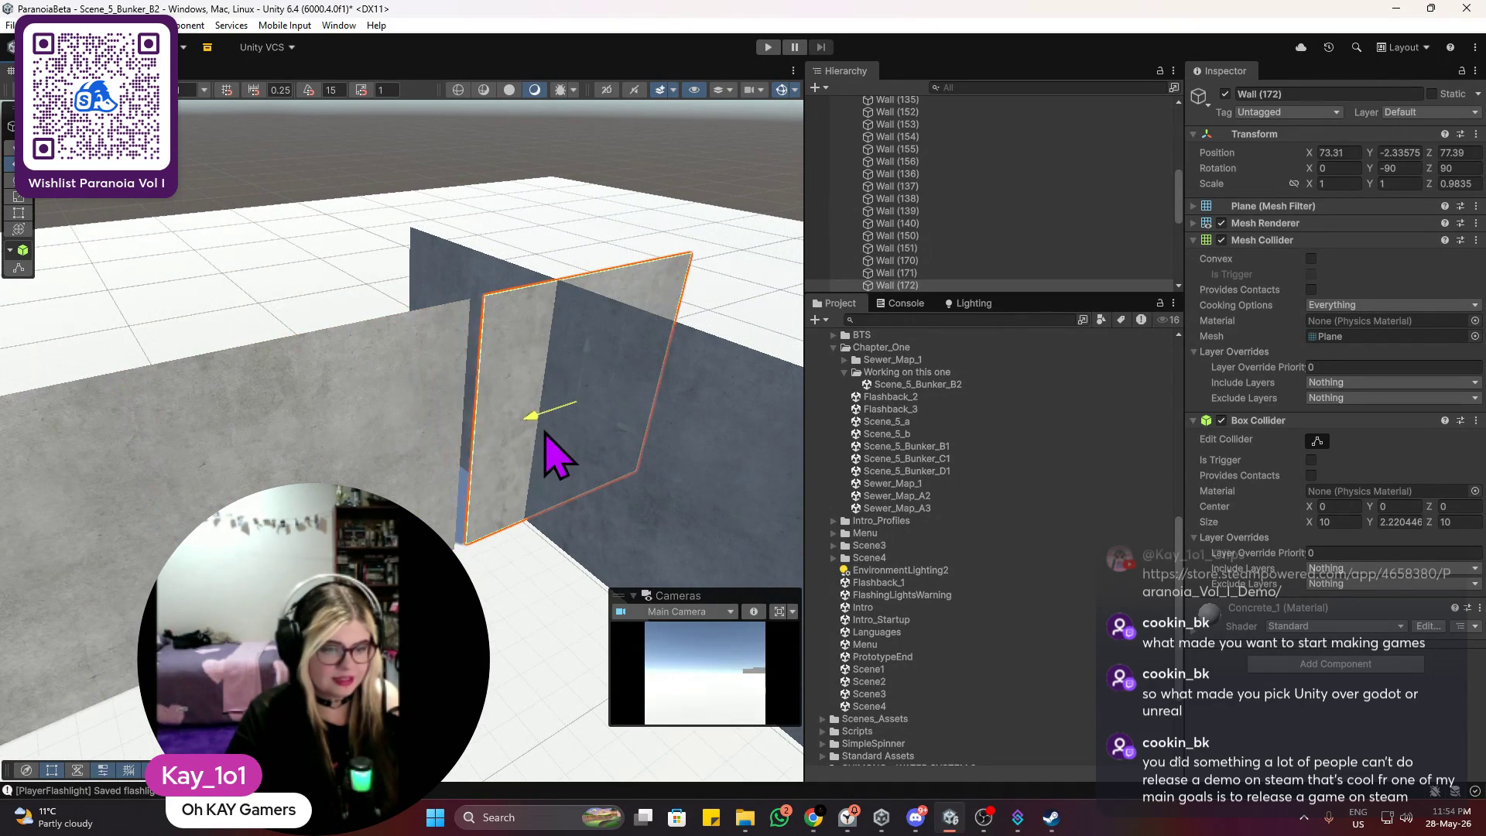
left_click(371, 309)
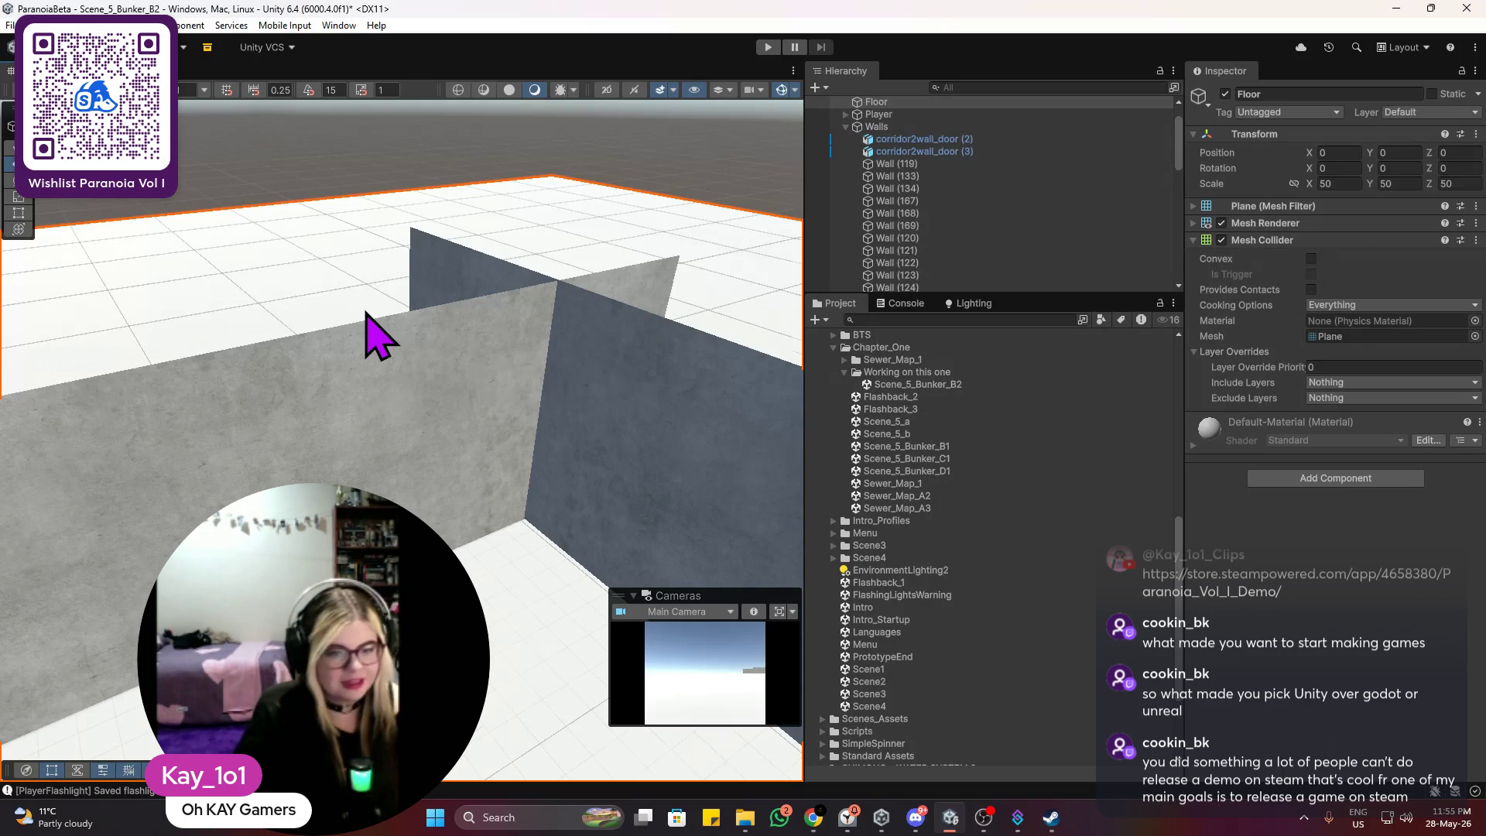
Step: Select the corridor2wall_door (2) and (3) doorway wall pair
scroll(377, 337, "down", 10)
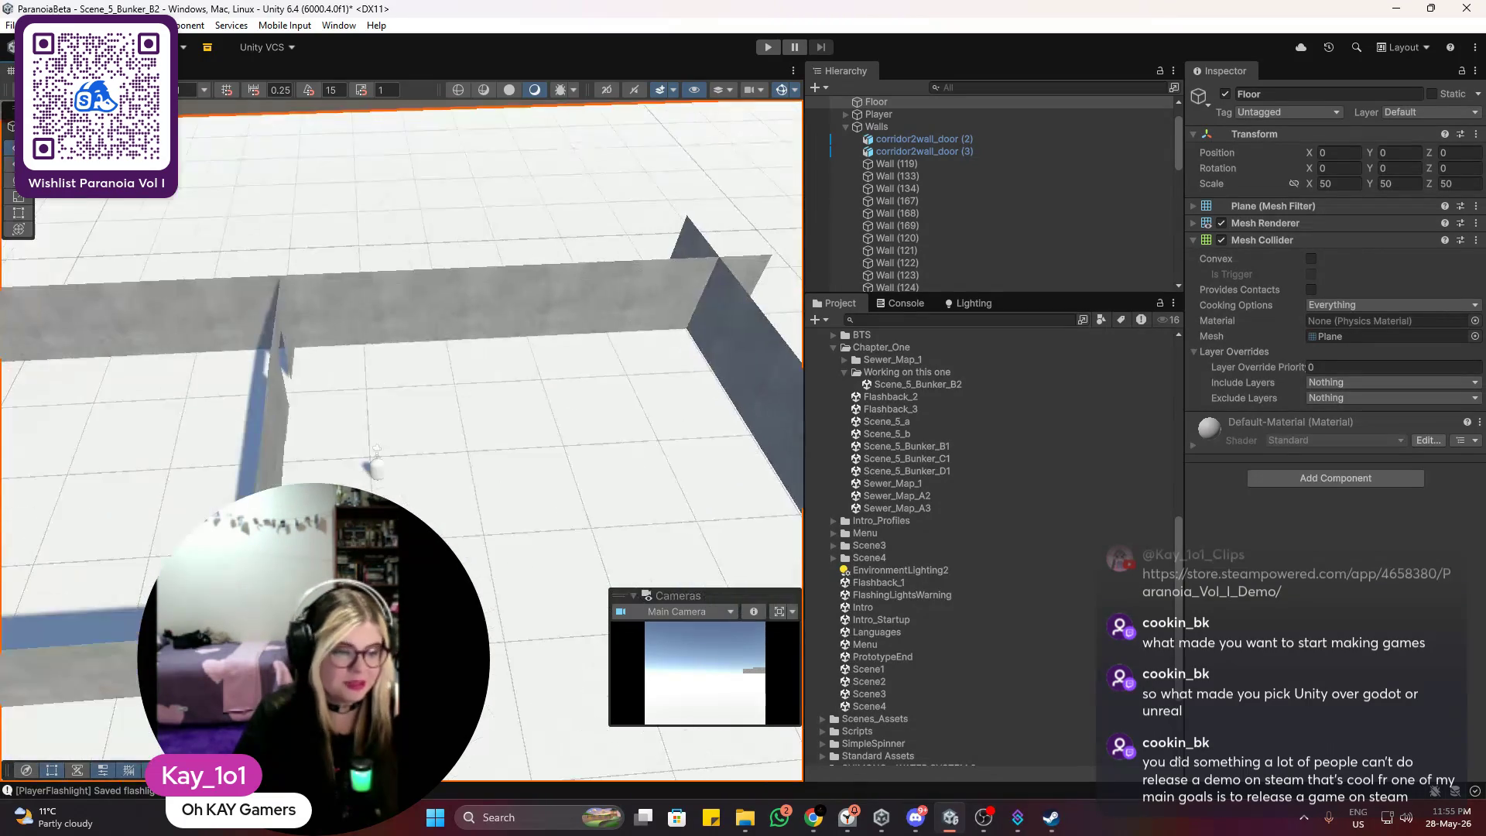
scroll(540, 341, "up", 5)
left_click_drag(403, 534, 640, 474)
scroll(538, 517, "down", 3)
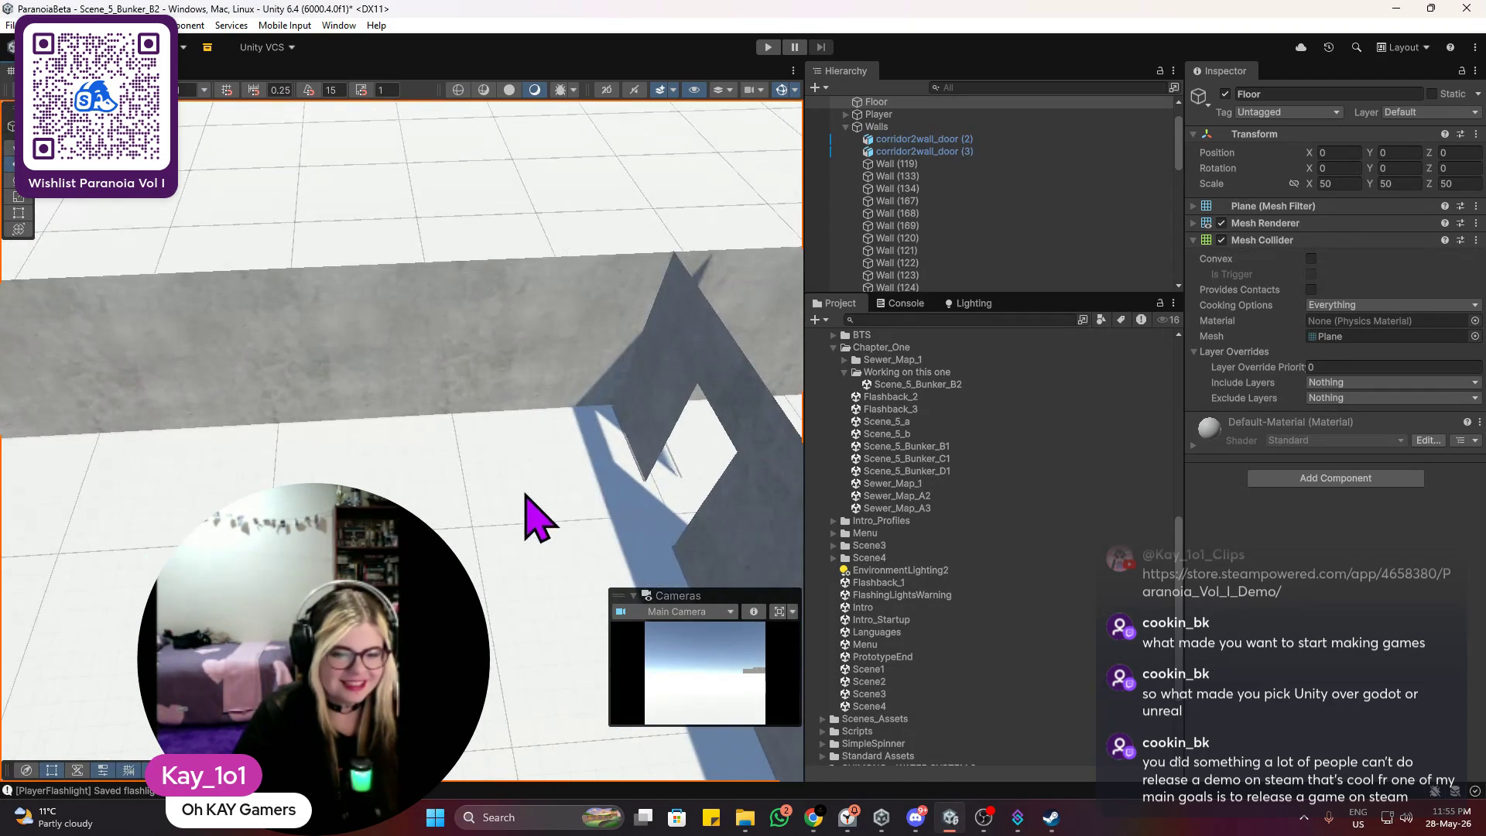
mouse_move(538, 517)
left_mouse_down()
mouse_move(541, 498)
mouse_move(415, 498)
mouse_move(499, 438)
mouse_move(371, 360)
left_mouse_up()
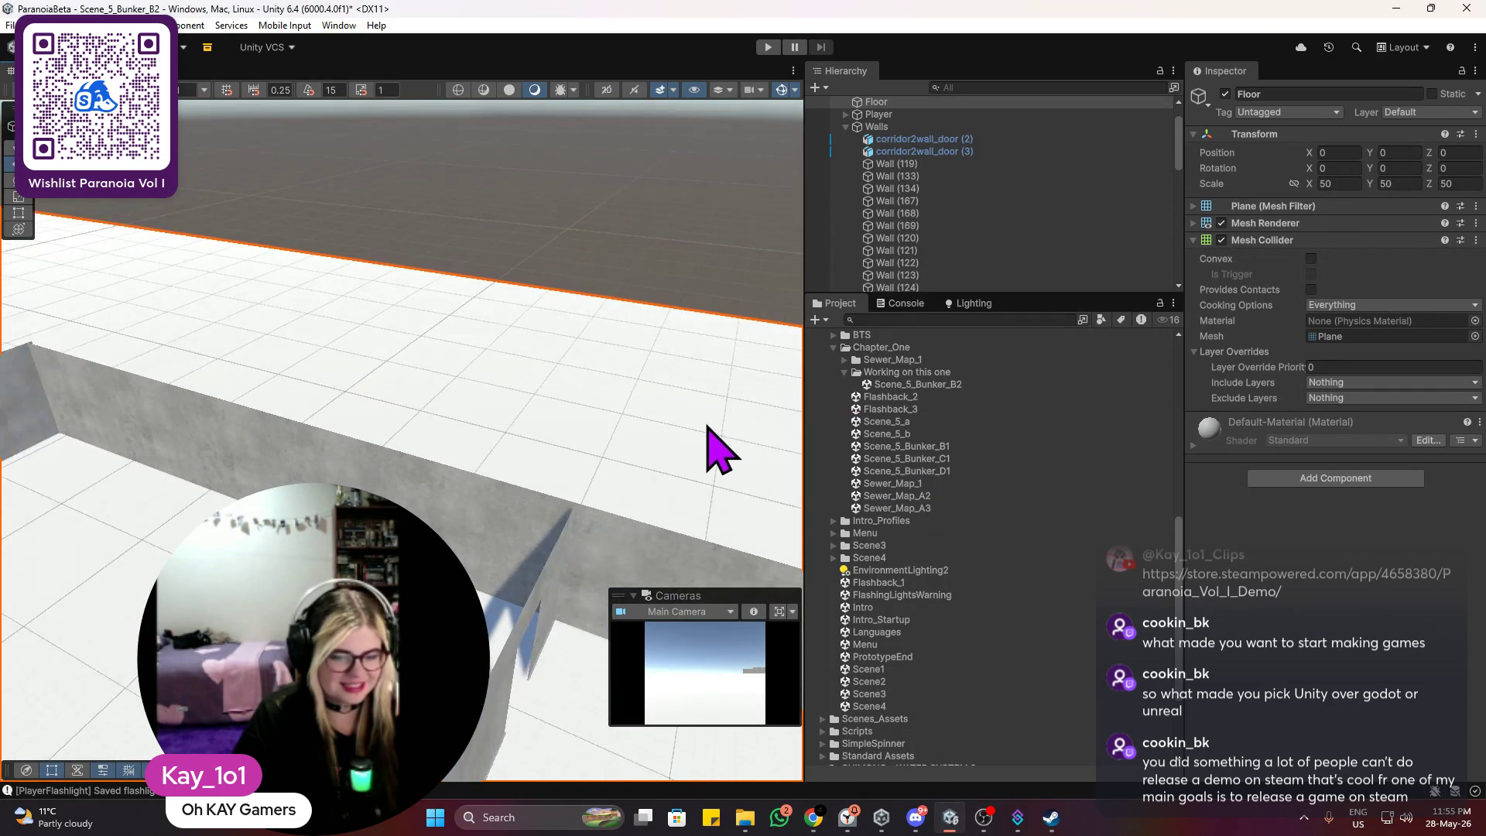
left_click_drag(712, 441, 418, 366)
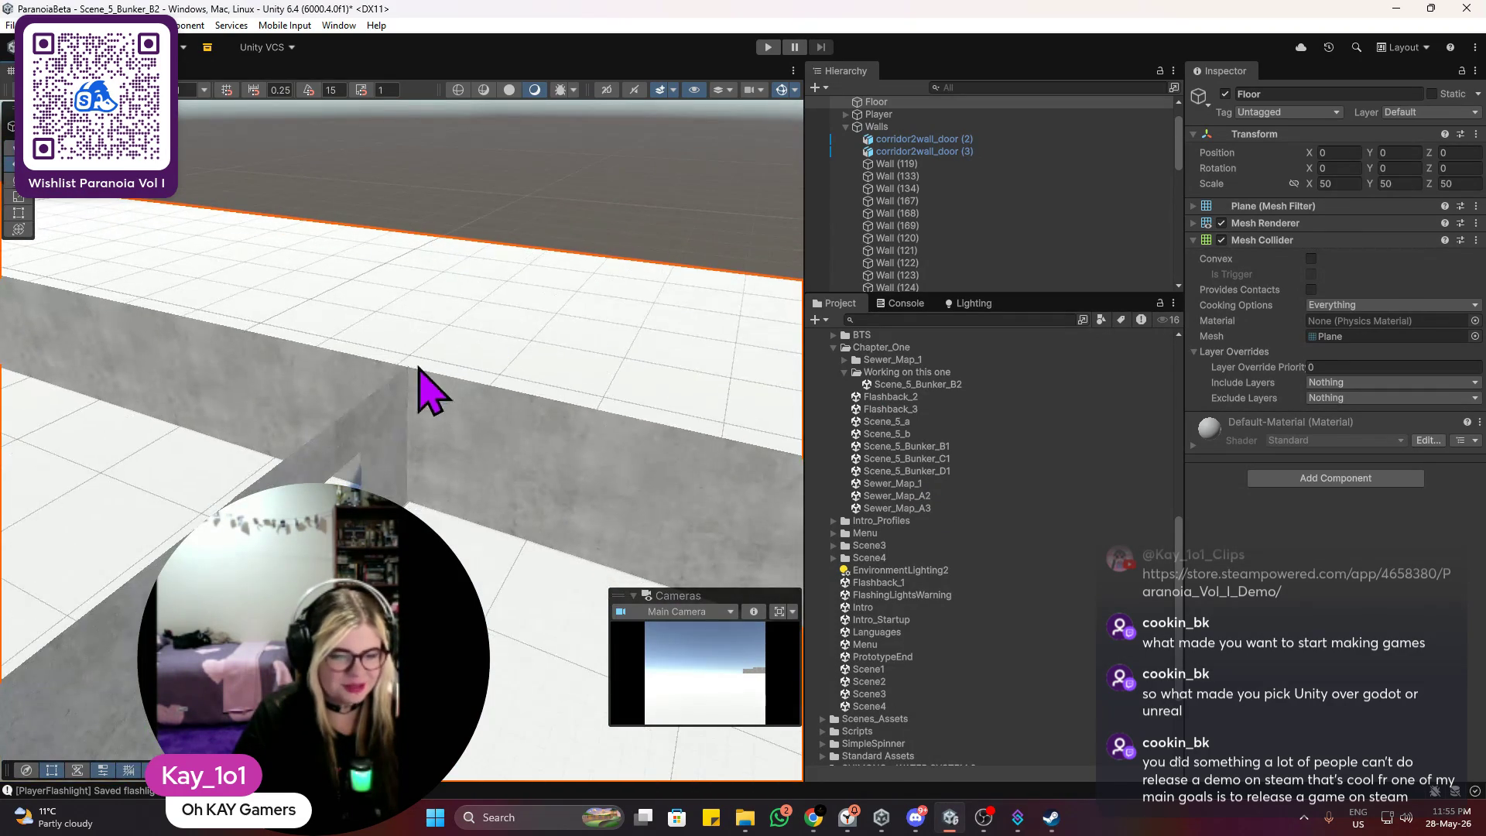
left_click(418, 366)
mouse_move(392, 431)
left_mouse_down()
mouse_move(630, 407)
mouse_move(225, 474)
mouse_move(397, 404)
mouse_move(620, 345)
mouse_move(448, 405)
left_mouse_up()
left_click(576, 348, "shift")
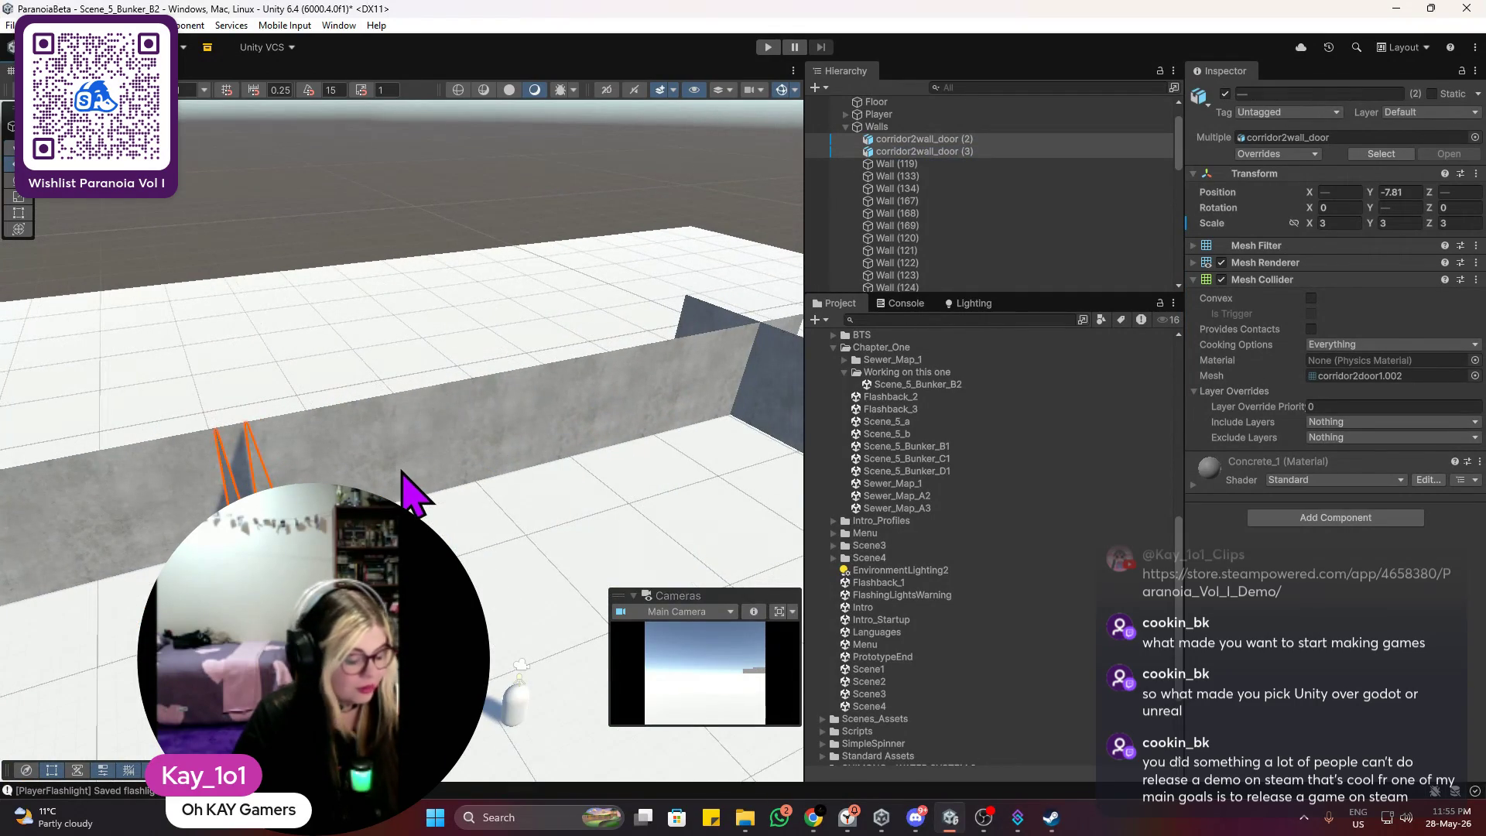
Step: Duplicate the pair and slide the copies, corridor2wall_door (4) and (5), along the corridor
key("ctrl+d")
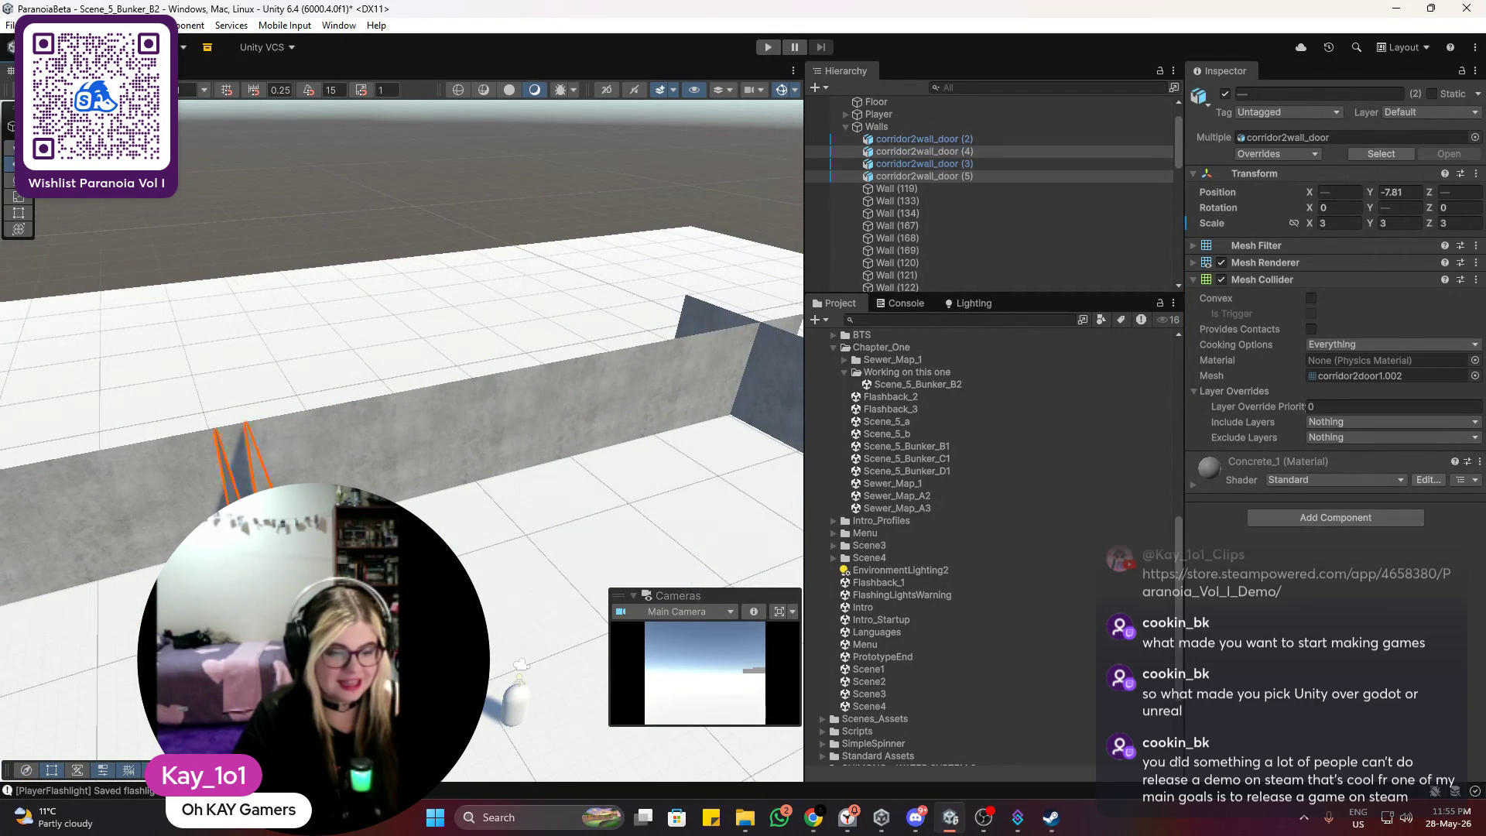
key("shift+d")
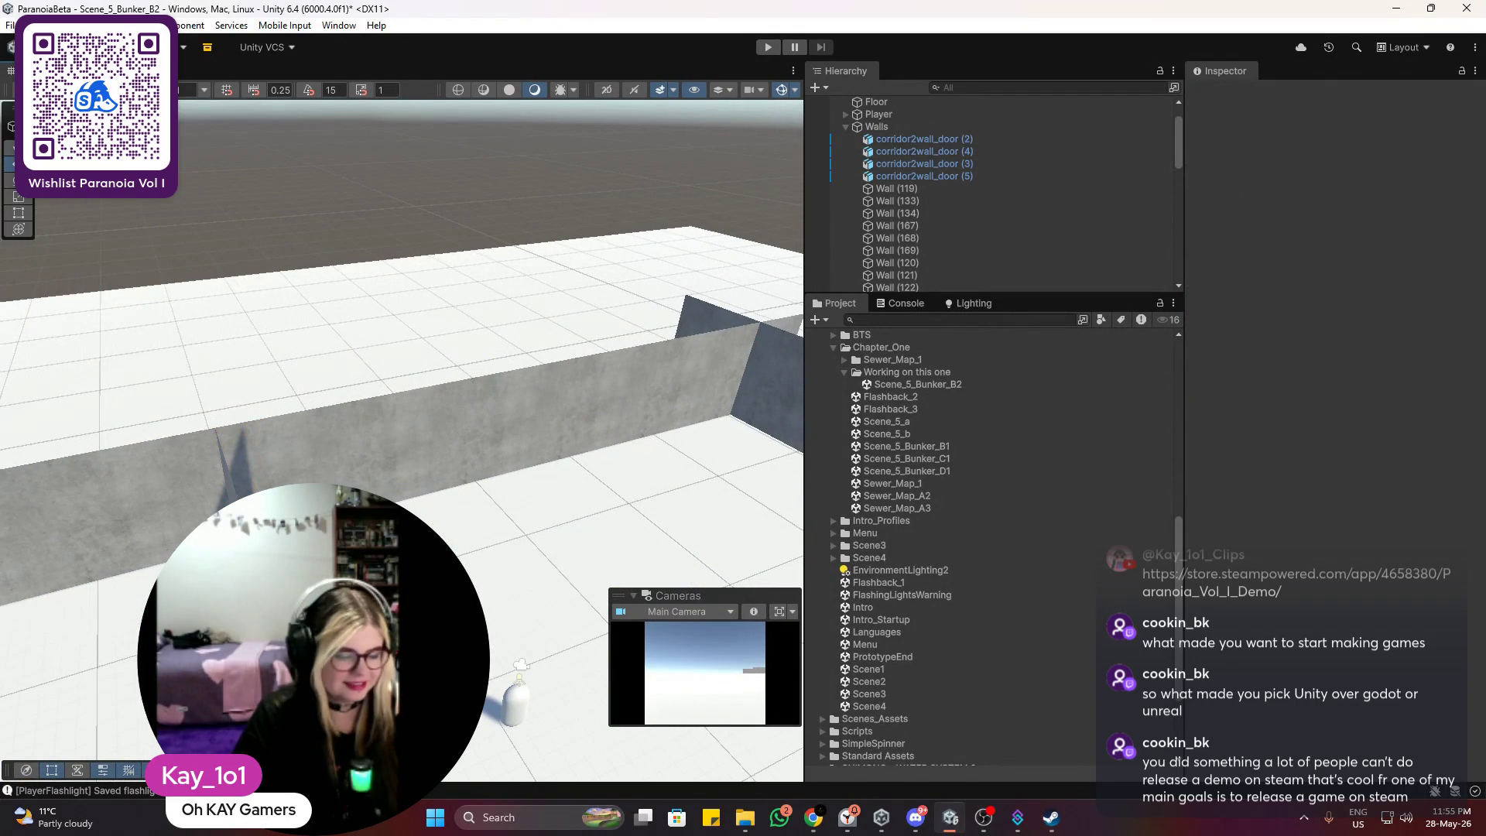
left_click(233, 433)
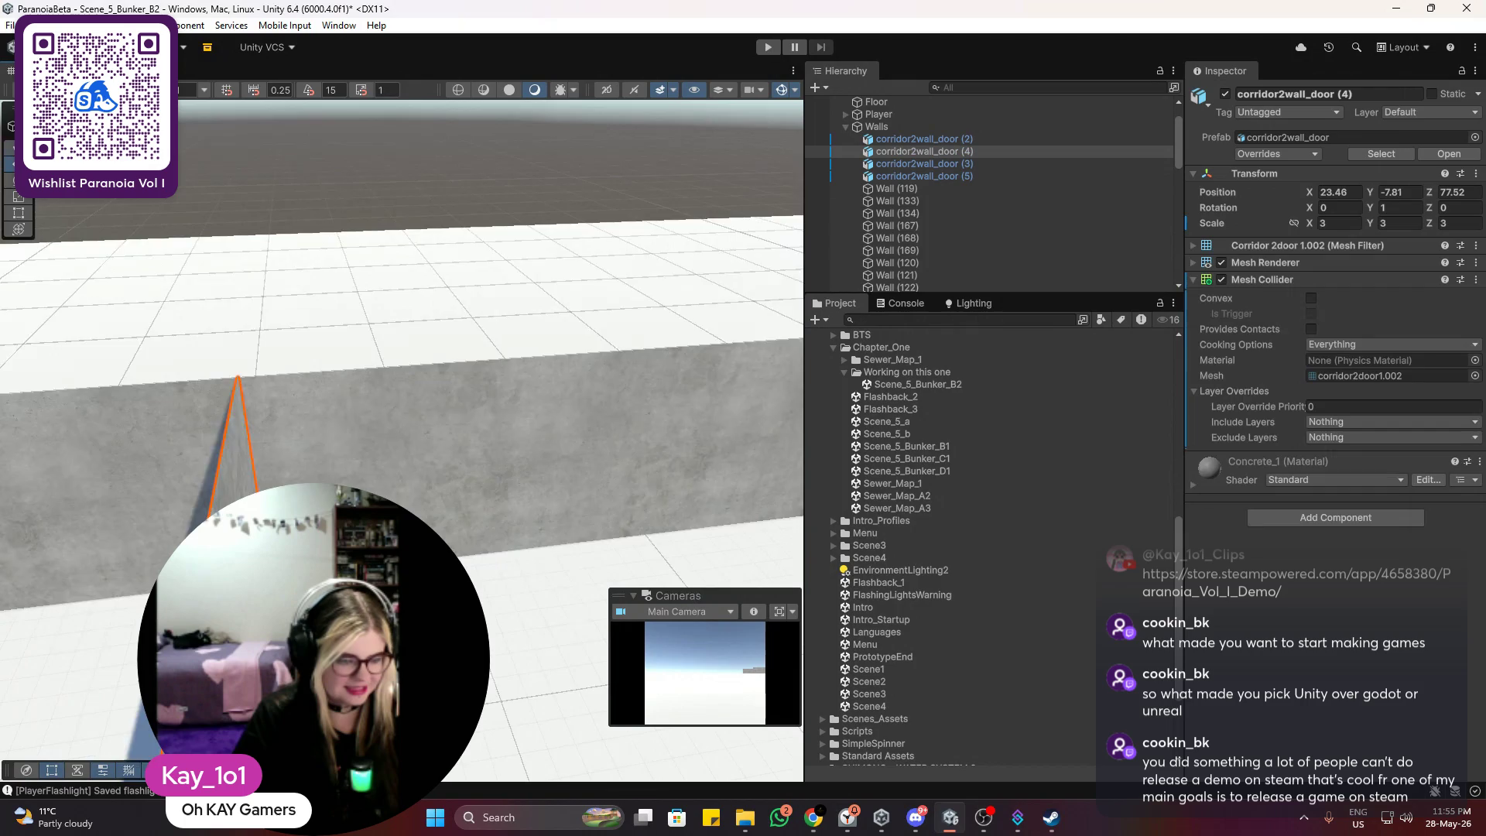
left_click(458, 465, "shift")
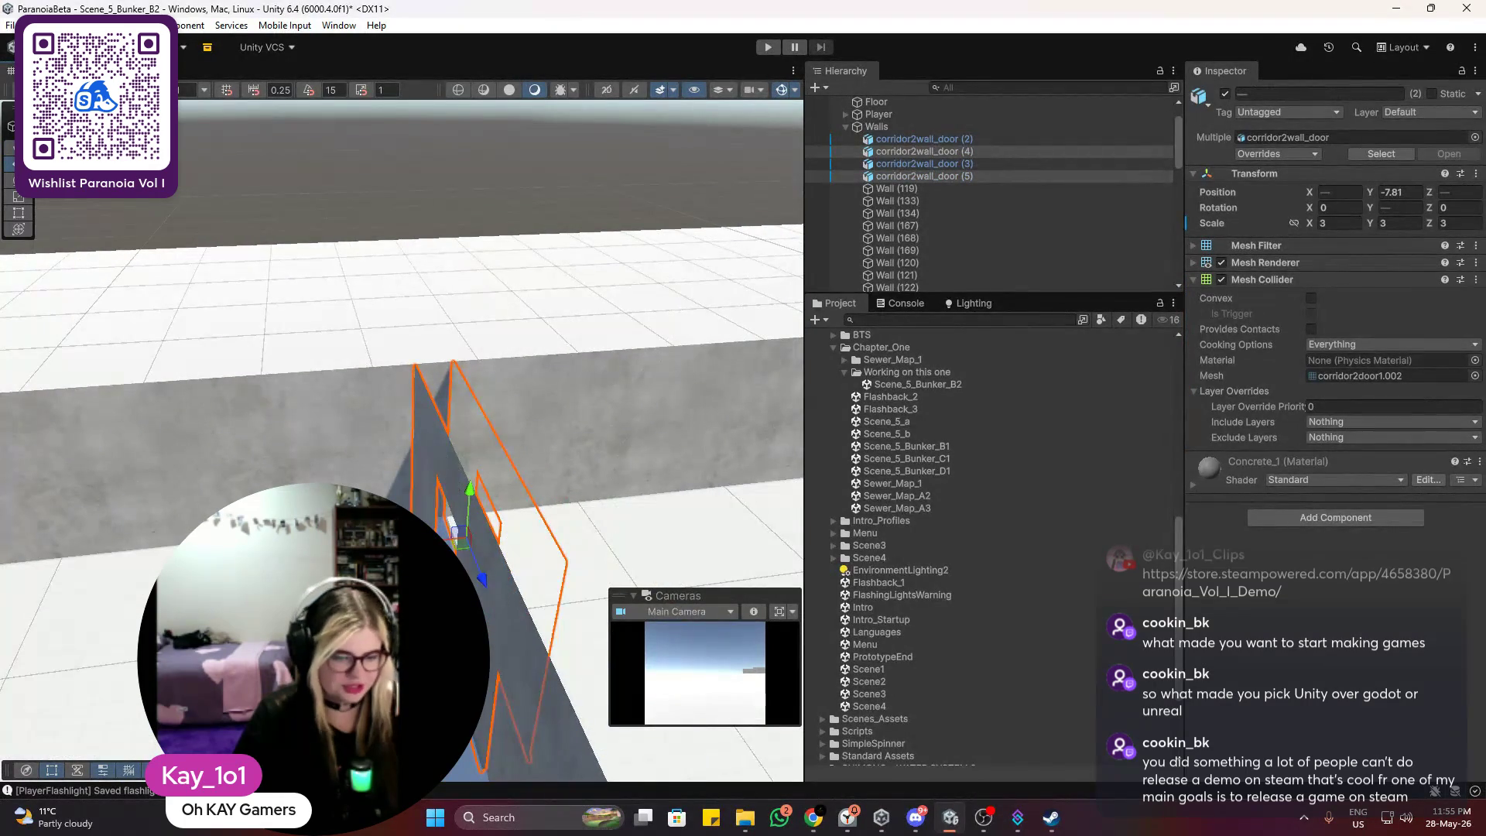
mouse_move(460, 534)
left_mouse_down()
mouse_move(480, 558)
mouse_move(600, 514)
left_mouse_up()
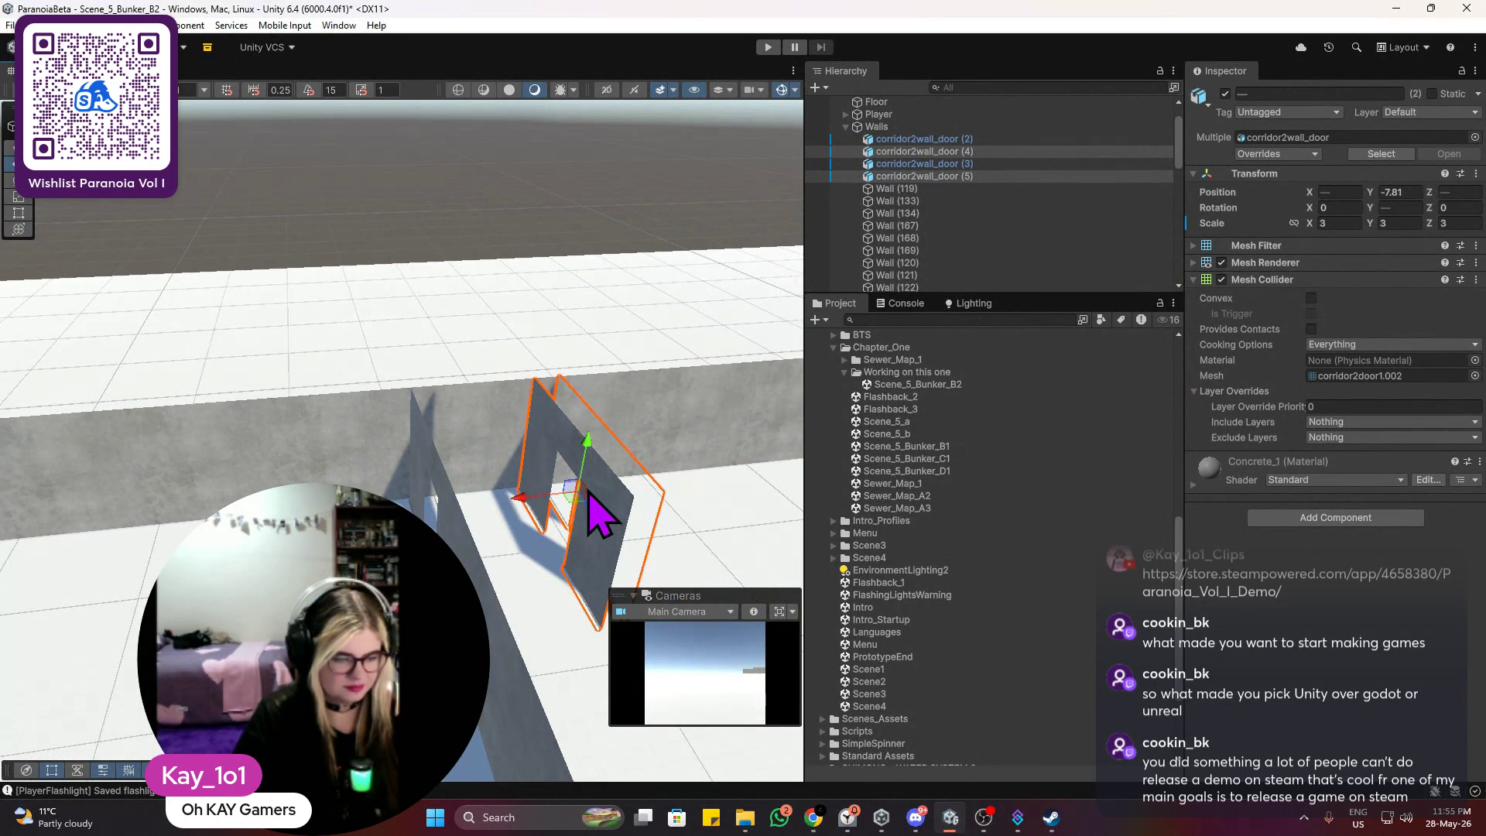
scroll(504, 497, "down", 2)
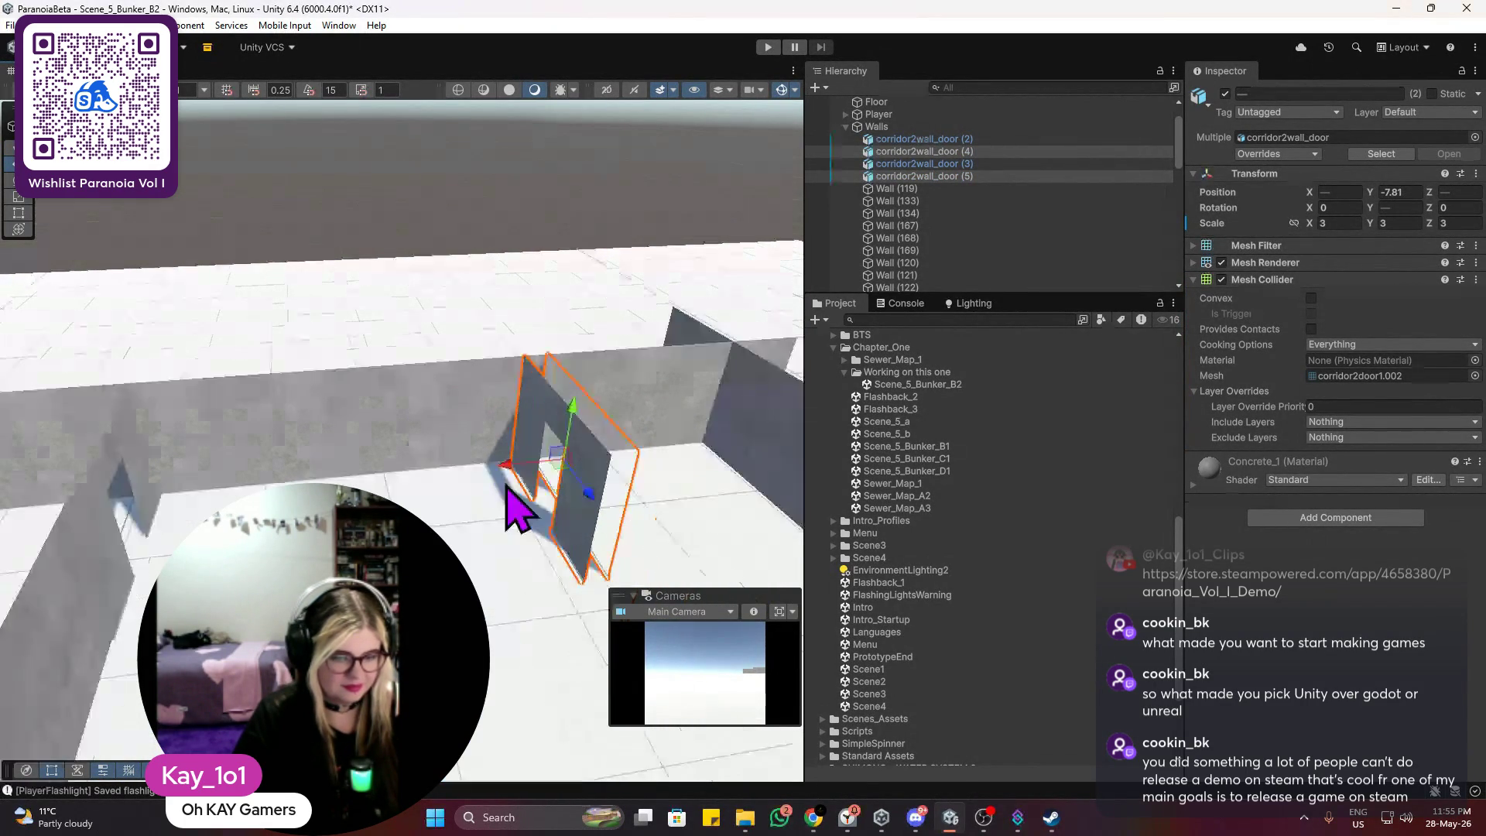
scroll(629, 441, "down", 3)
mouse_move(607, 468)
left_mouse_down()
mouse_move(630, 425)
mouse_move(531, 488)
mouse_move(779, 494)
mouse_move(618, 463)
mouse_move(374, 464)
mouse_move(549, 430)
left_mouse_up()
scroll(548, 437, "up", 1)
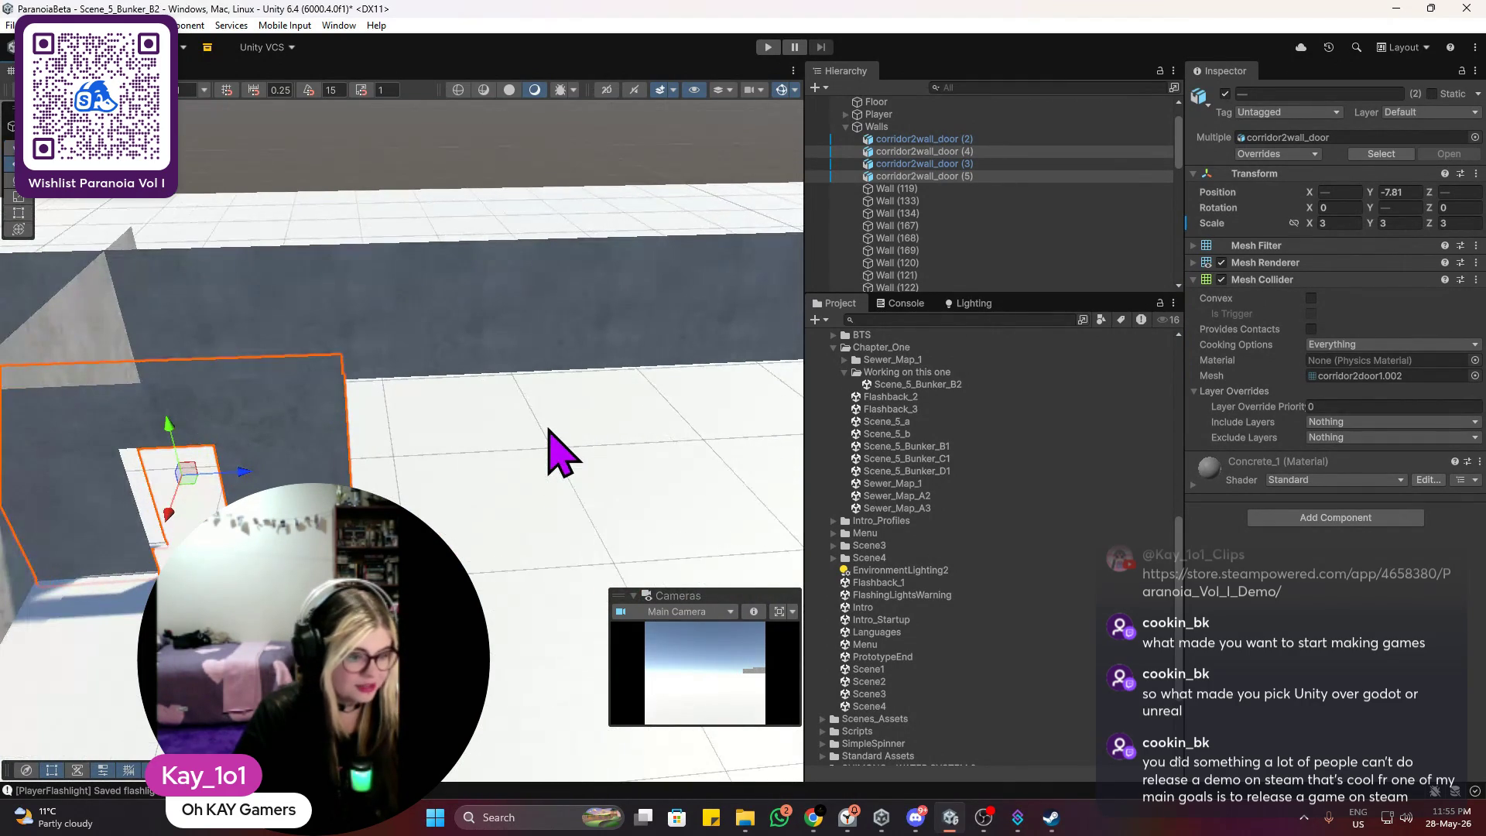
scroll(431, 441, "up", 2)
scroll(439, 464, "down", 3)
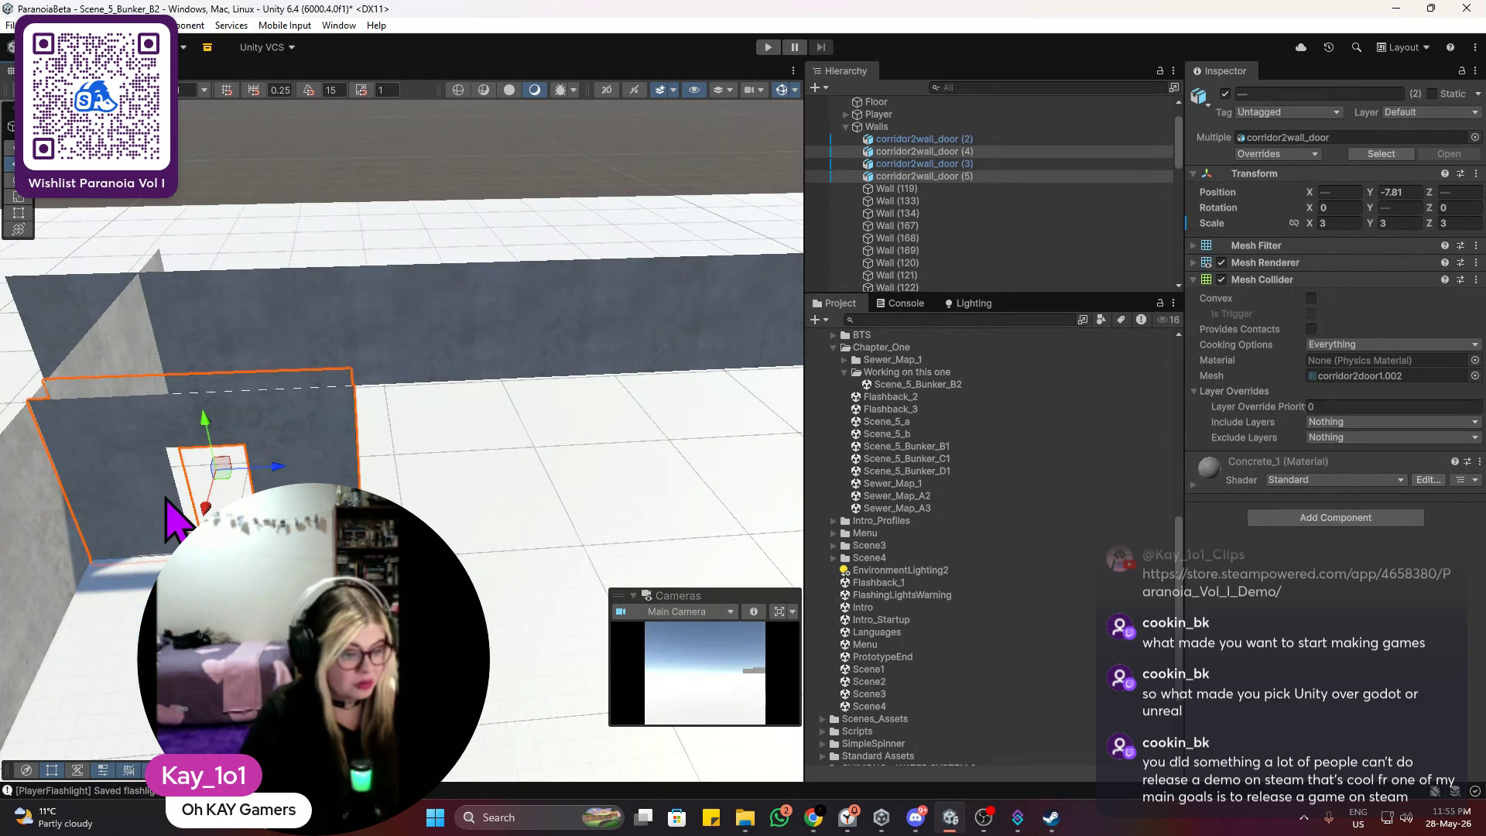
left_click_drag(290, 470, 564, 422)
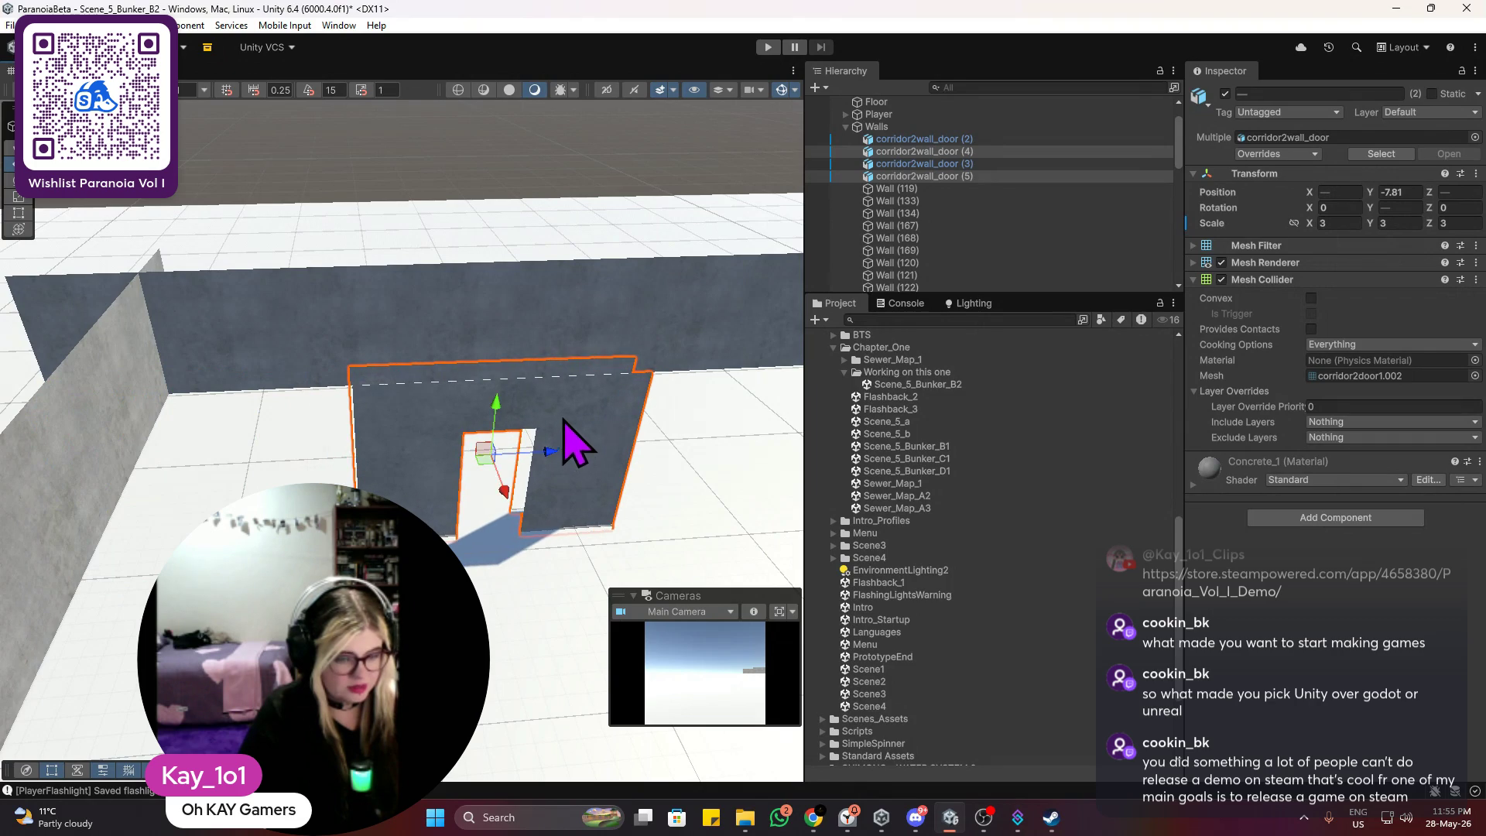
mouse_move(657, 415)
left_mouse_down()
mouse_move(435, 391)
mouse_move(333, 426)
left_mouse_up()
scroll(202, 464, "down", 3)
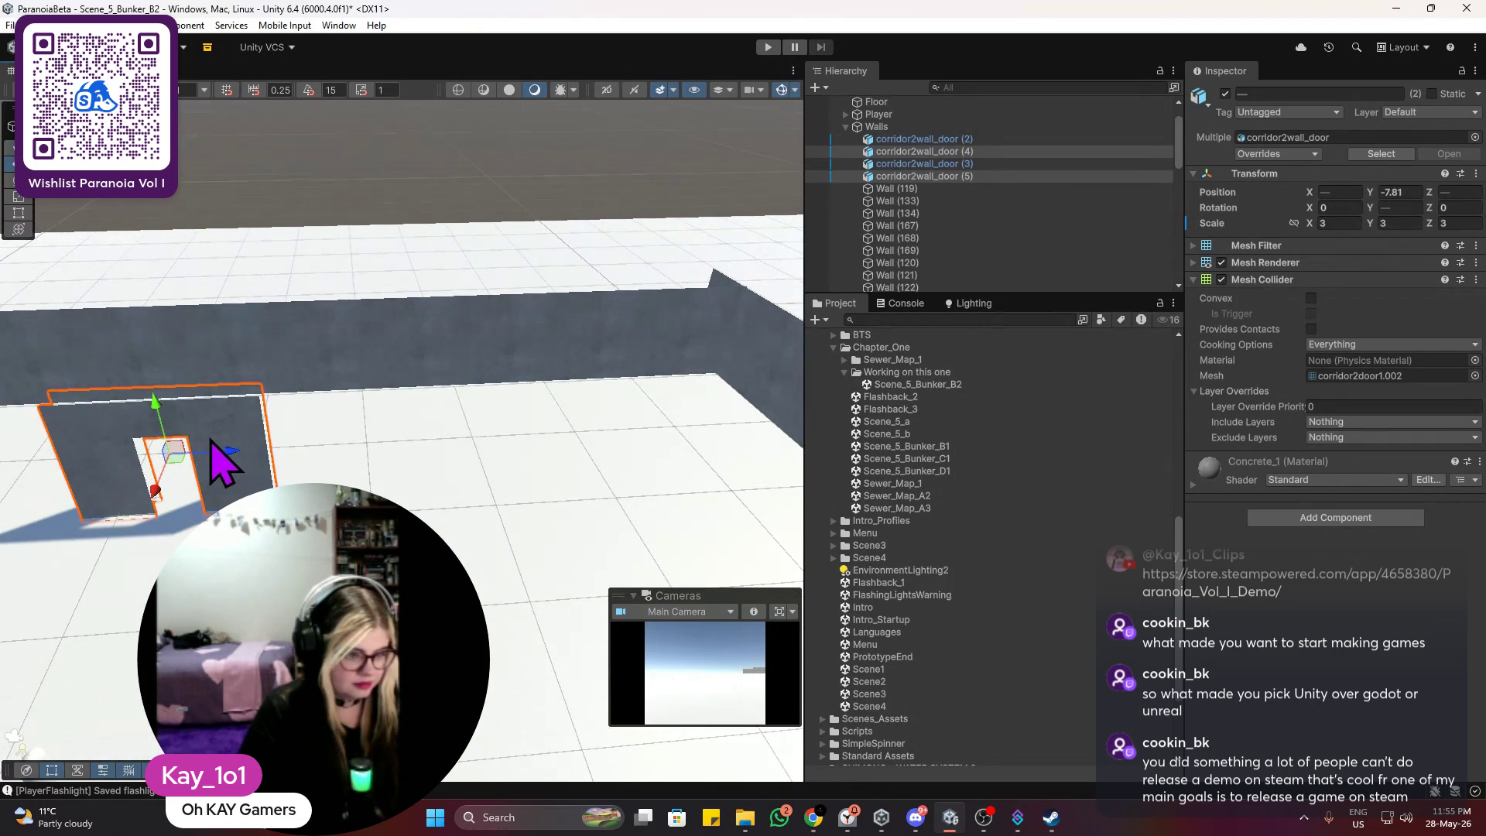
Step: Duplicate the pair again and place the new doorway copies further along the corridor
key("ctrl+d")
mouse_move(118, 462)
left_mouse_down()
mouse_move(182, 476)
mouse_move(322, 464)
mouse_move(355, 442)
mouse_move(398, 455)
left_mouse_up()
scroll(404, 454, "down", 5)
scroll(538, 465, "up", 5)
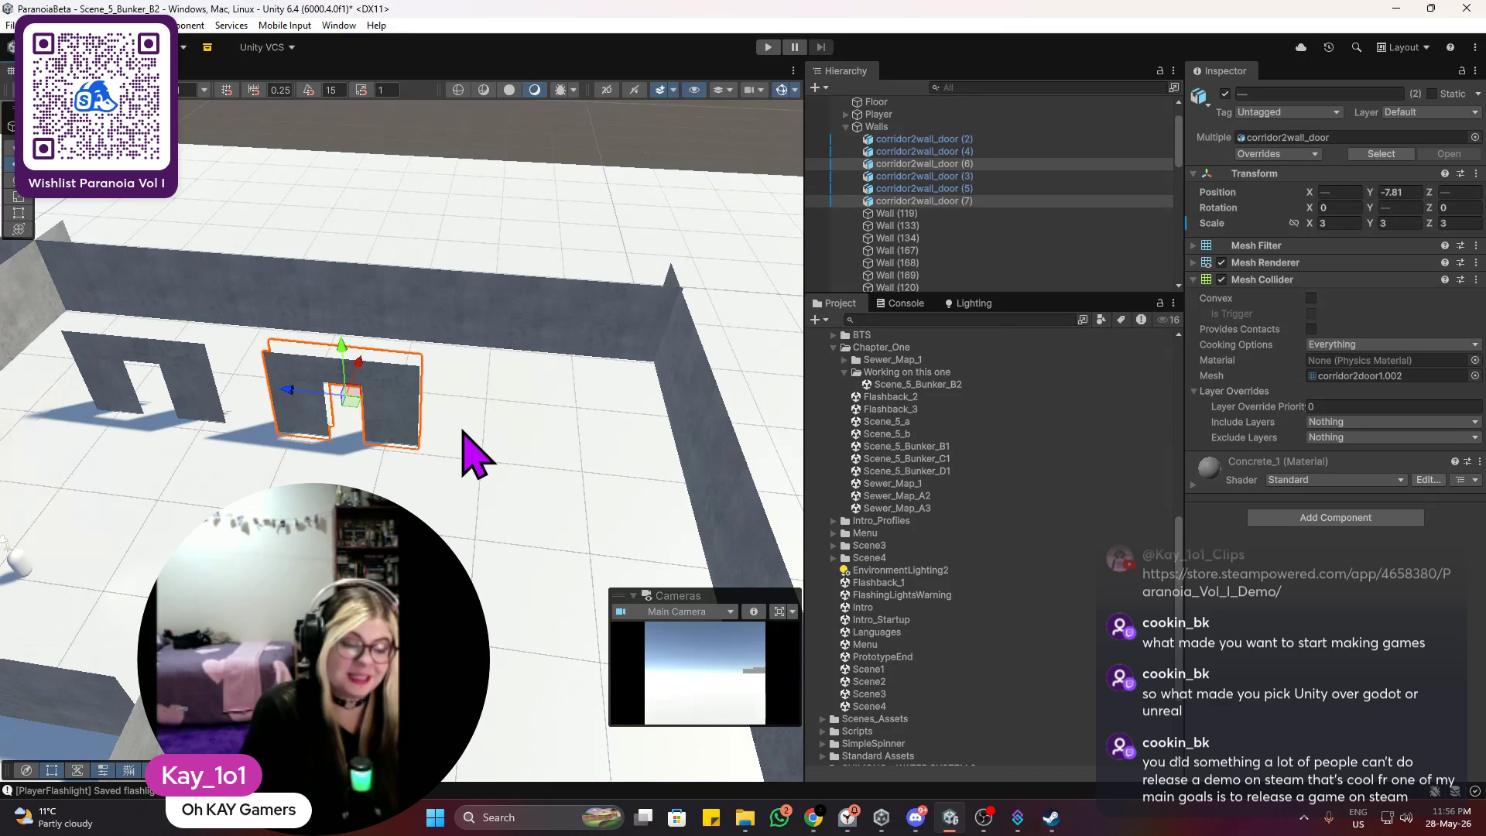
scroll(476, 449, "up", 2)
mouse_move(371, 464)
left_mouse_down()
mouse_move(465, 398)
mouse_move(480, 405)
mouse_move(533, 325)
mouse_move(534, 681)
mouse_move(414, 480)
mouse_move(418, 387)
left_mouse_up()
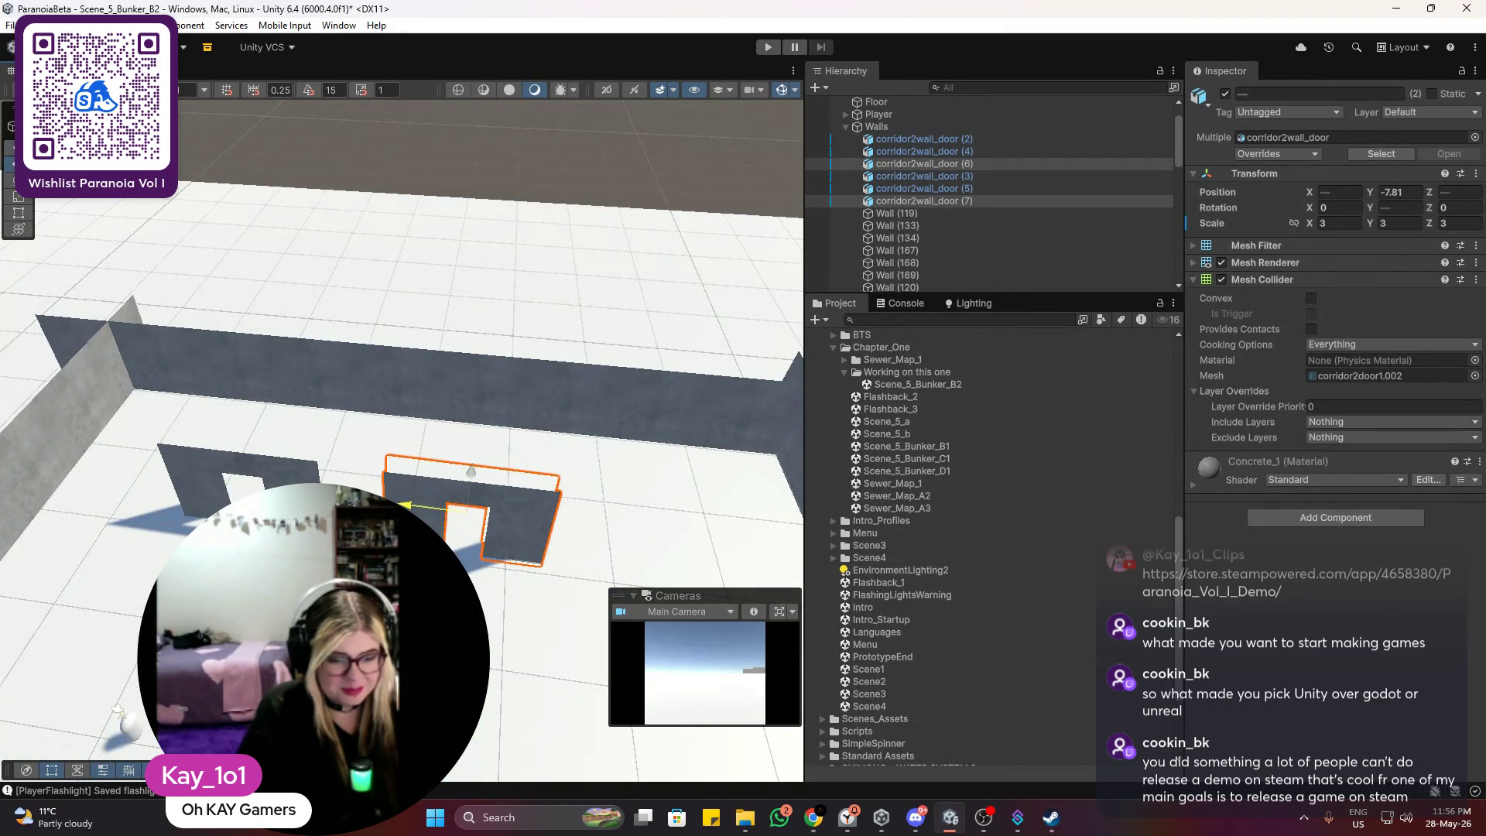
left_click_drag(405, 504, 431, 516)
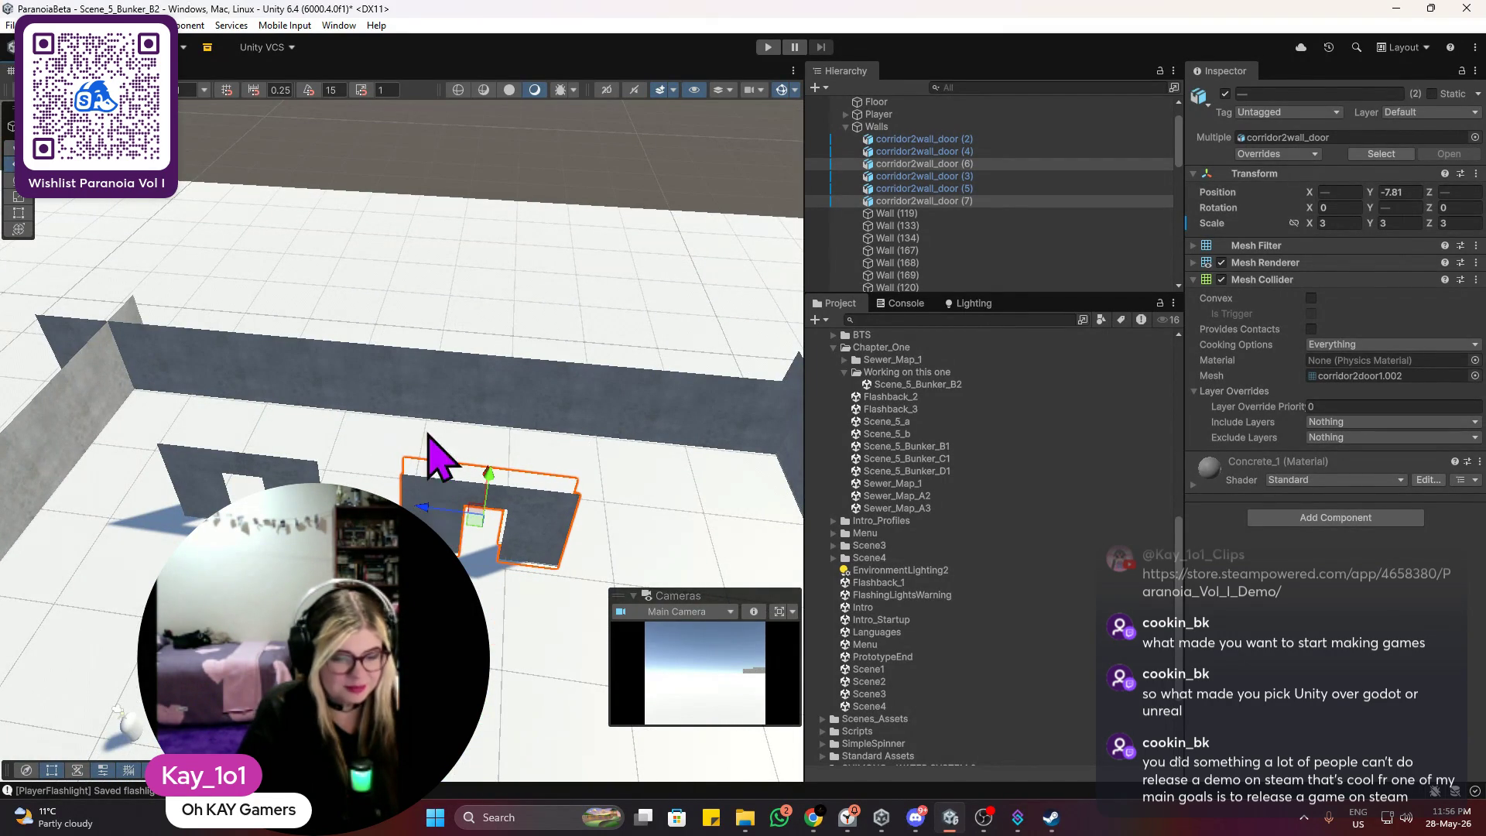
Step: Duplicate Wall (145) and move the new Wall (173) to about X 53.44, Z 43.01
left_click(402, 393)
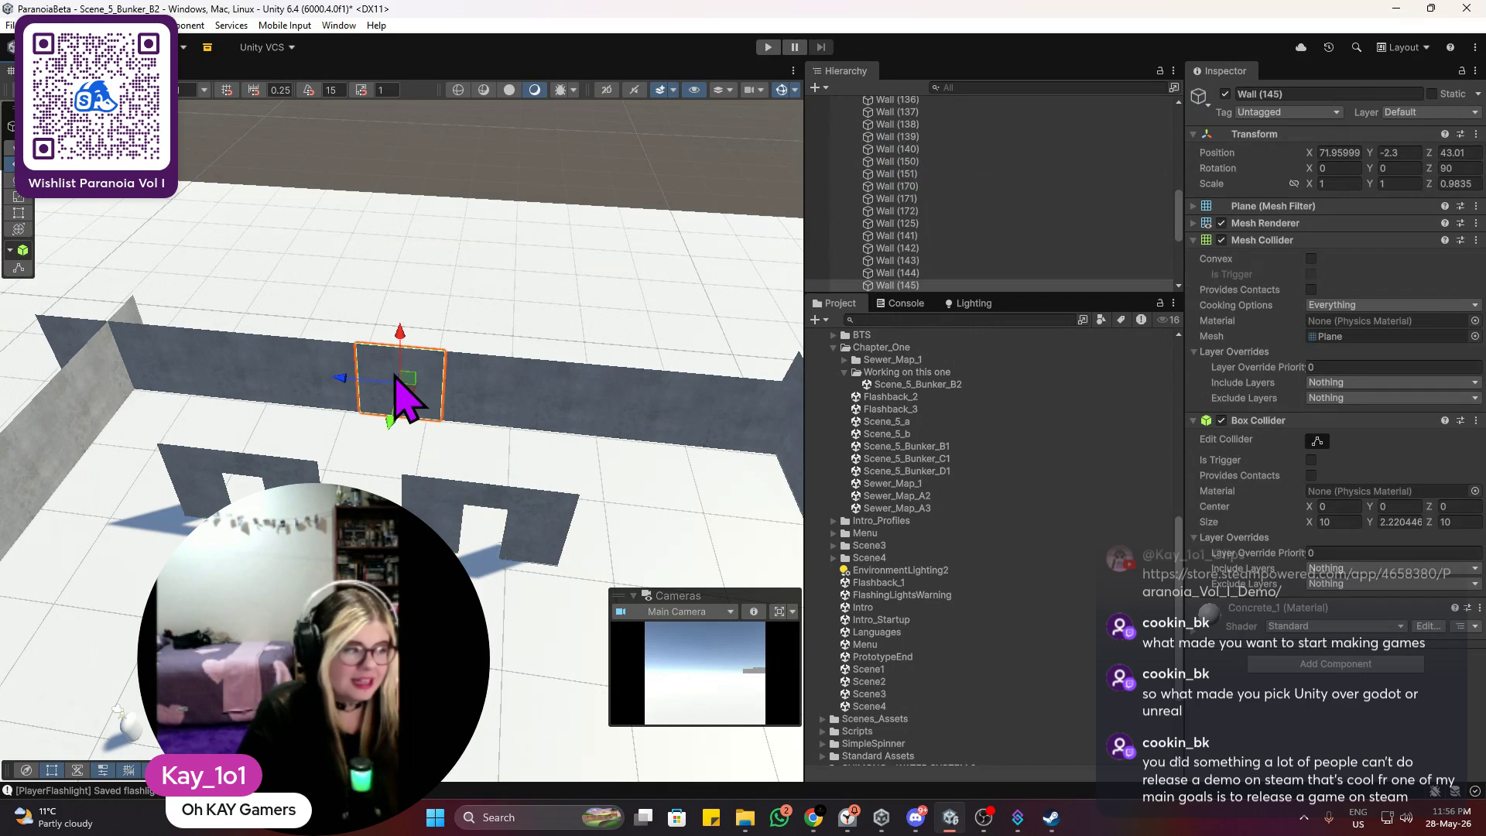
scroll(380, 441, "up", 3)
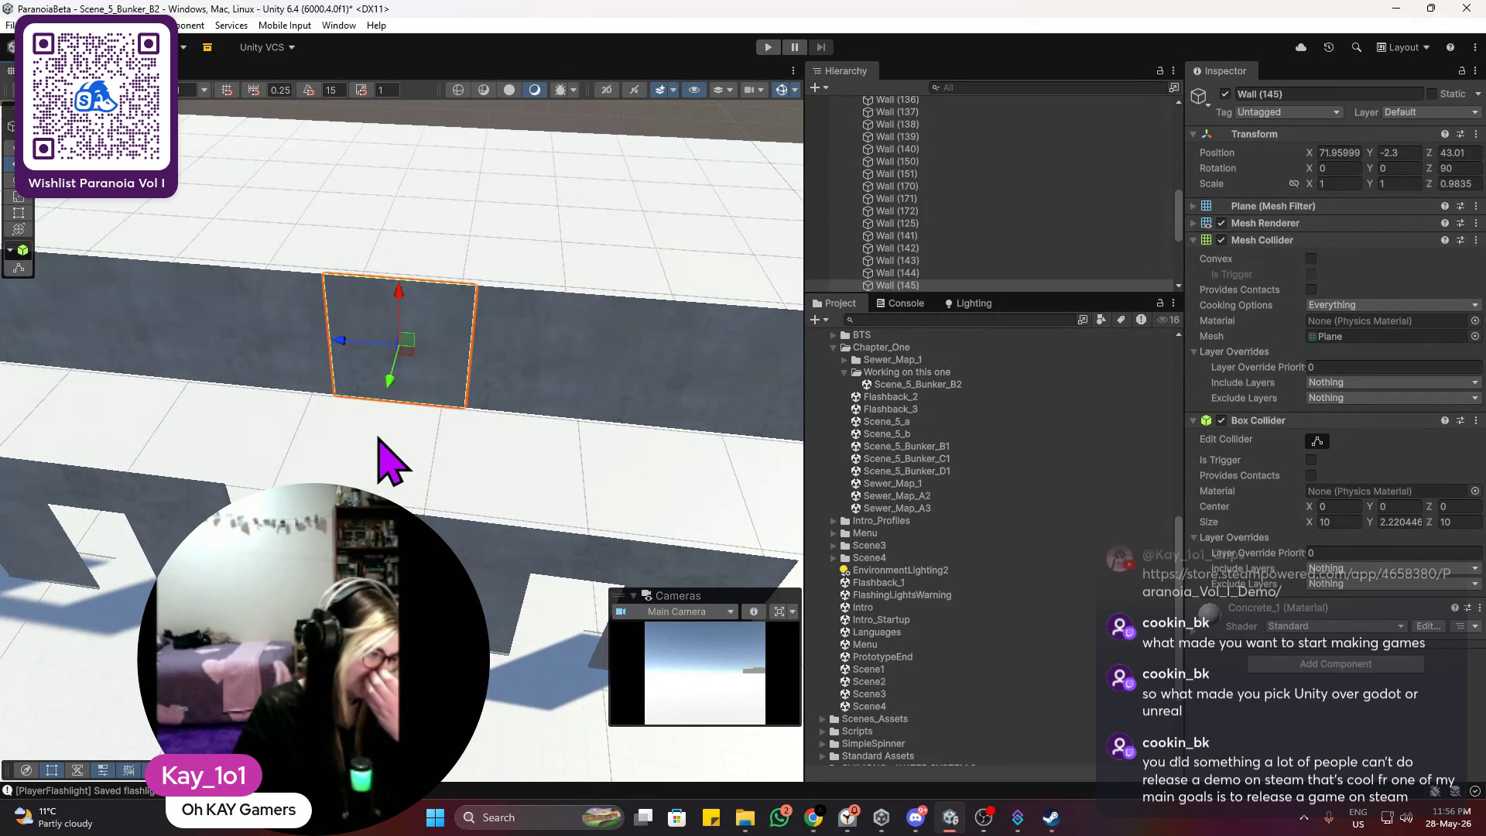
key("ctrl+d")
left_click_drag(396, 384, 376, 597)
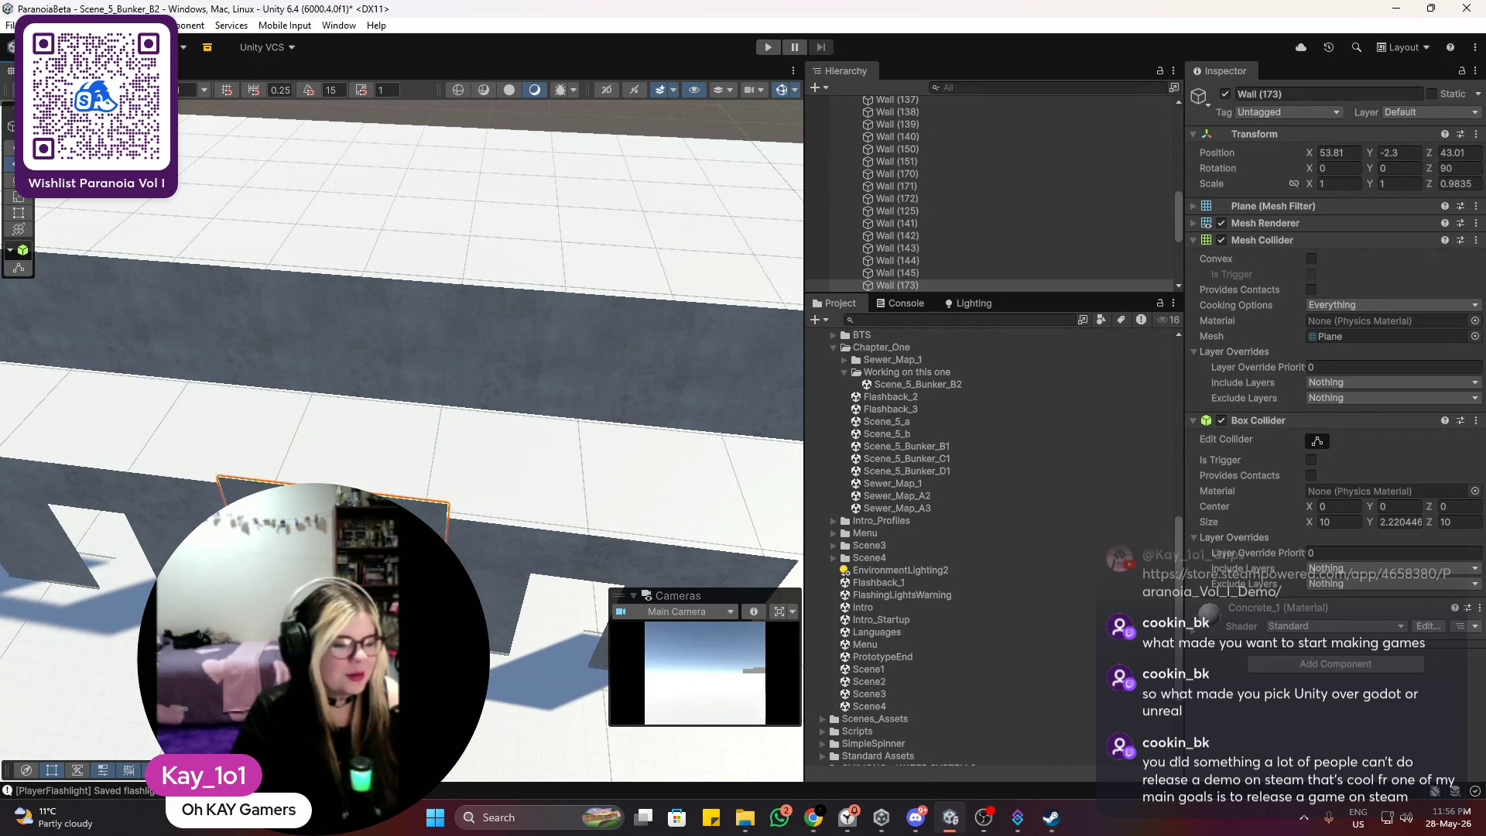
scroll(402, 433, "up", 2)
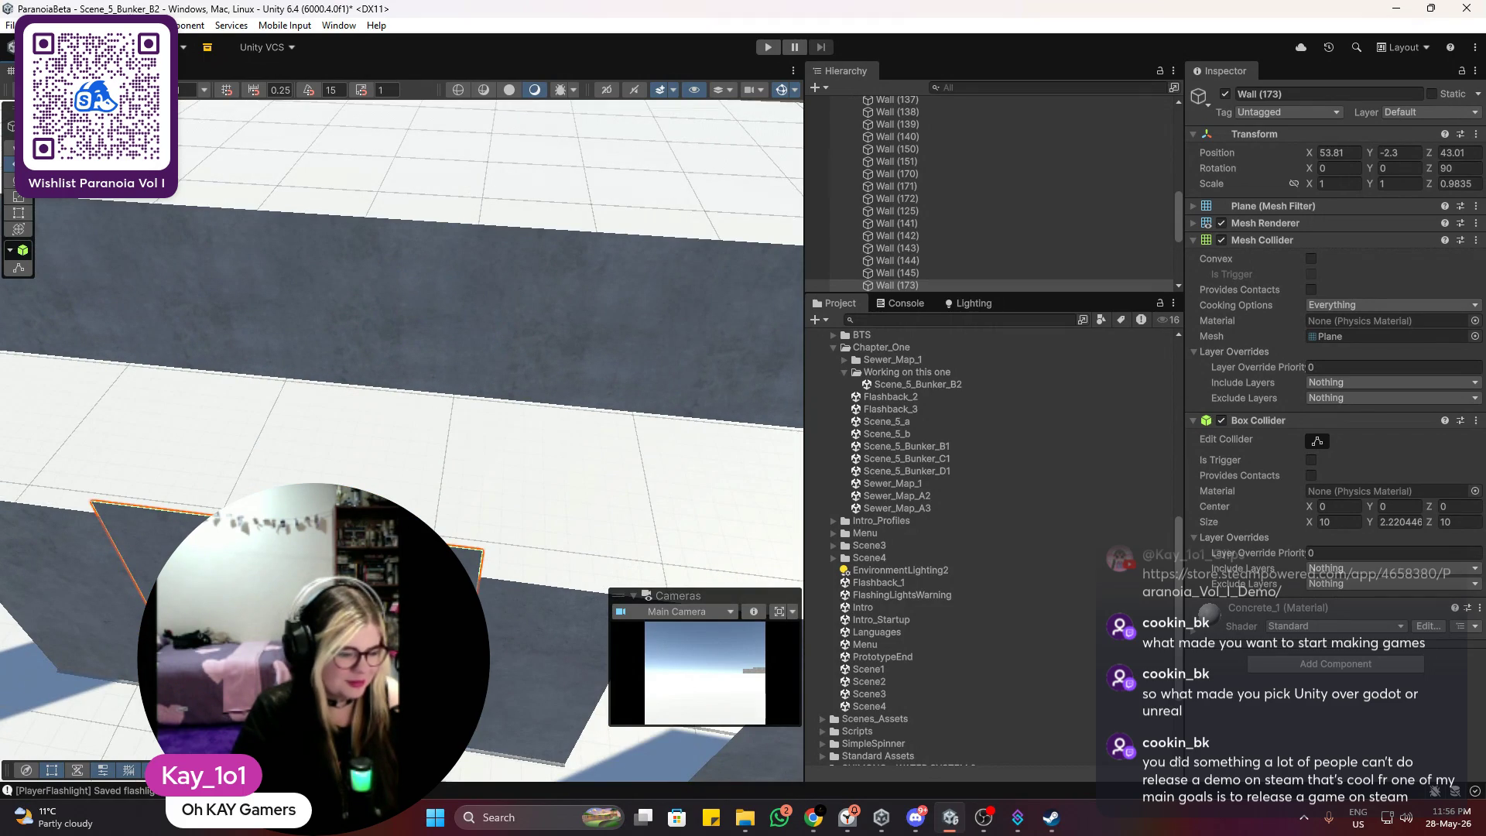
mouse_move(376, 597)
left_mouse_down()
mouse_move(359, 626)
mouse_move(387, 583)
mouse_move(541, 521)
mouse_move(514, 530)
mouse_move(544, 563)
left_mouse_up()
left_click_drag(584, 462, 291, 404)
Step: Select and frame the corridor2wall_door (7) pair, then slide it slightly along X
left_click(311, 412)
mouse_move(225, 460)
left_mouse_down()
mouse_move(299, 472)
mouse_move(315, 448)
mouse_move(457, 415)
mouse_move(529, 290)
left_mouse_up()
left_click(601, 286, "ctrl")
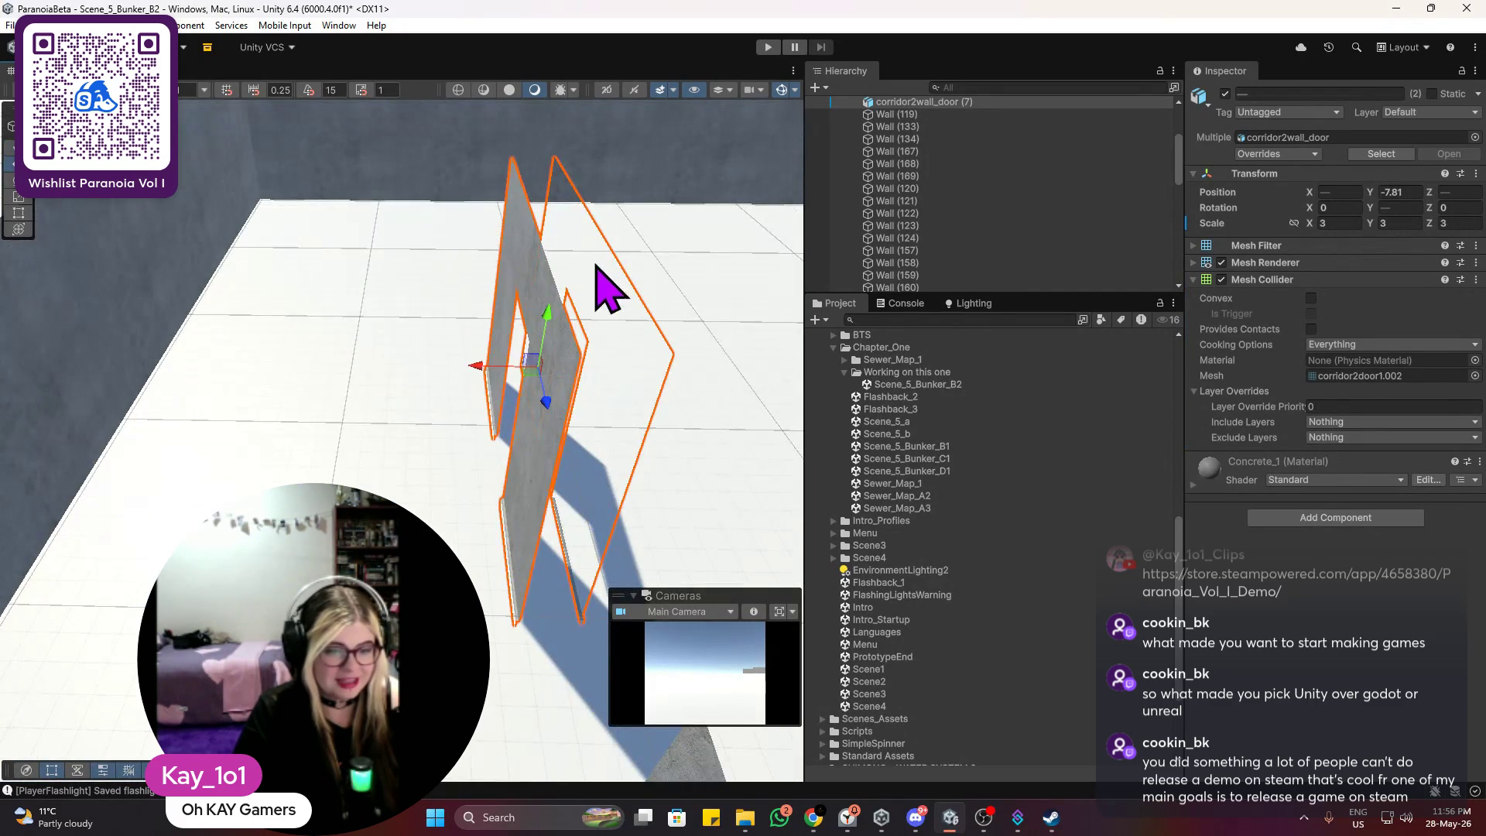
key("f")
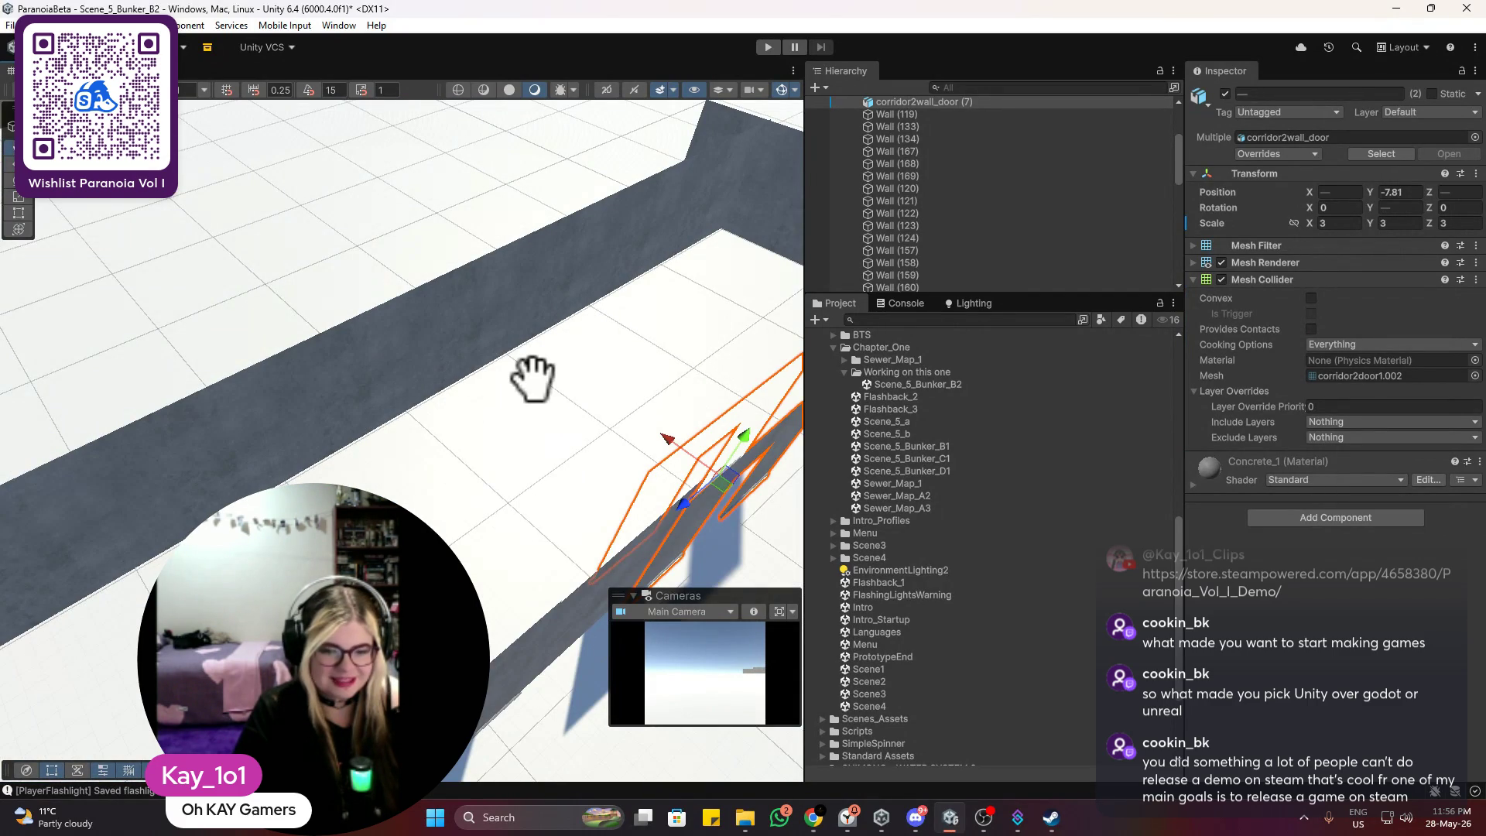
key("f")
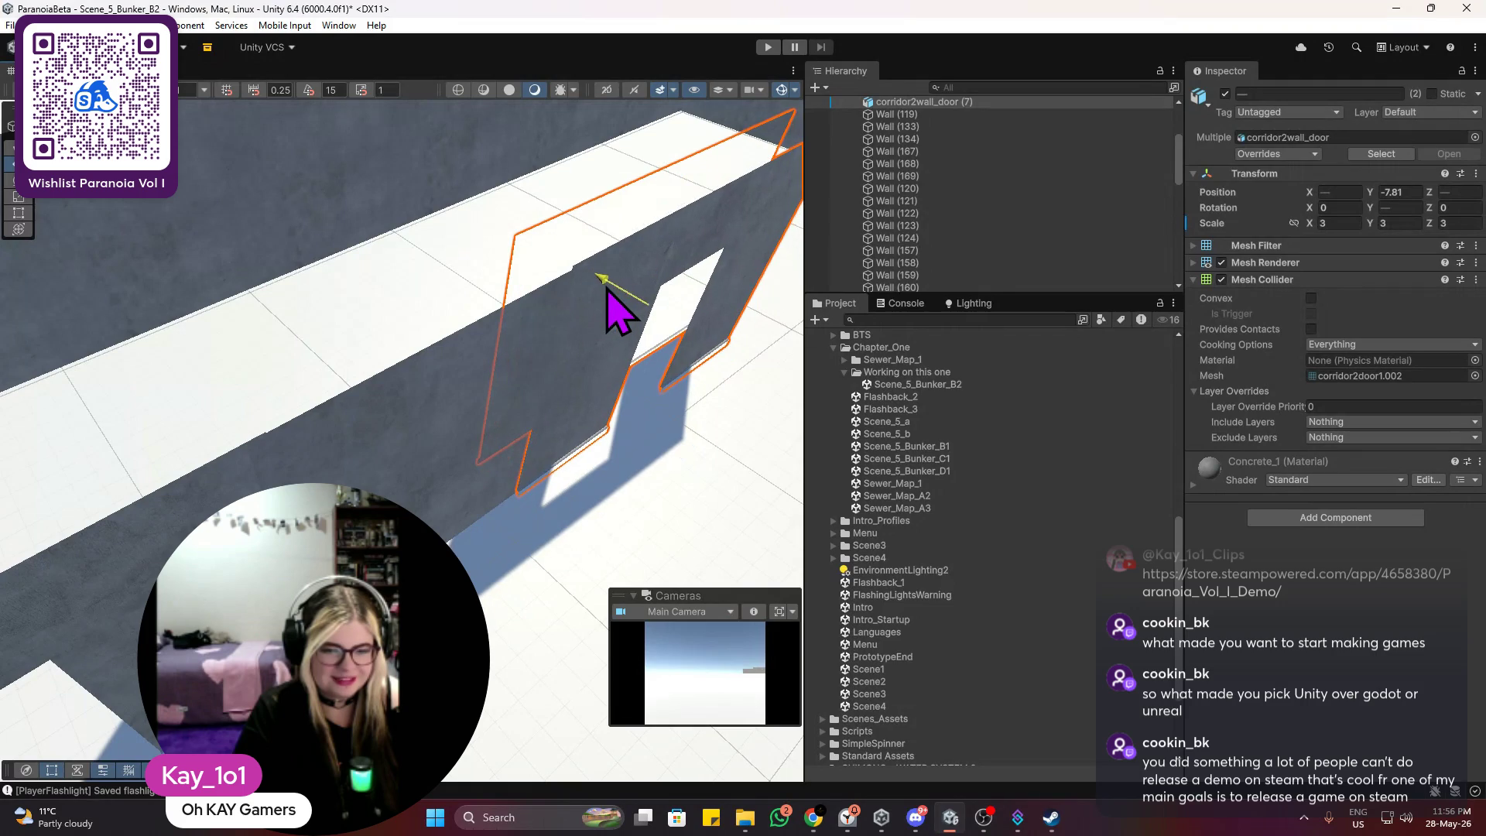
left_click_drag(604, 290, 590, 289)
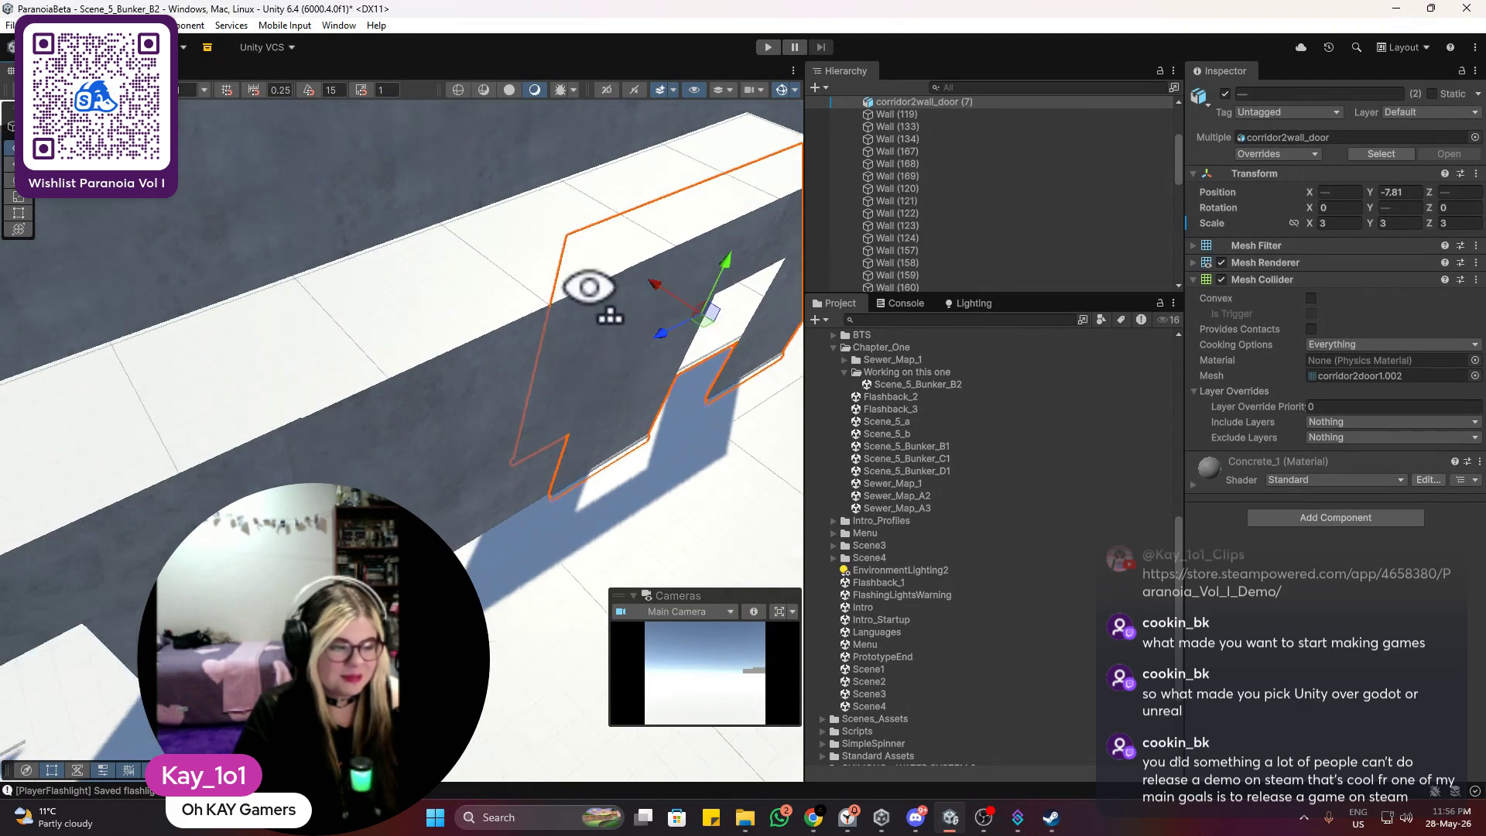
scroll(680, 291, "down", 3)
left_click_drag(680, 292, 542, 240)
scroll(464, 370, "up", 3)
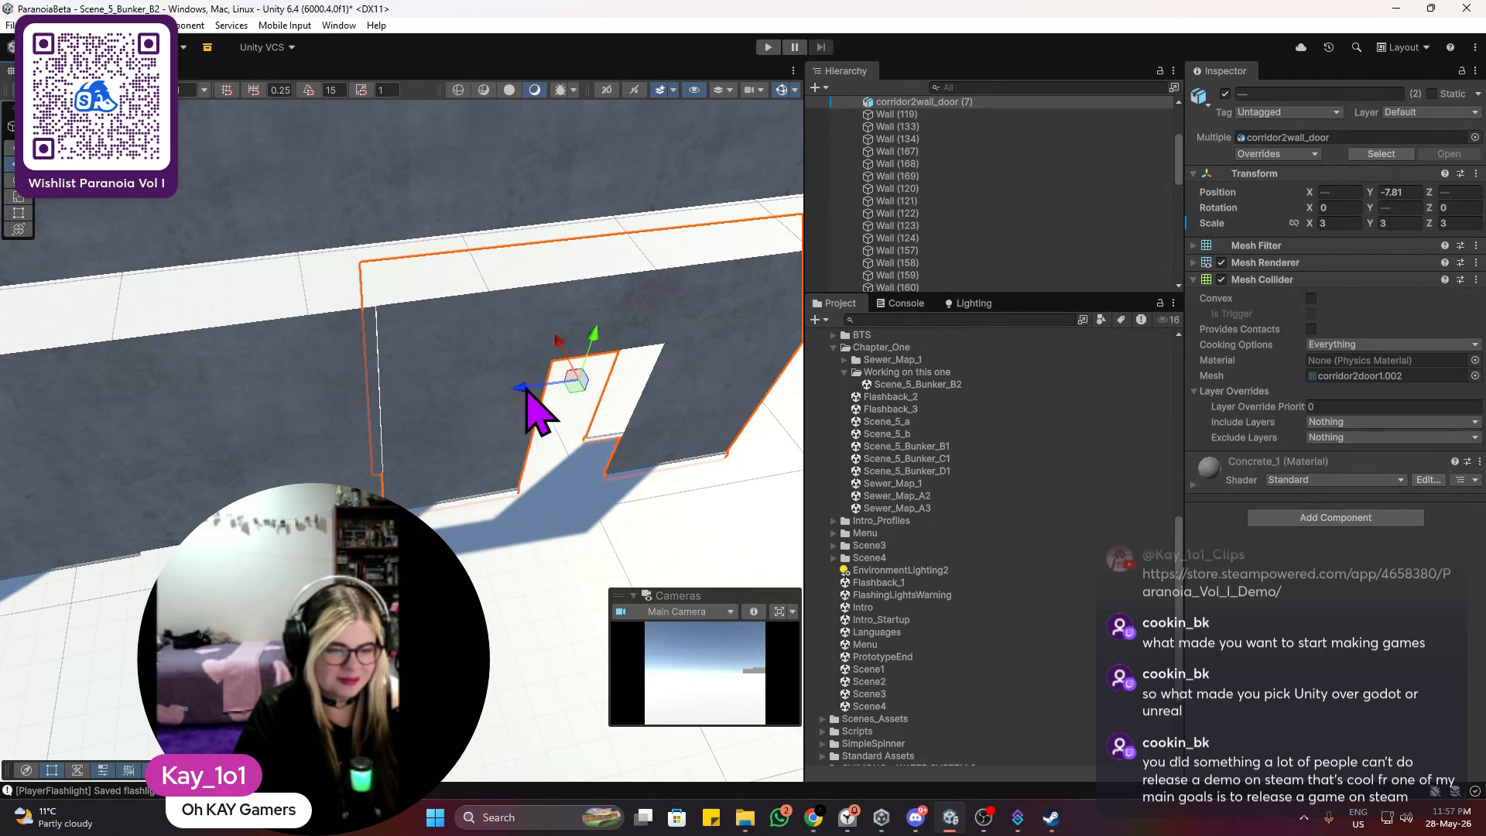
scroll(521, 405, "down", 3)
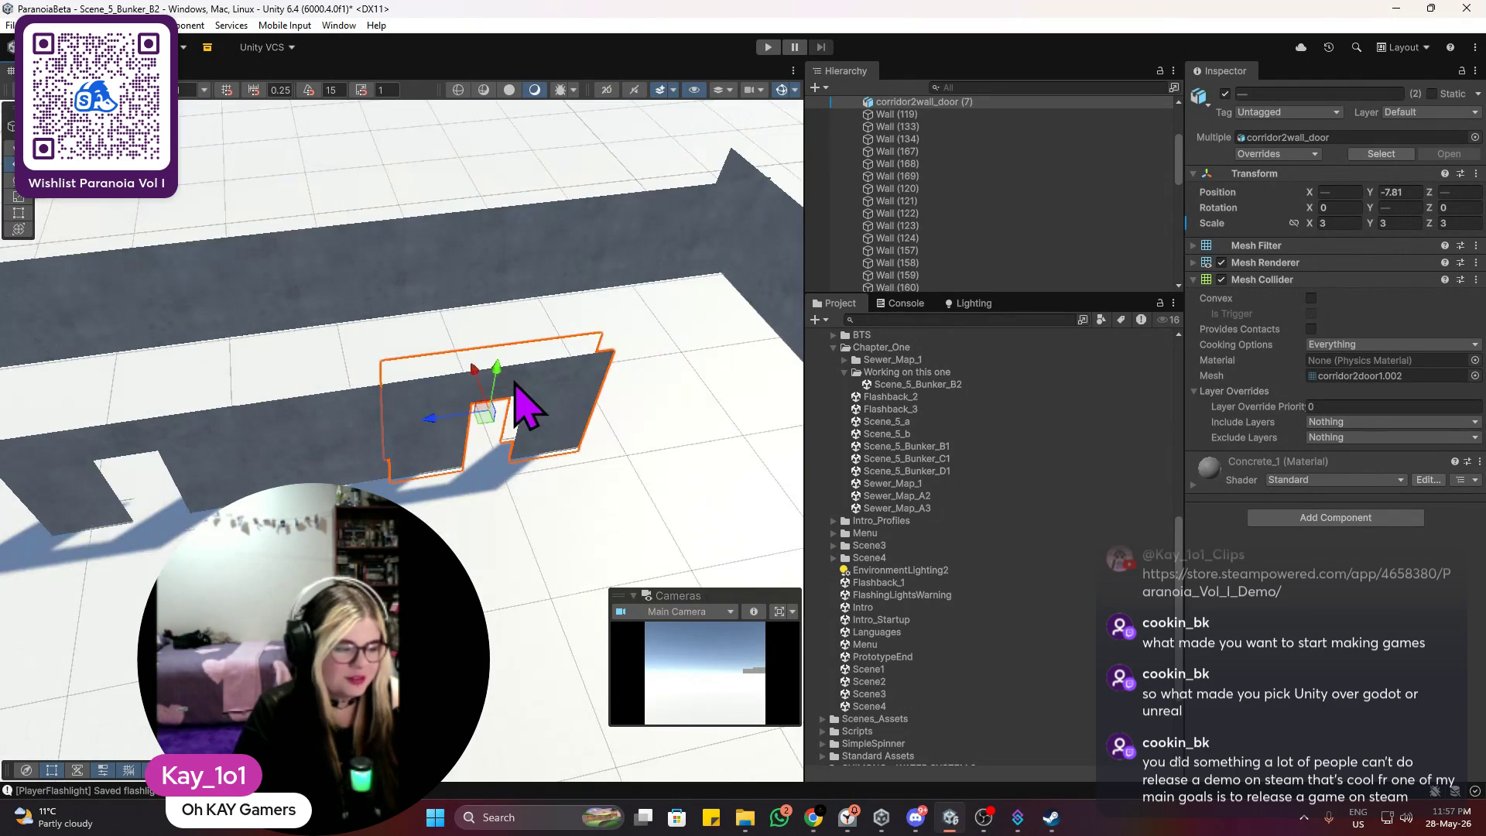